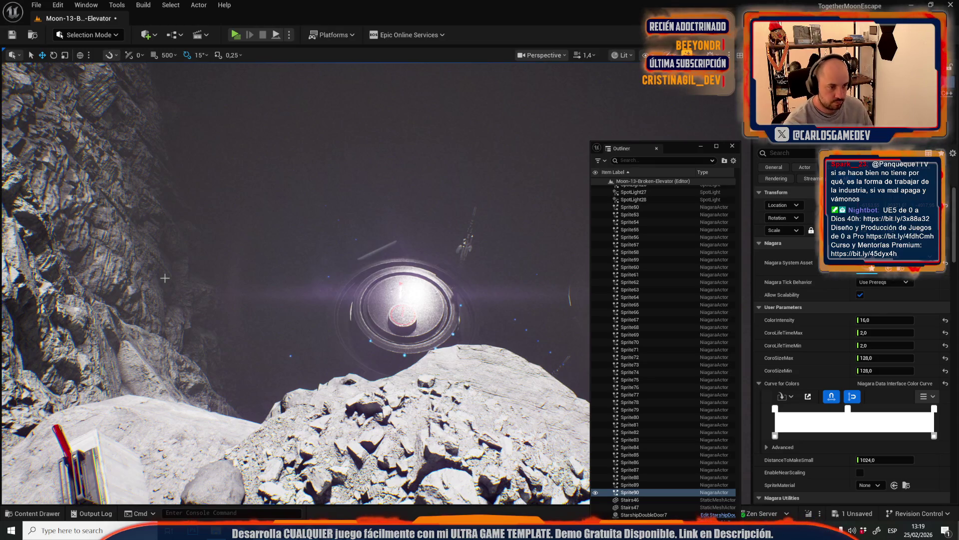
Play-test the Broken Elevator level, then stop it and return to the editor
{"action": "key", "text": "alt+p"}
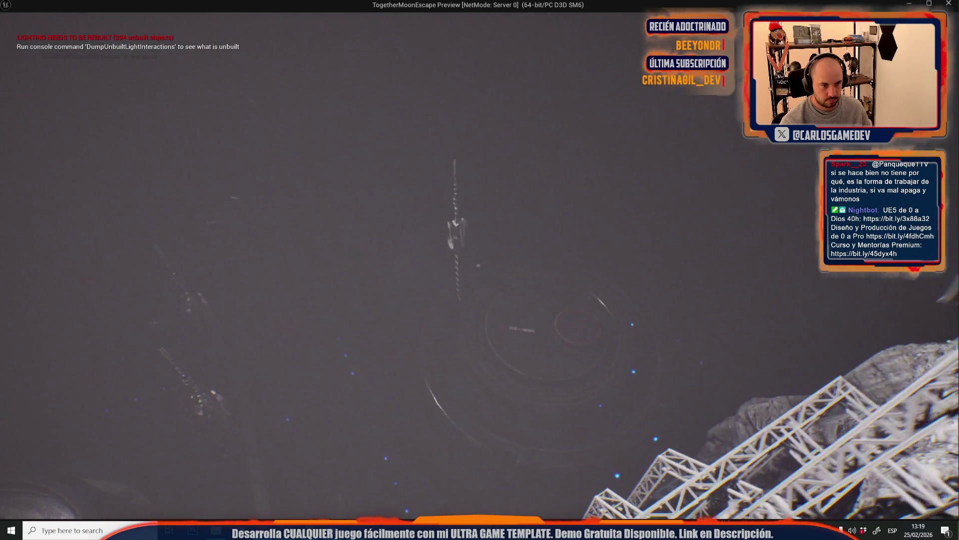
{"action": "key", "text": "Escape"}
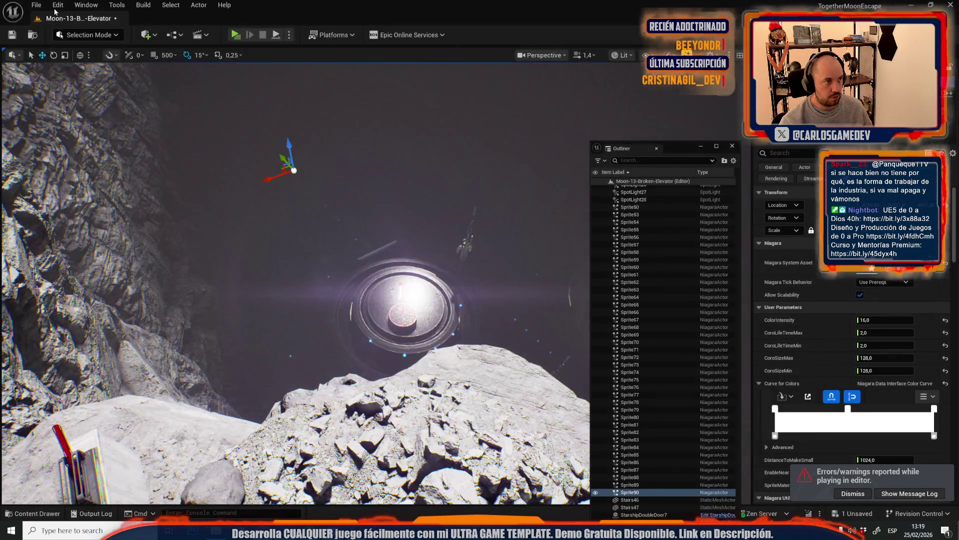
{"action": "left_click", "coordinate": [36, 5]}
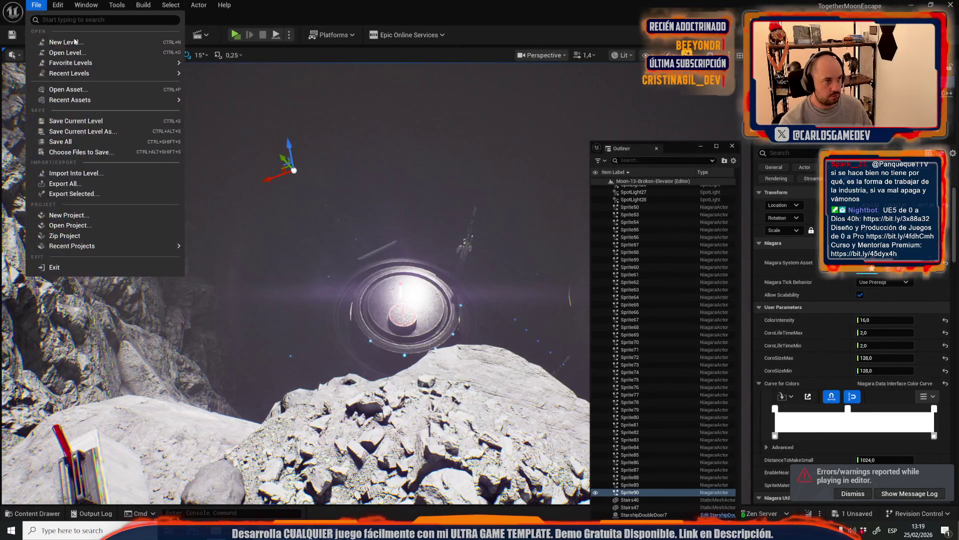
Open Moon-10-Mega-Crater from Recent Levels, saving the Broken Elevator level first
{"action": "mouse_move", "coordinate": [106, 77]}
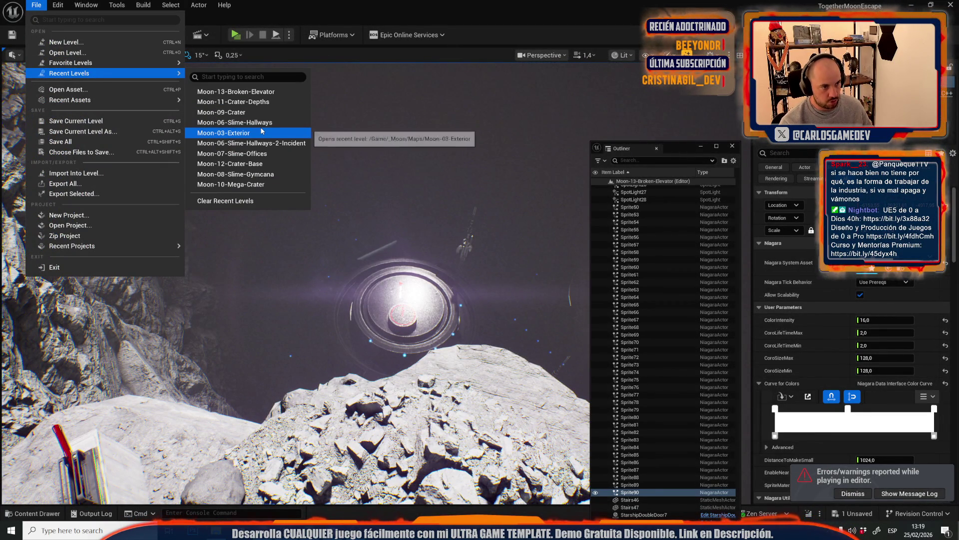
{"action": "left_click", "coordinate": [267, 185]}
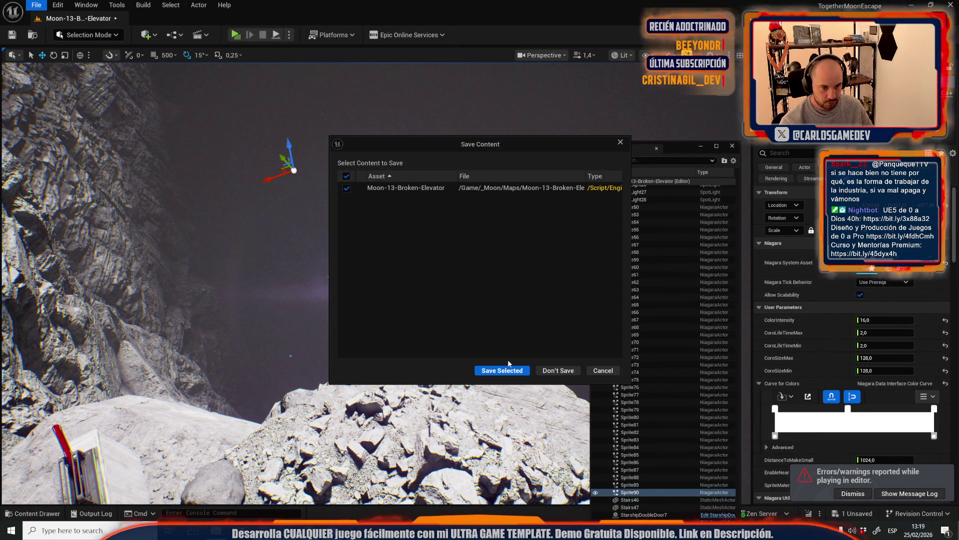
{"action": "left_click", "coordinate": [500, 373]}
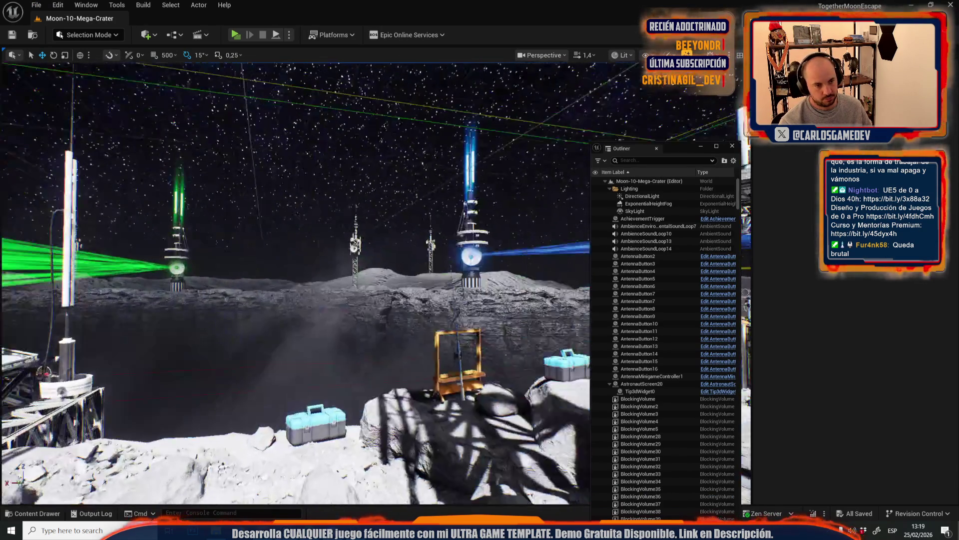
Inspect the crater-wall and main crater fog volumes, then bring up the Recent Levels list
{"action": "left_click", "coordinate": [322, 295]}
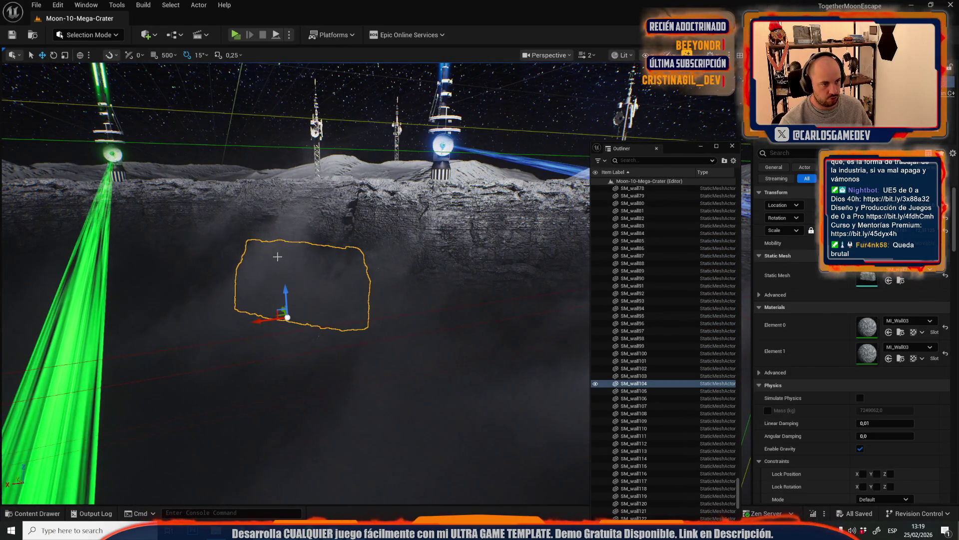
{"action": "scroll", "coordinate": [299, 260], "scroll_direction": "up", "scroll_amount": 4}
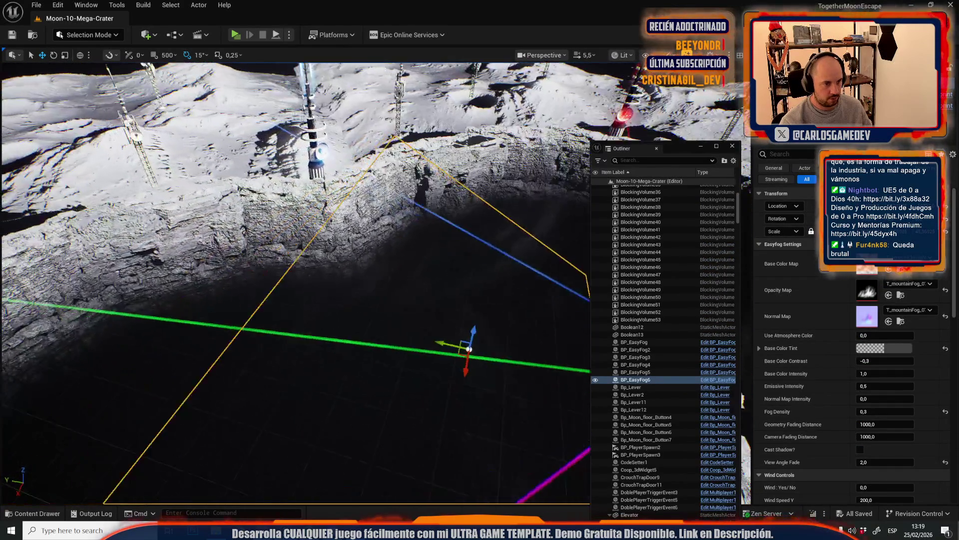
{"action": "scroll", "coordinate": [299, 260], "scroll_direction": "up", "scroll_amount": 1}
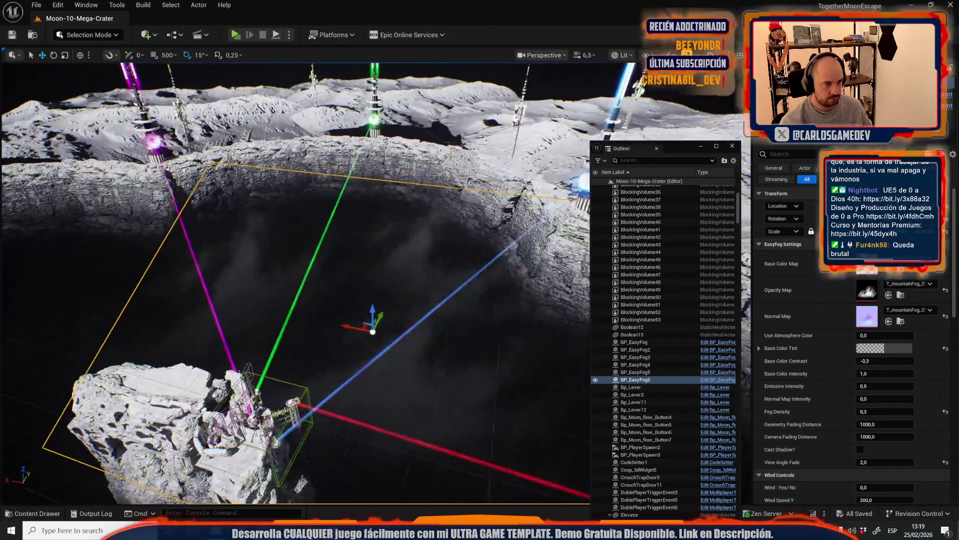
{"action": "left_click", "coordinate": [422, 269]}
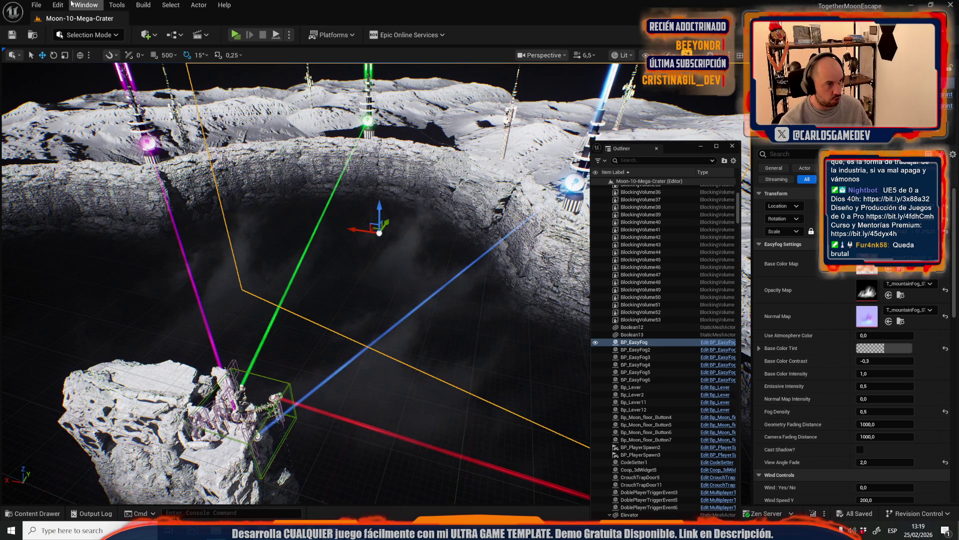
{"action": "left_click", "coordinate": [37, 5]}
{"action": "mouse_move", "coordinate": [124, 75]}
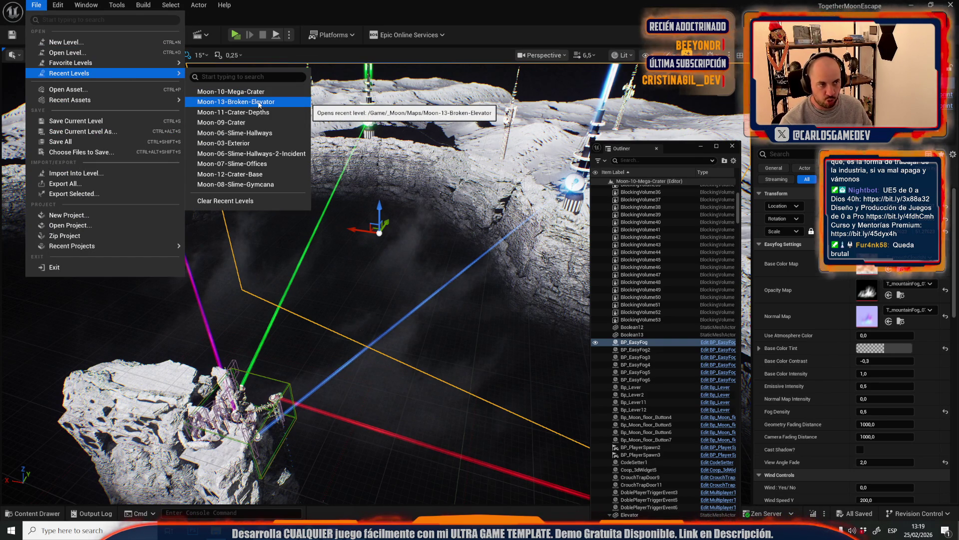
Reopen Moon-13-Broken-Elevator, then select and frame the BP_EasyFog shaft fog volume
{"action": "left_click", "coordinate": [259, 103]}
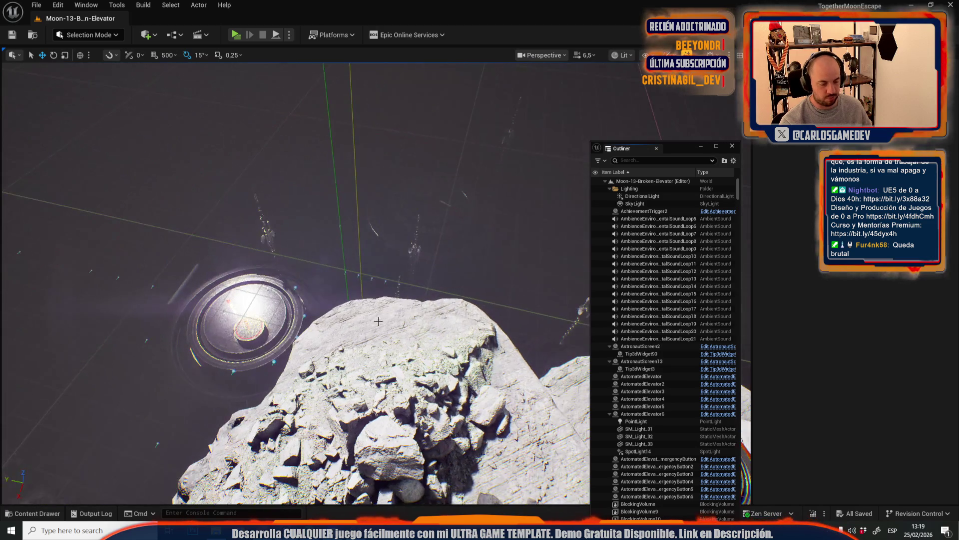
{"action": "left_click_drag", "start_coordinate": [403, 283], "coordinate": [404, 283]}
{"action": "left_click_drag", "start_coordinate": [460, 336], "coordinate": [460, 336]}
{"action": "left_click", "coordinate": [460, 336]}
{"action": "key", "text": "f"}
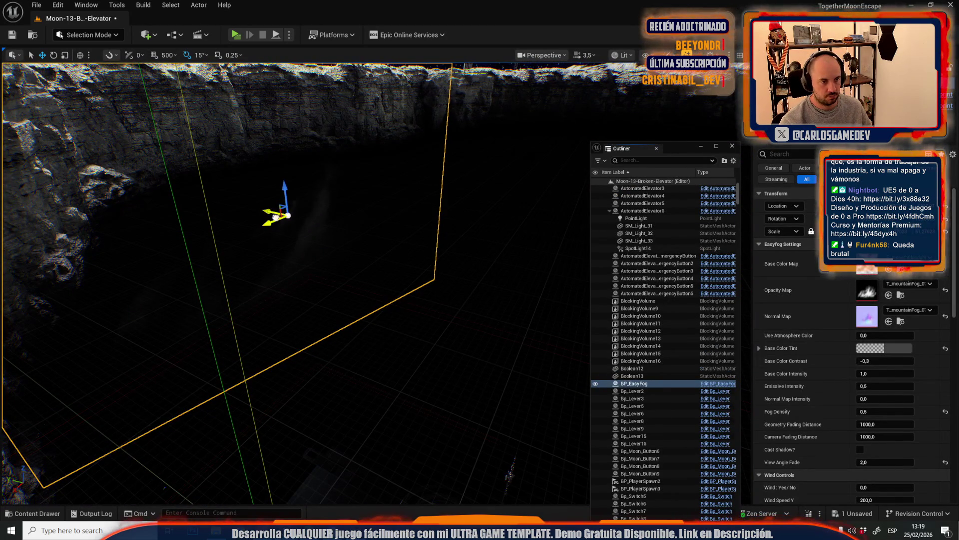
Rotate BP_EasyFog to about 75° and set its Fog Density to 0.75
{"action": "key", "text": "e"}
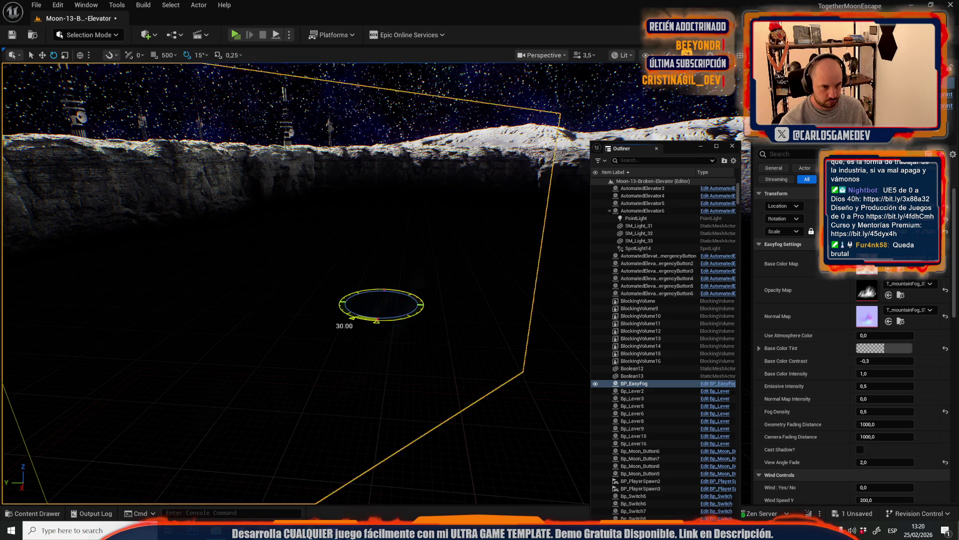
{"action": "left_click_drag", "start_coordinate": [349, 320], "coordinate": [332, 307]}
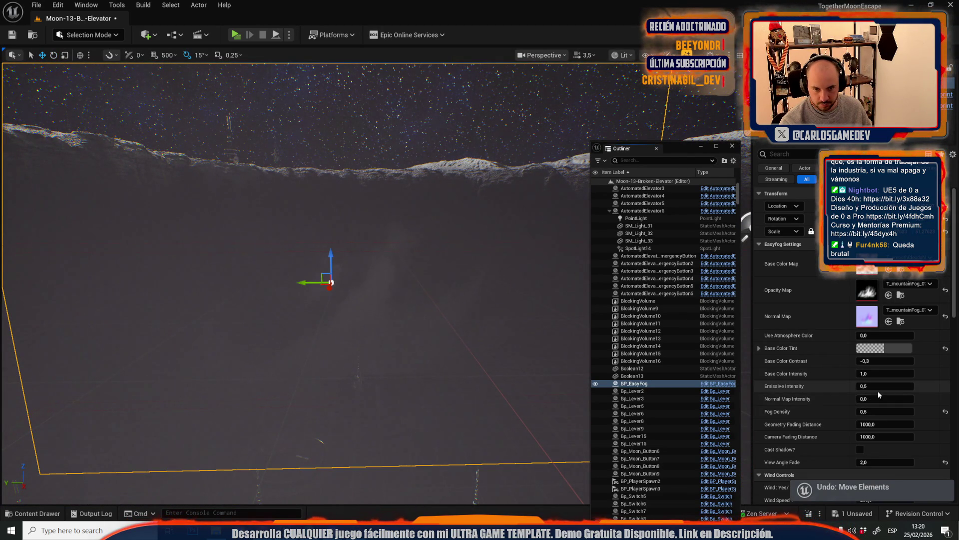
{"action": "left_click", "coordinate": [874, 411]}
{"action": "type", "text": "1"}
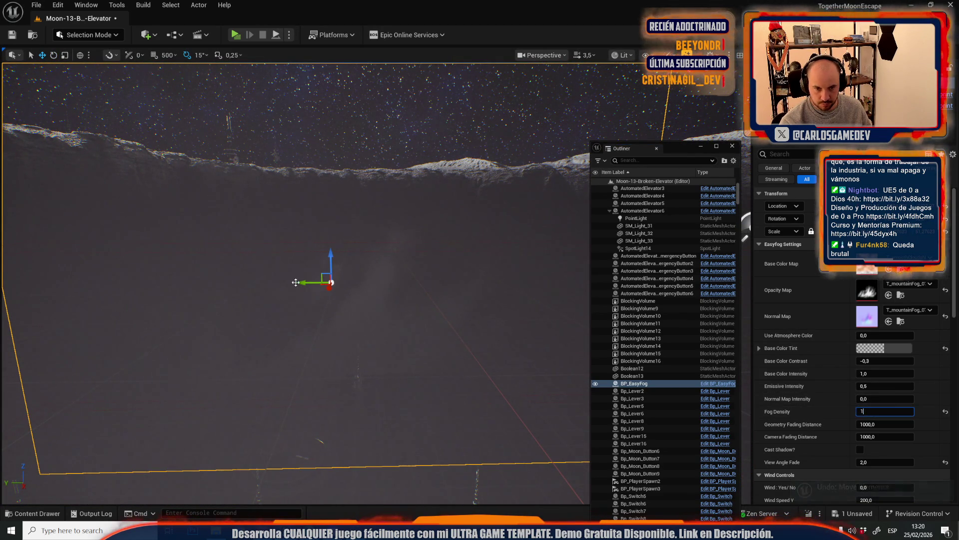
Fly the view over to the cliff elevator and play-test the level with the new fog
{"action": "left_click_drag", "start_coordinate": [302, 282], "coordinate": [304, 279]}
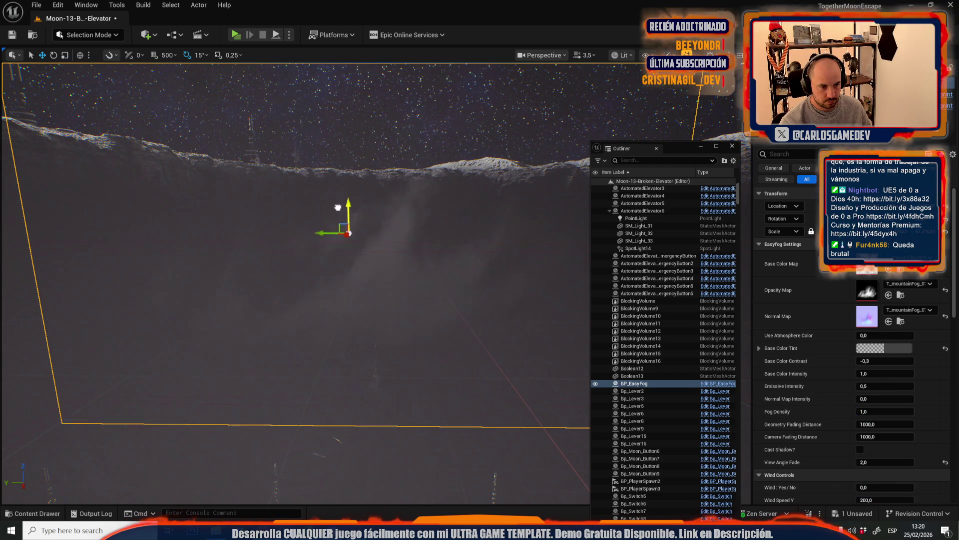
{"action": "left_click_drag", "start_coordinate": [337, 199], "coordinate": [337, 161]}
{"action": "scroll", "coordinate": [337, 176], "scroll_direction": "down", "scroll_amount": 2}
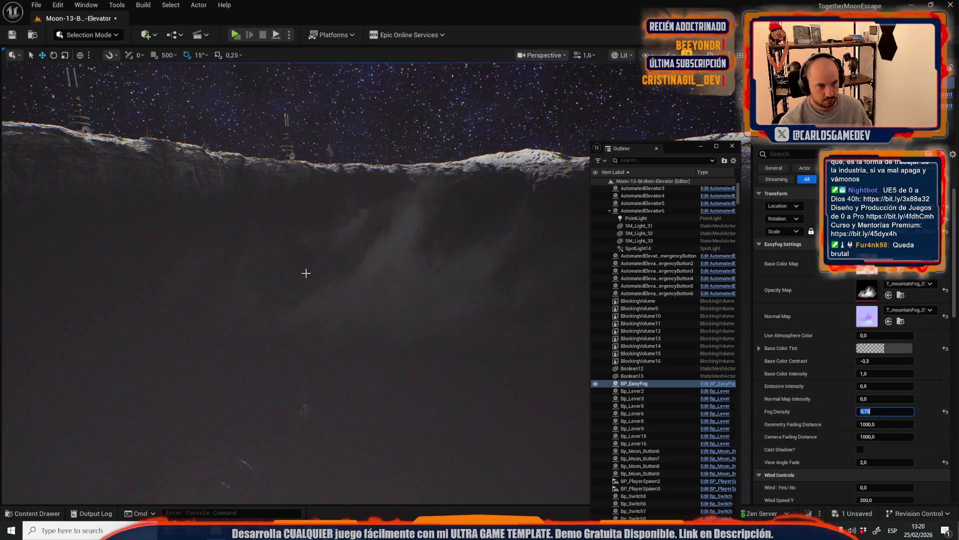
{"action": "left_click_drag", "start_coordinate": [398, 287], "coordinate": [397, 275]}
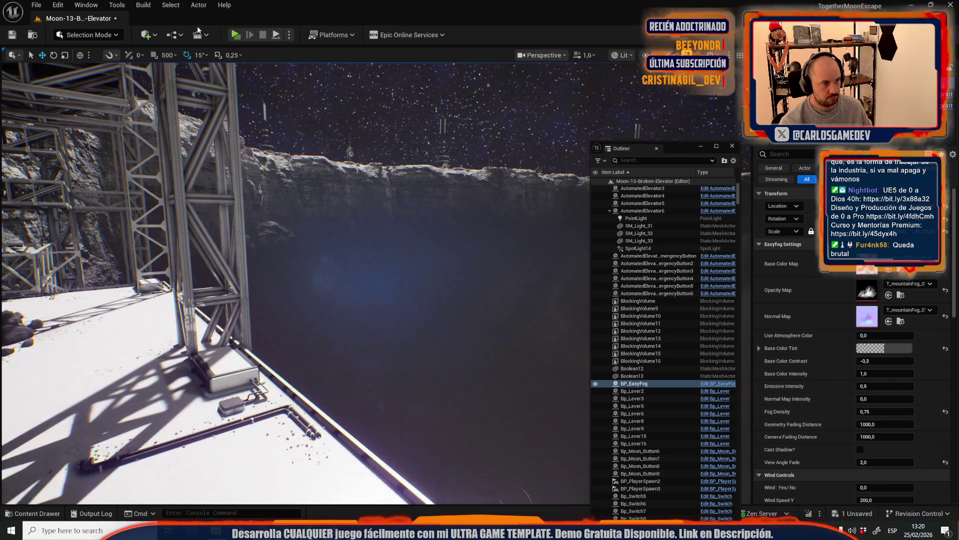
{"action": "left_click", "coordinate": [236, 34]}
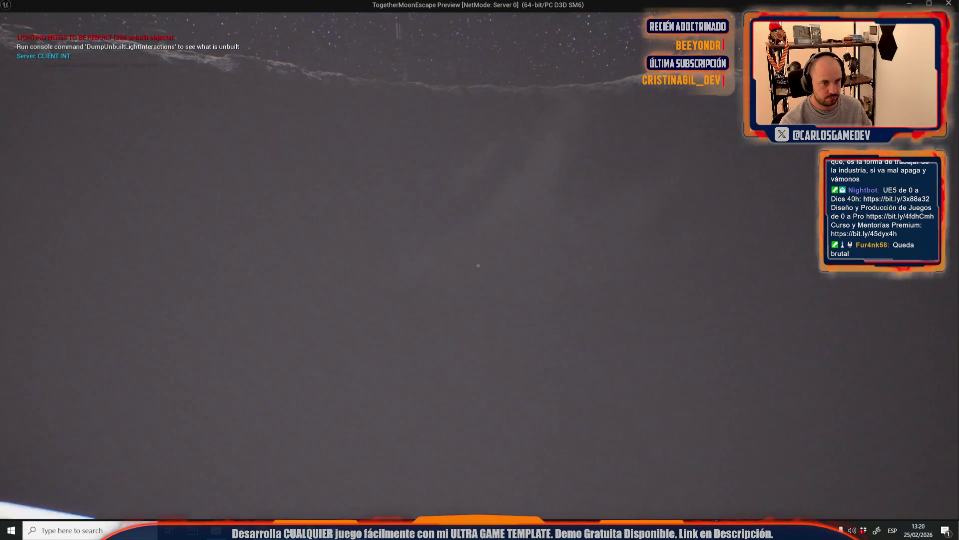
Stop the play test, restore Fog Density to 1.0, and play-test the level again
{"action": "key", "text": "Escape"}
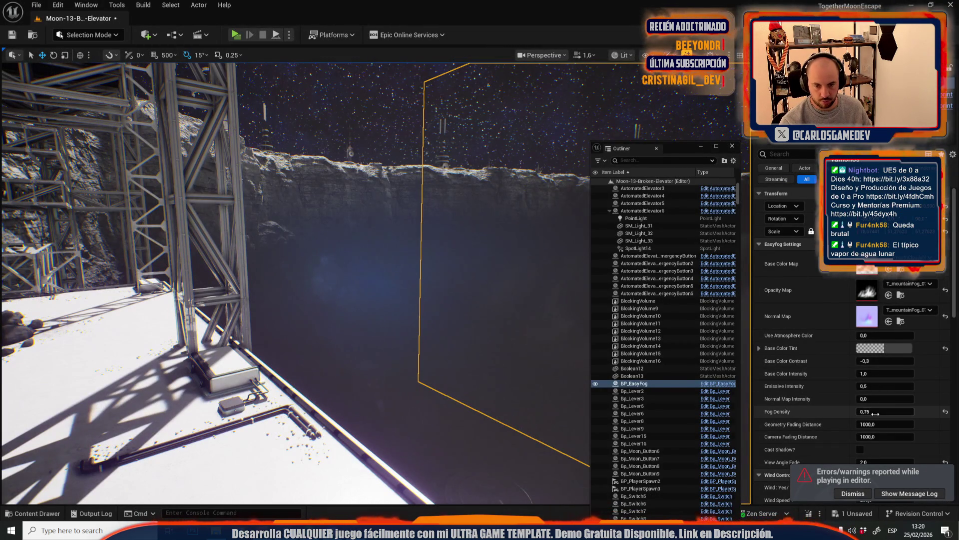
{"action": "mouse_move", "coordinate": [422, 301]}
{"action": "left_mouse_down"}
{"action": "mouse_move", "coordinate": [400, 330]}
{"action": "mouse_move", "coordinate": [385, 320]}
{"action": "left_mouse_up"}
{"action": "scroll", "coordinate": [320, 283], "scroll_direction": "down", "scroll_amount": 3}
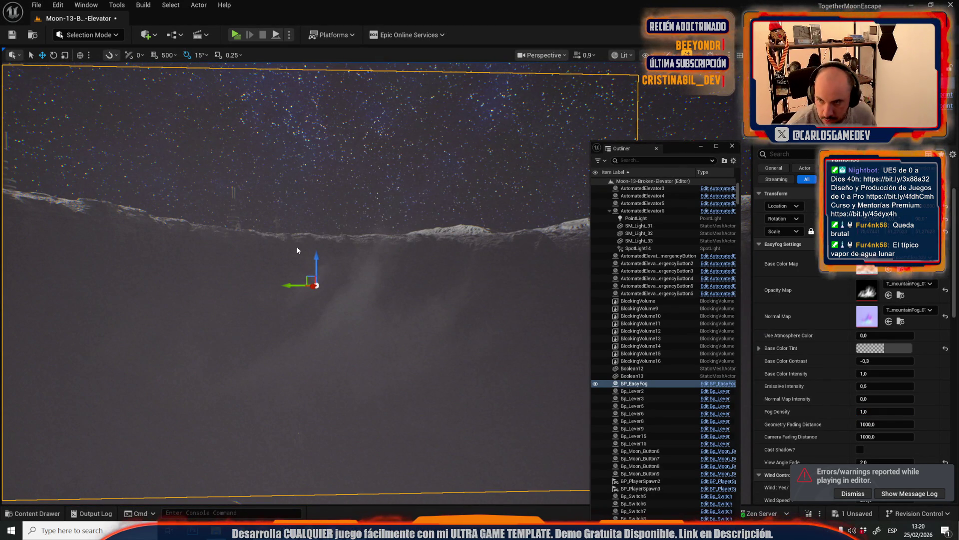
{"action": "key", "text": "alt+p"}
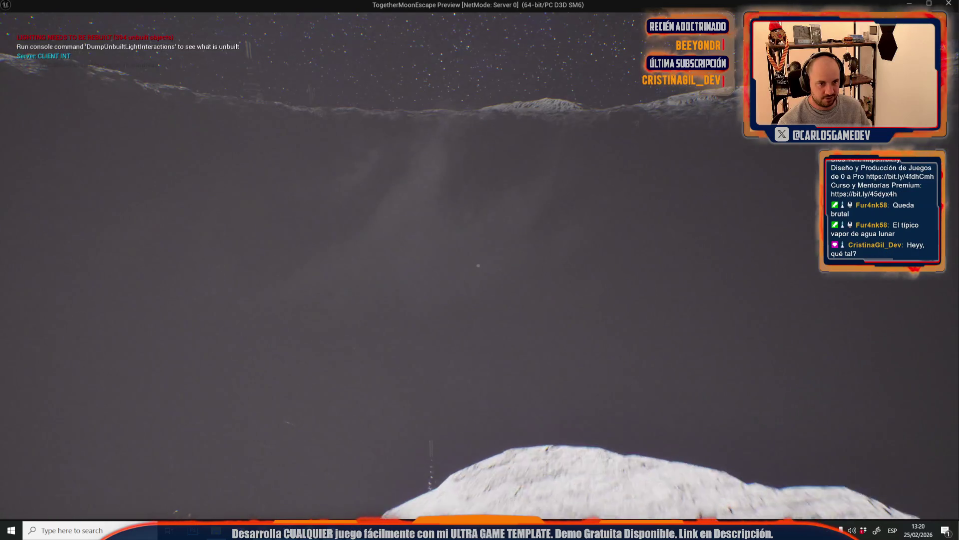
{"action": "key", "text": "Escape"}
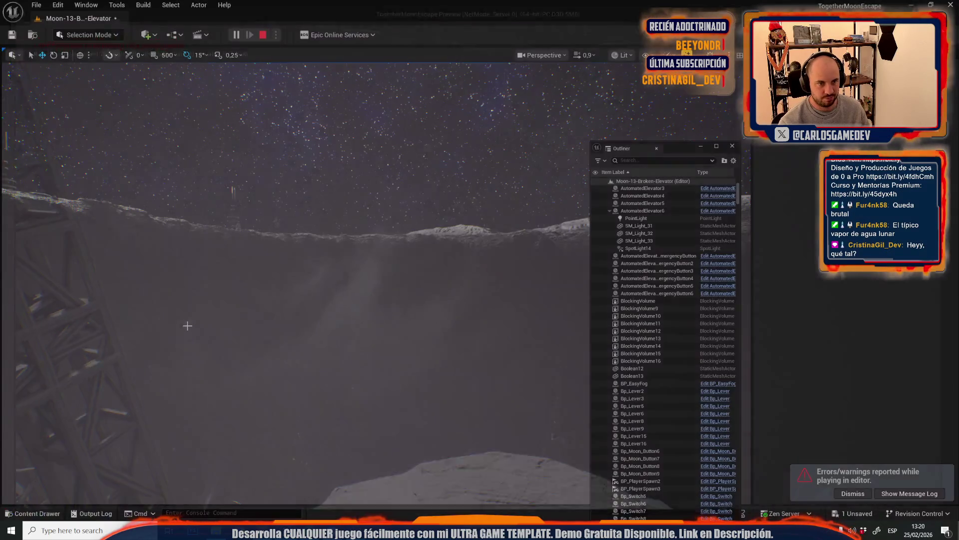
{"action": "key", "text": "alt+Tab"}
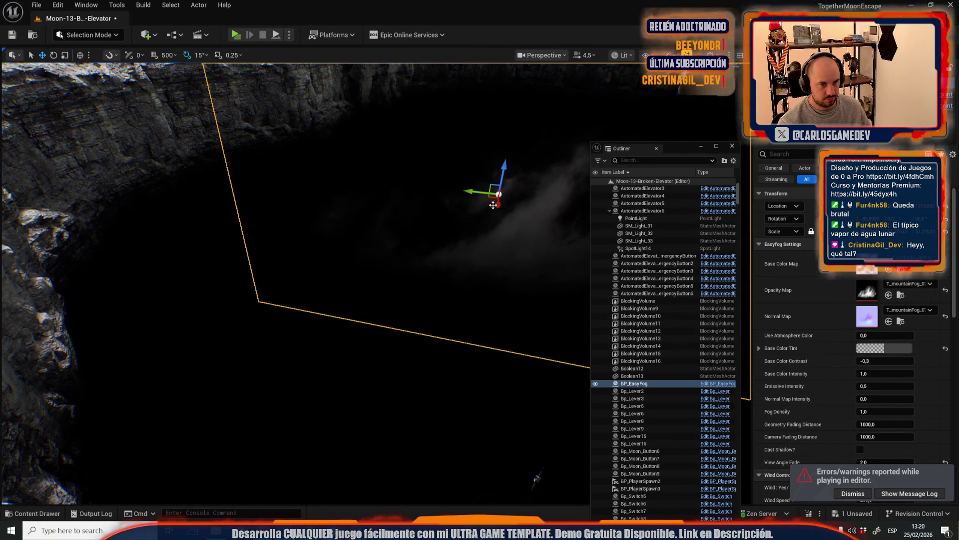
Duplicate the fog volume, move and rotate the copy, then start a full-screen playtest
{"action": "mouse_move", "coordinate": [489, 198]}
{"action": "left_mouse_down"}
{"action": "mouse_move", "coordinate": [403, 277]}
{"action": "mouse_move", "coordinate": [235, 320]}
{"action": "mouse_move", "coordinate": [293, 333]}
{"action": "mouse_move", "coordinate": [333, 313]}
{"action": "left_mouse_up"}
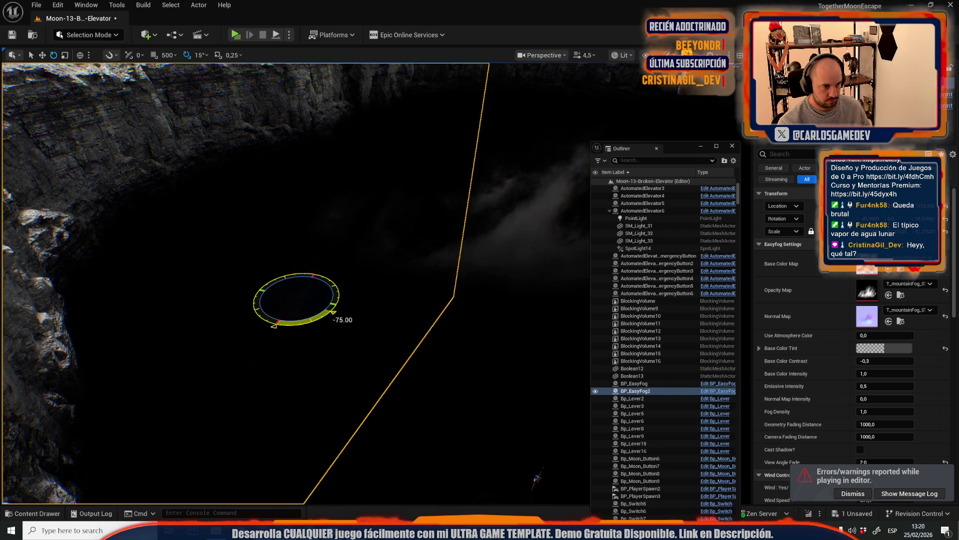
{"action": "key", "text": "w"}
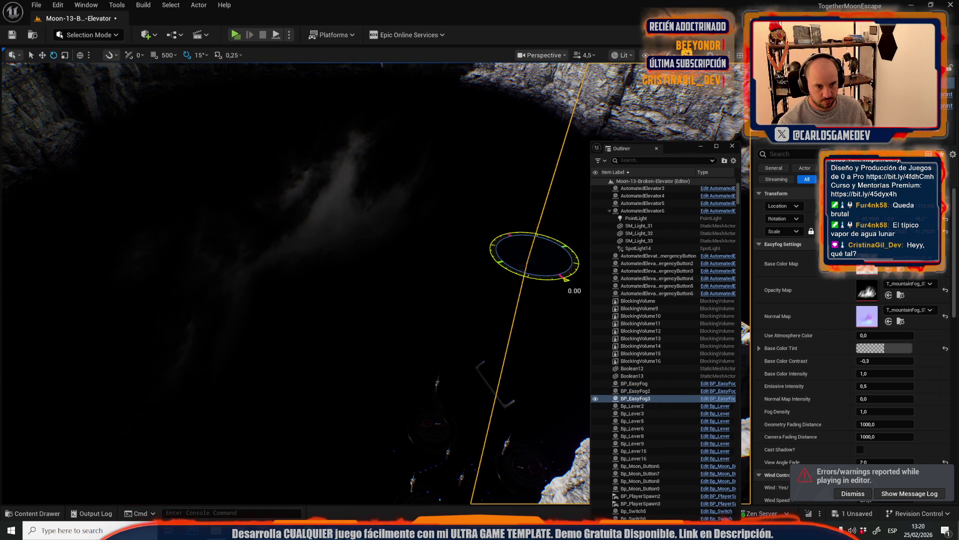
{"action": "left_click_drag", "start_coordinate": [567, 280], "coordinate": [490, 258]}
{"action": "scroll", "coordinate": [534, 261], "scroll_direction": "up", "scroll_amount": 5}
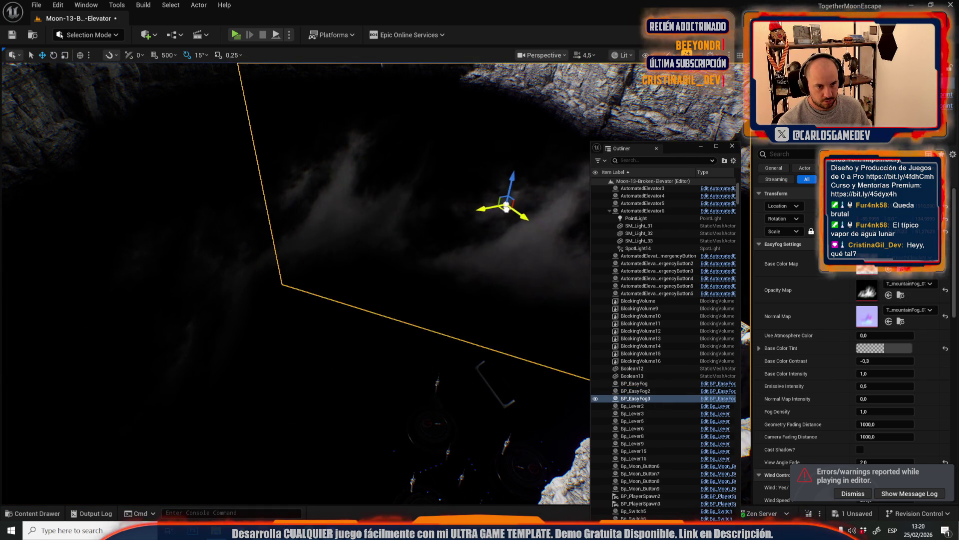
{"action": "scroll", "coordinate": [295, 283], "scroll_direction": "down", "scroll_amount": 3}
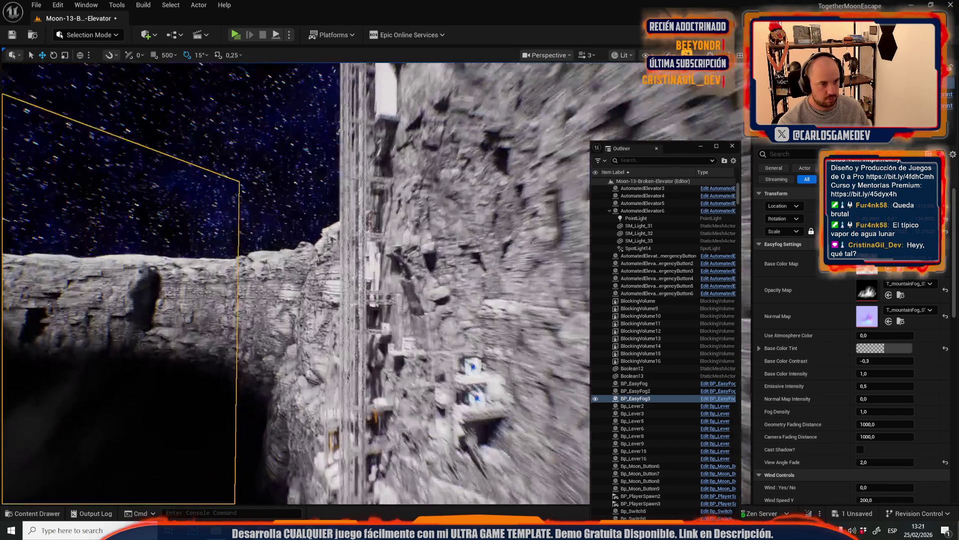
{"action": "scroll", "coordinate": [295, 282], "scroll_direction": "down", "scroll_amount": 1}
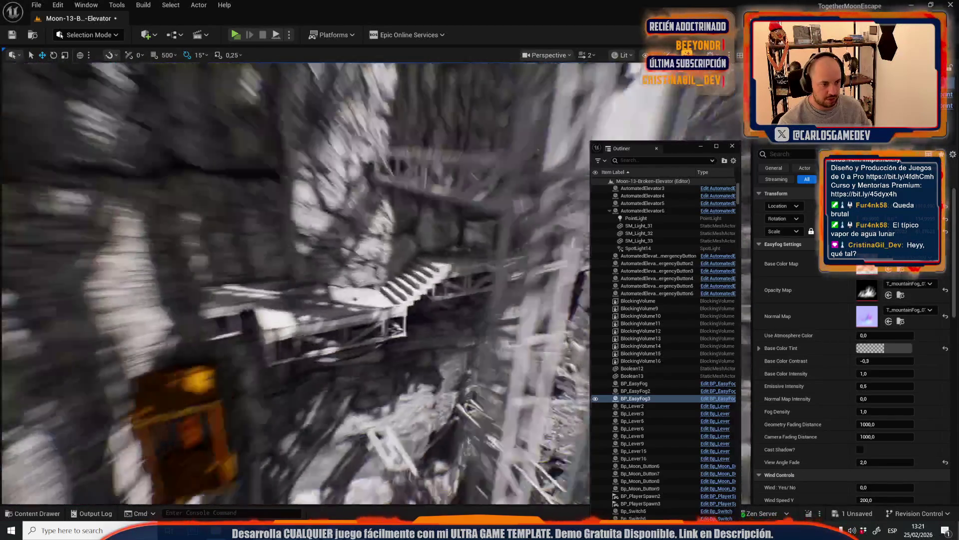
{"action": "scroll", "coordinate": [494, 242], "scroll_direction": "down", "scroll_amount": 2}
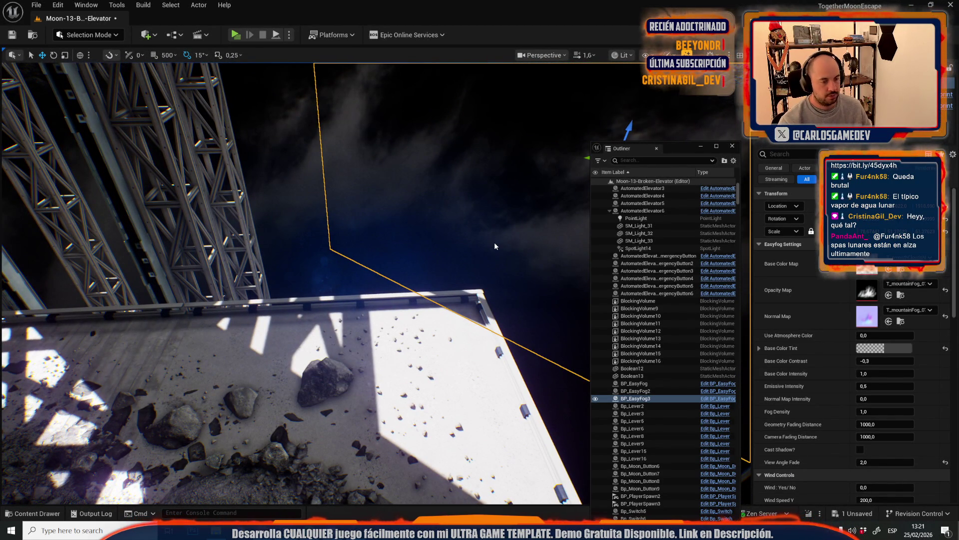
{"action": "key", "text": "alt+p"}
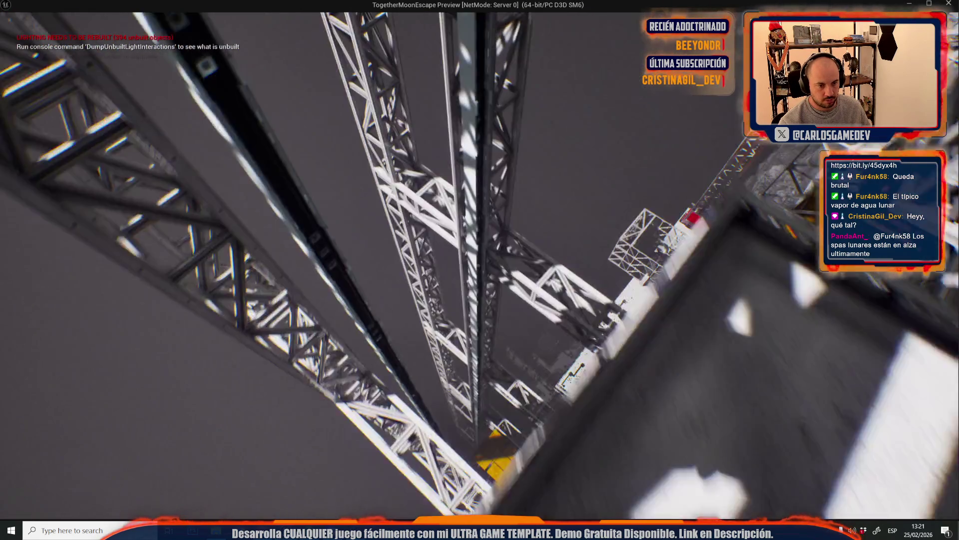
Stop the playtest, rotate the fog volume about 30 degrees, and rescale BP_EasyFog2
{"action": "key", "text": "Escape"}
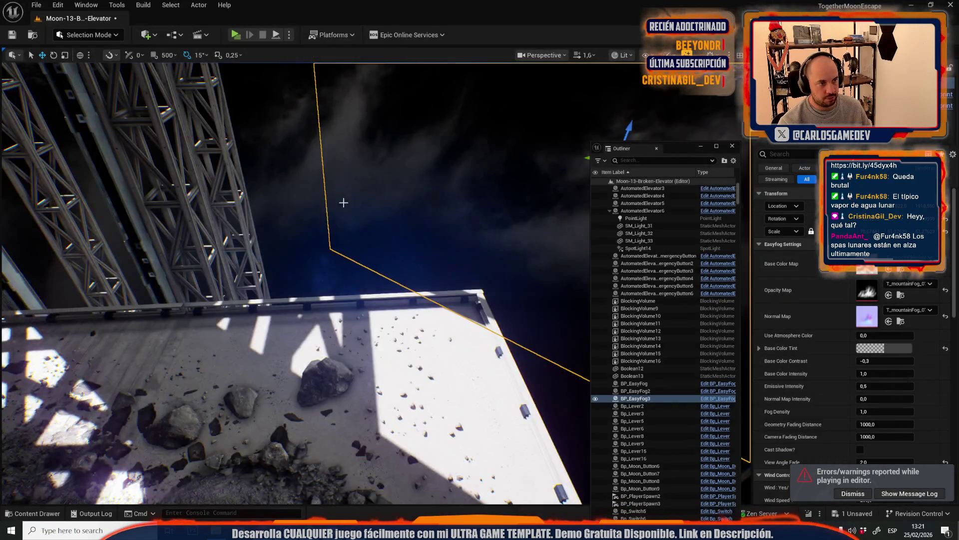
{"action": "key", "text": "e"}
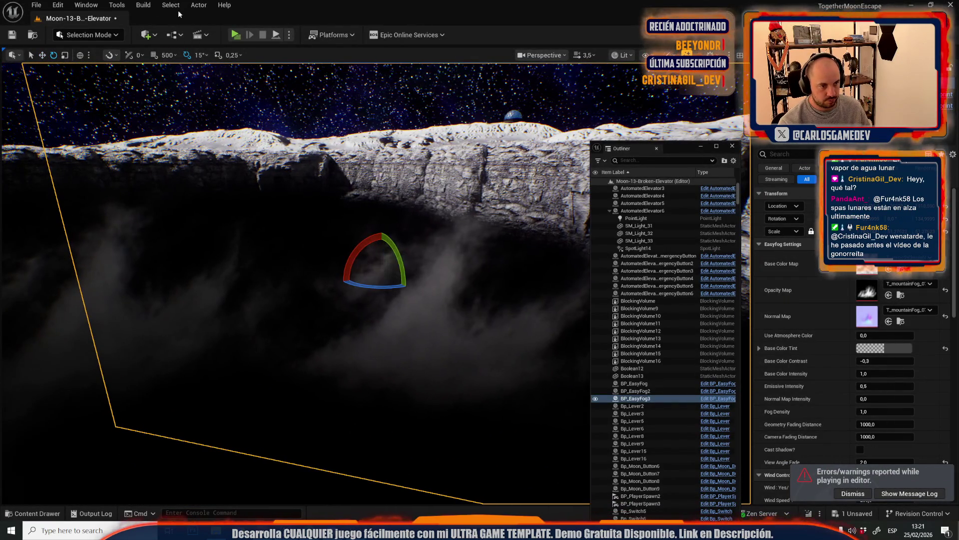
{"action": "left_click_drag", "start_coordinate": [415, 263], "coordinate": [405, 297]}
{"action": "scroll", "coordinate": [377, 265], "scroll_direction": "up", "scroll_amount": 5}
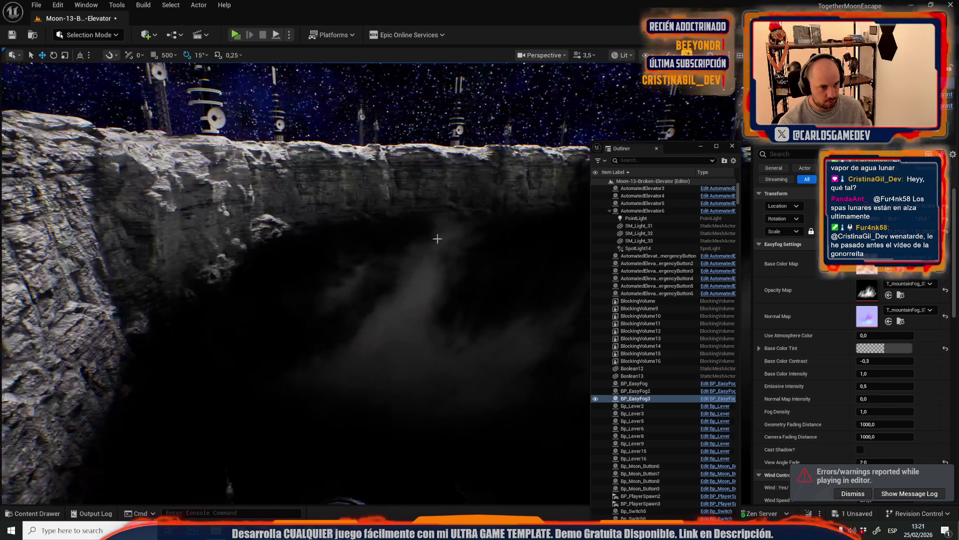
{"action": "left_click", "coordinate": [422, 354]}
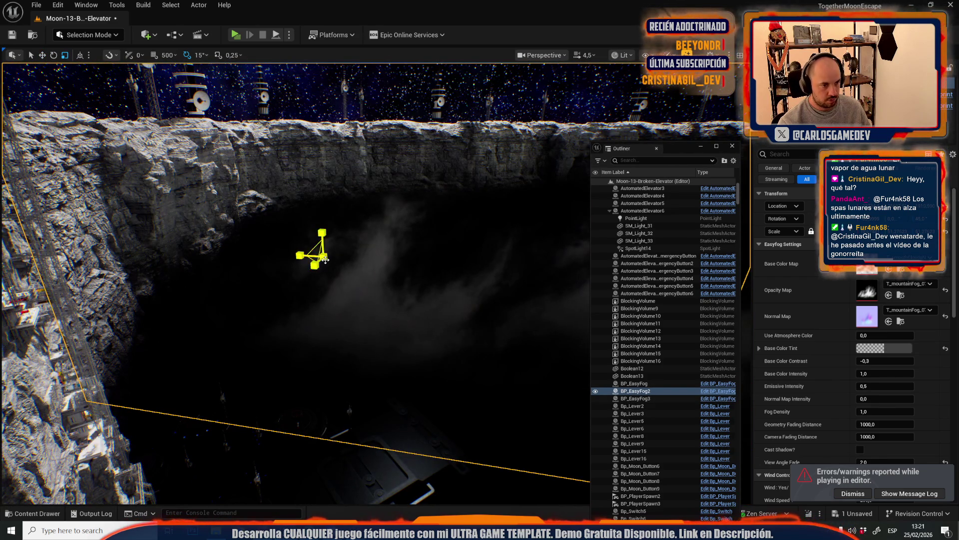
{"action": "left_click_drag", "start_coordinate": [323, 257], "coordinate": [268, 393]}
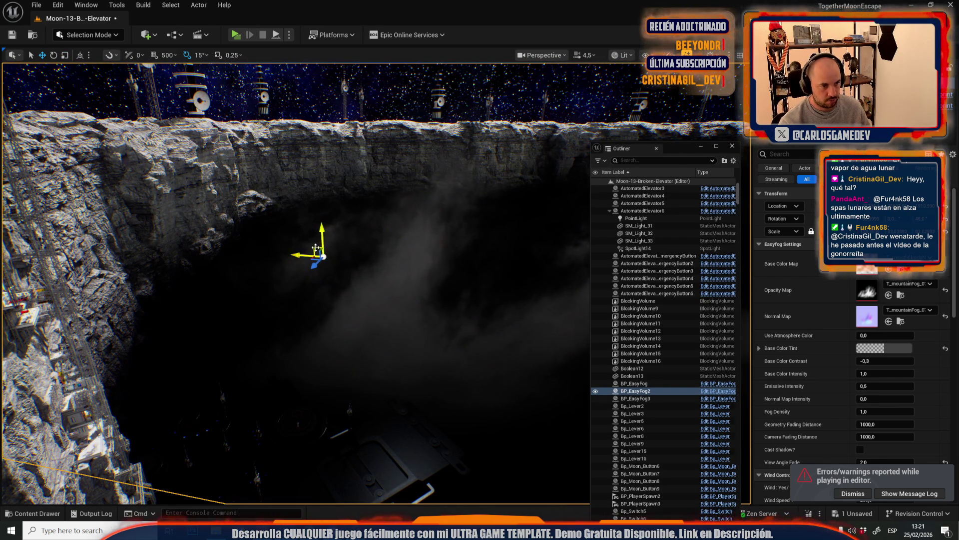
{"action": "scroll", "coordinate": [316, 248], "scroll_direction": "up", "scroll_amount": 3}
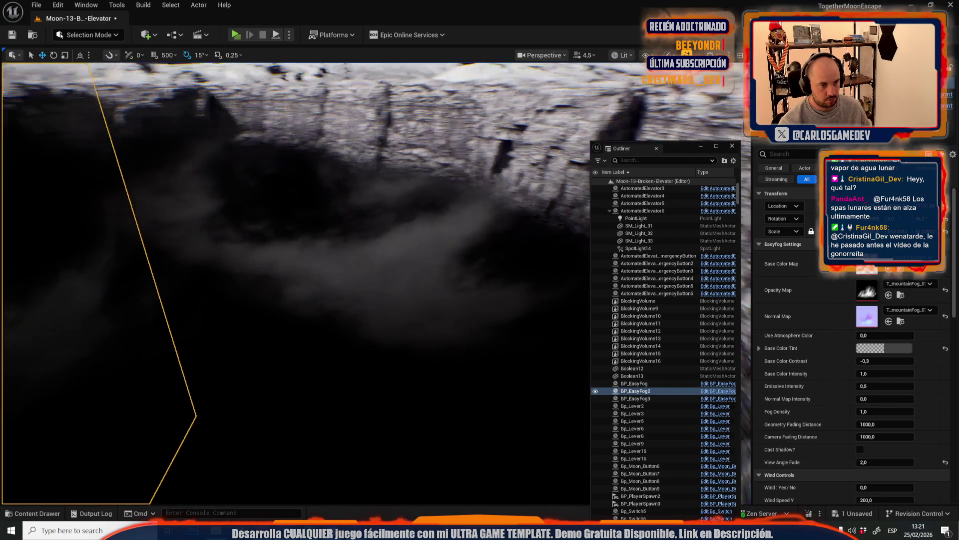
Shrink the BP_EasyFog3 fog volume and adjust its rotation
{"action": "left_click", "coordinate": [404, 241]}
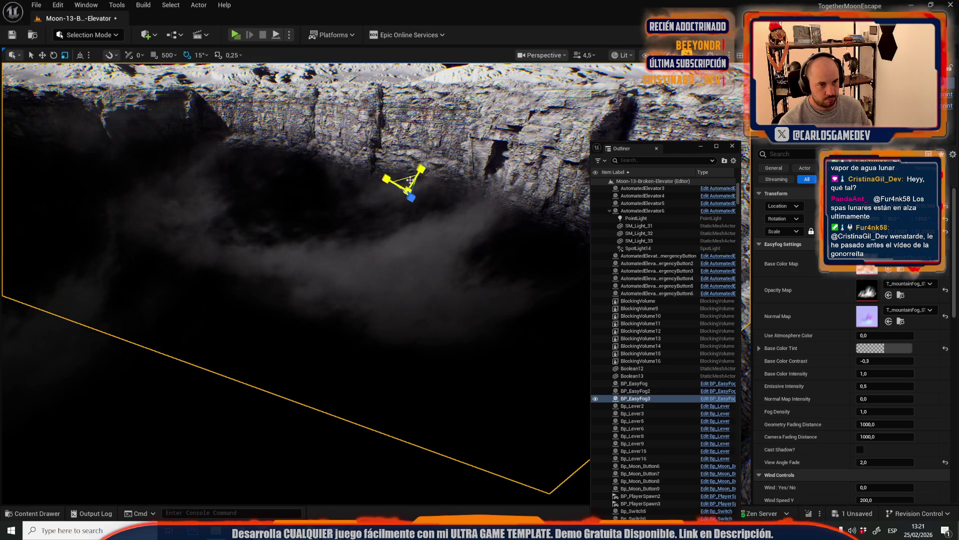
{"action": "left_click_drag", "start_coordinate": [409, 190], "coordinate": [384, 210]}
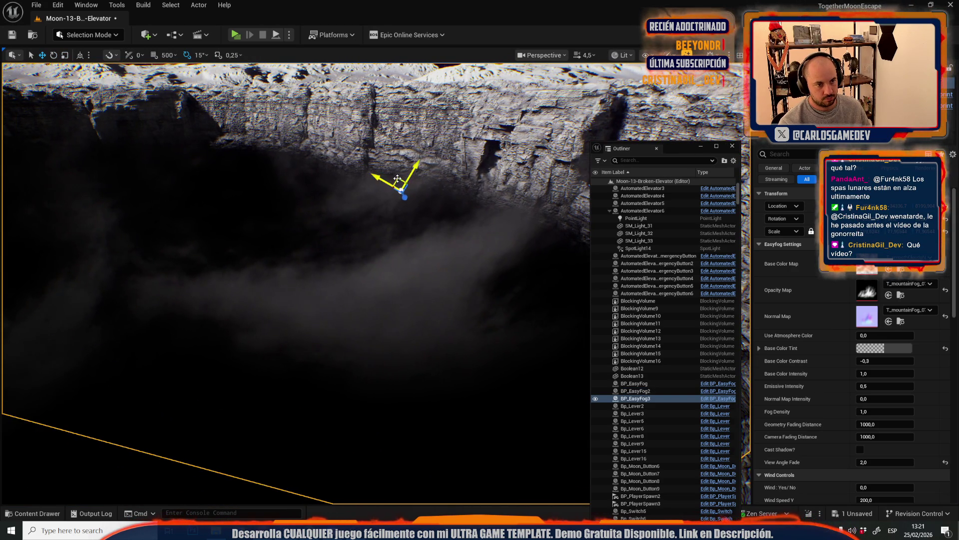
{"action": "key", "text": "e"}
{"action": "left_click_drag", "start_coordinate": [461, 128], "coordinate": [462, 127]}
{"action": "scroll", "coordinate": [393, 274], "scroll_direction": "down", "scroll_amount": 1}
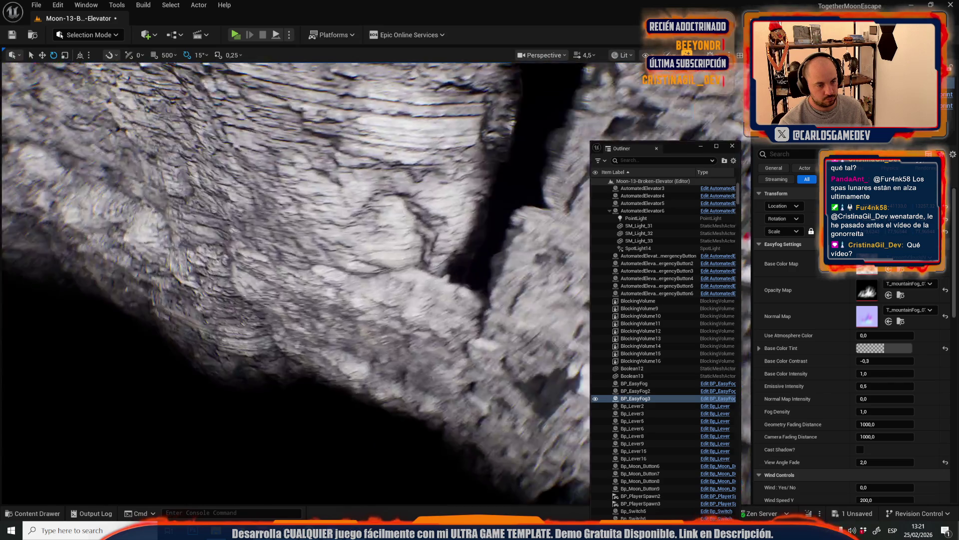
{"action": "scroll", "coordinate": [295, 280], "scroll_direction": "down", "scroll_amount": 2}
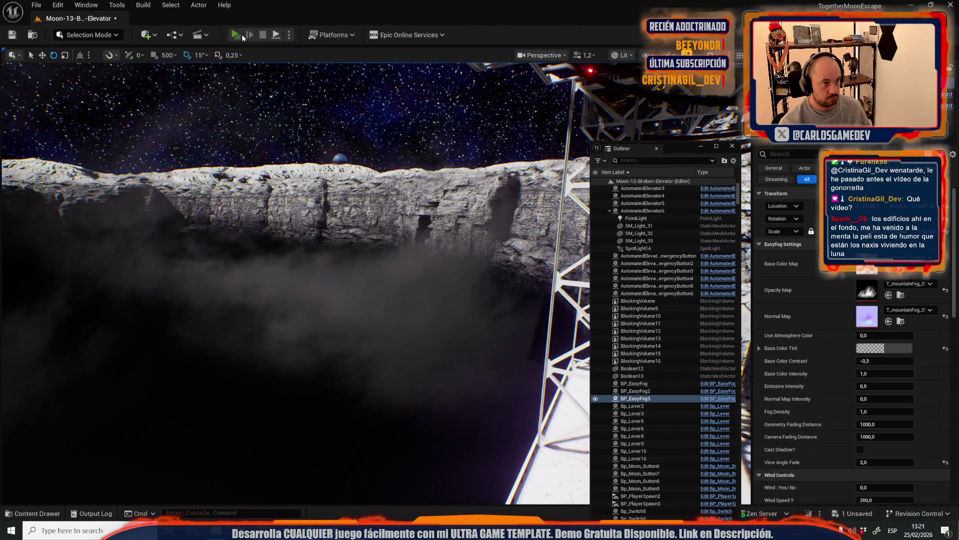
Playtest the level twice, then close the Message Log
{"action": "left_click", "coordinate": [242, 34]}
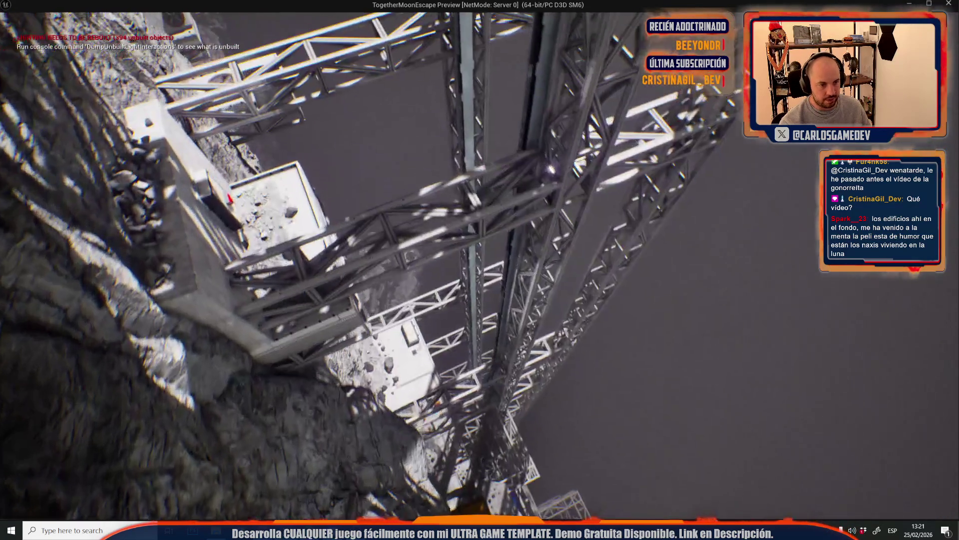
{"action": "key", "text": "alt+Tab"}
{"action": "key", "text": "Escape"}
{"action": "key", "text": "alt+Tab"}
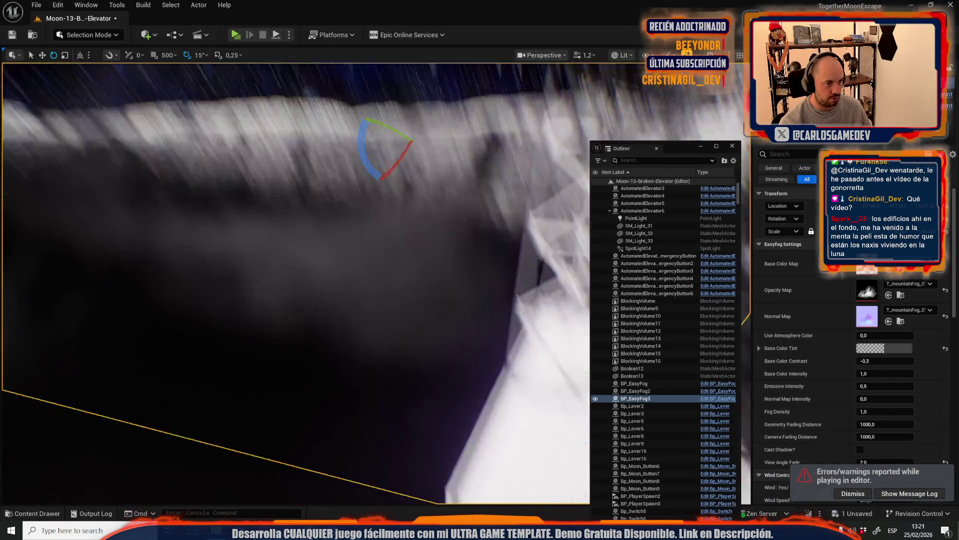
{"action": "scroll", "coordinate": [295, 280], "scroll_direction": "down", "scroll_amount": 2}
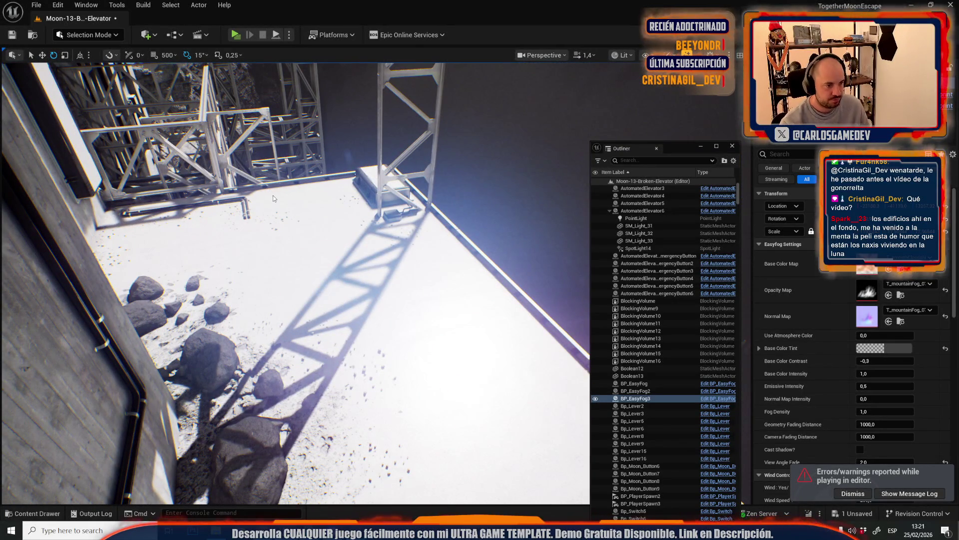
{"action": "key", "text": "alt+p"}
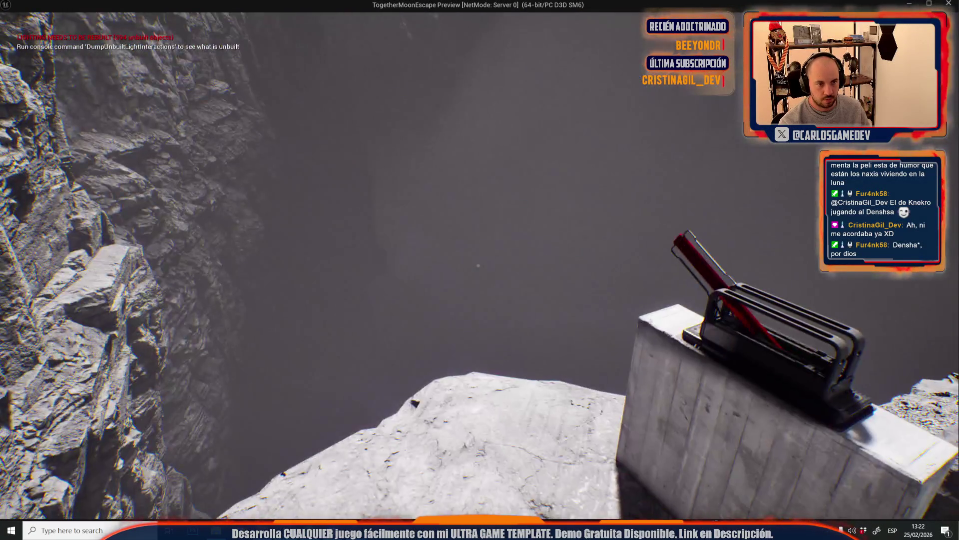
{"action": "key", "text": "Escape"}
{"action": "left_click", "coordinate": [106, 7]}
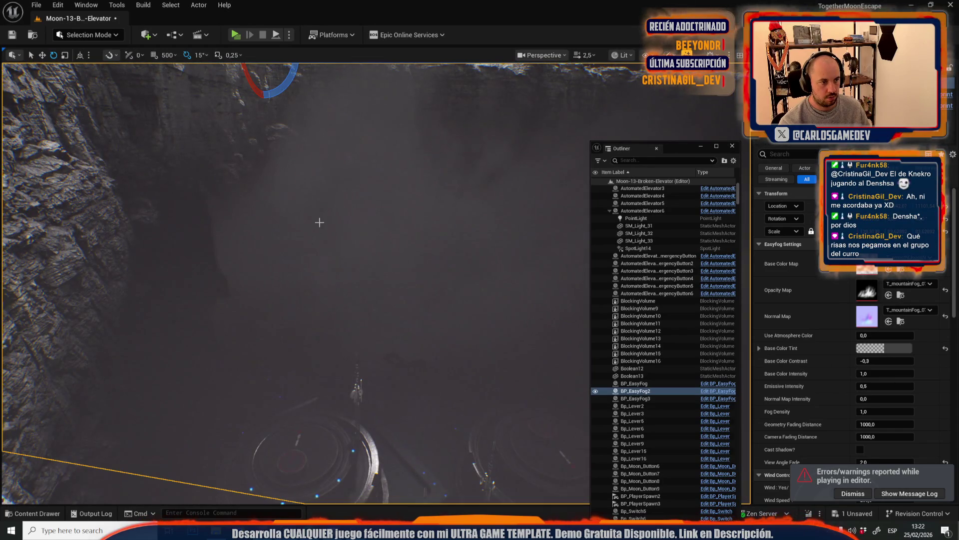
Slide BP_EasyFog2 sideways along the cliff and undo its trial rotation
{"action": "left_click_drag", "start_coordinate": [319, 221], "coordinate": [274, 165]}
{"action": "key", "text": "w"}
{"action": "mouse_move", "coordinate": [232, 95]}
{"action": "left_mouse_down"}
{"action": "mouse_move", "coordinate": [400, 122]}
{"action": "mouse_move", "coordinate": [317, 129]}
{"action": "mouse_move", "coordinate": [460, 150]}
{"action": "mouse_move", "coordinate": [319, 141]}
{"action": "mouse_move", "coordinate": [310, 222]}
{"action": "left_mouse_up"}
{"action": "mouse_move", "coordinate": [301, 189]}
{"action": "left_mouse_down"}
{"action": "mouse_move", "coordinate": [280, 165]}
{"action": "mouse_move", "coordinate": [310, 210]}
{"action": "mouse_move", "coordinate": [309, 240]}
{"action": "left_mouse_up"}
{"action": "scroll", "coordinate": [296, 282], "scroll_direction": "down", "scroll_amount": 5}
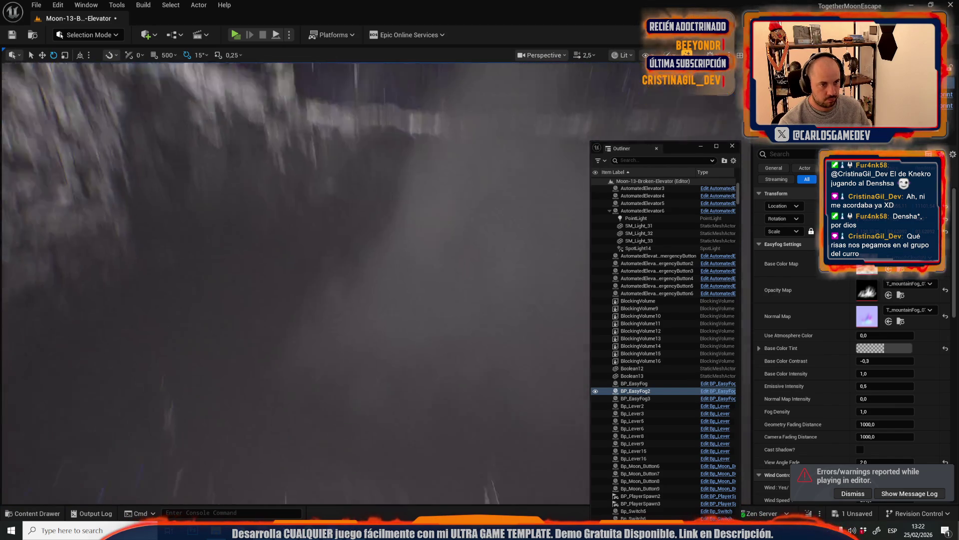
{"action": "key", "text": "ctrl+z"}
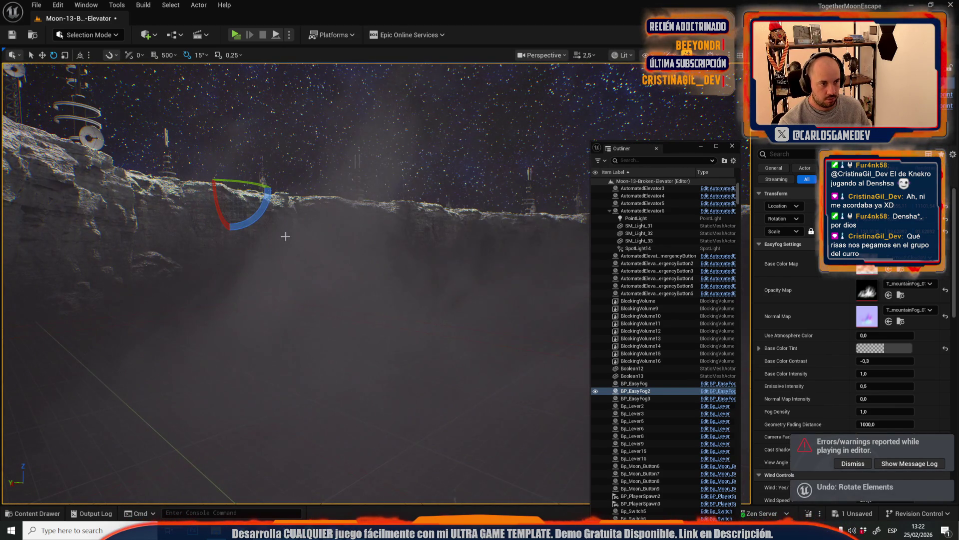
Return to the Move tool, survey the cliff face, and start a new playtest
{"action": "key", "text": "r"}
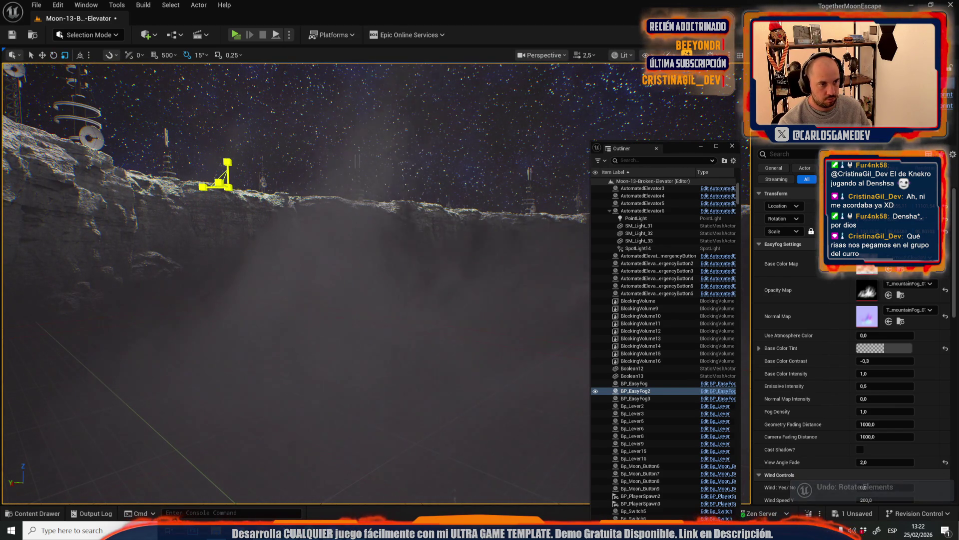
{"action": "key", "text": "w"}
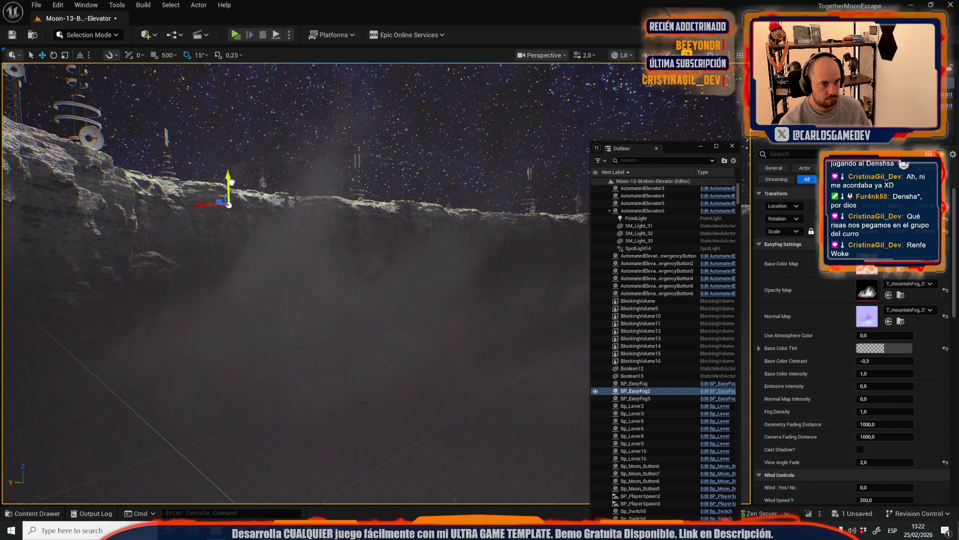
{"action": "scroll", "coordinate": [224, 171], "scroll_direction": "up", "scroll_amount": 5}
{"action": "scroll", "coordinate": [229, 235], "scroll_direction": "up", "scroll_amount": 2}
{"action": "left_click_drag", "start_coordinate": [229, 236], "coordinate": [250, 180]}
{"action": "scroll", "coordinate": [295, 280], "scroll_direction": "down", "scroll_amount": 2}
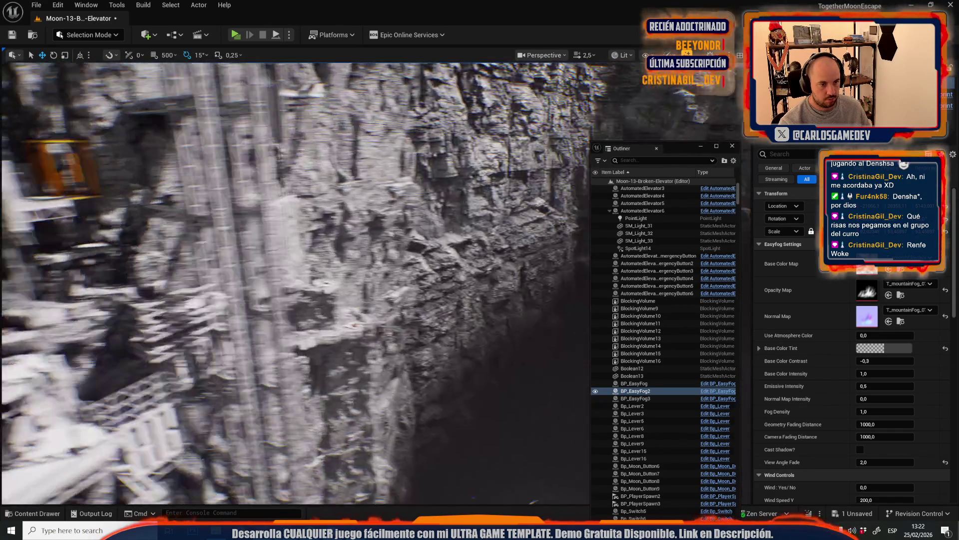
{"action": "scroll", "coordinate": [295, 280], "scroll_direction": "down", "scroll_amount": 1}
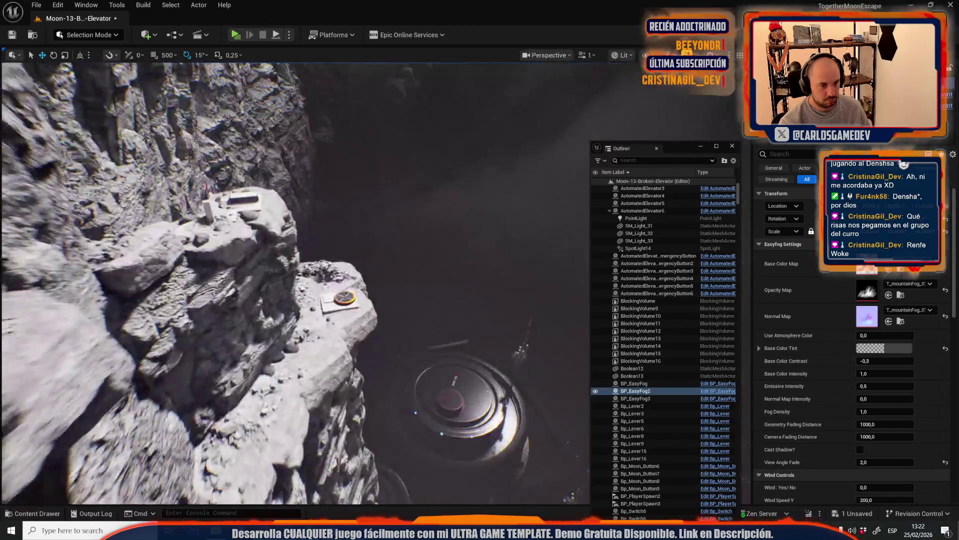
{"action": "scroll", "coordinate": [294, 280], "scroll_direction": "down", "scroll_amount": 2}
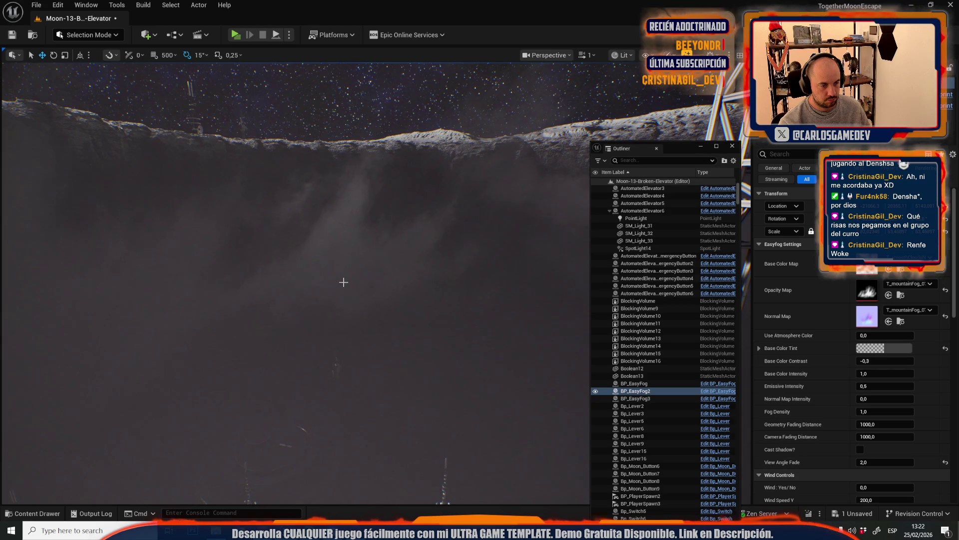
{"action": "scroll", "coordinate": [343, 282], "scroll_direction": "up", "scroll_amount": 2}
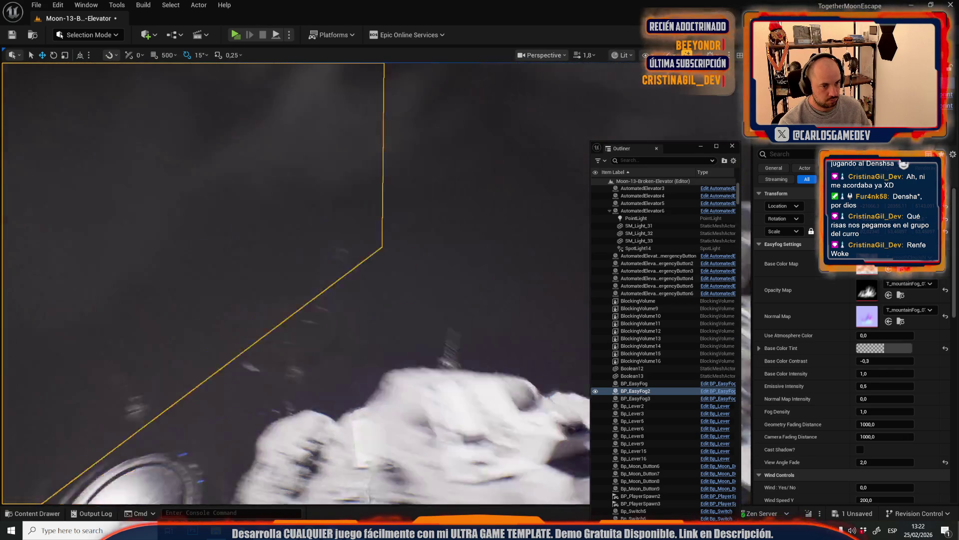
{"action": "scroll", "coordinate": [294, 280], "scroll_direction": "down", "scroll_amount": 2}
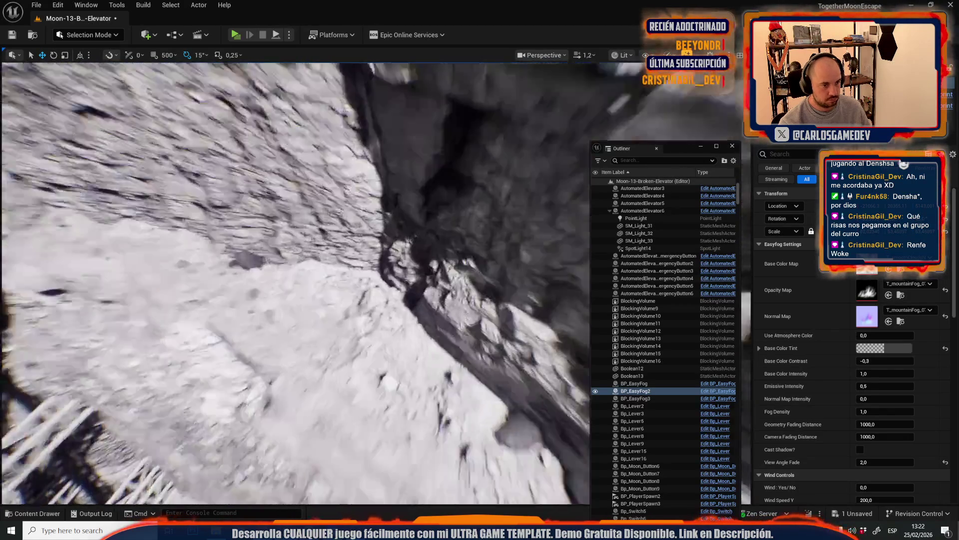
{"action": "scroll", "coordinate": [302, 295], "scroll_direction": "down", "scroll_amount": 1}
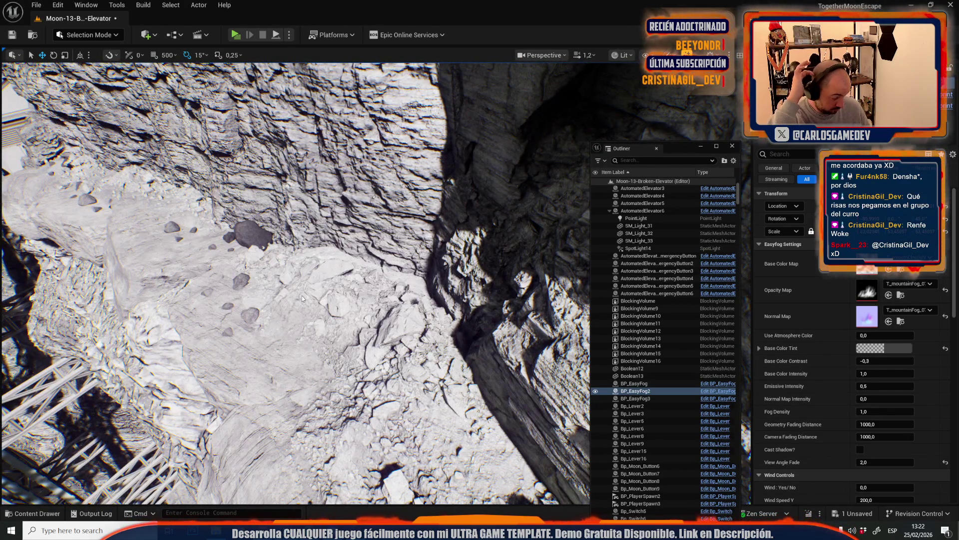
{"action": "key", "text": "alt+p"}
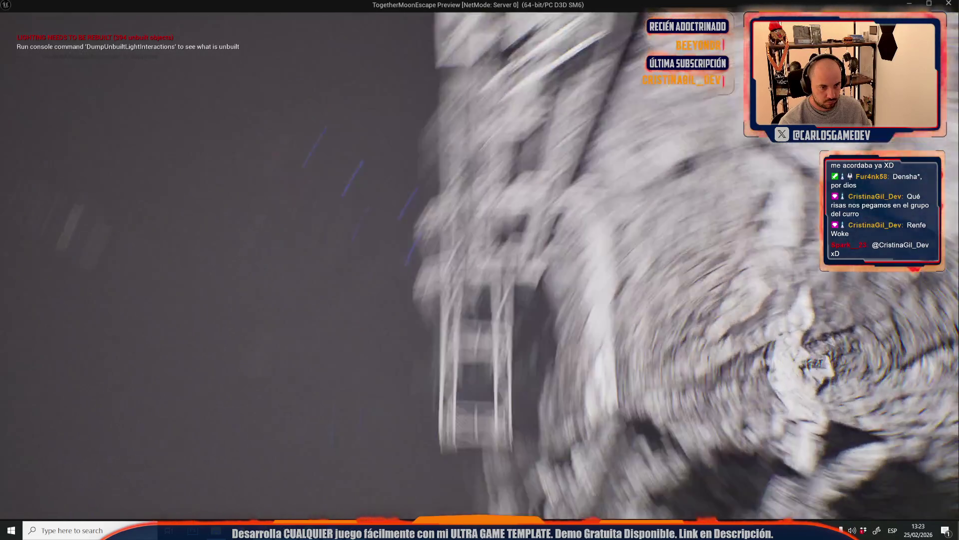
Stop the playtest, close the play error log, and duplicate the SM_AntennaLarge20 antenna mast
{"action": "key", "text": "Escape"}
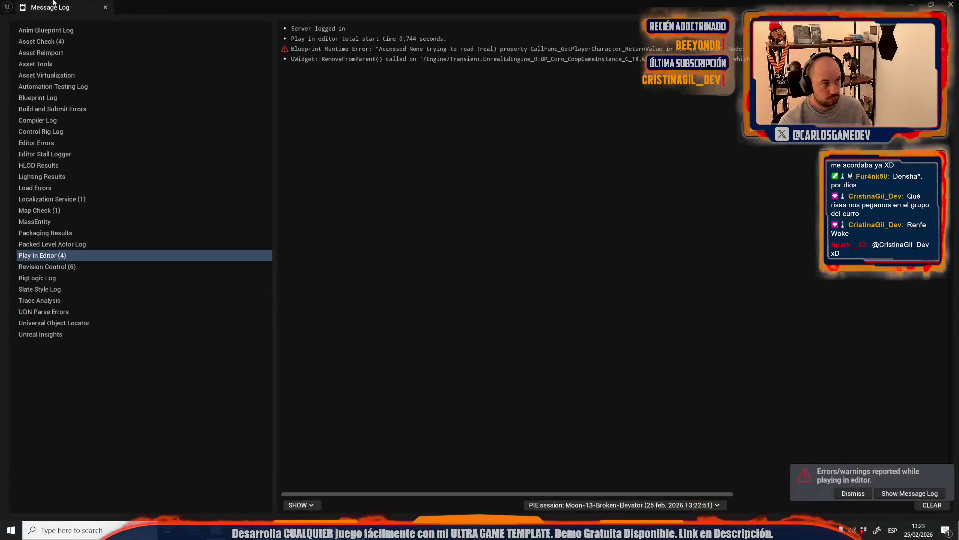
{"action": "left_click", "coordinate": [105, 7]}
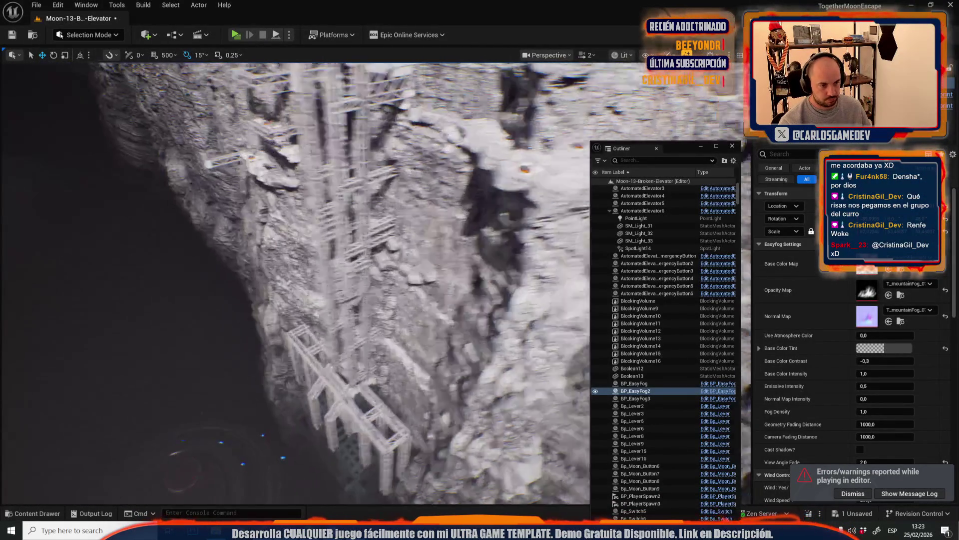
{"action": "scroll", "coordinate": [350, 276], "scroll_direction": "up", "scroll_amount": 1}
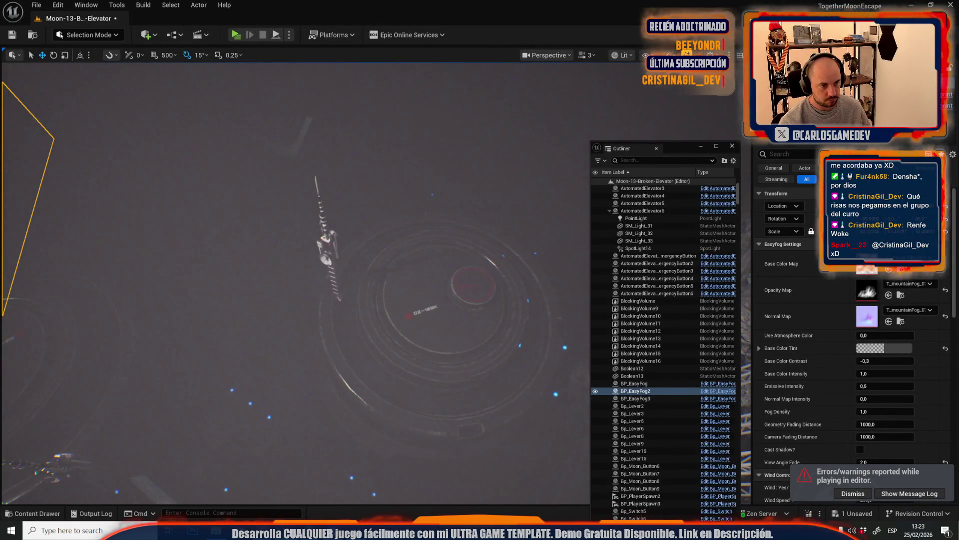
{"action": "left_click", "coordinate": [326, 267]}
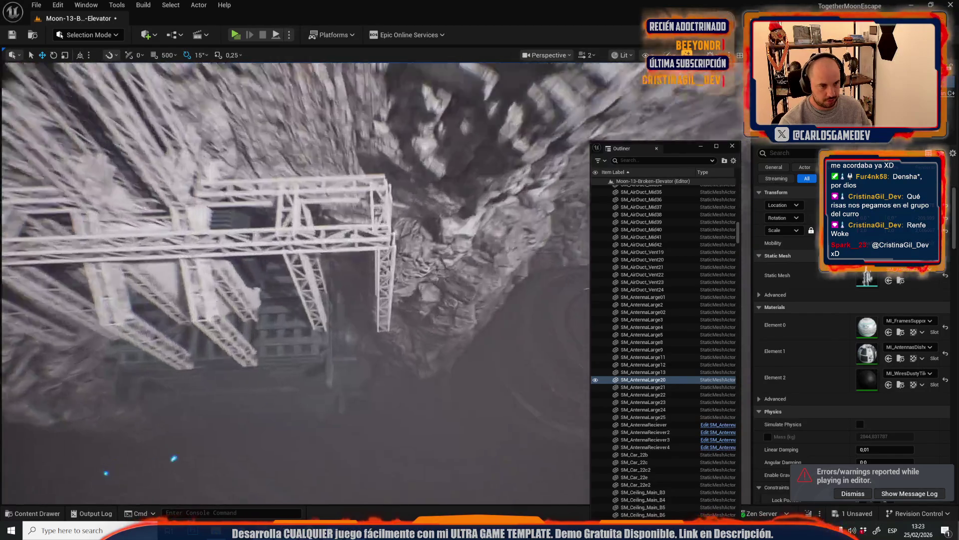
{"action": "scroll", "coordinate": [397, 327], "scroll_direction": "up", "scroll_amount": 2}
{"action": "key", "text": "ctrl+d"}
{"action": "key", "text": "f"}
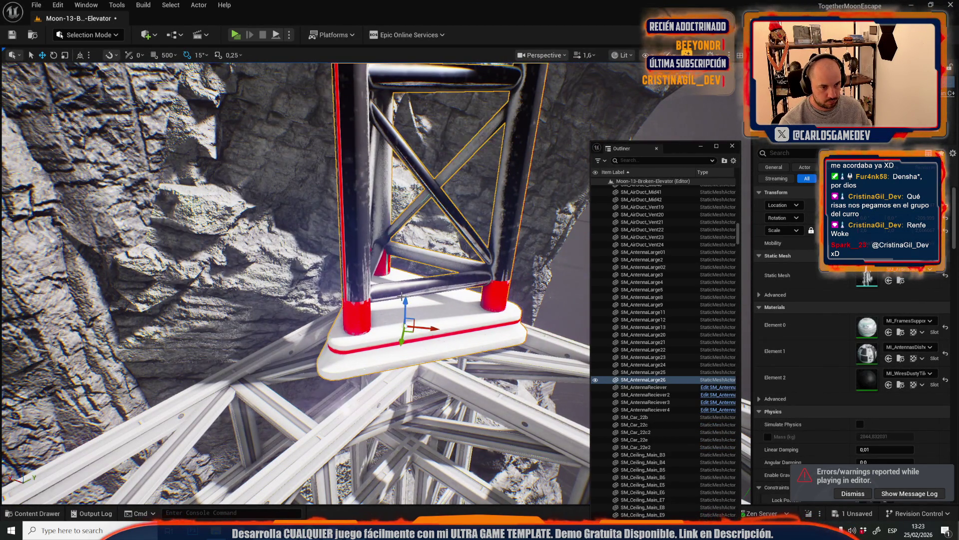
Alt-drag another antenna copy down-left, then select both antenna masts
{"action": "mouse_move", "coordinate": [420, 393]}
{"action": "left_mouse_down"}
{"action": "mouse_move", "coordinate": [350, 387]}
{"action": "mouse_move", "coordinate": [428, 375]}
{"action": "mouse_move", "coordinate": [380, 389]}
{"action": "left_mouse_up"}
{"action": "scroll", "coordinate": [400, 385], "scroll_direction": "up", "scroll_amount": 5}
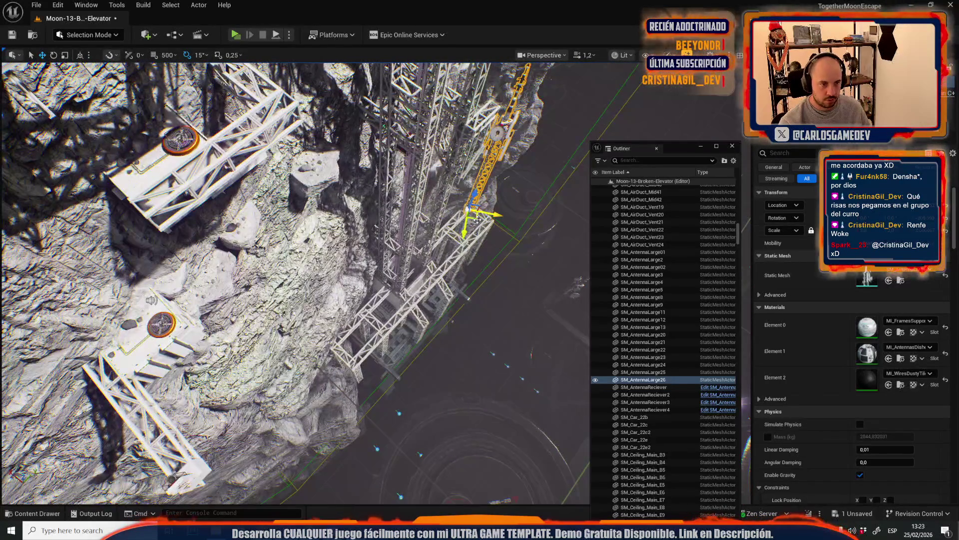
{"action": "mouse_move", "coordinate": [477, 220]}
{"action": "left_mouse_down"}
{"action": "mouse_move", "coordinate": [375, 364]}
{"action": "mouse_move", "coordinate": [350, 359]}
{"action": "mouse_move", "coordinate": [363, 375]}
{"action": "mouse_move", "coordinate": [335, 344]}
{"action": "mouse_move", "coordinate": [421, 355]}
{"action": "left_mouse_up"}
{"action": "scroll", "coordinate": [295, 280], "scroll_direction": "down", "scroll_amount": 2}
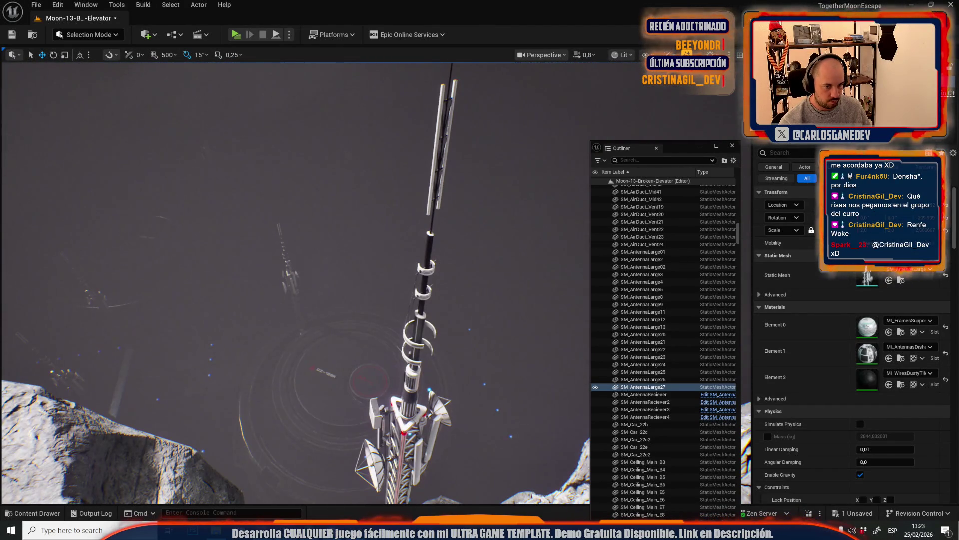
{"action": "left_click", "coordinate": [421, 354]}
{"action": "key", "text": "f"}
{"action": "mouse_move", "coordinate": [418, 391]}
{"action": "left_mouse_down"}
{"action": "mouse_move", "coordinate": [429, 362]}
{"action": "mouse_move", "coordinate": [415, 347]}
{"action": "mouse_move", "coordinate": [433, 318]}
{"action": "left_mouse_up"}
{"action": "scroll", "coordinate": [421, 356], "scroll_direction": "up", "scroll_amount": 3}
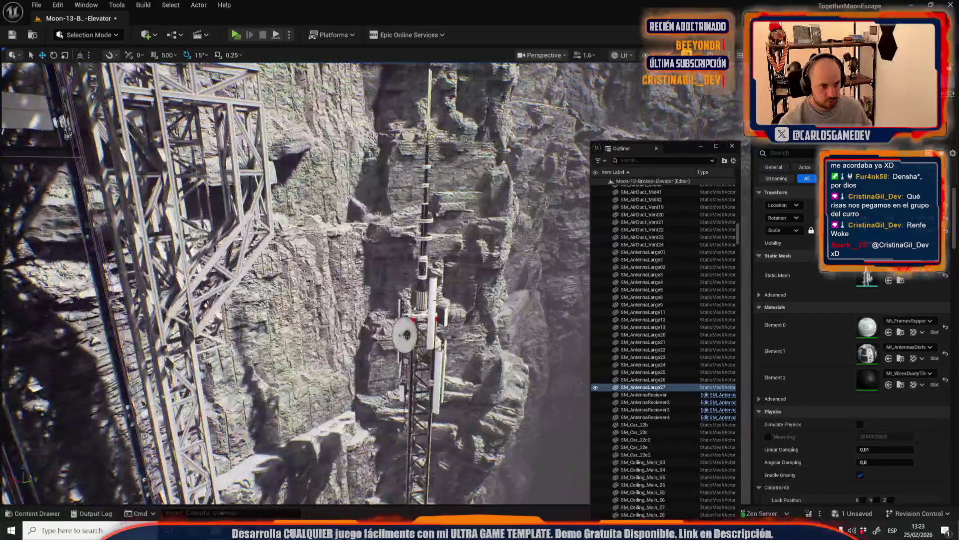
{"action": "left_click", "coordinate": [433, 318], "text": "ctrl"}
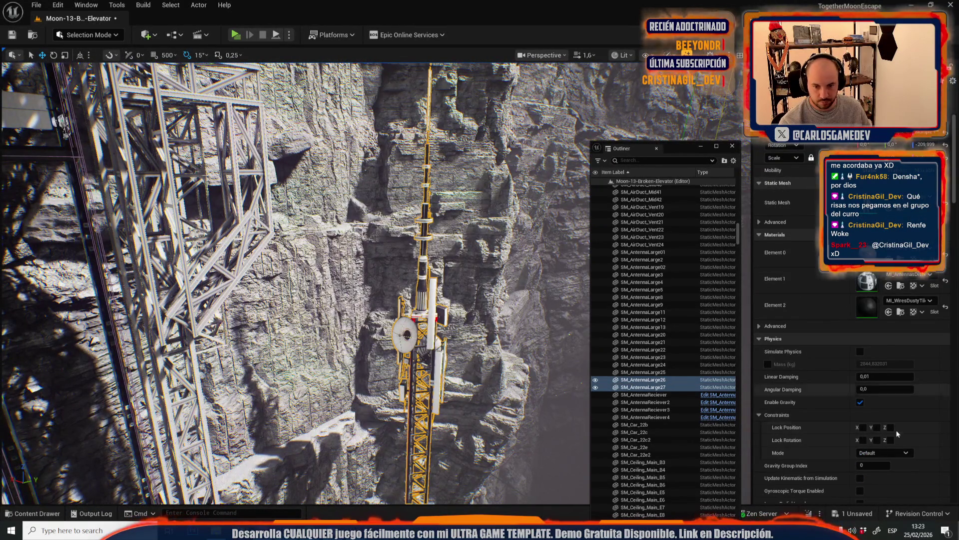
Set Collision Presets on both antenna masts to NoCollision
{"action": "scroll", "coordinate": [889, 437], "scroll_direction": "down", "scroll_amount": 10}
{"action": "scroll", "coordinate": [873, 390], "scroll_direction": "down", "scroll_amount": 1}
{"action": "left_click", "coordinate": [882, 296]}
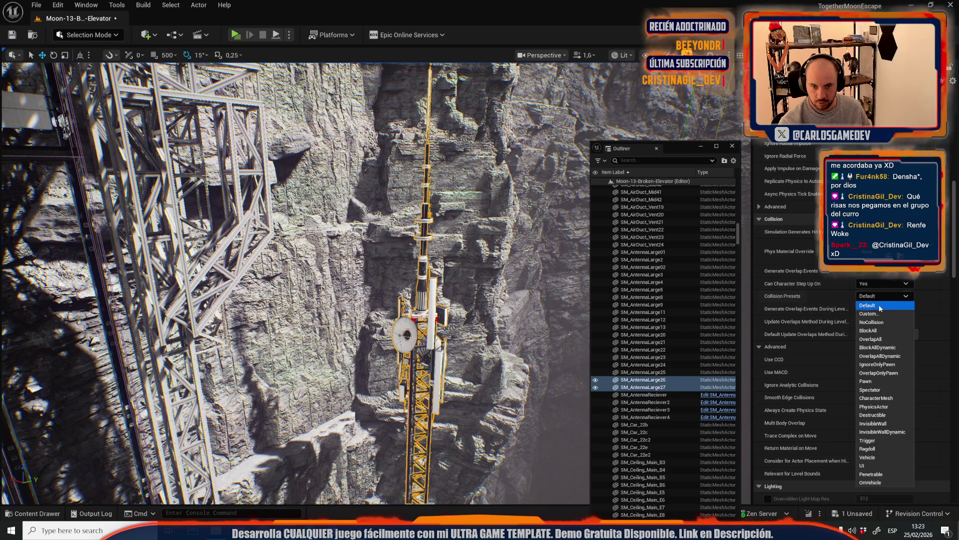
{"action": "left_click", "coordinate": [872, 324]}
Fly the view past the rock wall and duplicate the two antenna masts with Ctrl+D
{"action": "left_click_drag", "start_coordinate": [300, 280], "coordinate": [340, 230]}
{"action": "scroll", "coordinate": [330, 240], "scroll_direction": "down", "scroll_amount": 1}
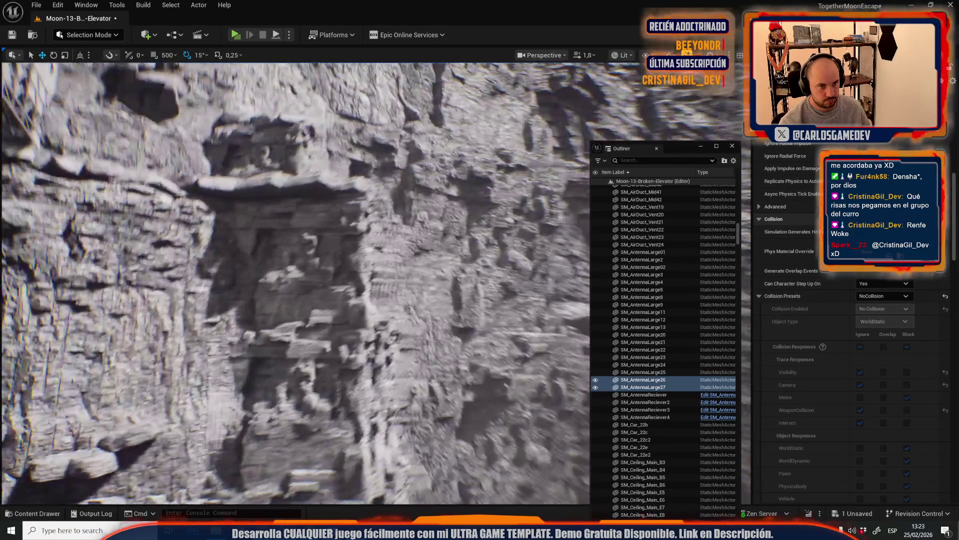
{"action": "scroll", "coordinate": [295, 282], "scroll_direction": "up", "scroll_amount": 3}
{"action": "scroll", "coordinate": [300, 278], "scroll_direction": "up", "scroll_amount": 2}
{"action": "mouse_move", "coordinate": [295, 283]}
{"action": "left_mouse_down"}
{"action": "mouse_move", "coordinate": [315, 262]}
{"action": "mouse_move", "coordinate": [409, 305]}
{"action": "left_mouse_up"}
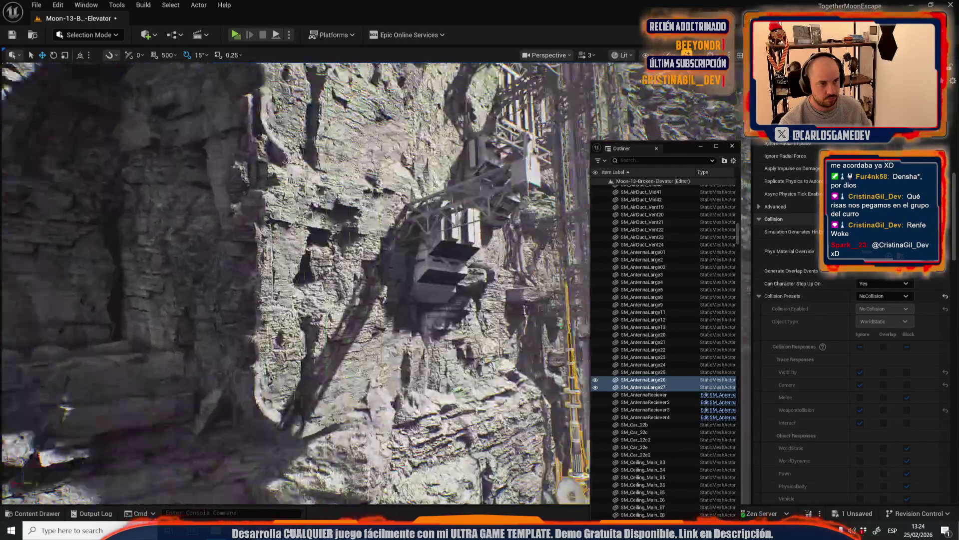
{"action": "scroll", "coordinate": [520, 258], "scroll_direction": "down", "scroll_amount": 1}
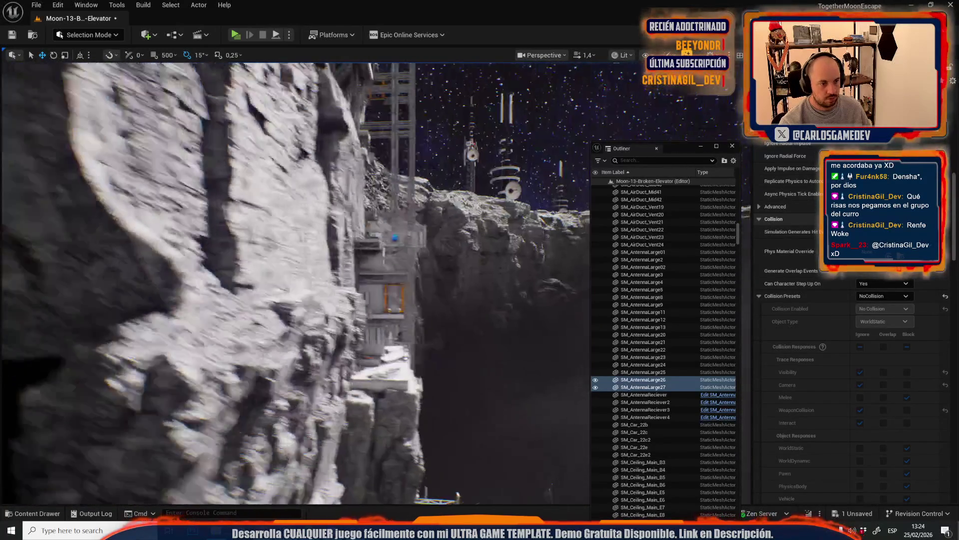
{"action": "key", "text": "ctrl+d"}
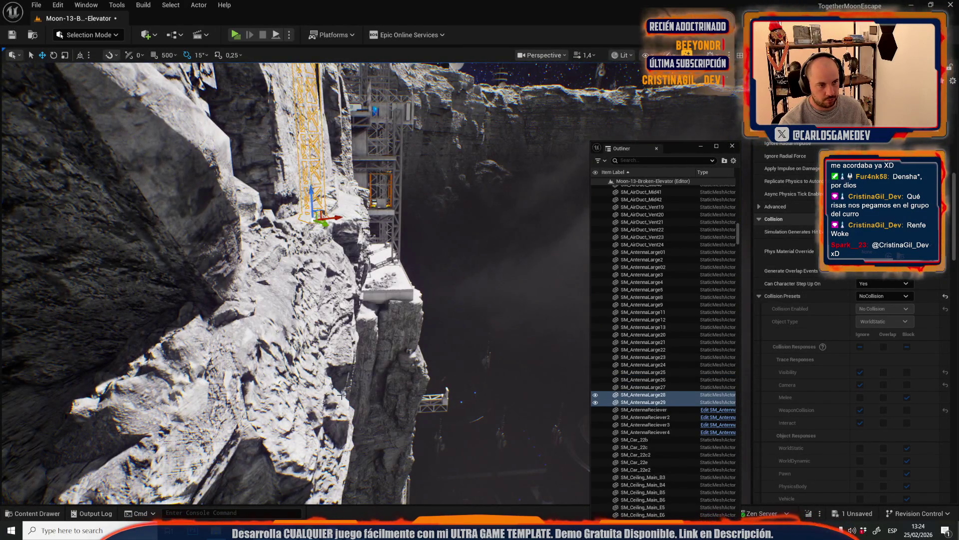
Pull the view back to both towers and select only the left antenna mast
{"action": "scroll", "coordinate": [295, 282], "scroll_direction": "up", "scroll_amount": 2}
{"action": "key", "text": "s"}
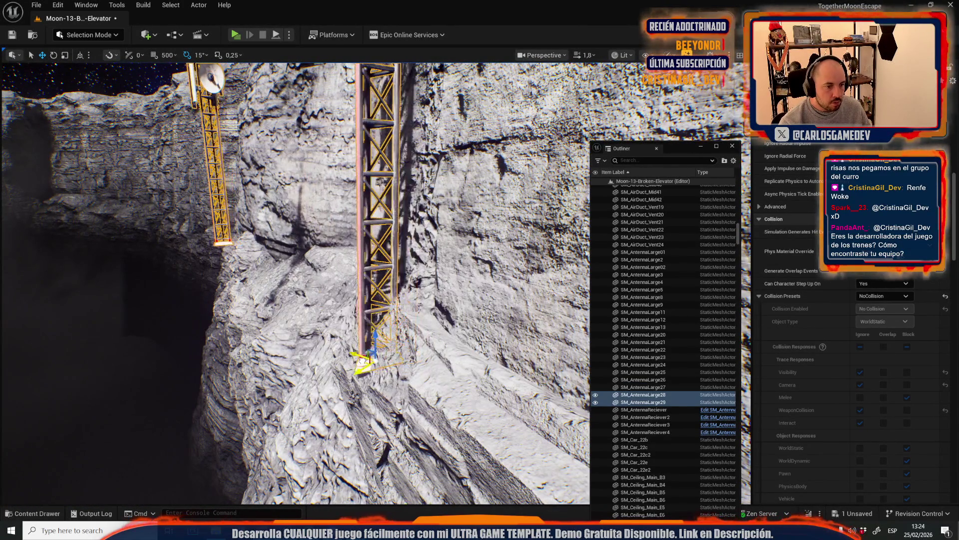
{"action": "scroll", "coordinate": [294, 283], "scroll_direction": "down", "scroll_amount": 2}
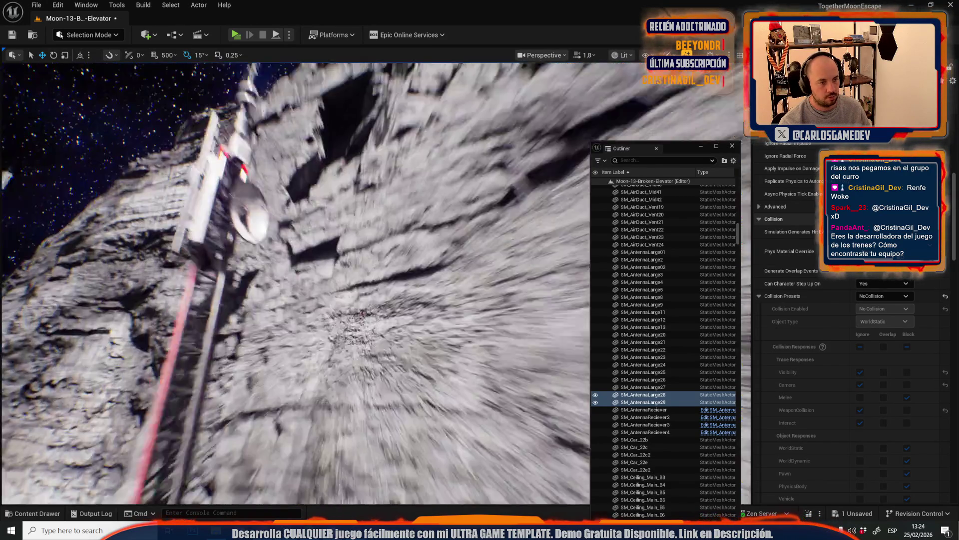
{"action": "scroll", "coordinate": [294, 282], "scroll_direction": "down", "scroll_amount": 1}
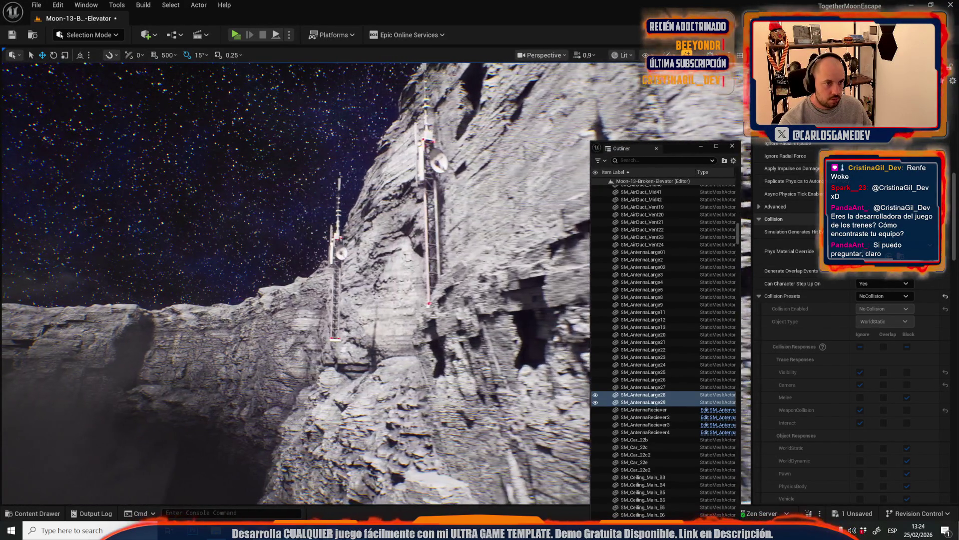
{"action": "left_click", "coordinate": [348, 254]}
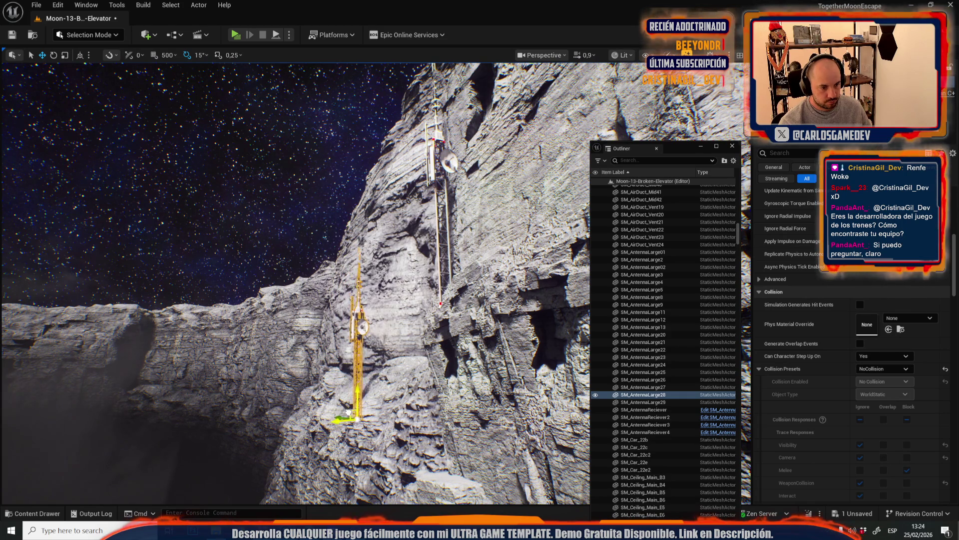
Paste two antenna copies onto the ledge below the mast
{"action": "scroll", "coordinate": [349, 412], "scroll_direction": "up", "scroll_amount": 2}
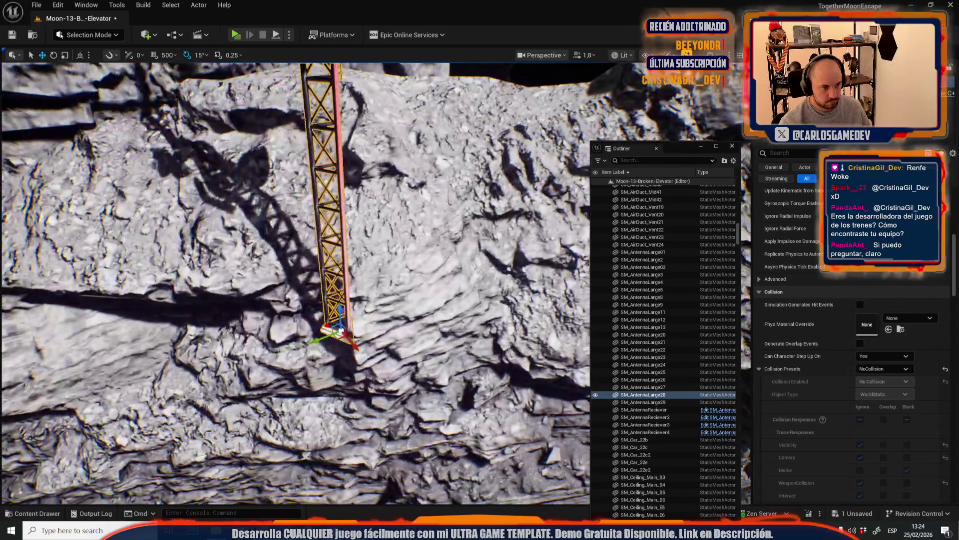
{"action": "scroll", "coordinate": [295, 282], "scroll_direction": "up", "scroll_amount": 1}
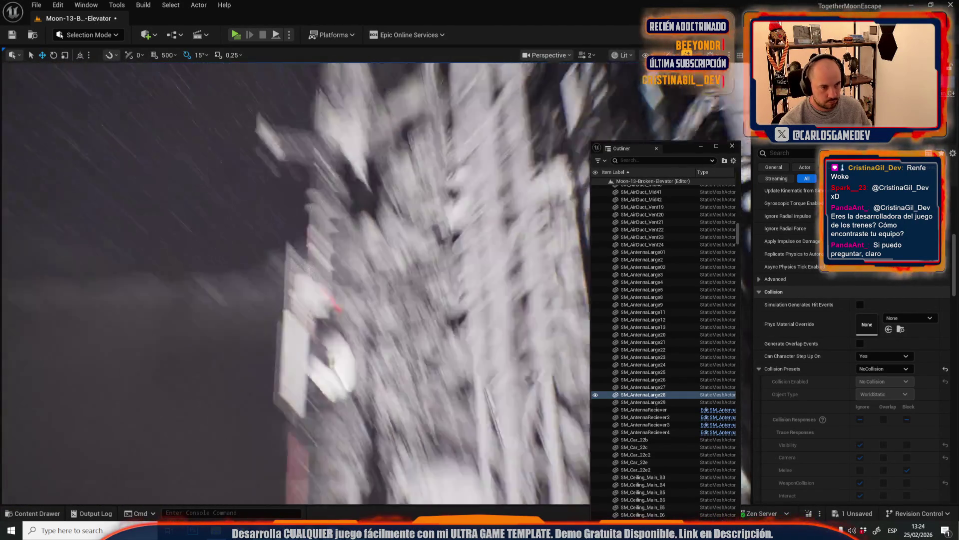
{"action": "scroll", "coordinate": [295, 282], "scroll_direction": "down", "scroll_amount": 3}
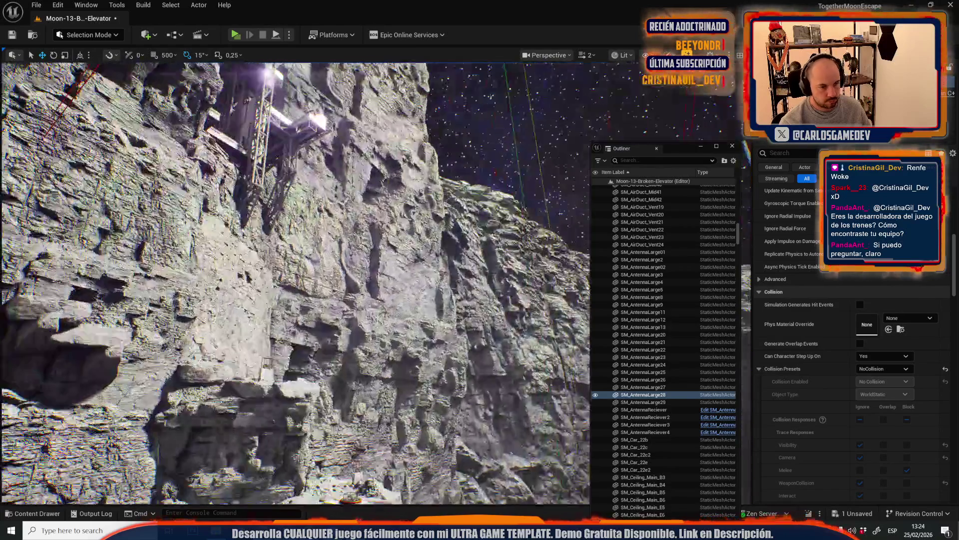
{"action": "left_click_drag", "start_coordinate": [295, 283], "coordinate": [295, 319]}
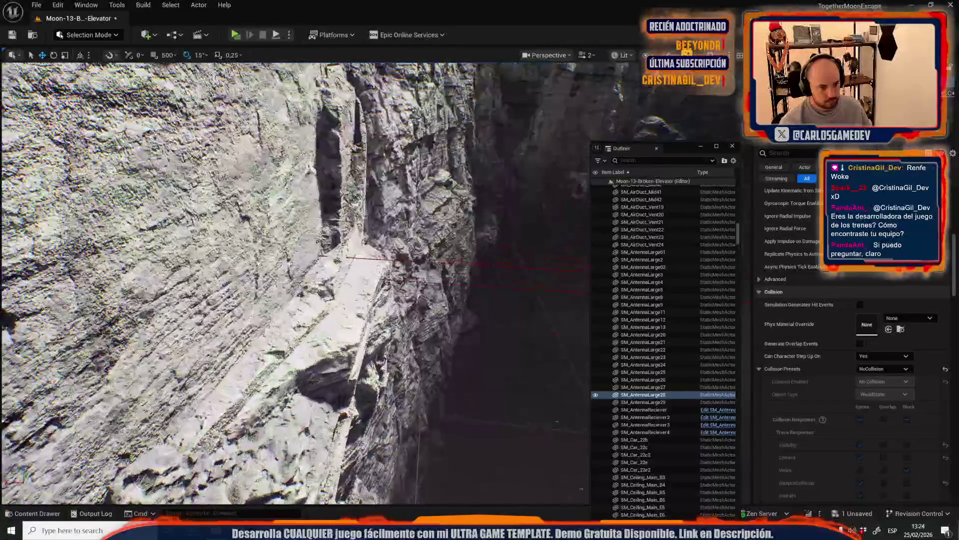
{"action": "key", "text": "ctrl+v"}
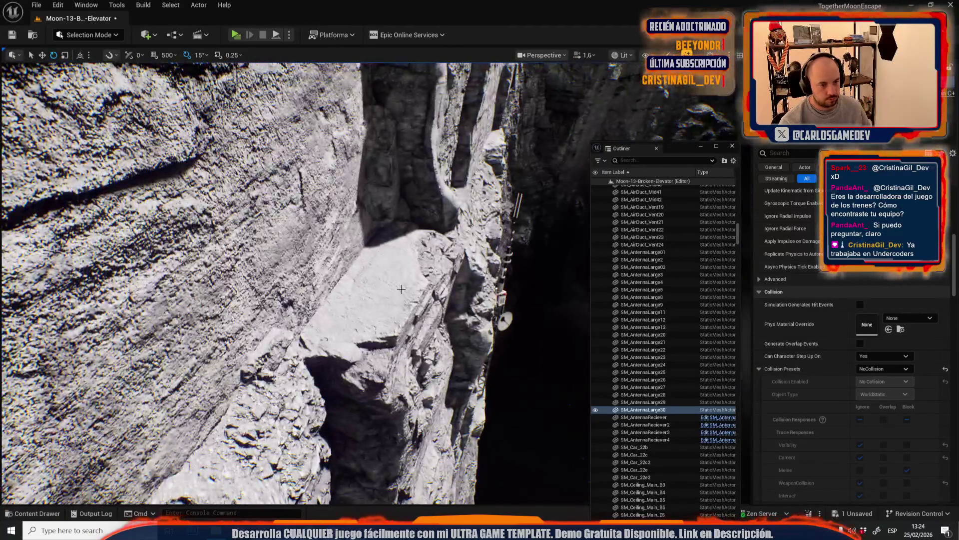
{"action": "key", "text": "ctrl+v"}
Switch the gizmo to translate with W and save the Moon-13-Broken-Elevator map
{"action": "mouse_move", "coordinate": [398, 307]}
{"action": "left_mouse_down"}
{"action": "mouse_move", "coordinate": [370, 360]}
{"action": "mouse_move", "coordinate": [362, 324]}
{"action": "mouse_move", "coordinate": [297, 384]}
{"action": "mouse_move", "coordinate": [292, 374]}
{"action": "mouse_move", "coordinate": [350, 345]}
{"action": "mouse_move", "coordinate": [294, 378]}
{"action": "mouse_move", "coordinate": [257, 376]}
{"action": "mouse_move", "coordinate": [279, 382]}
{"action": "left_mouse_up"}
{"action": "key", "text": "w"}
{"action": "key", "text": "ctrl+s"}
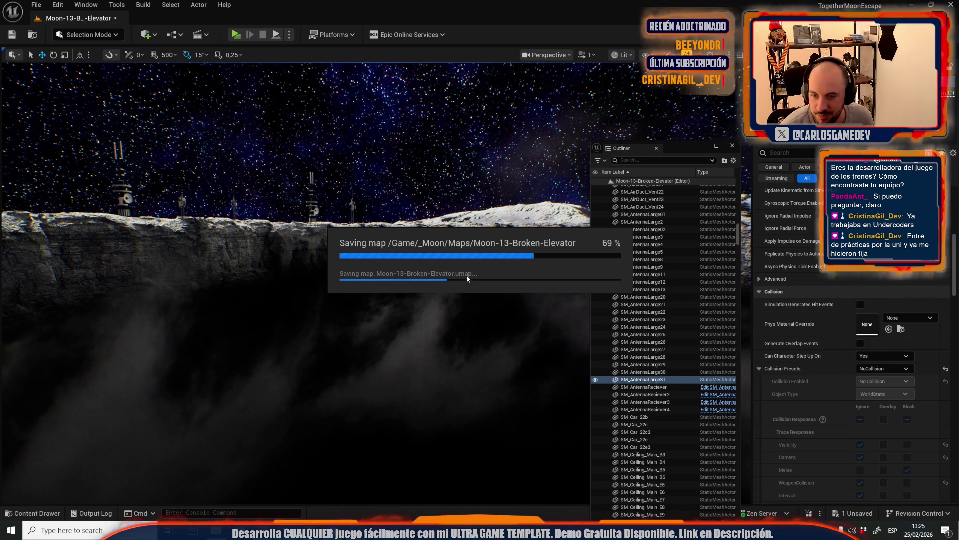
{"action": "left_click_drag", "start_coordinate": [468, 383], "coordinate": [468, 383]}
{"action": "left_click", "coordinate": [463, 212]}
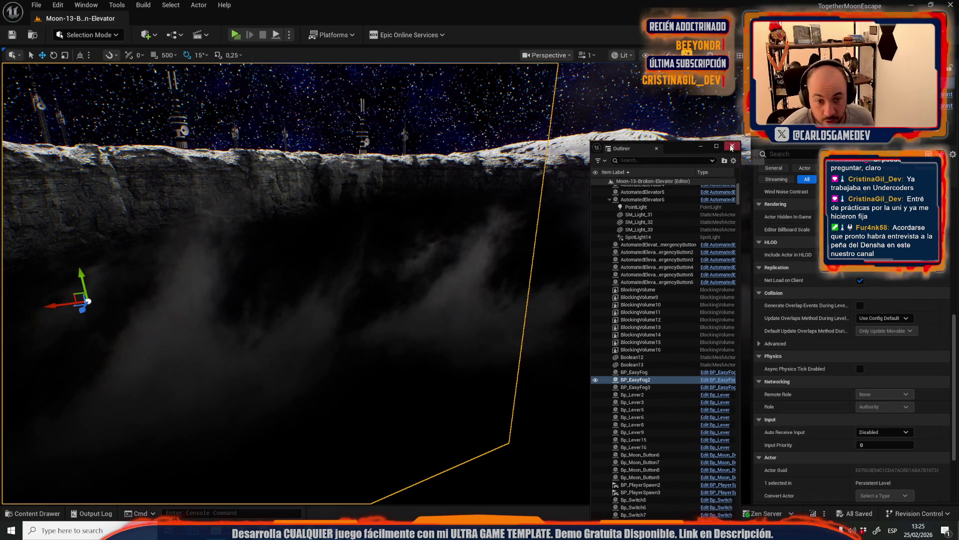
{"action": "mouse_move", "coordinate": [683, 153]}
{"action": "left_mouse_down"}
{"action": "mouse_move", "coordinate": [241, 185]}
{"action": "mouse_move", "coordinate": [0, 187]}
{"action": "left_mouse_up"}
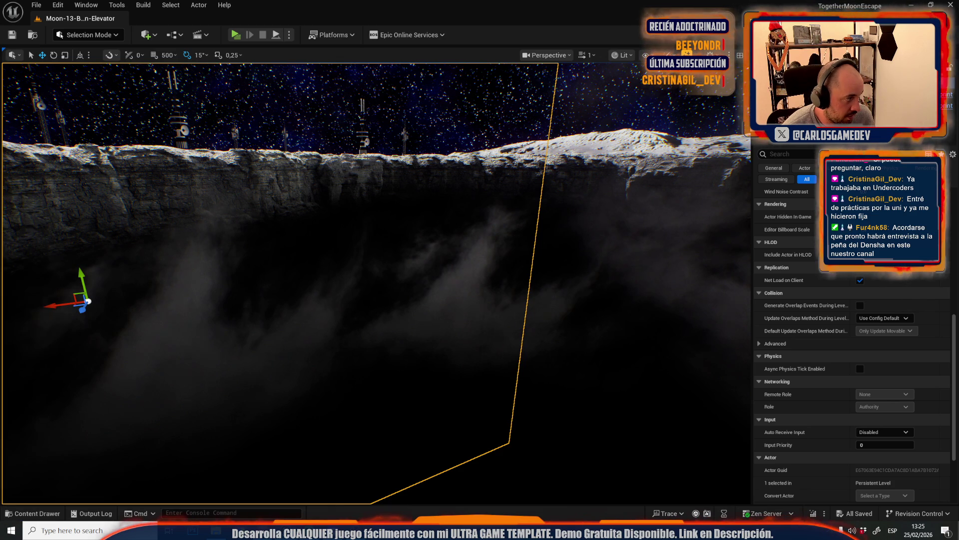
{"action": "mouse_move", "coordinate": [437, 242]}
{"action": "left_mouse_down"}
{"action": "mouse_move", "coordinate": [434, 257]}
{"action": "mouse_move", "coordinate": [452, 271]}
{"action": "left_mouse_up"}
{"action": "scroll", "coordinate": [451, 272], "scroll_direction": "up", "scroll_amount": 2}
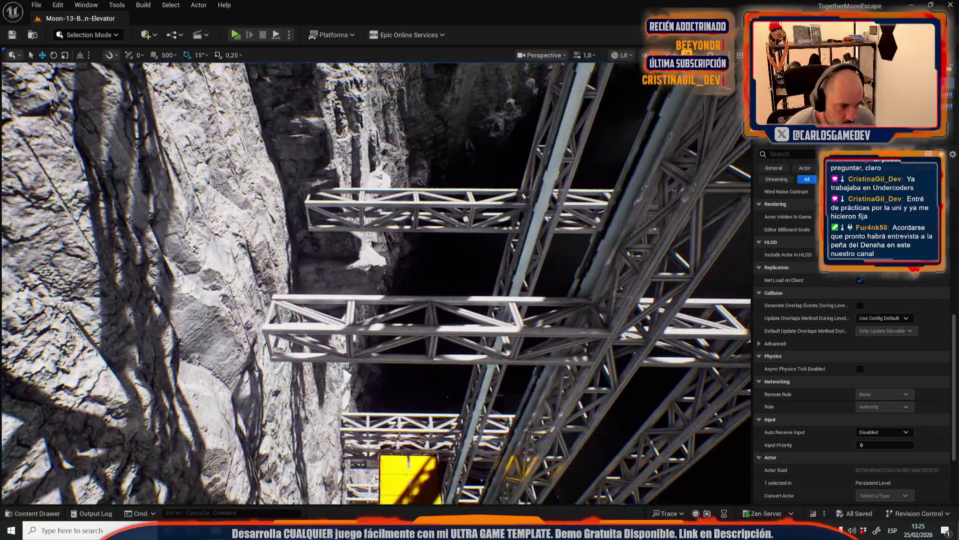
{"action": "left_click", "coordinate": [355, 292]}
{"action": "left_click", "coordinate": [352, 320]}
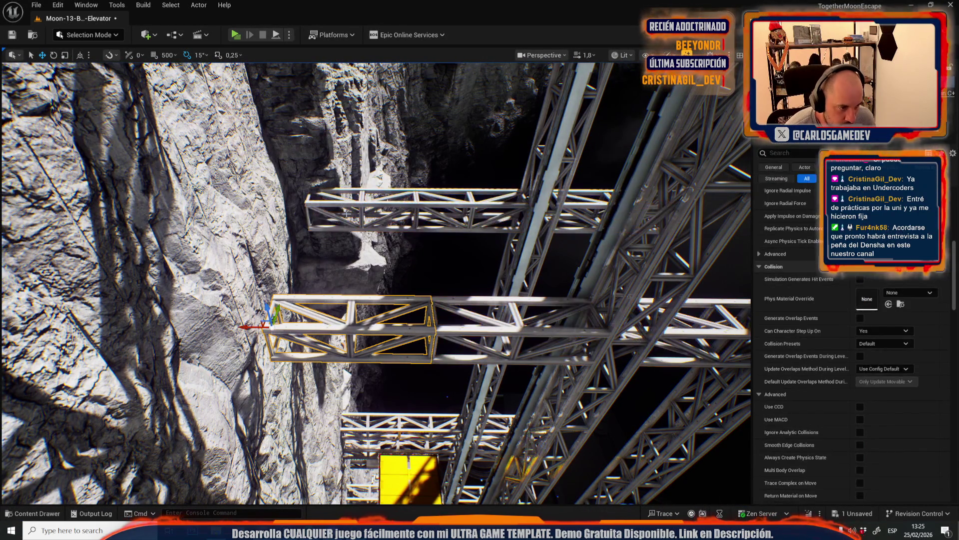
{"action": "left_click", "coordinate": [354, 201], "text": "ctrl"}
{"action": "key", "text": "ctrl+z"}
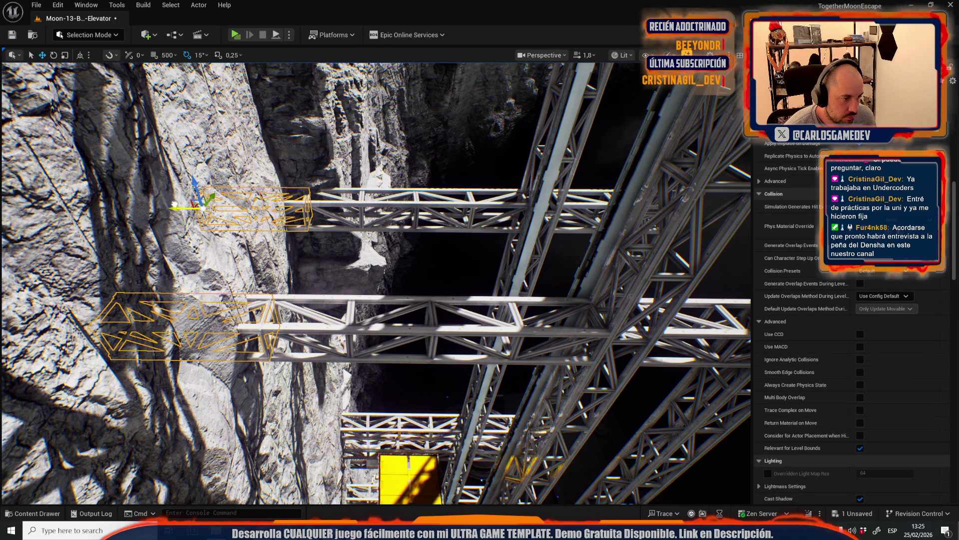
{"action": "scroll", "coordinate": [174, 205], "scroll_direction": "down", "scroll_amount": 2}
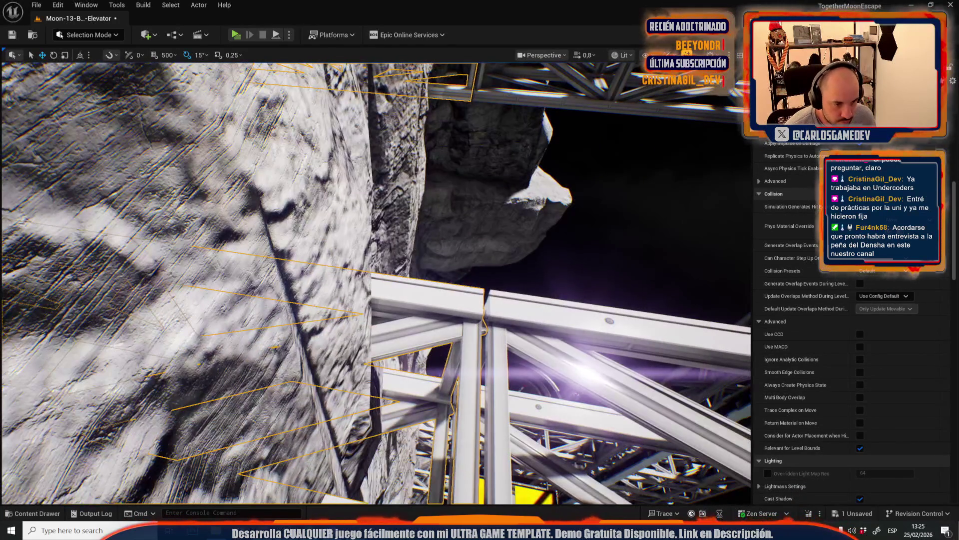
{"action": "scroll", "coordinate": [448, 290], "scroll_direction": "up", "scroll_amount": 2}
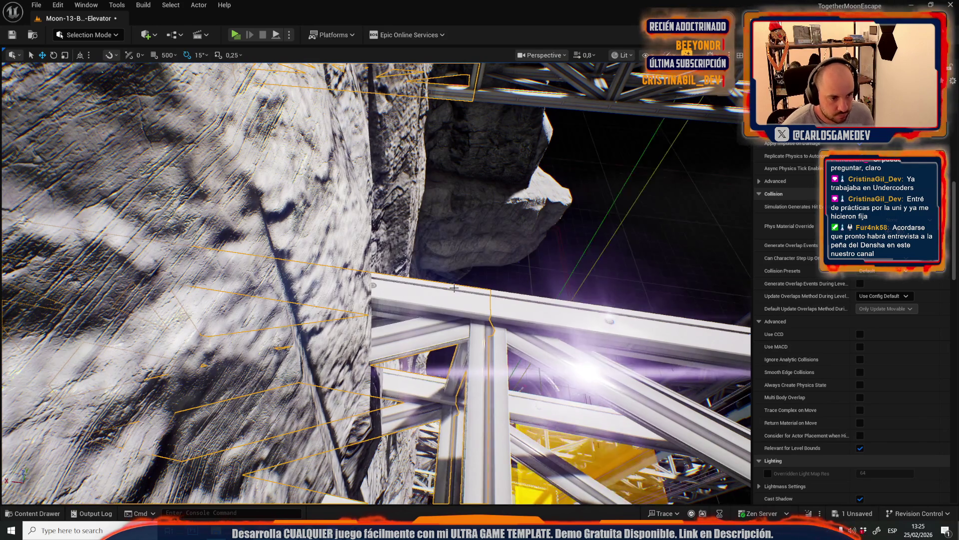
Fly down to an overhead view of the elevator truss, then save Moon-13-Broken-Elevator with Ctrl+S
{"action": "scroll", "coordinate": [375, 283], "scroll_direction": "up", "scroll_amount": 2}
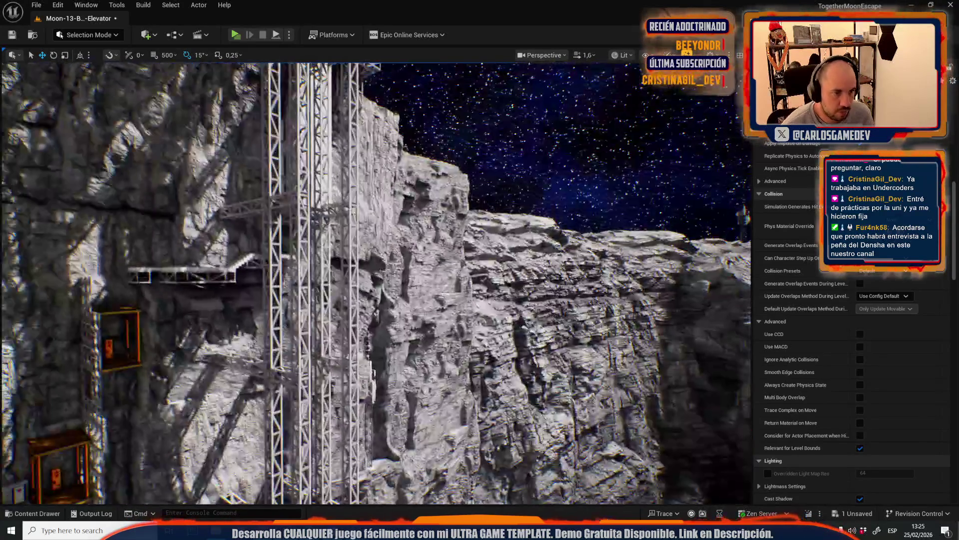
{"action": "scroll", "coordinate": [376, 282], "scroll_direction": "down", "scroll_amount": 2}
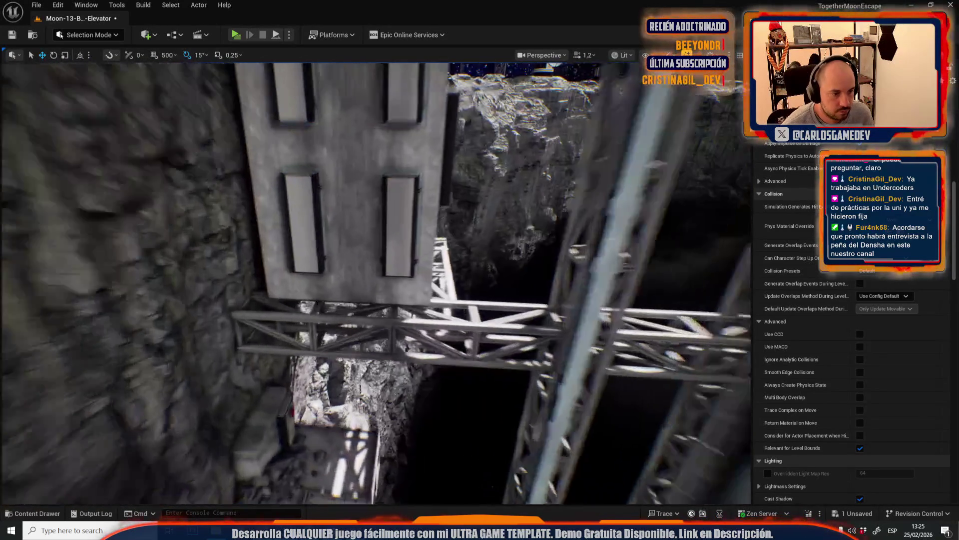
{"action": "key", "text": "w"}
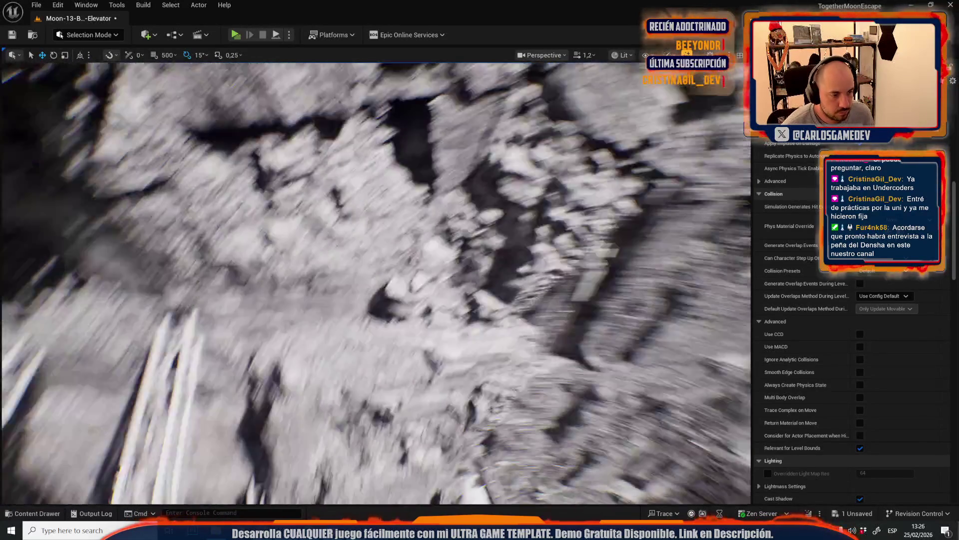
{"action": "scroll", "coordinate": [376, 282], "scroll_direction": "up", "scroll_amount": 3}
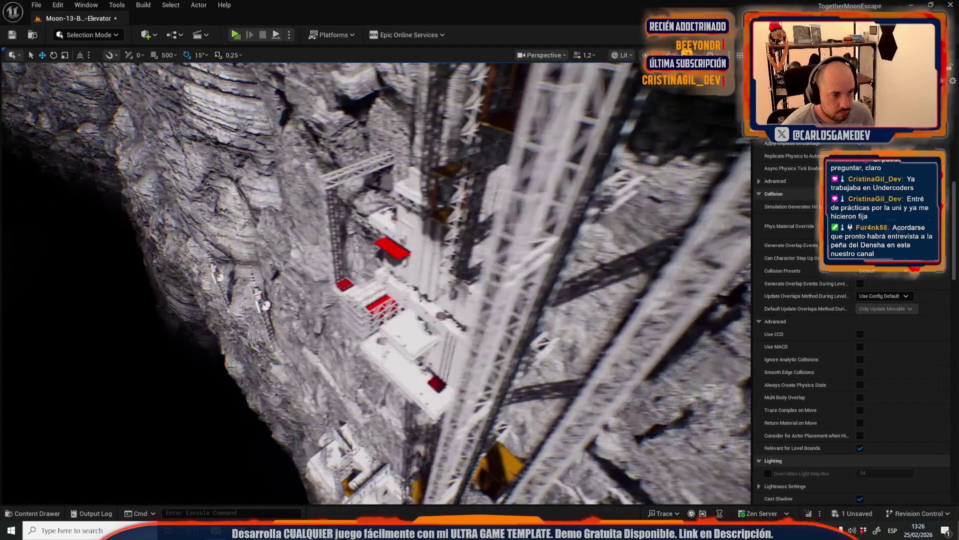
{"action": "scroll", "coordinate": [376, 282], "scroll_direction": "down", "scroll_amount": 3}
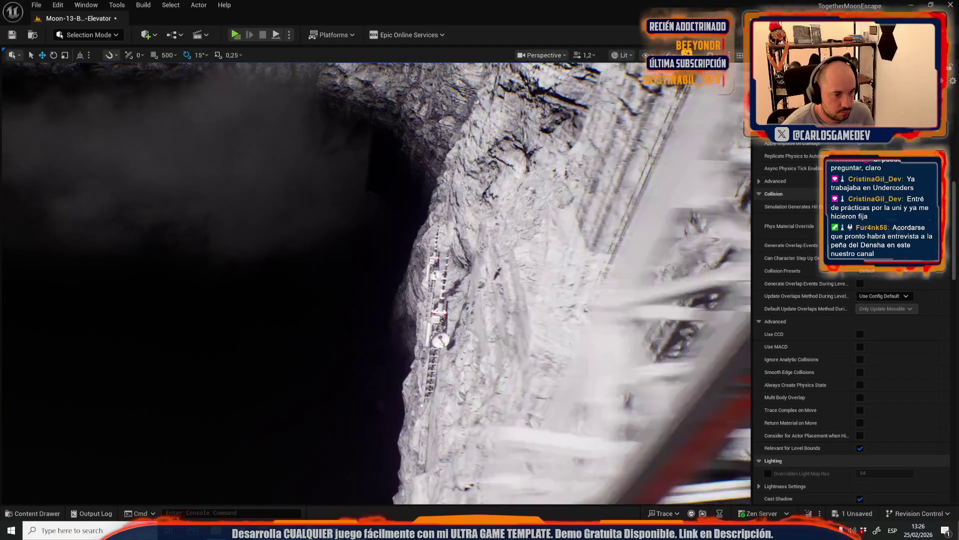
{"action": "key", "text": "w"}
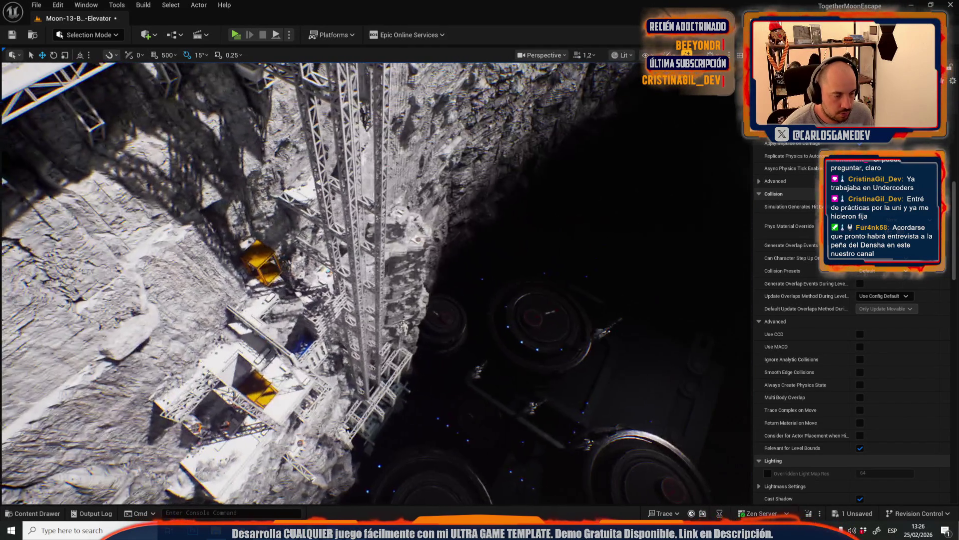
{"action": "key", "text": "ctrl+s"}
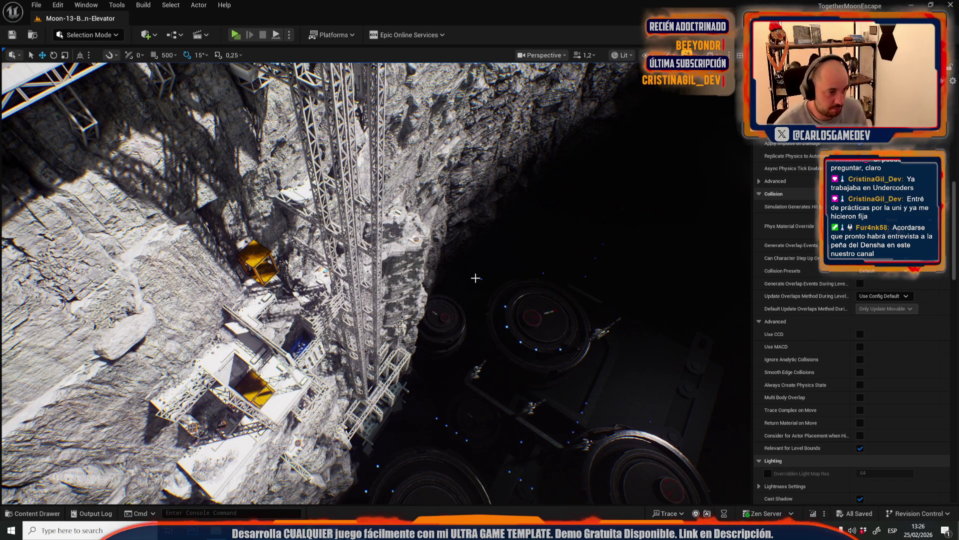
{"action": "scroll", "coordinate": [475, 278], "scroll_direction": "up", "scroll_amount": 3}
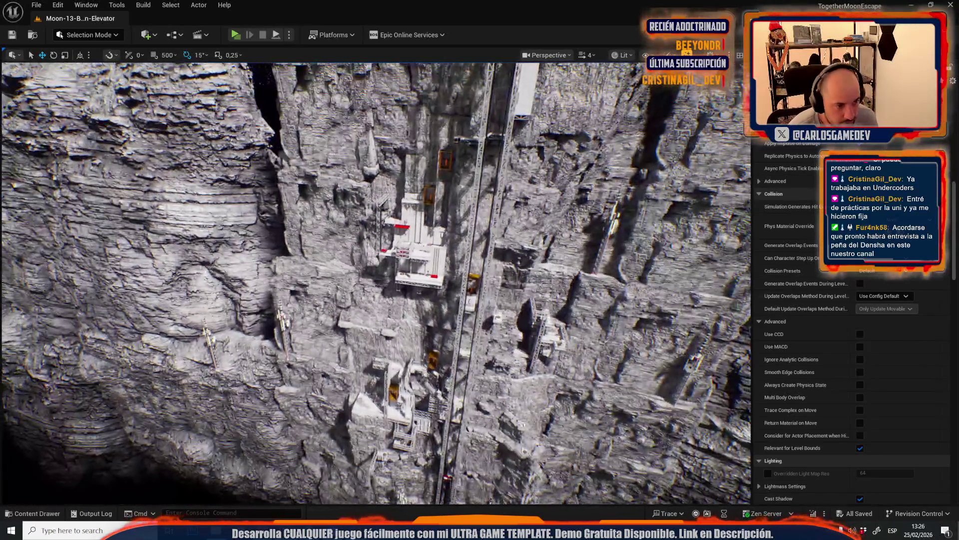
{"action": "key", "text": "1"}
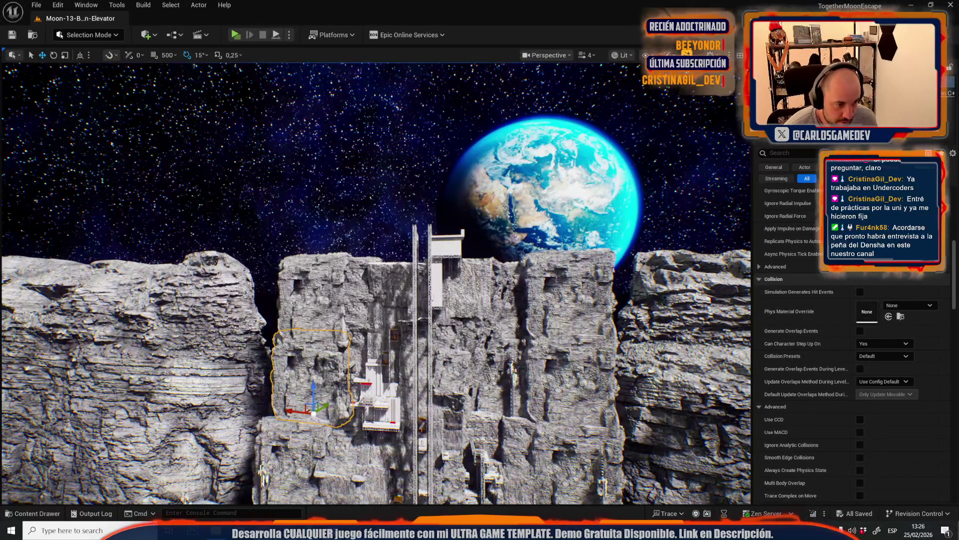
{"action": "key", "text": "2"}
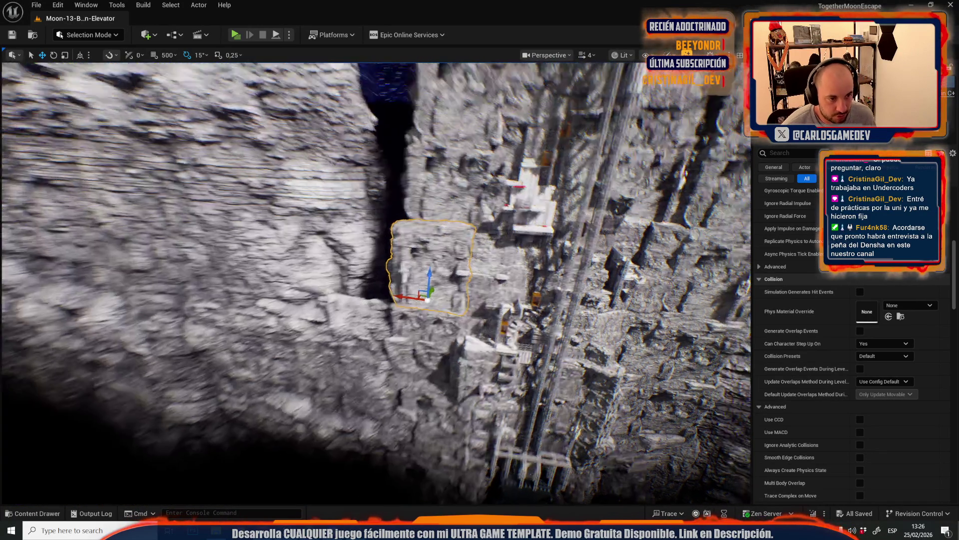
{"action": "scroll", "coordinate": [436, 262], "scroll_direction": "up", "scroll_amount": 2}
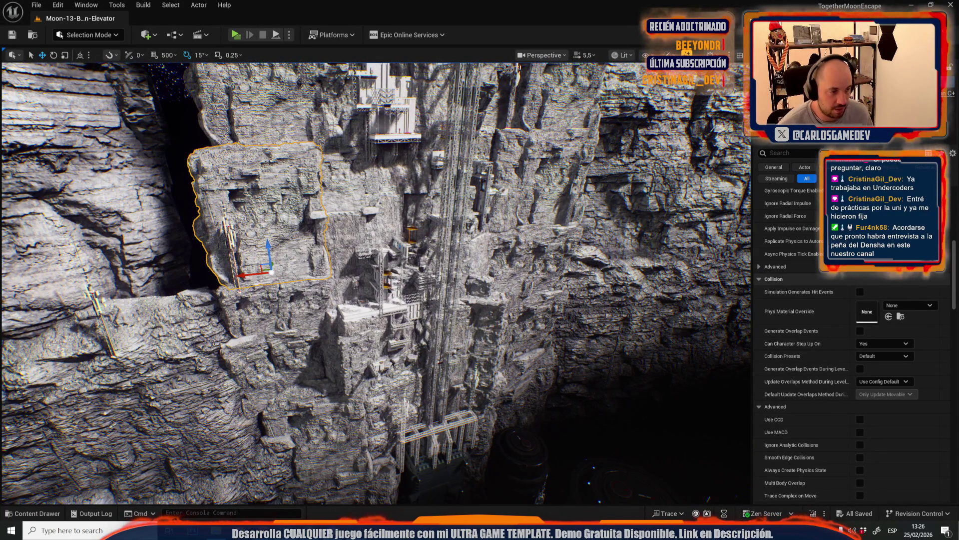
{"action": "mouse_move", "coordinate": [243, 195]}
{"action": "left_mouse_down"}
{"action": "mouse_move", "coordinate": [244, 165]}
{"action": "mouse_move", "coordinate": [243, 235]}
{"action": "mouse_move", "coordinate": [259, 200]}
{"action": "left_mouse_up"}
{"action": "left_click", "coordinate": [35, 5]}
Create an Empty Level and save it as LOD_ElevatorLevel in /All/Game/_Moon/Maps
{"action": "left_click", "coordinate": [55, 42]}
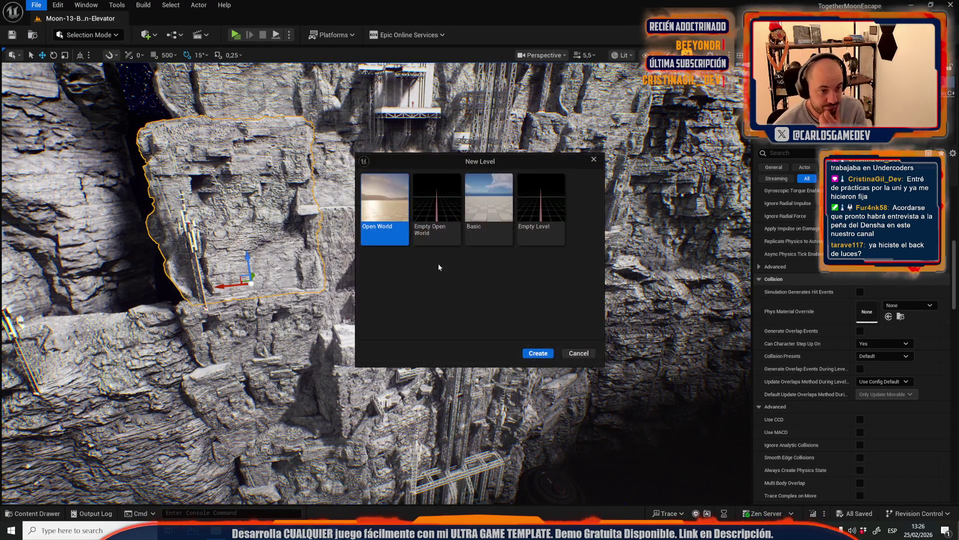
{"action": "double_click", "coordinate": [526, 202]}
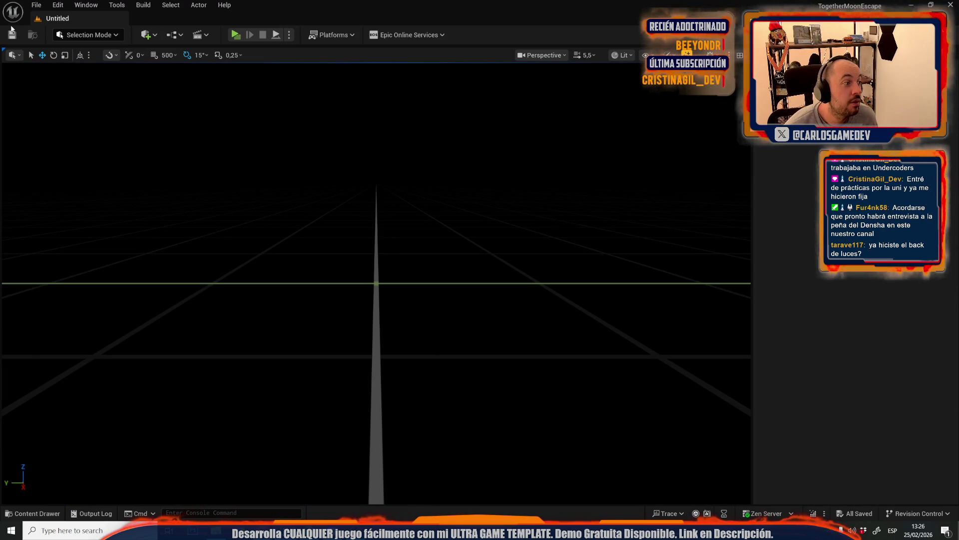
{"action": "left_click", "coordinate": [11, 34]}
{"action": "type", "text": "LOD_ElevatorLevel"}
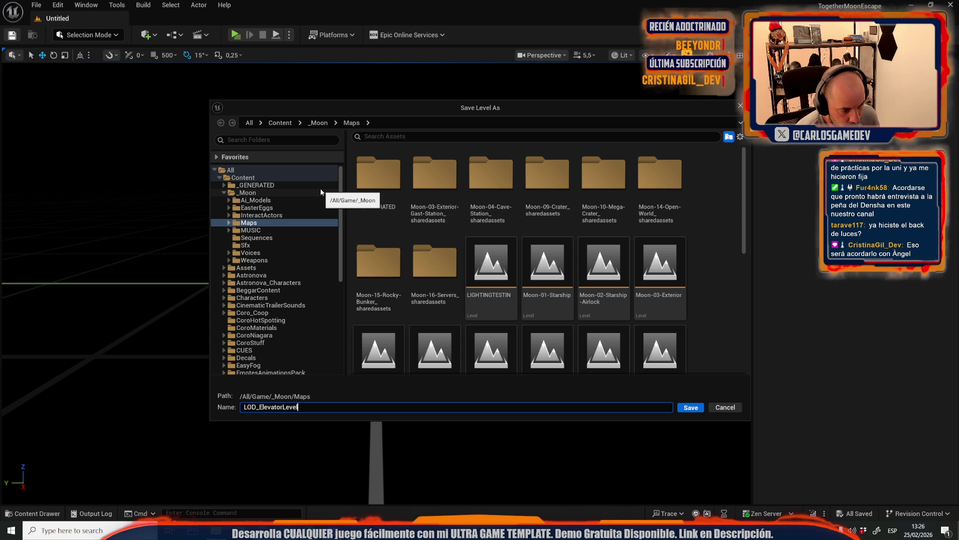
{"action": "key", "text": "Return"}
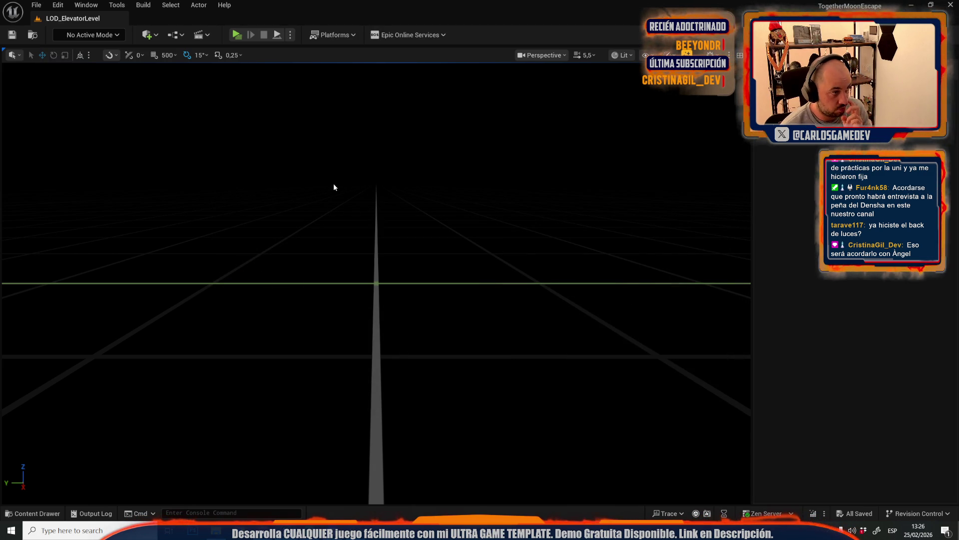
{"action": "left_click", "coordinate": [36, 4]}
Reopen Moon-13-Broken-Elevator and inspect a cliff rock, the small ledge mesh and the yellow elevator cages
{"action": "mouse_move", "coordinate": [100, 73]}
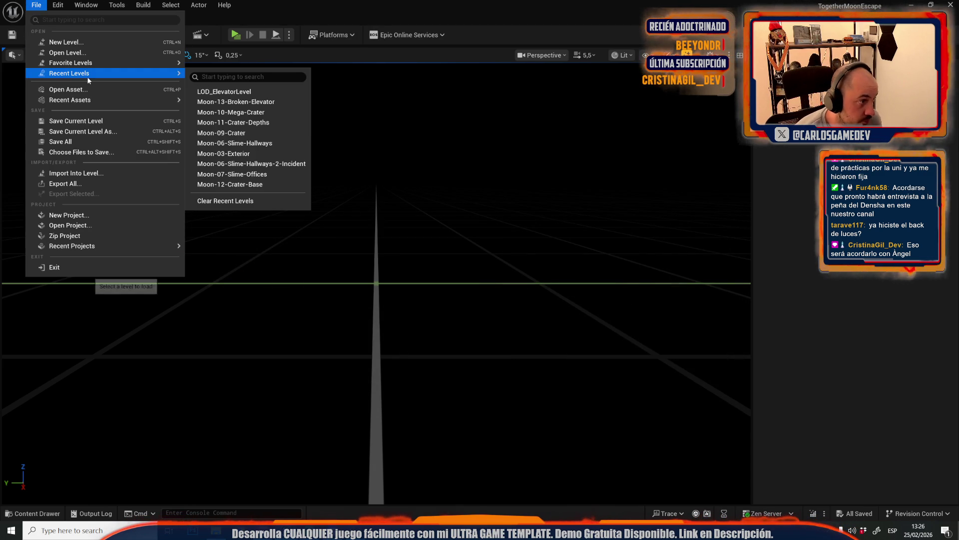
{"action": "left_click", "coordinate": [232, 101]}
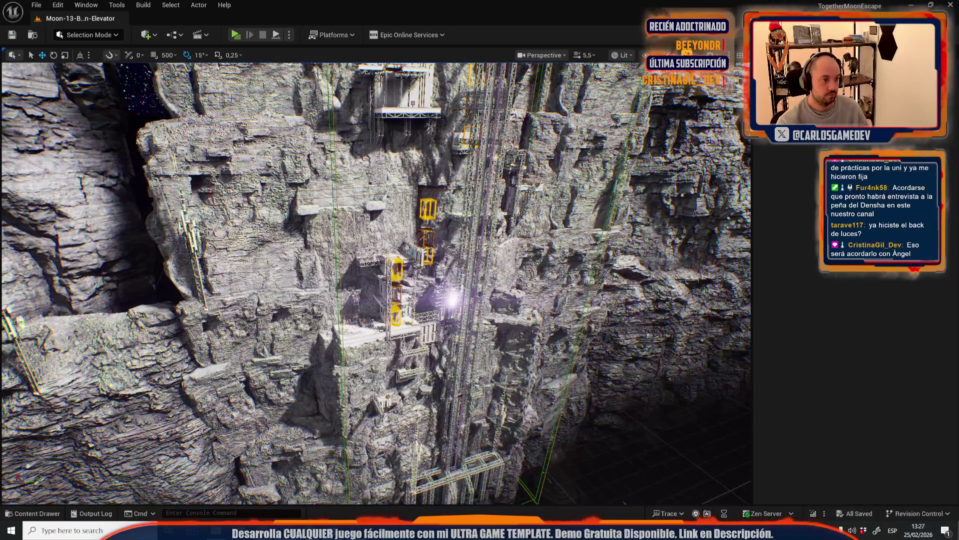
{"action": "left_click", "coordinate": [189, 225]}
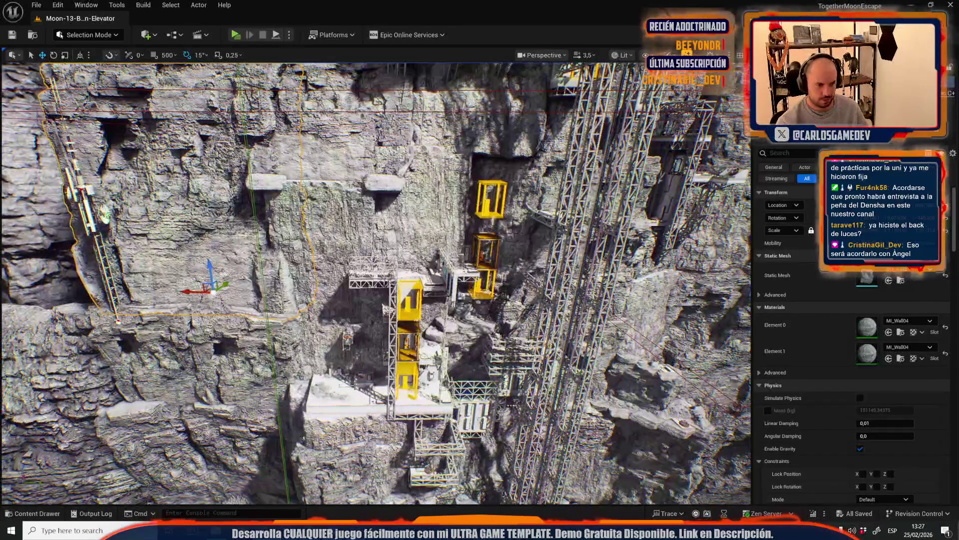
{"action": "left_click", "coordinate": [337, 398]}
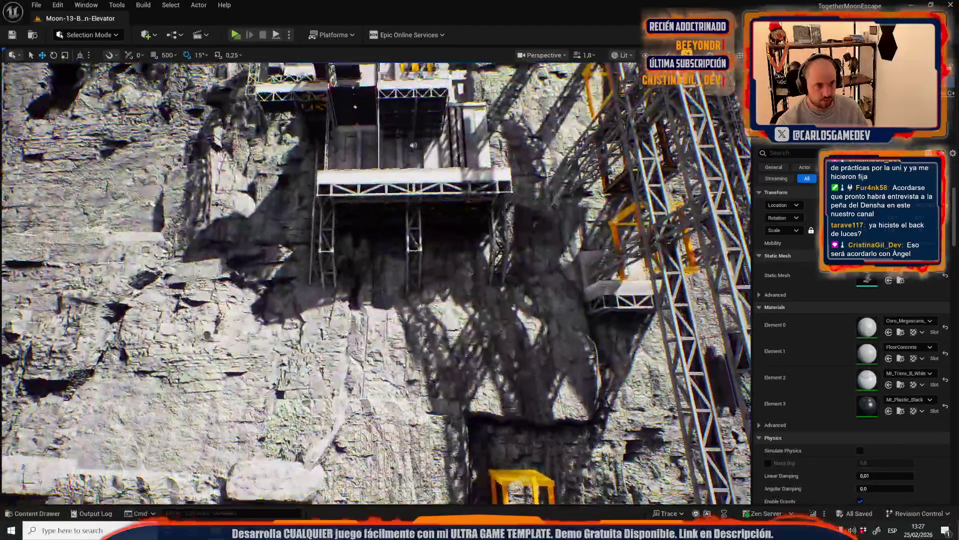
{"action": "key", "text": "f"}
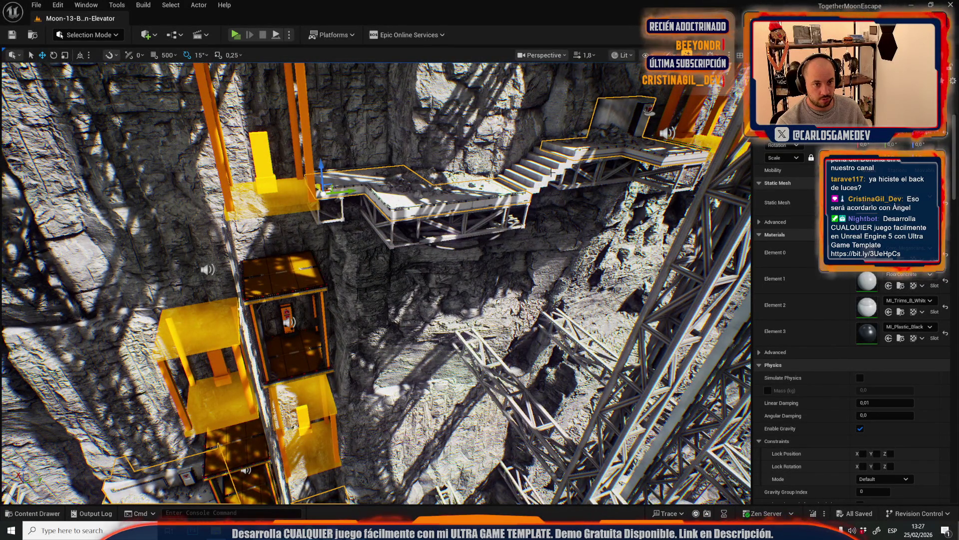
{"action": "scroll", "coordinate": [375, 280], "scroll_direction": "up", "scroll_amount": 2}
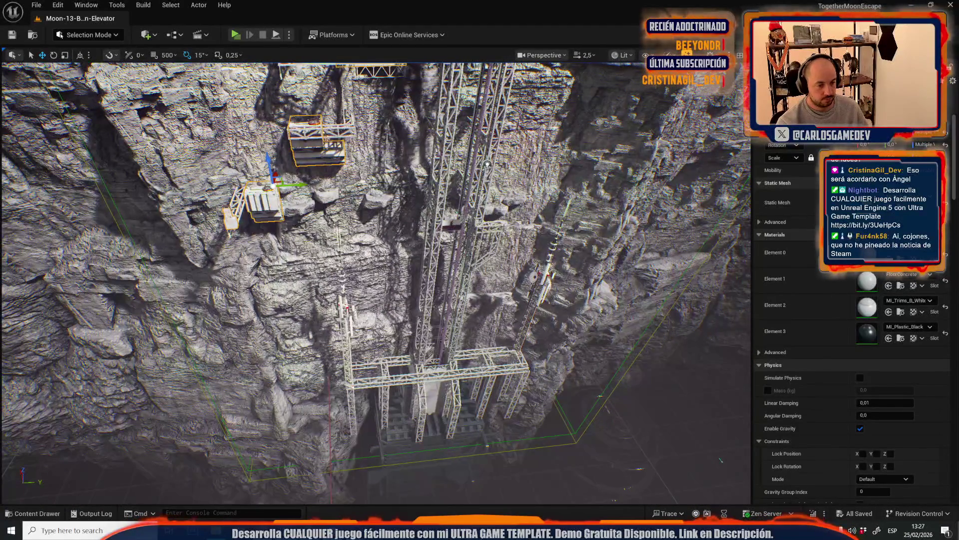
{"action": "left_click", "coordinate": [59, 2]}
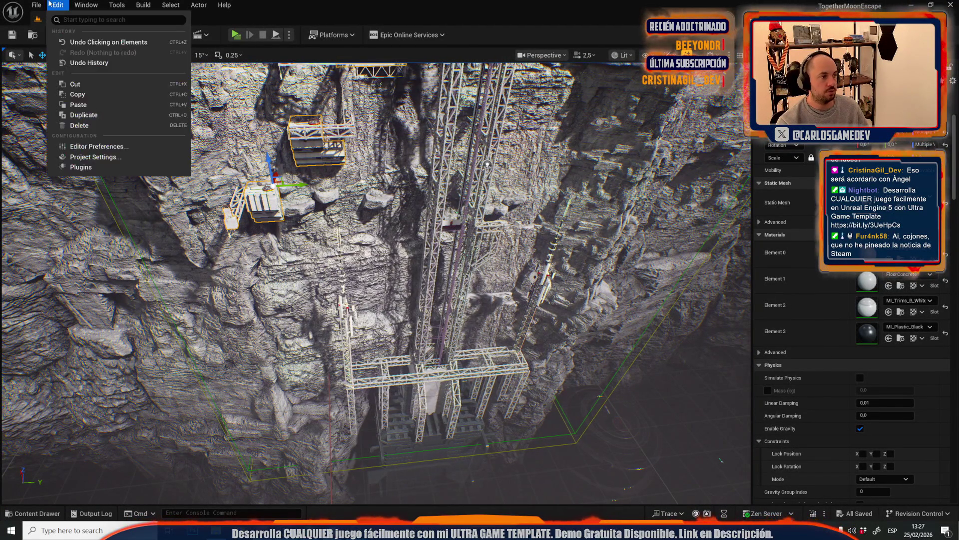
Open LOD_ElevatorLevel from Recent Levels and switch the editor to Mesh Tool Mode
{"action": "mouse_move", "coordinate": [36, 5]}
{"action": "mouse_move", "coordinate": [133, 73]}
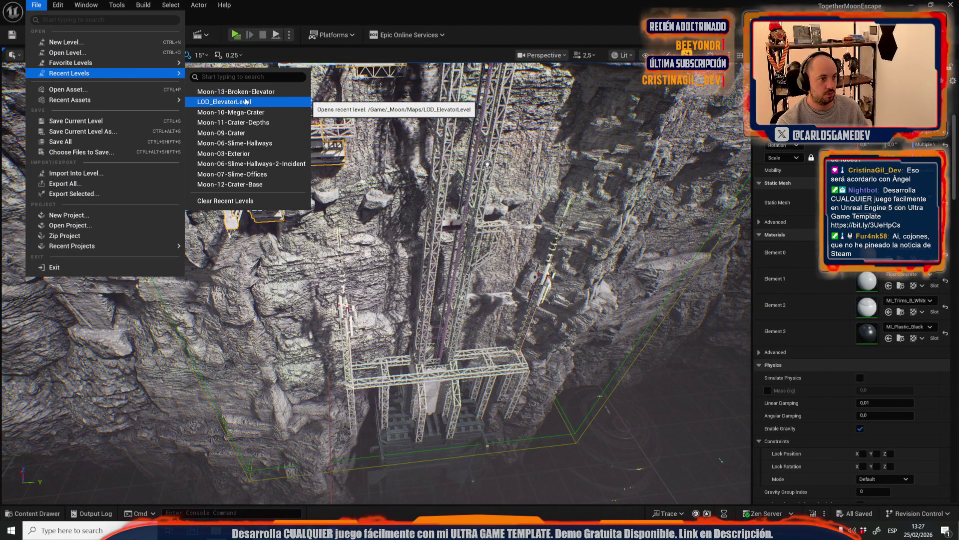
{"action": "left_click", "coordinate": [224, 101]}
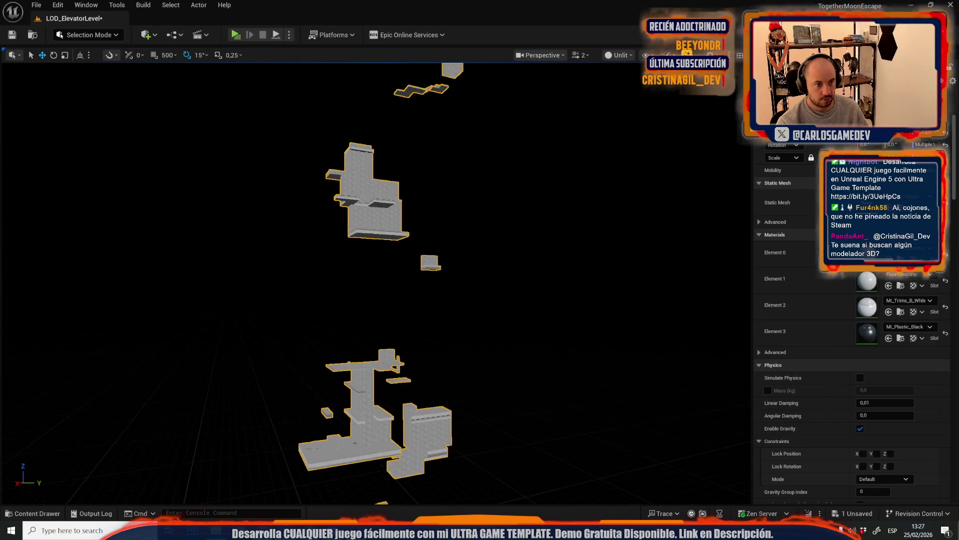
{"action": "left_click", "coordinate": [114, 35]}
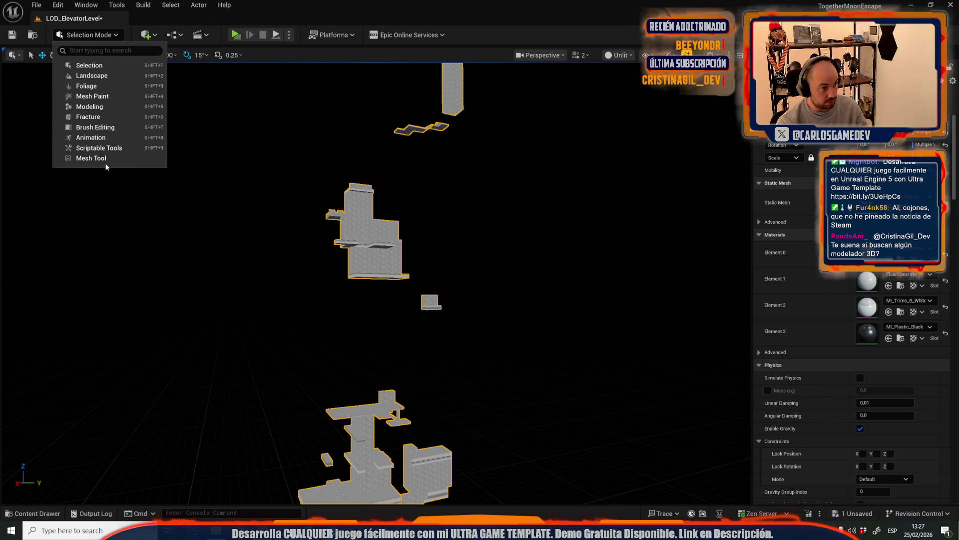
{"action": "key", "text": "Escape"}
{"action": "key", "text": "shift+8"}
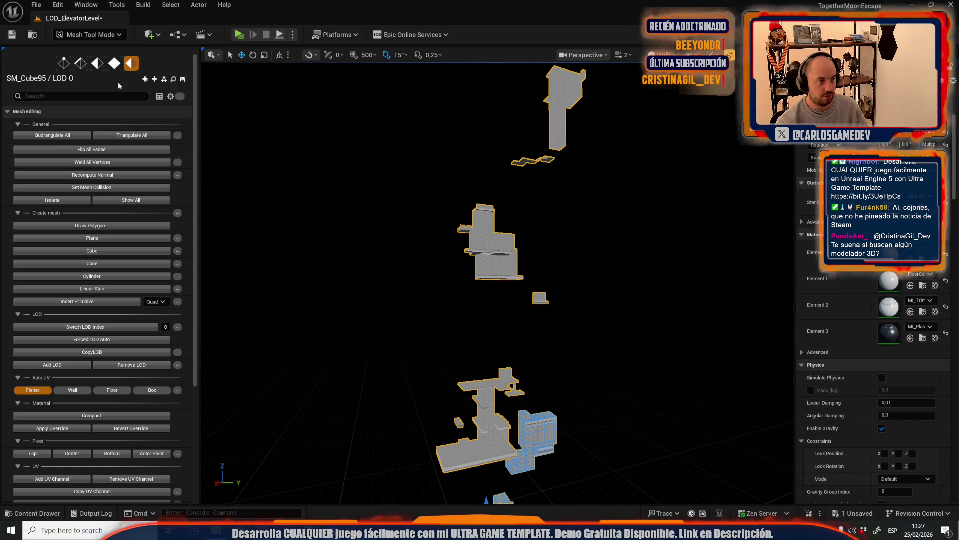
Merge the chosen pieces into SM_SM_MERGED_SM_Cube98_3 and save the level and mesh
{"action": "left_click", "coordinate": [163, 80]}
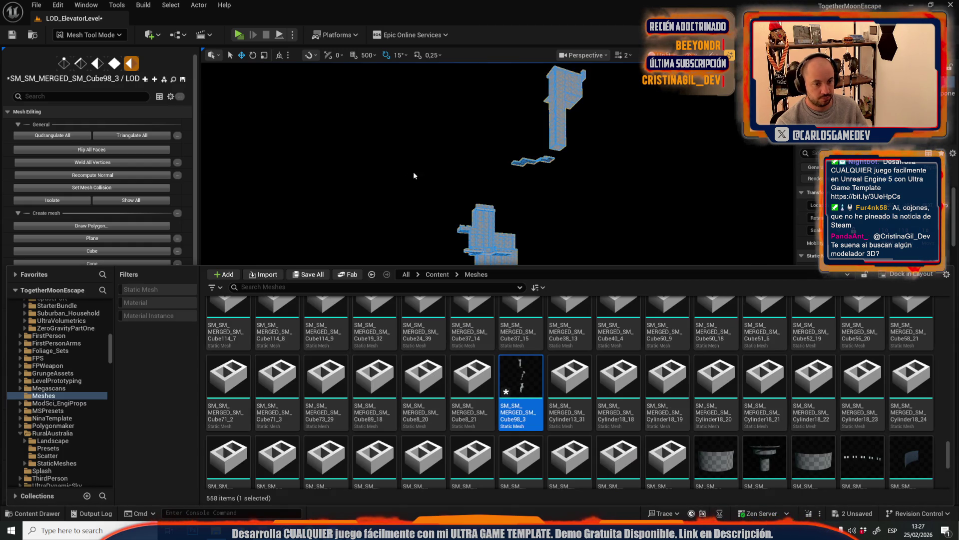
{"action": "scroll", "coordinate": [394, 169], "scroll_direction": "up", "scroll_amount": 3}
{"action": "key", "text": "ctrl+space"}
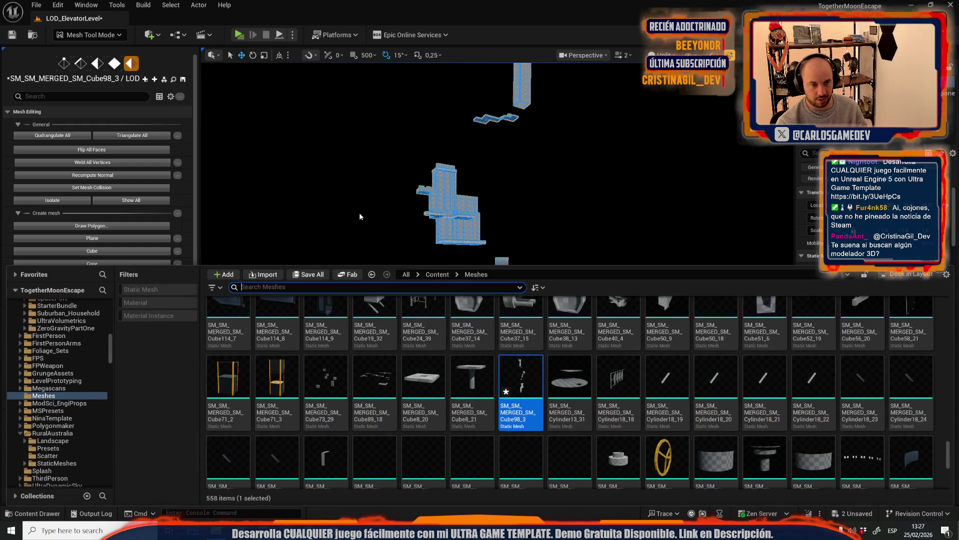
{"action": "left_click", "coordinate": [310, 274]}
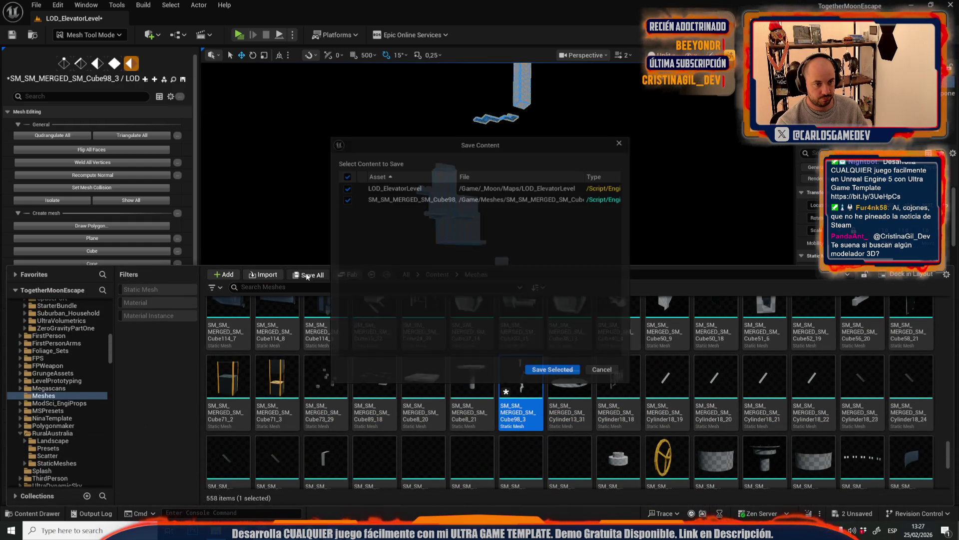
{"action": "left_click", "coordinate": [553, 371]}
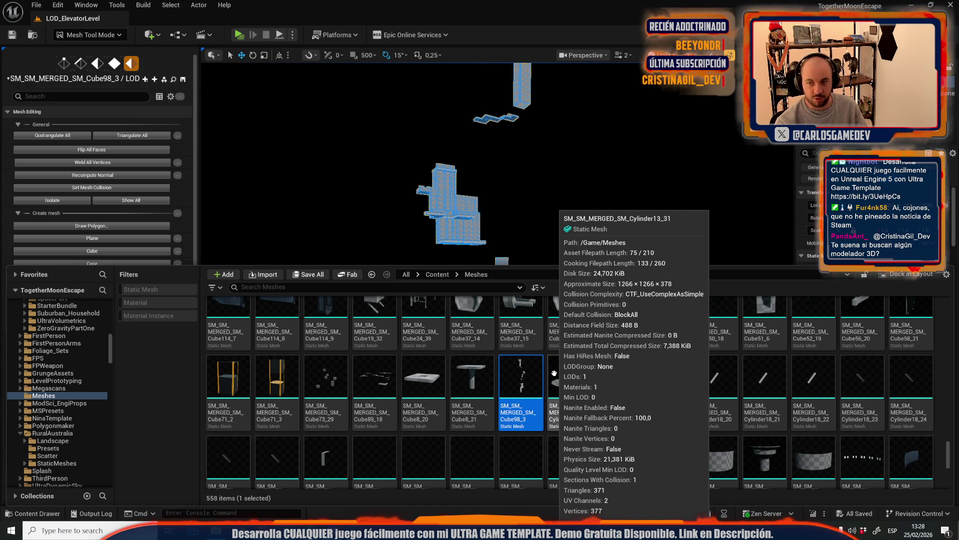
Switch from Mesh Tool Mode back to Selection Mode
{"action": "left_click", "coordinate": [118, 35]}
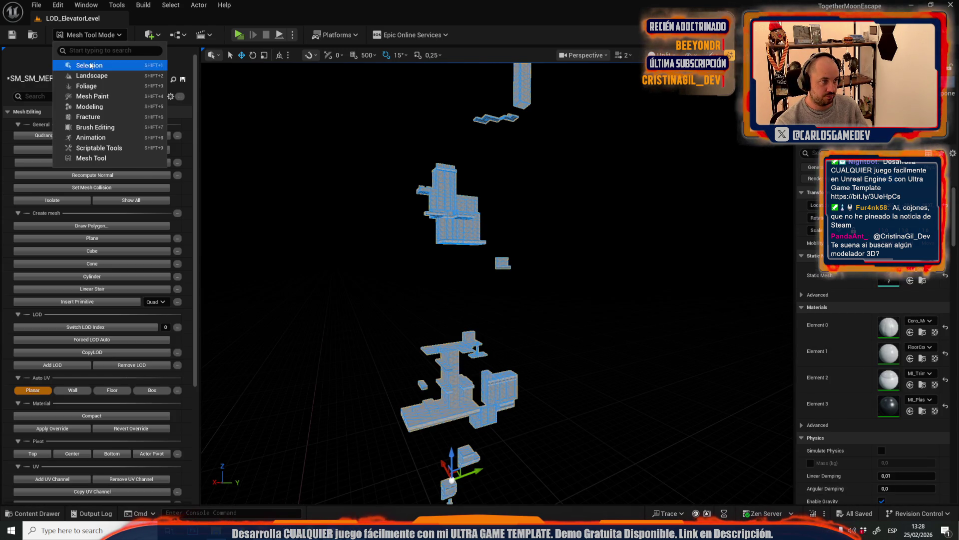
{"action": "left_click", "coordinate": [90, 64]}
{"action": "left_click", "coordinate": [36, 5]}
Reopen Moon-13-Broken-Elevator and select the large block beside the elevator
{"action": "mouse_move", "coordinate": [125, 100]}
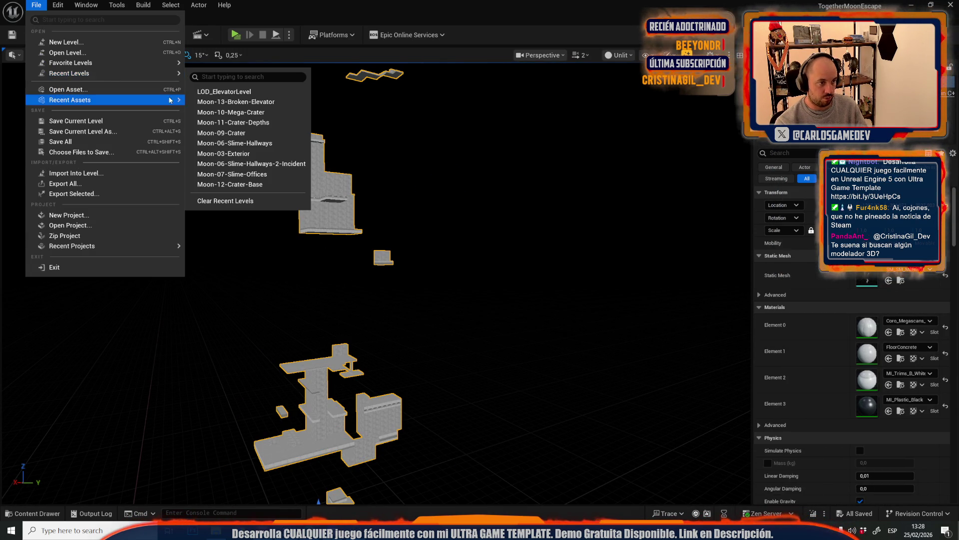
{"action": "left_click", "coordinate": [192, 103]}
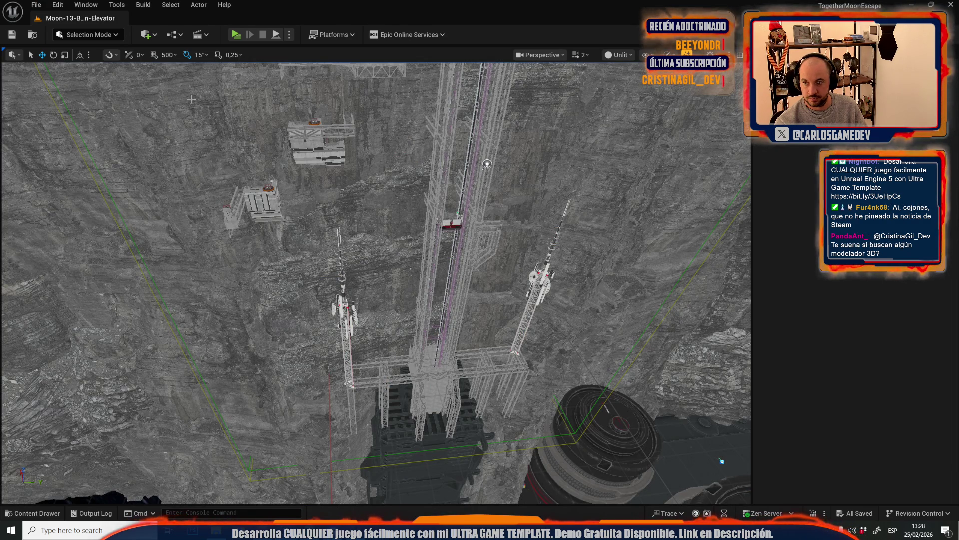
{"action": "scroll", "coordinate": [405, 370], "scroll_direction": "up", "scroll_amount": 3}
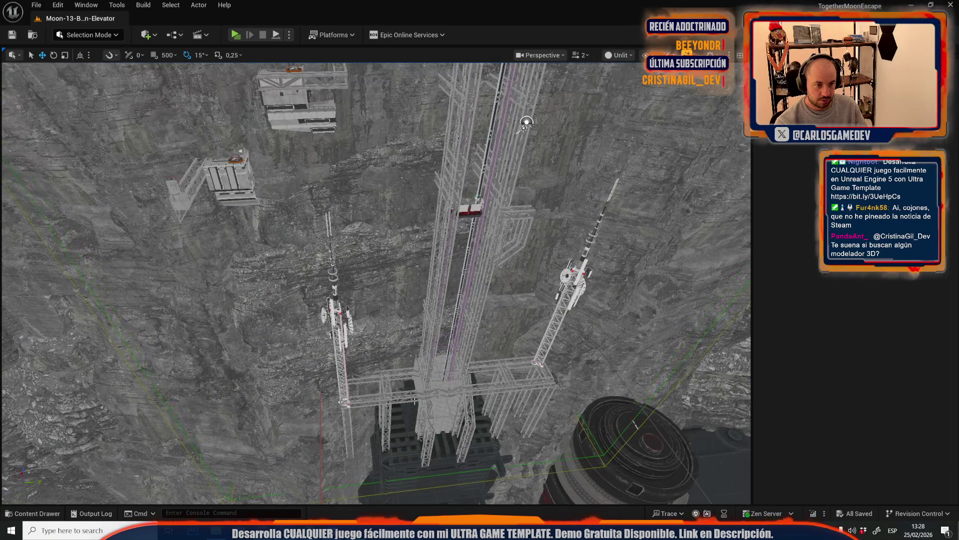
{"action": "left_click", "coordinate": [411, 396]}
{"action": "left_click", "coordinate": [450, 440]}
{"action": "key", "text": "f"}
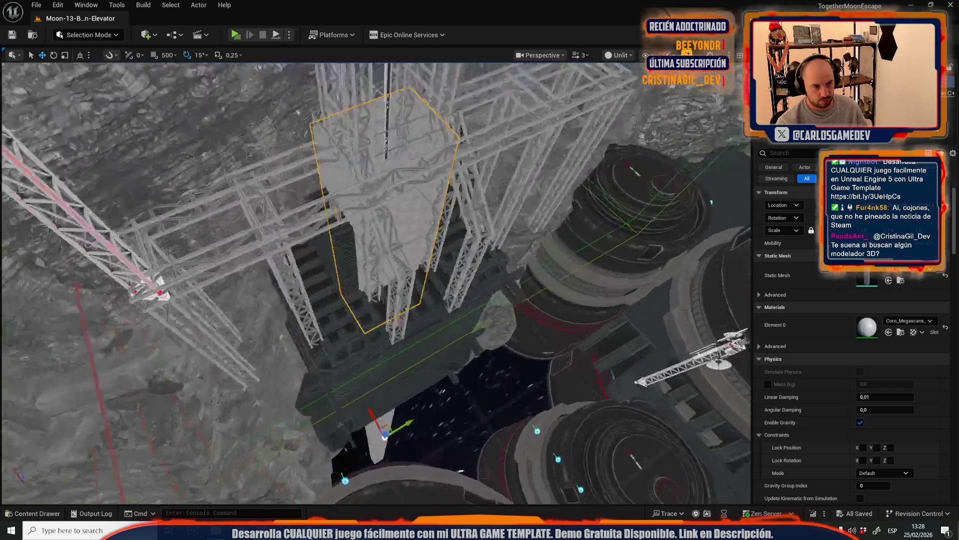
Add the other elevator blocks and the tall black comb piece to the selection
{"action": "left_click", "coordinate": [363, 225], "text": "ctrl"}
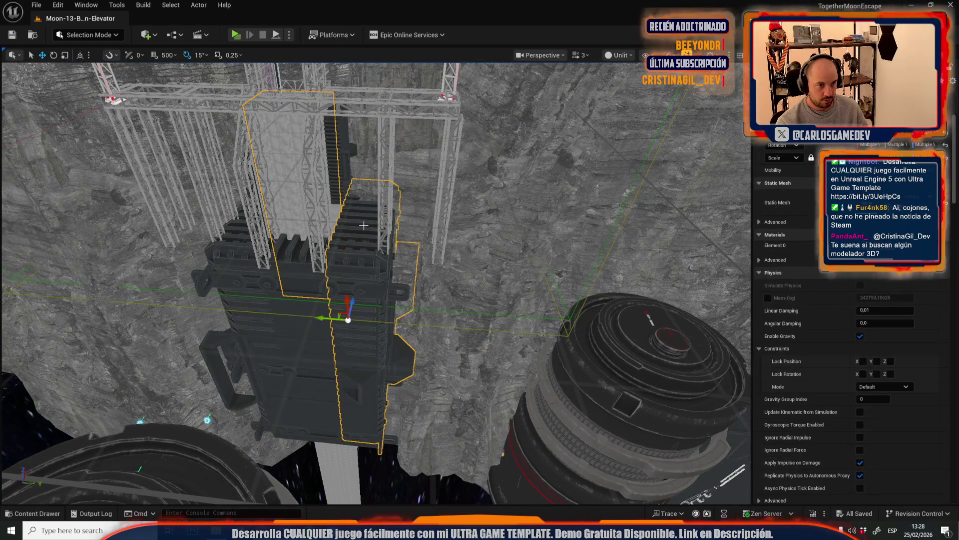
{"action": "left_click", "coordinate": [304, 325], "text": "ctrl"}
{"action": "left_click", "coordinate": [236, 231], "text": "ctrl"}
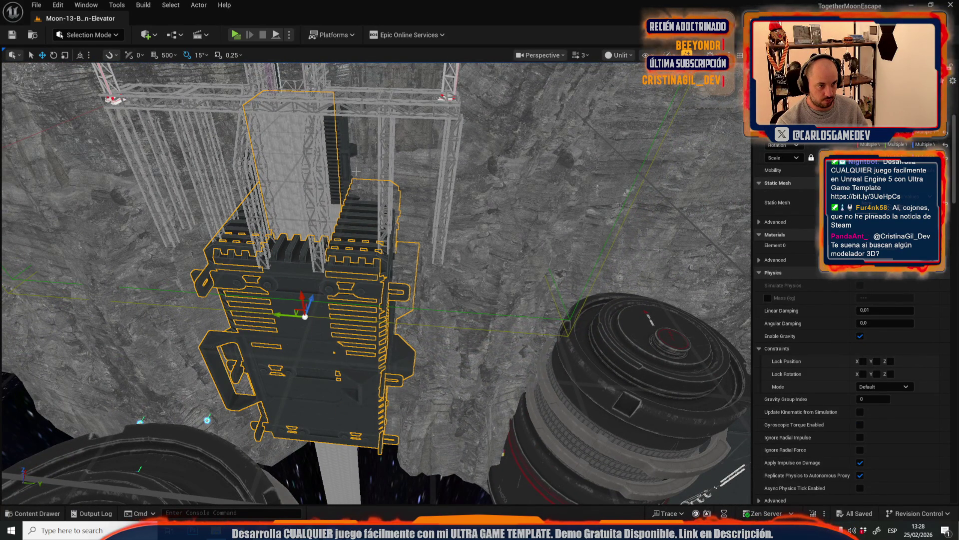
{"action": "left_click", "coordinate": [339, 171], "text": "ctrl"}
{"action": "key", "text": "f"}
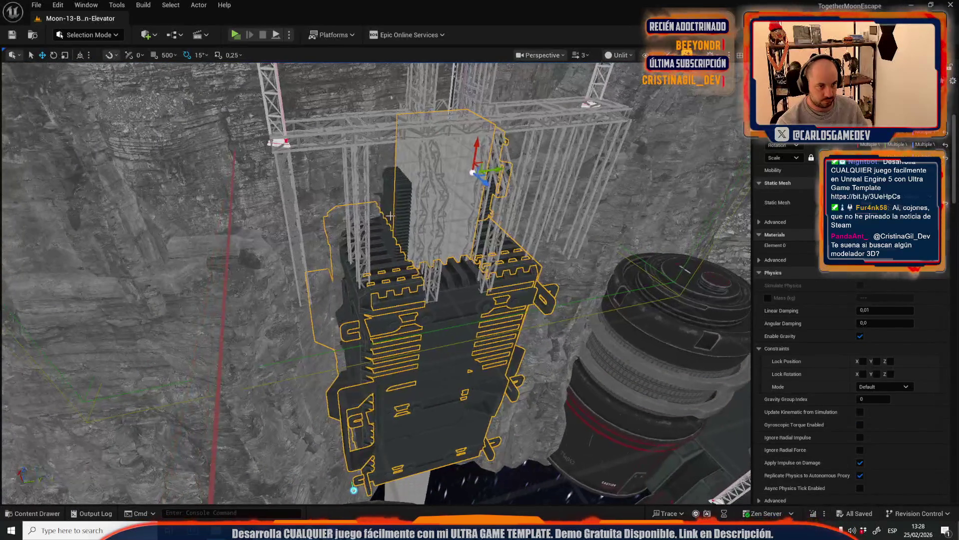
{"action": "scroll", "coordinate": [390, 216], "scroll_direction": "down", "scroll_amount": 10}
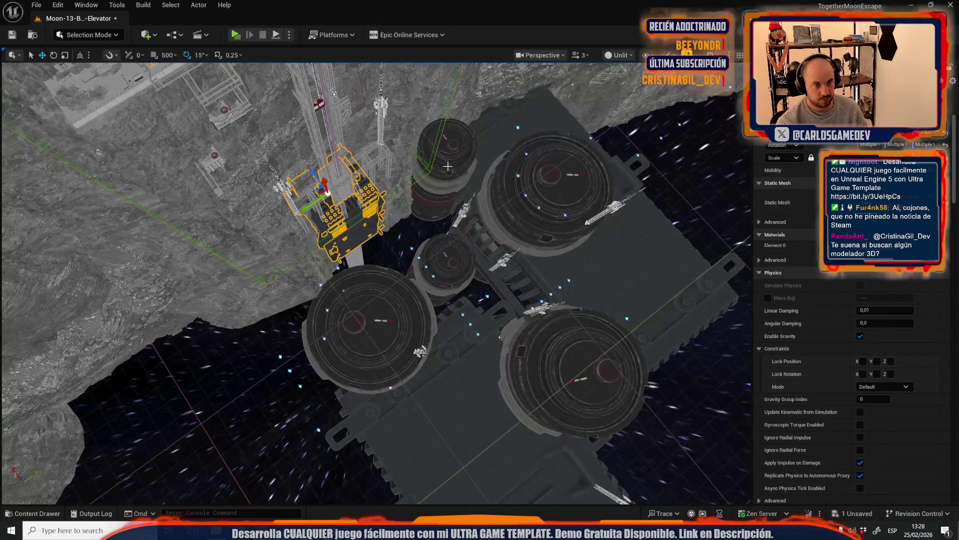
Add the two platforms and the three cylinders to the selection
{"action": "left_click", "coordinate": [600, 250], "text": "ctrl"}
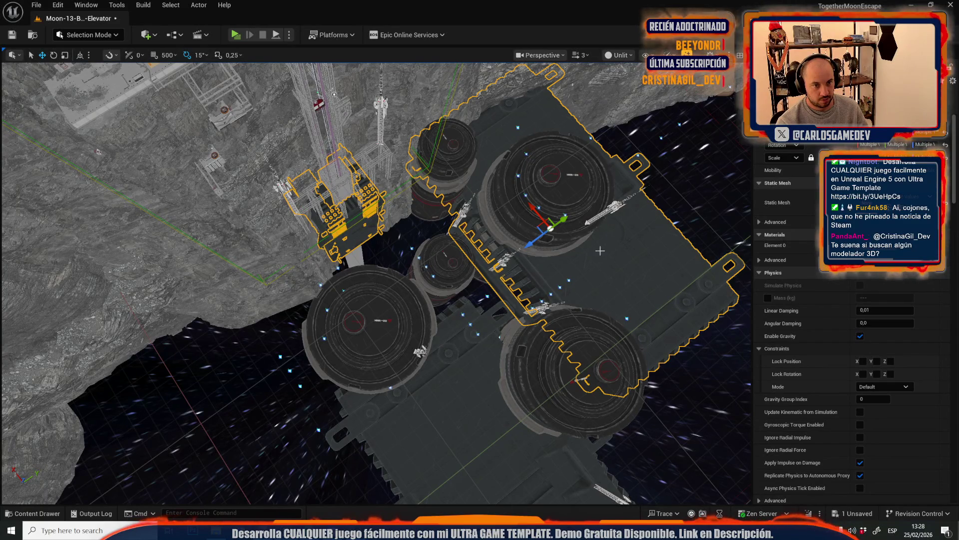
{"action": "left_click", "coordinate": [465, 341], "text": "ctrl"}
{"action": "left_click", "coordinate": [365, 339], "text": "ctrl"}
{"action": "left_click", "coordinate": [439, 280], "text": "ctrl"}
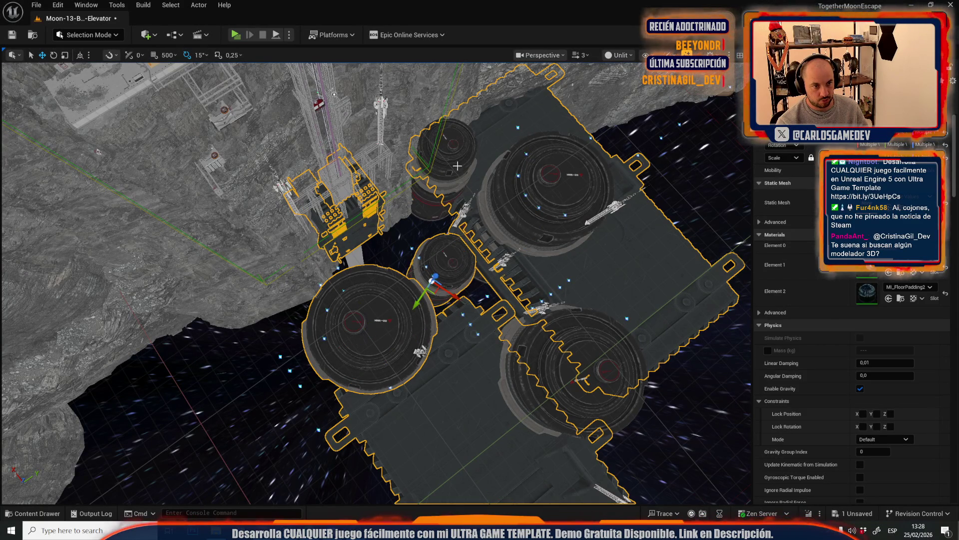
{"action": "left_click", "coordinate": [457, 165], "text": "ctrl"}
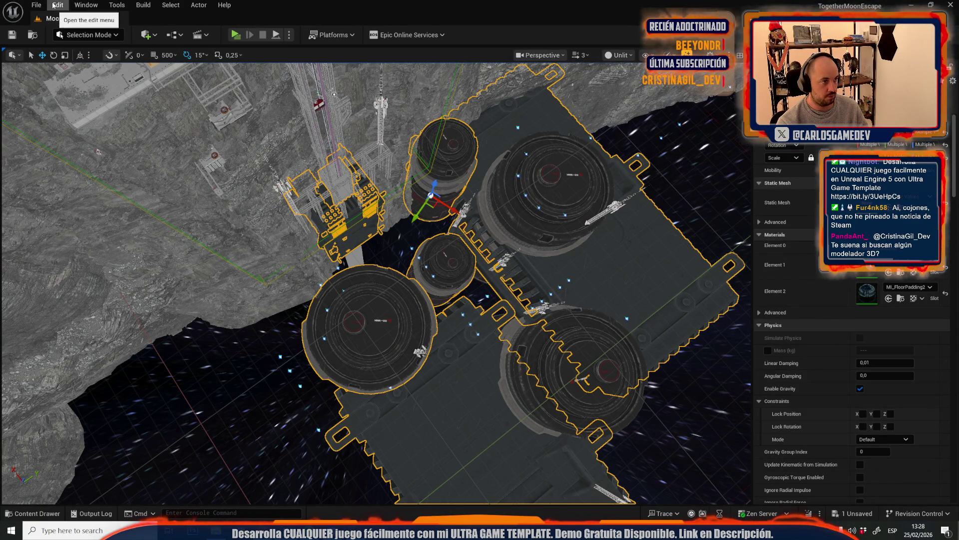
Switch to LOD_ElevatorLevel through File > Recent Levels
{"action": "left_click", "coordinate": [36, 5]}
{"action": "mouse_move", "coordinate": [121, 75]}
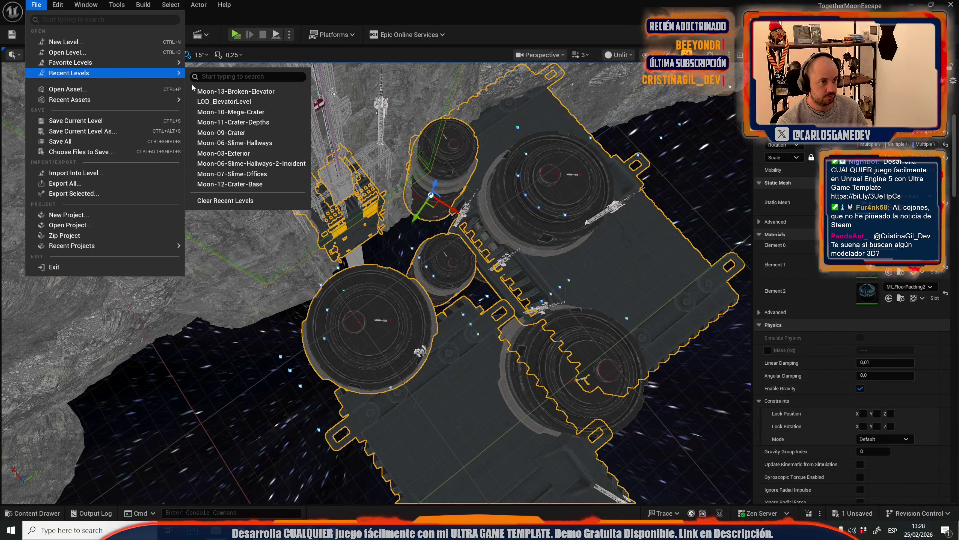
{"action": "left_click", "coordinate": [235, 101]}
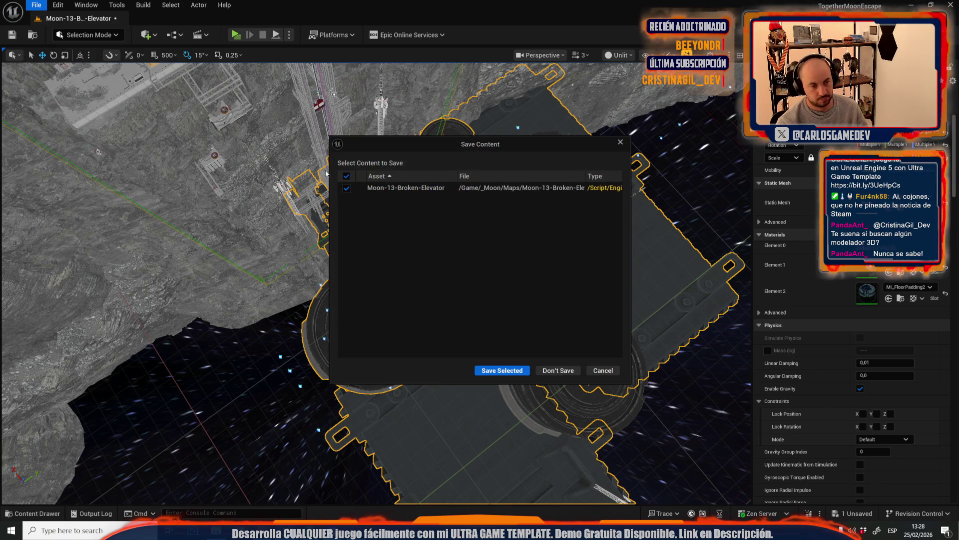
Paste the elevator meshes into LOD_ElevatorLevel, save it, and reopen Moon-13-Broken-Elevator
{"action": "left_click", "coordinate": [562, 370]}
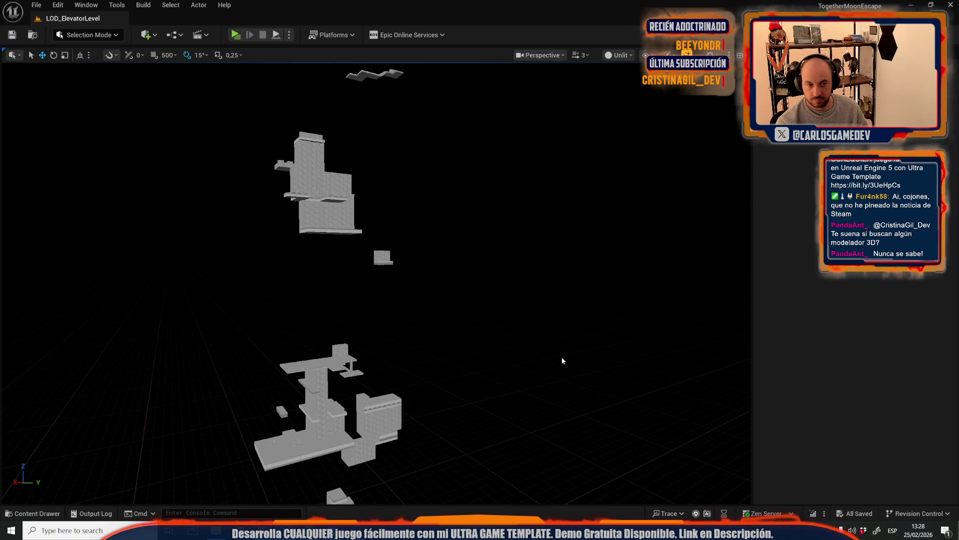
{"action": "key", "text": "ctrl+v"}
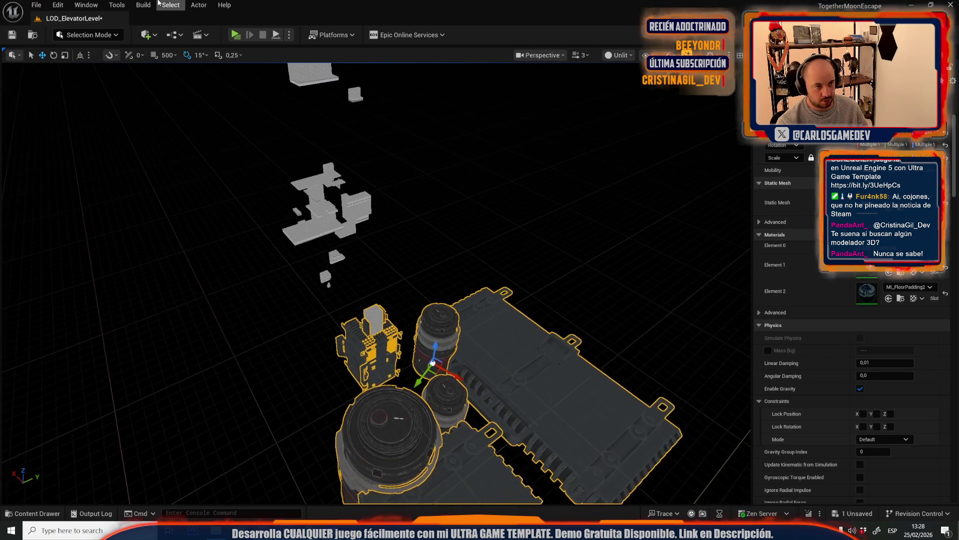
{"action": "left_click", "coordinate": [42, 7]}
{"action": "mouse_move", "coordinate": [70, 73]}
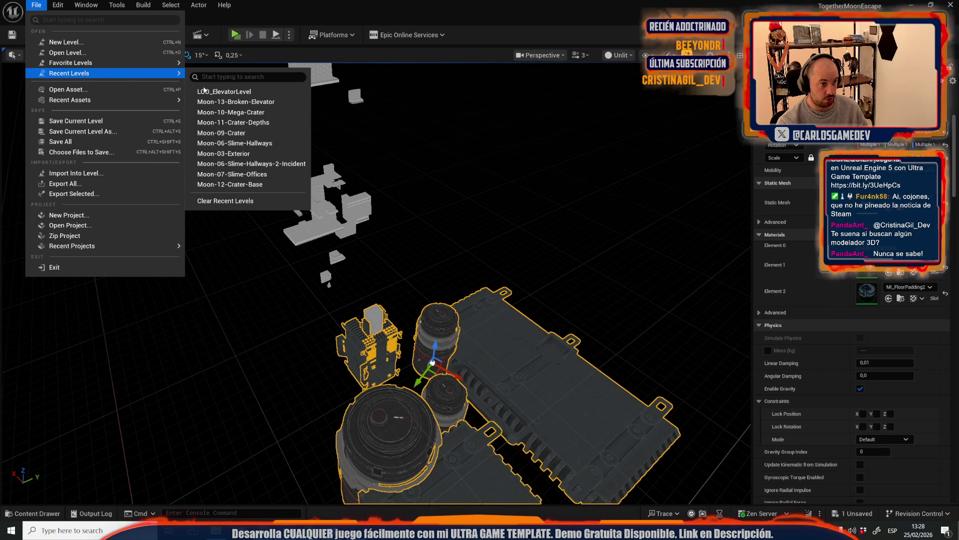
{"action": "left_click", "coordinate": [240, 100]}
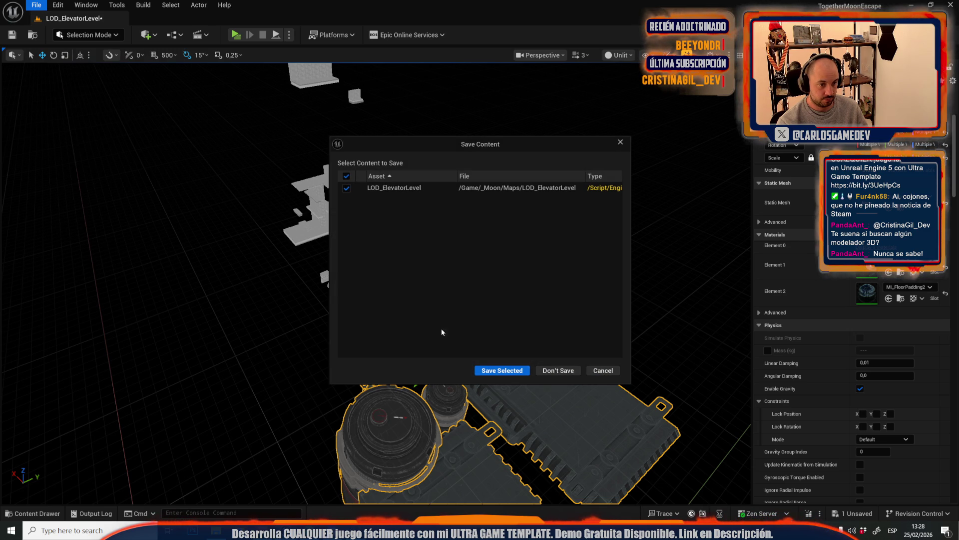
{"action": "left_click", "coordinate": [506, 372]}
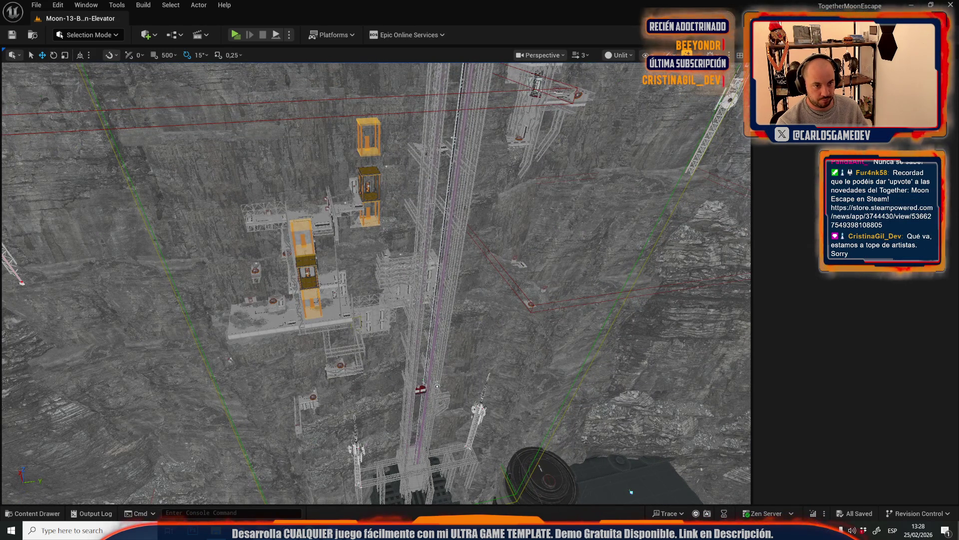
Select the orange tower meshes and all static meshes matching their class
{"action": "left_click", "coordinate": [437, 386]}
{"action": "left_click", "coordinate": [437, 386]}
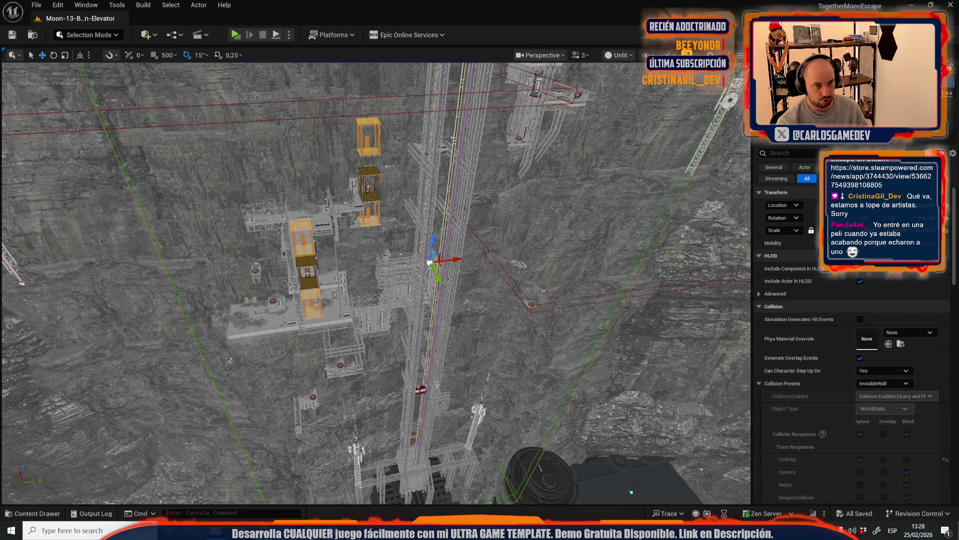
{"action": "left_click", "coordinate": [423, 235]}
{"action": "left_click", "coordinate": [170, 5]}
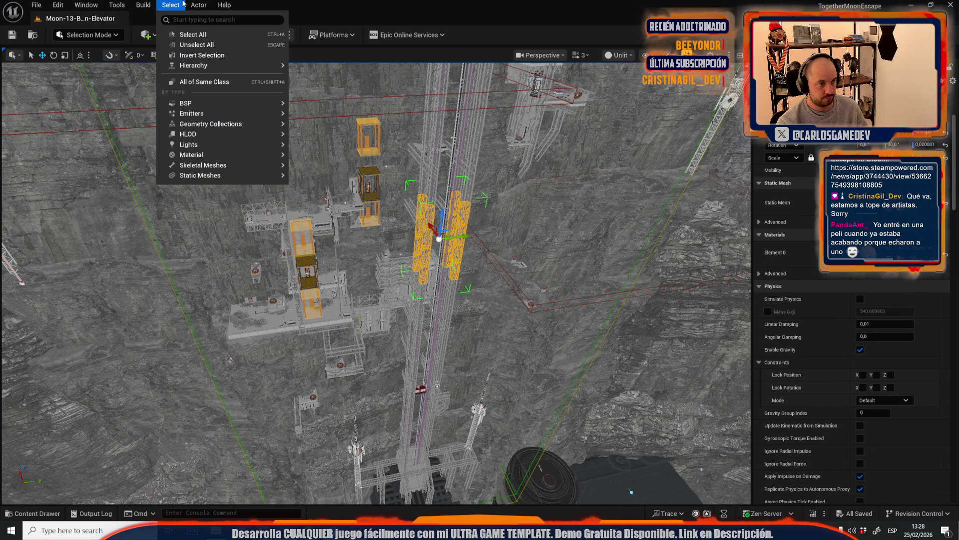
{"action": "mouse_move", "coordinate": [269, 179]}
{"action": "left_click", "coordinate": [336, 190]}
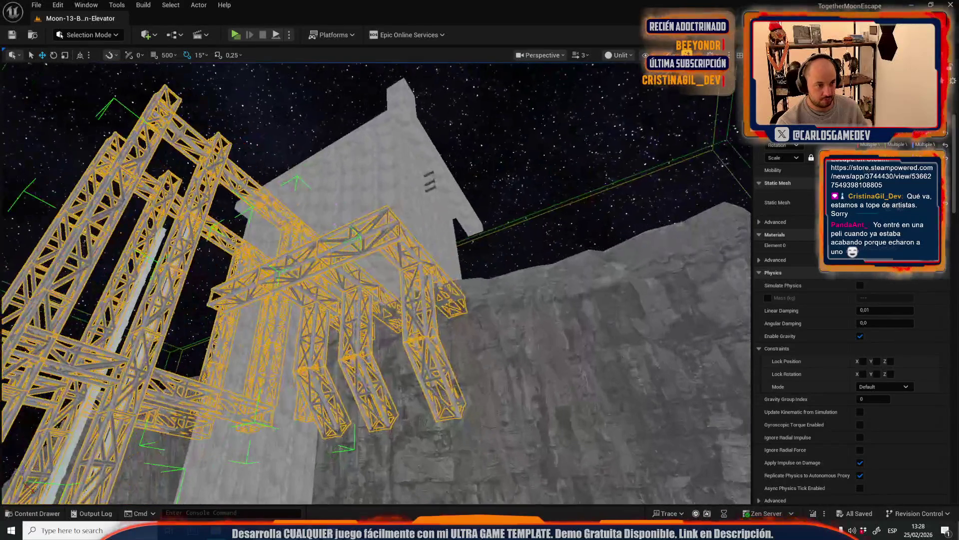
{"action": "scroll", "coordinate": [375, 282], "scroll_direction": "down", "scroll_amount": 2}
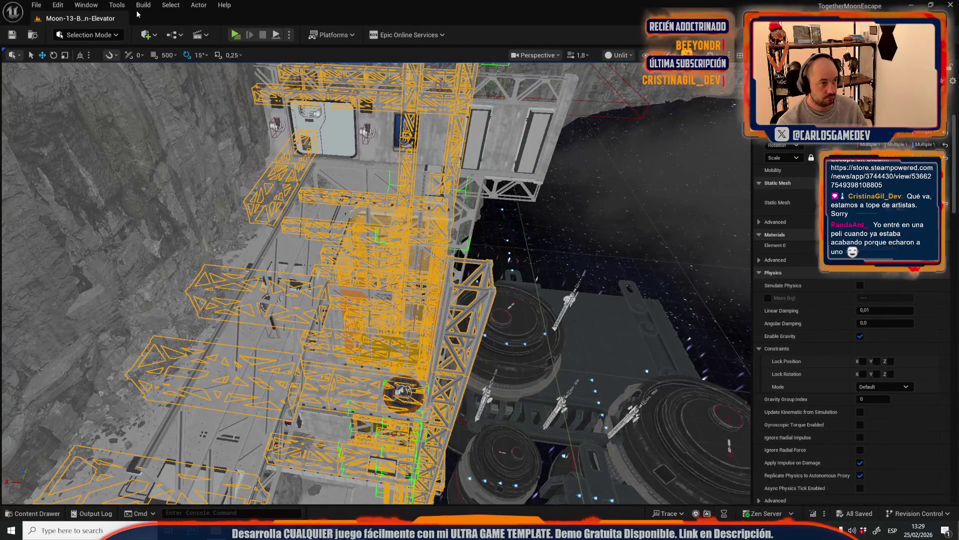
Switch back to LOD_ElevatorLevel through File > Recent Levels
{"action": "left_click", "coordinate": [36, 5]}
{"action": "mouse_move", "coordinate": [170, 73]}
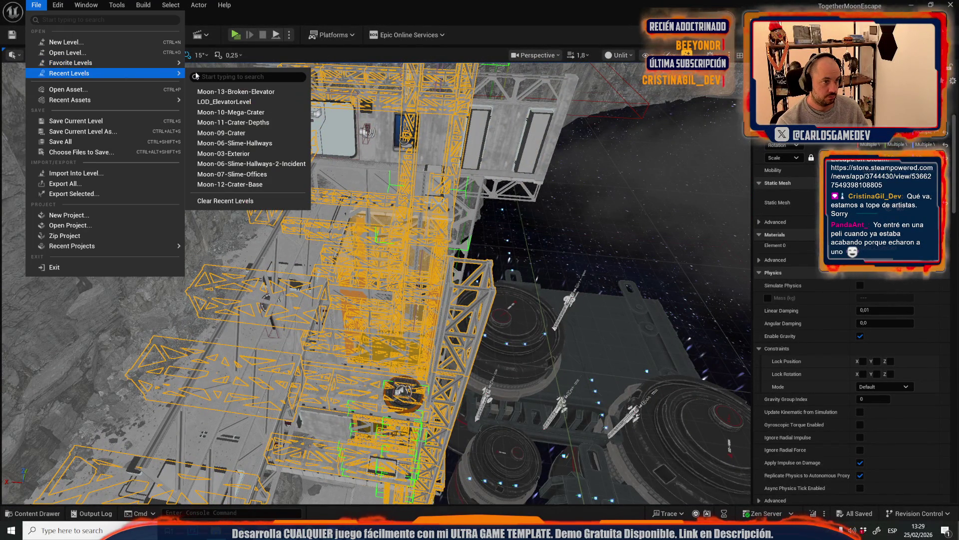
{"action": "left_click", "coordinate": [259, 102]}
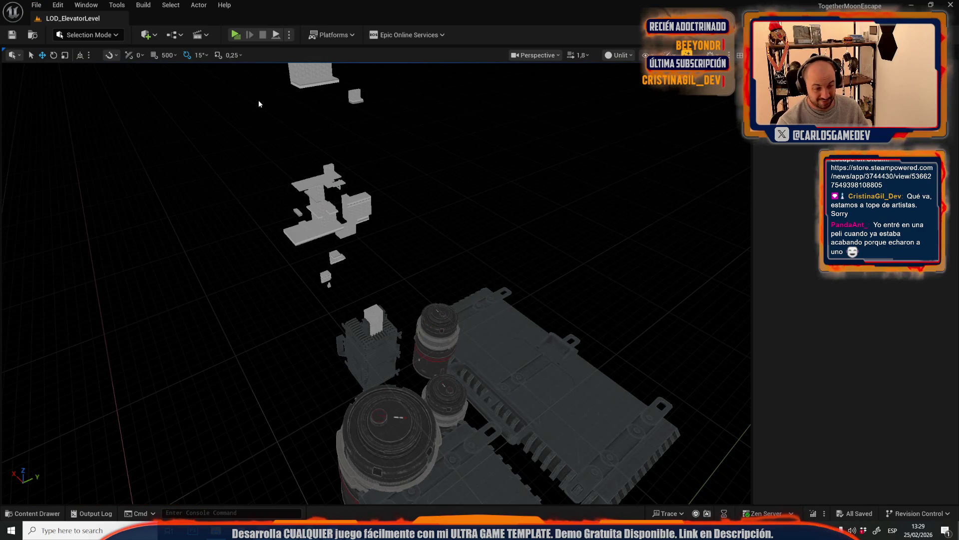
Paste the copied elevator structure into LOD_ElevatorLevel and orbit around the tower to check it
{"action": "left_click_drag", "start_coordinate": [259, 103], "coordinate": [230, 103]}
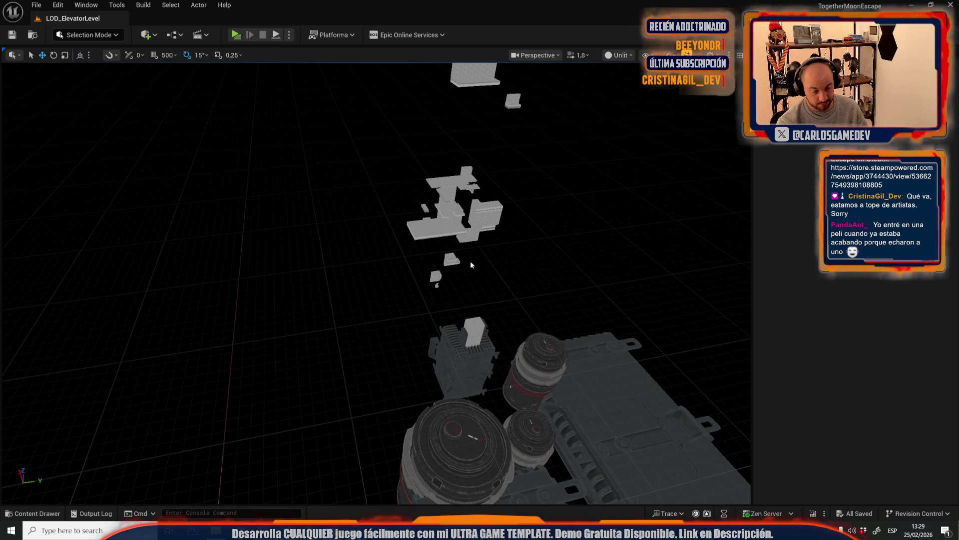
{"action": "key", "text": "ctrl+v"}
{"action": "left_click_drag", "start_coordinate": [447, 251], "coordinate": [446, 250]}
{"action": "left_click_drag", "start_coordinate": [477, 323], "coordinate": [464, 325]}
{"action": "left_click_drag", "start_coordinate": [344, 236], "coordinate": [344, 237]}
{"action": "scroll", "coordinate": [345, 237], "scroll_direction": "down", "scroll_amount": 2}
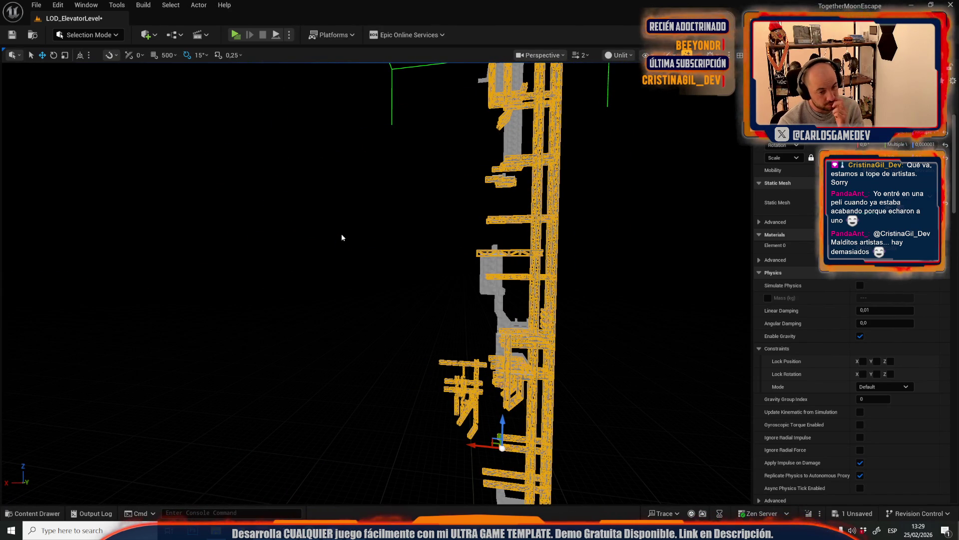
Switch to Moon-13-Broken-Elevator from Recent Levels, saving LOD_ElevatorLevel first
{"action": "left_click", "coordinate": [37, 5]}
{"action": "mouse_move", "coordinate": [100, 73]}
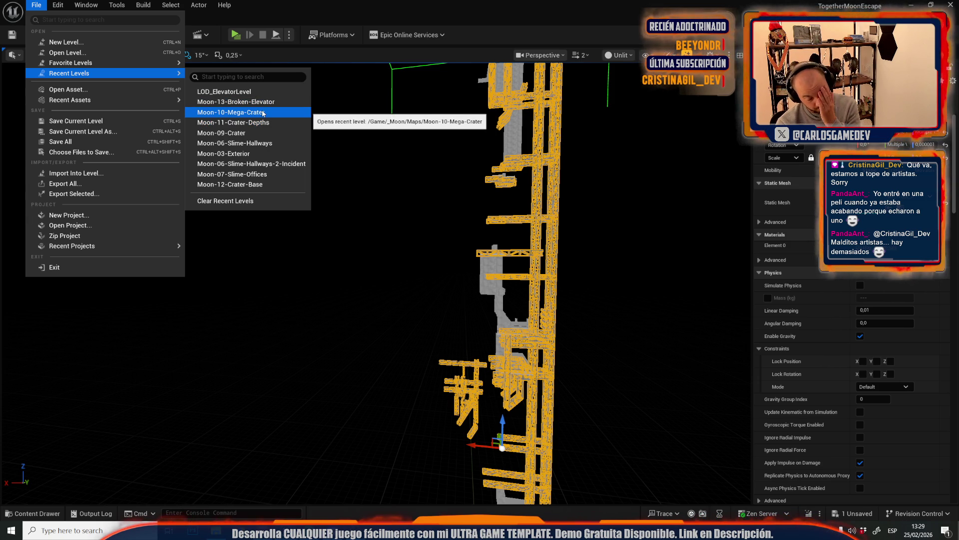
{"action": "left_click", "coordinate": [266, 103]}
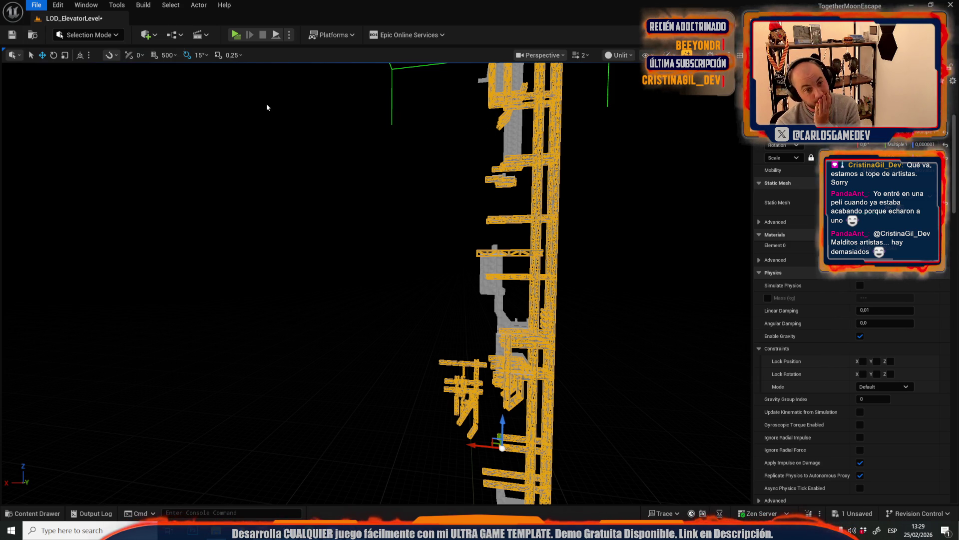
{"action": "left_click", "coordinate": [505, 372]}
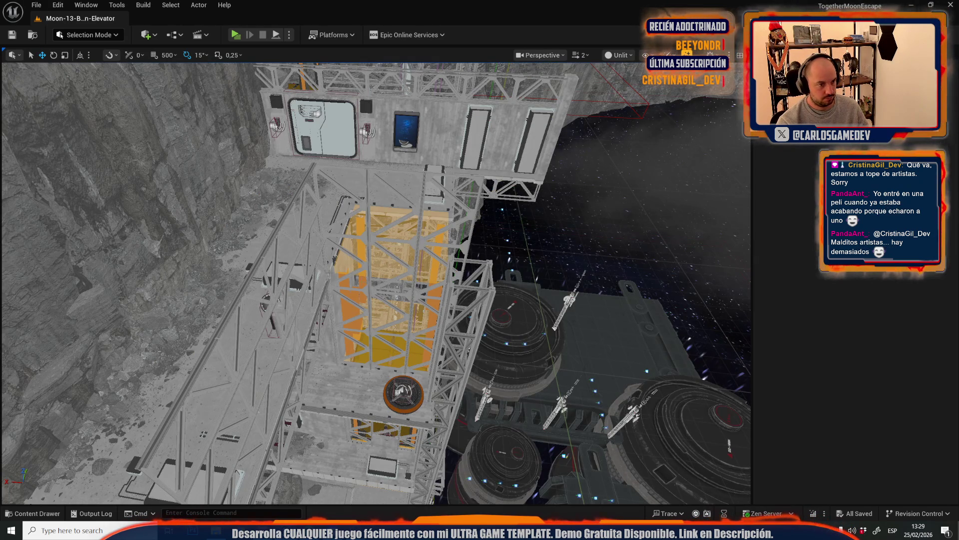
Select a truss mesh and every static mesh matching its class
{"action": "left_click", "coordinate": [317, 204]}
{"action": "left_click", "coordinate": [170, 4]}
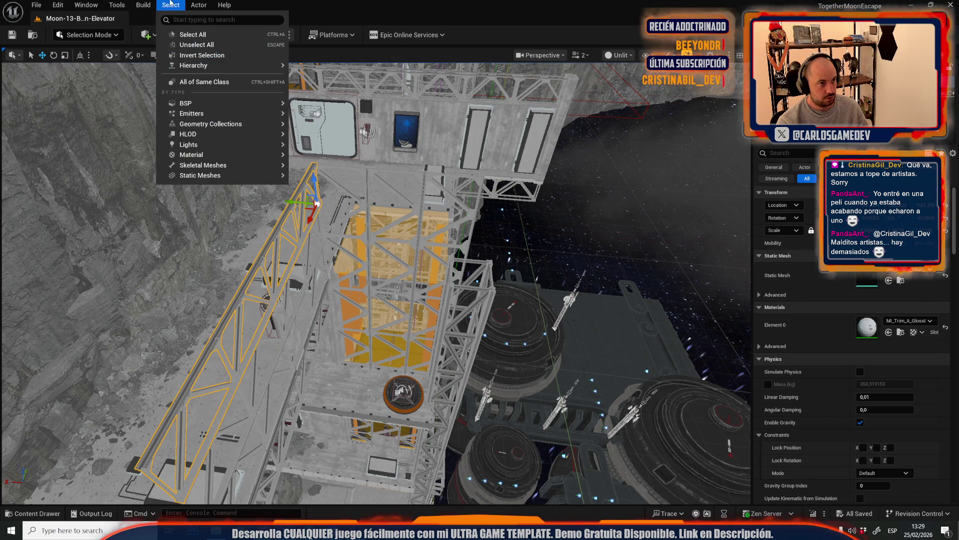
{"action": "mouse_move", "coordinate": [235, 175]}
{"action": "left_click", "coordinate": [337, 190]}
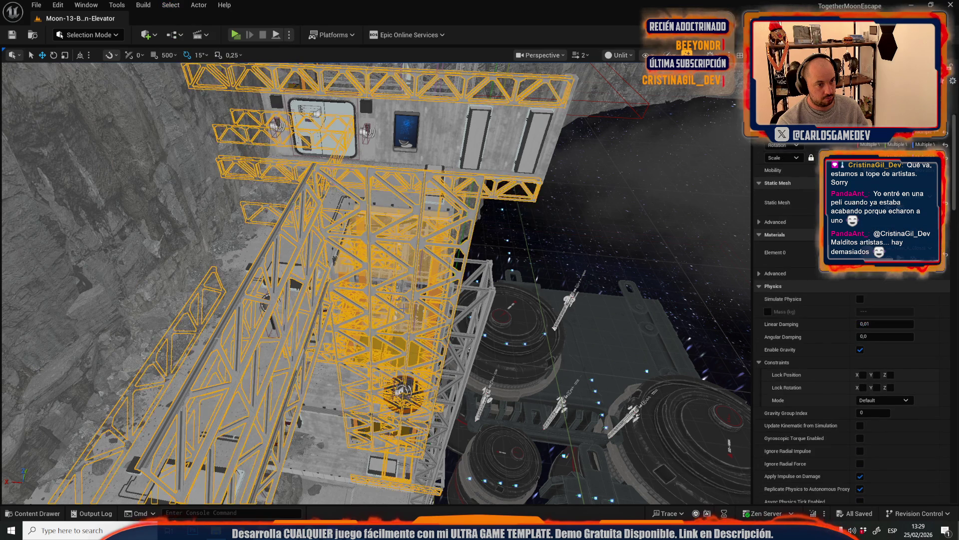
Look over the selected trusses, then reopen LOD_ElevatorLevel from Recent Levels
{"action": "scroll", "coordinate": [337, 190], "scroll_direction": "down", "scroll_amount": 10}
{"action": "scroll", "coordinate": [376, 284], "scroll_direction": "up", "scroll_amount": 5}
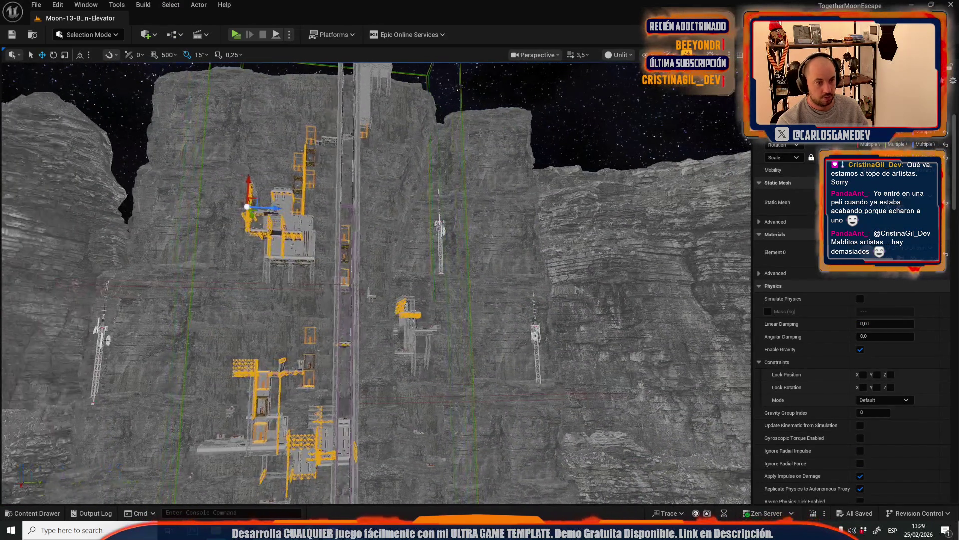
{"action": "scroll", "coordinate": [376, 283], "scroll_direction": "down", "scroll_amount": 5}
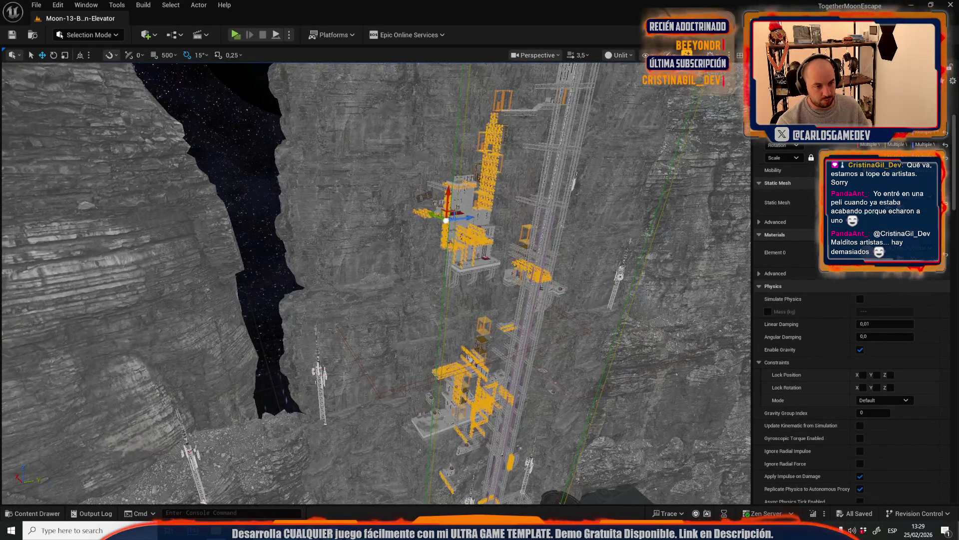
{"action": "scroll", "coordinate": [375, 283], "scroll_direction": "down", "scroll_amount": 5}
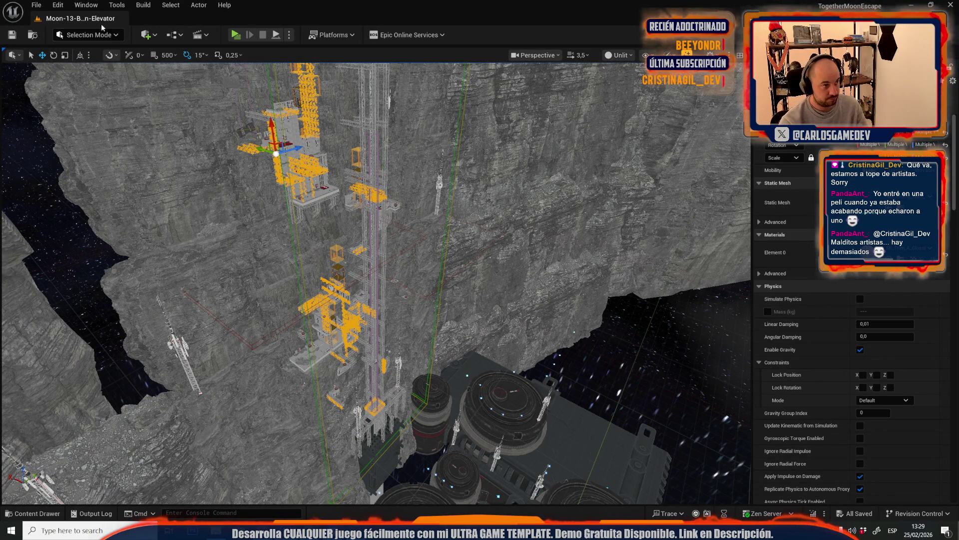
{"action": "left_click", "coordinate": [35, 9]}
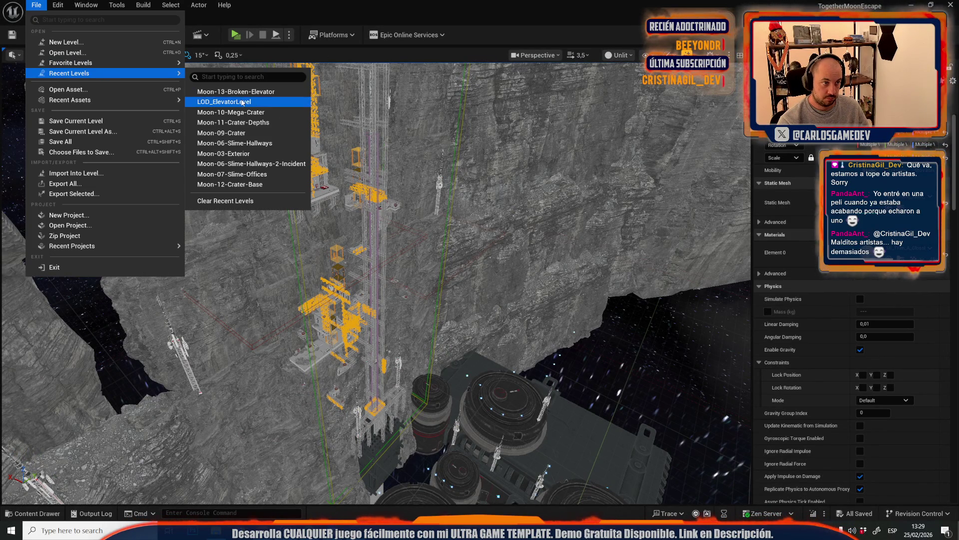
{"action": "left_click", "coordinate": [241, 100]}
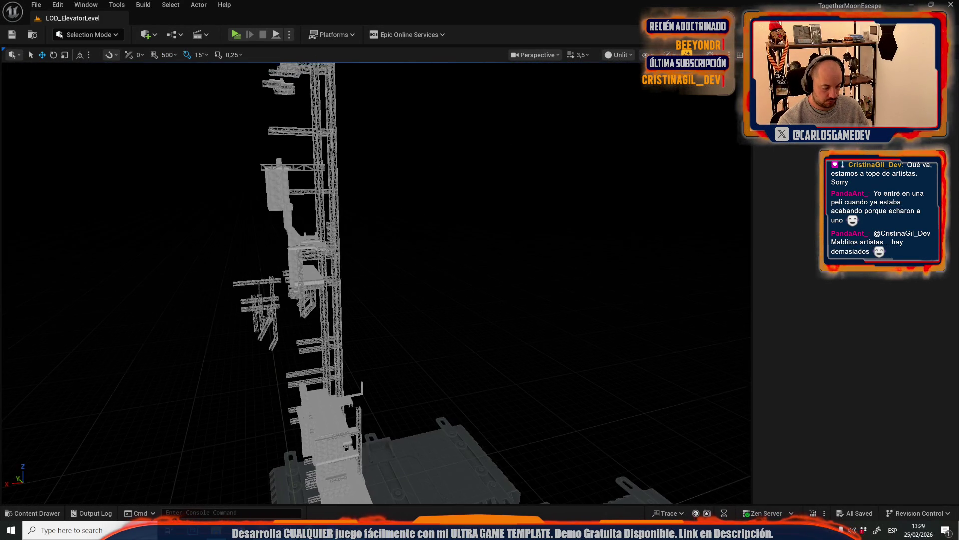
Select the pasted scaffold pieces and fly in close to inspect them
{"action": "left_click", "coordinate": [305, 185]}
{"action": "mouse_move", "coordinate": [305, 185]}
{"action": "left_mouse_down"}
{"action": "mouse_move", "coordinate": [396, 241]}
{"action": "mouse_move", "coordinate": [118, 372]}
{"action": "mouse_move", "coordinate": [300, 275]}
{"action": "left_mouse_up"}
{"action": "scroll", "coordinate": [258, 306], "scroll_direction": "down", "scroll_amount": 1}
{"action": "scroll", "coordinate": [150, 350], "scroll_direction": "up", "scroll_amount": 2}
{"action": "scroll", "coordinate": [379, 259], "scroll_direction": "down", "scroll_amount": 2}
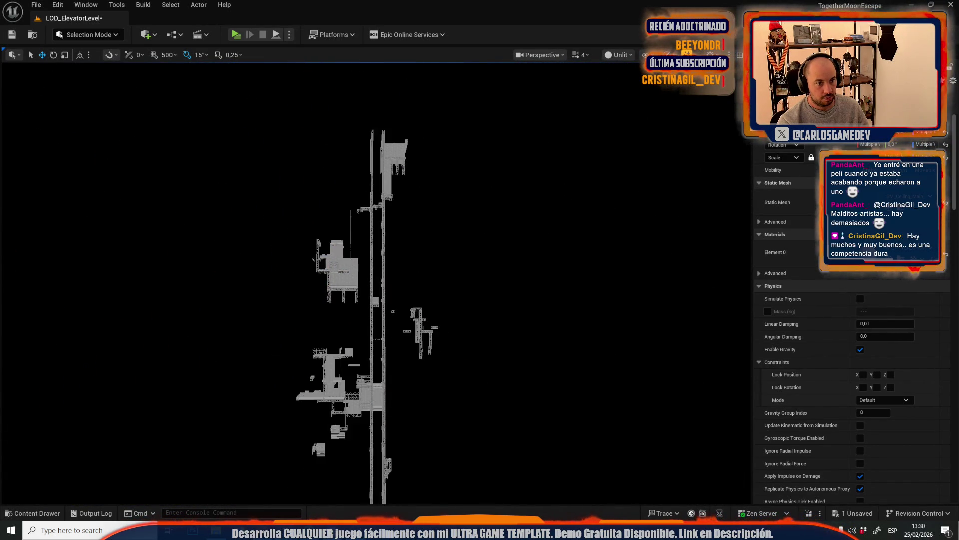
{"action": "left_click_drag", "start_coordinate": [379, 263], "coordinate": [345, 285]}
{"action": "scroll", "coordinate": [370, 270], "scroll_direction": "down", "scroll_amount": 2}
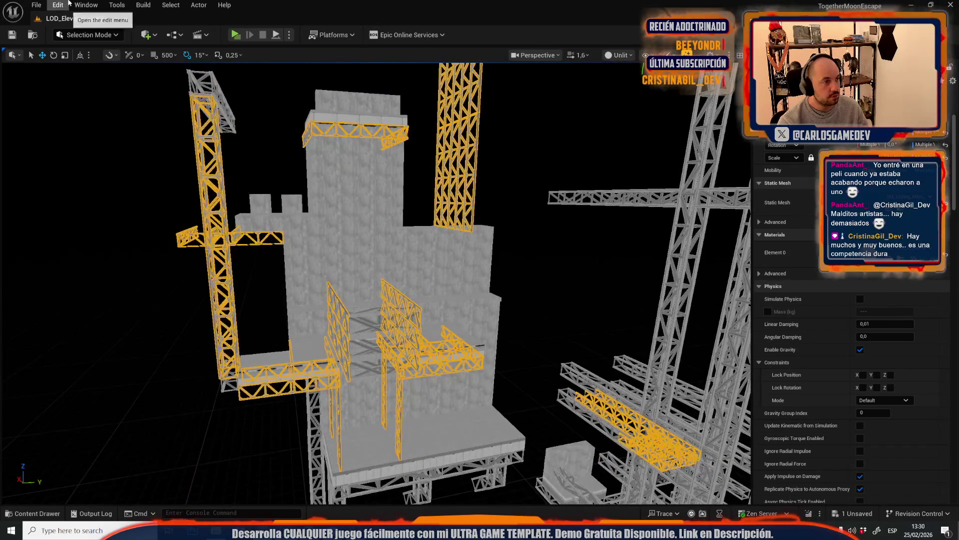
Return to Moon-13-Broken-Elevator, saving LOD_ElevatorLevel with Save Selected
{"action": "left_click", "coordinate": [42, 3]}
{"action": "mouse_move", "coordinate": [129, 76]}
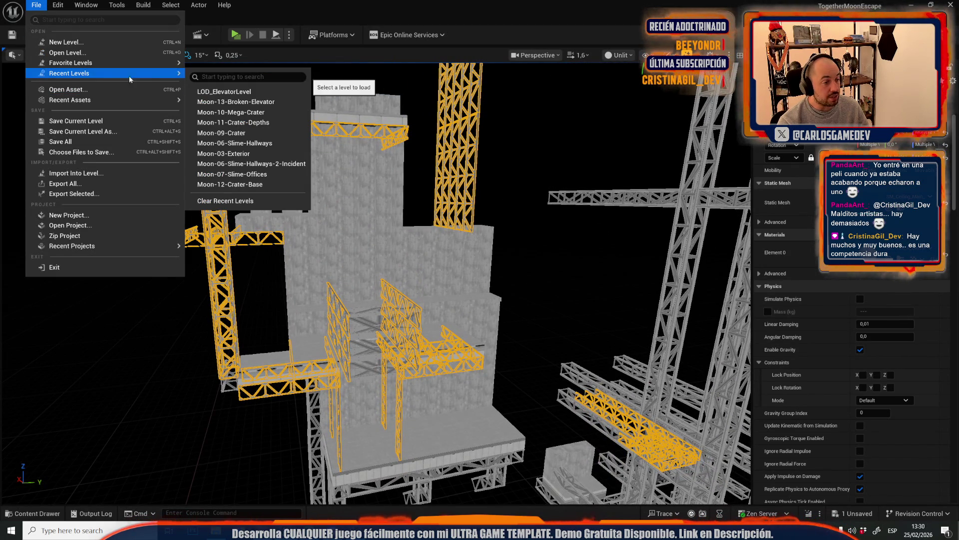
{"action": "left_click", "coordinate": [272, 97]}
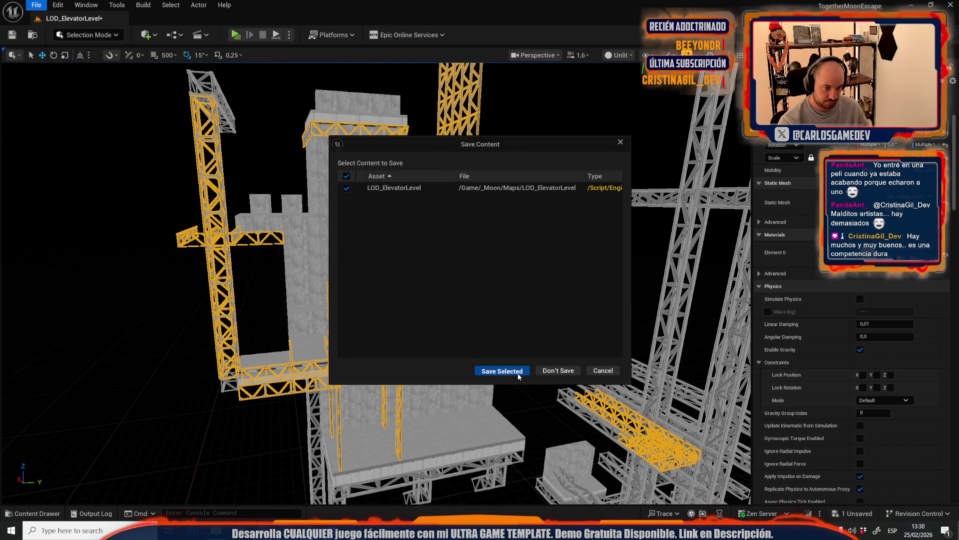
{"action": "left_click", "coordinate": [517, 373]}
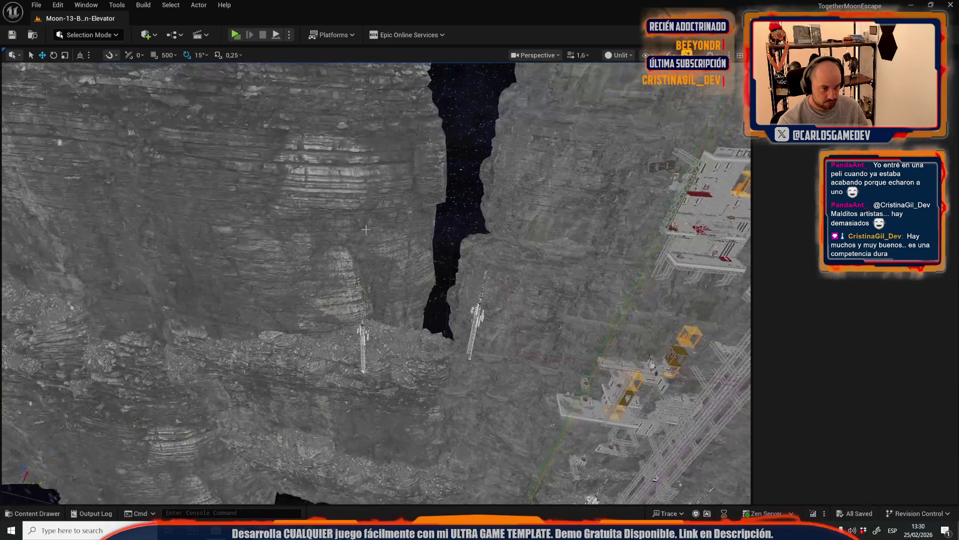
Pick a crater-wall cliff mesh and select every mesh sharing its material
{"action": "left_click", "coordinate": [442, 291]}
{"action": "key", "text": "f"}
{"action": "scroll", "coordinate": [380, 273], "scroll_direction": "down", "scroll_amount": 5}
{"action": "left_click", "coordinate": [329, 207]}
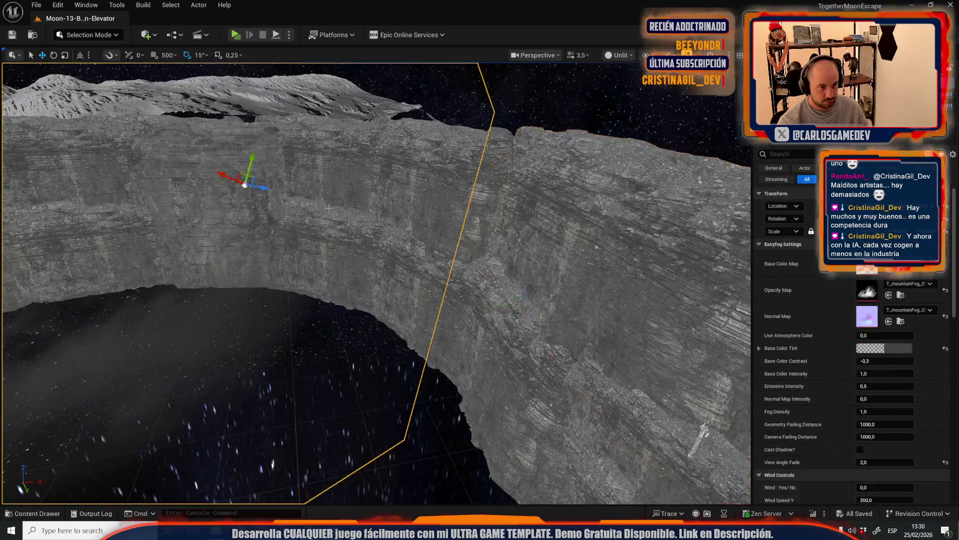
{"action": "left_click", "coordinate": [363, 222]}
{"action": "left_click", "coordinate": [170, 4]}
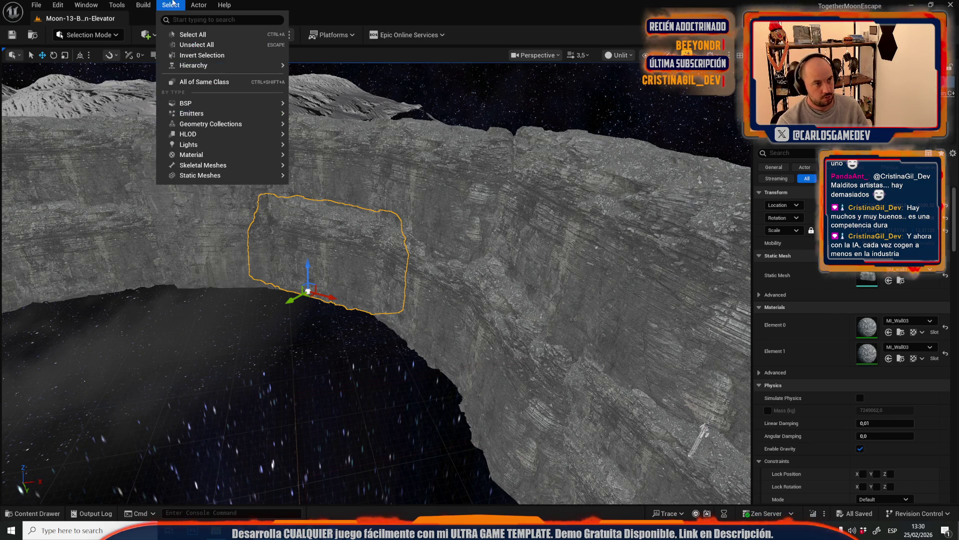
{"action": "mouse_move", "coordinate": [242, 156]}
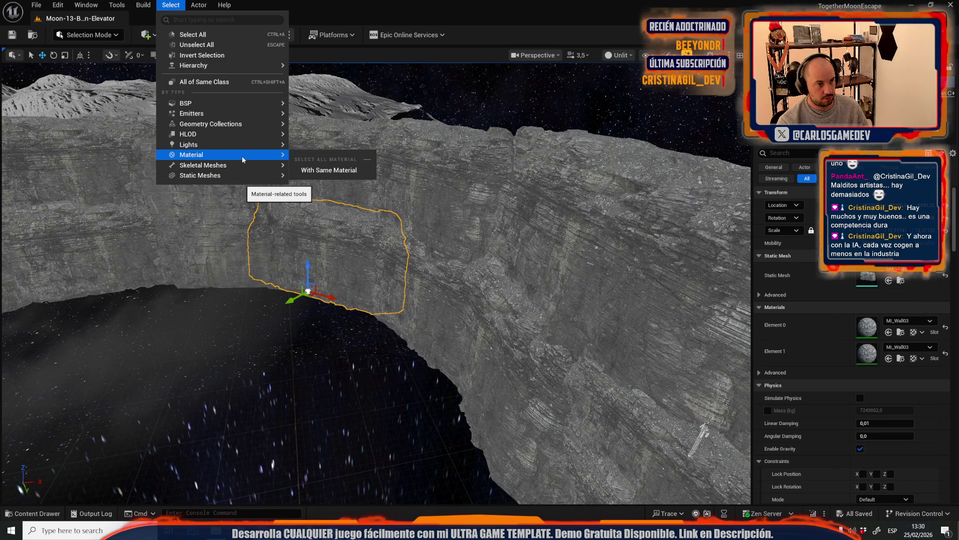
{"action": "left_click", "coordinate": [330, 169]}
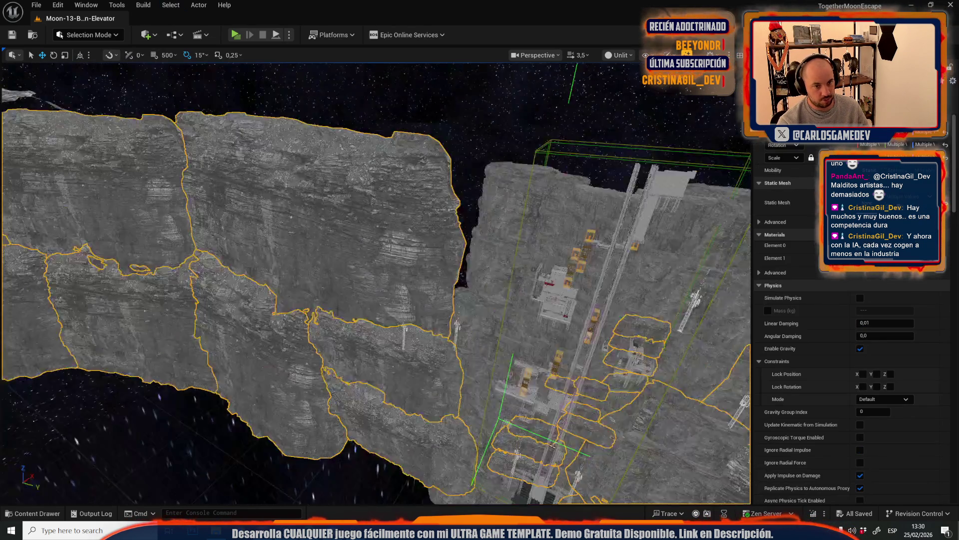
Deselect the right-hand rock section and adjust which cliff sections stay selected
{"action": "scroll", "coordinate": [375, 280], "scroll_direction": "up", "scroll_amount": 2}
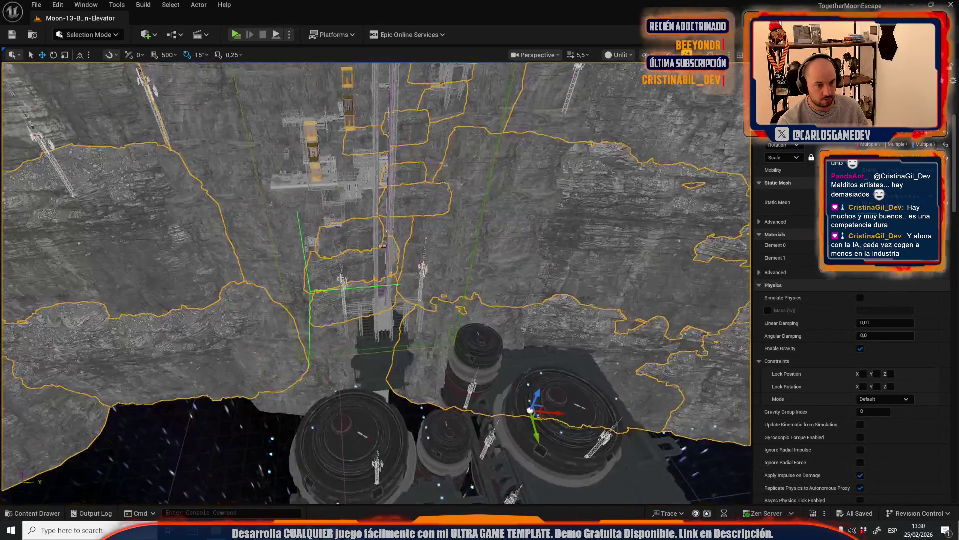
{"action": "scroll", "coordinate": [235, 241], "scroll_direction": "up", "scroll_amount": 5}
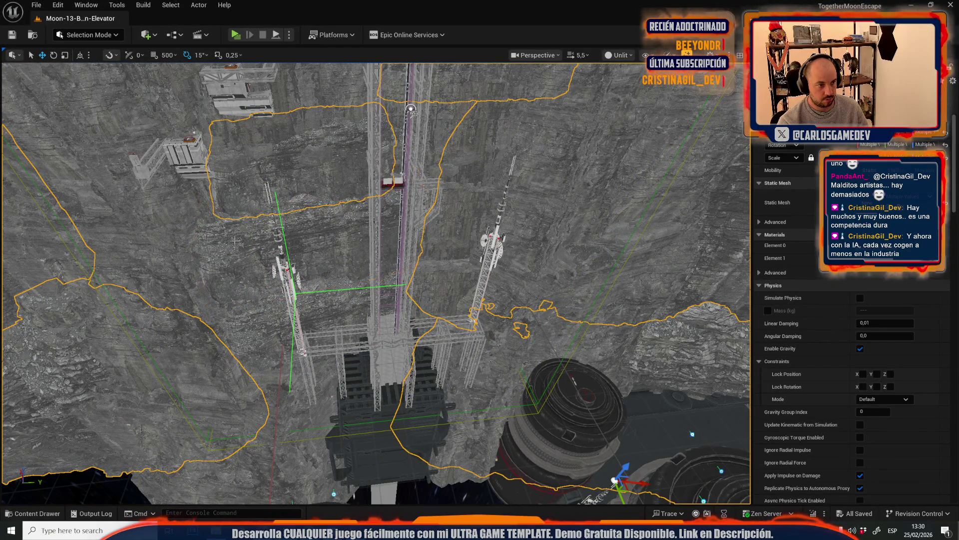
{"action": "scroll", "coordinate": [325, 238], "scroll_direction": "up", "scroll_amount": 3}
{"action": "left_click", "coordinate": [436, 223], "text": "ctrl"}
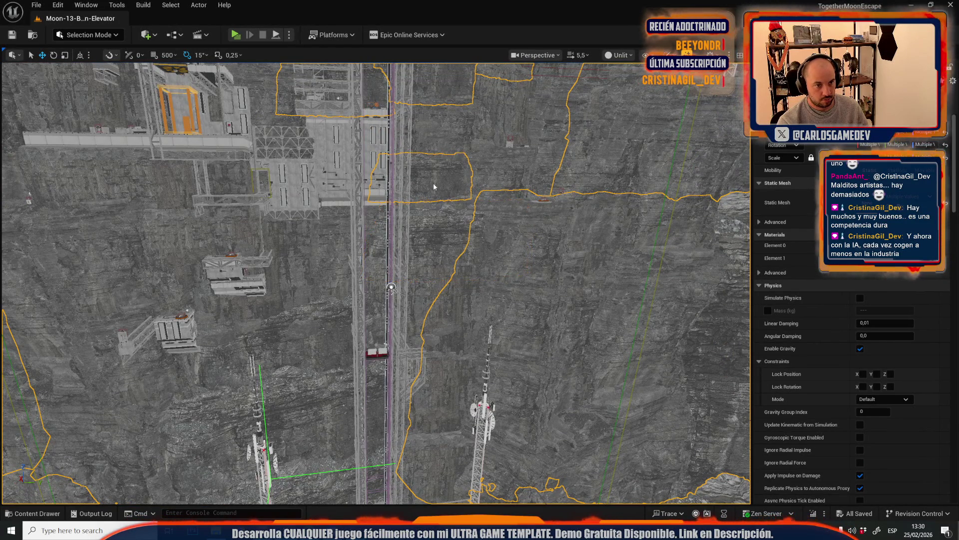
{"action": "scroll", "coordinate": [328, 227], "scroll_direction": "up", "scroll_amount": 1}
{"action": "left_click", "coordinate": [341, 237], "text": "ctrl"}
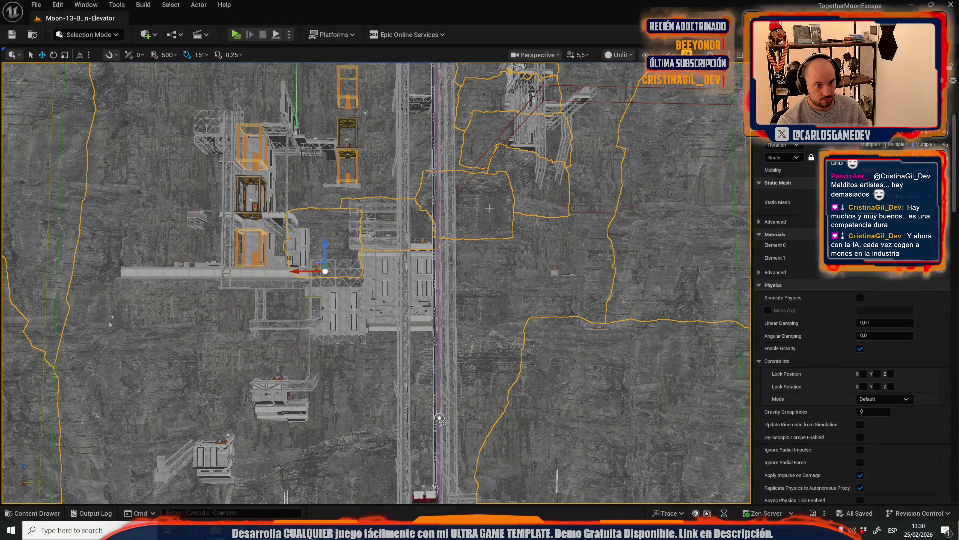
{"action": "left_click", "coordinate": [475, 210], "text": "ctrl"}
{"action": "left_click", "coordinate": [539, 190], "text": "ctrl"}
{"action": "left_click", "coordinate": [483, 150], "text": "ctrl"}
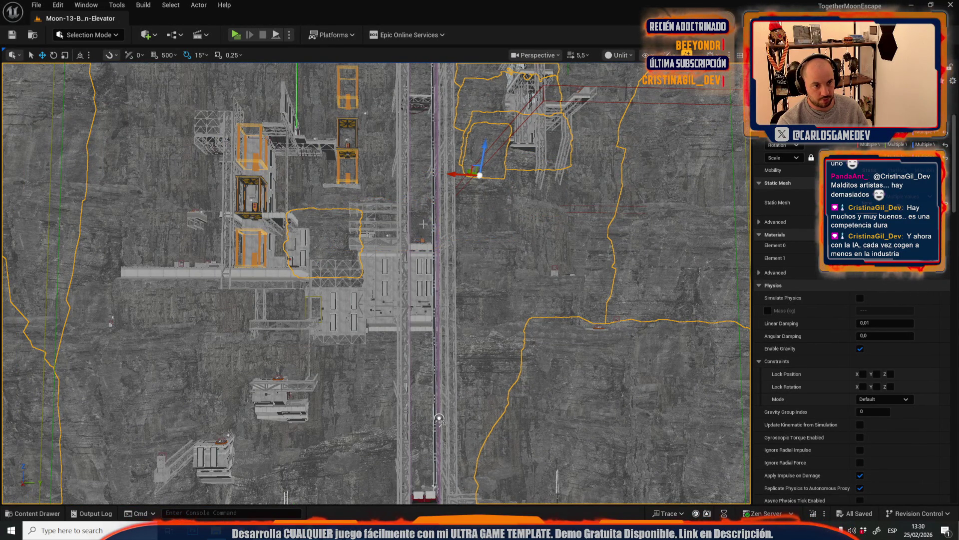
Deselect the rock left of the shaft and the small rock, undoing the upper-section deselection
{"action": "left_click", "coordinate": [335, 237], "text": "ctrl"}
{"action": "left_click", "coordinate": [488, 137], "text": "ctrl"}
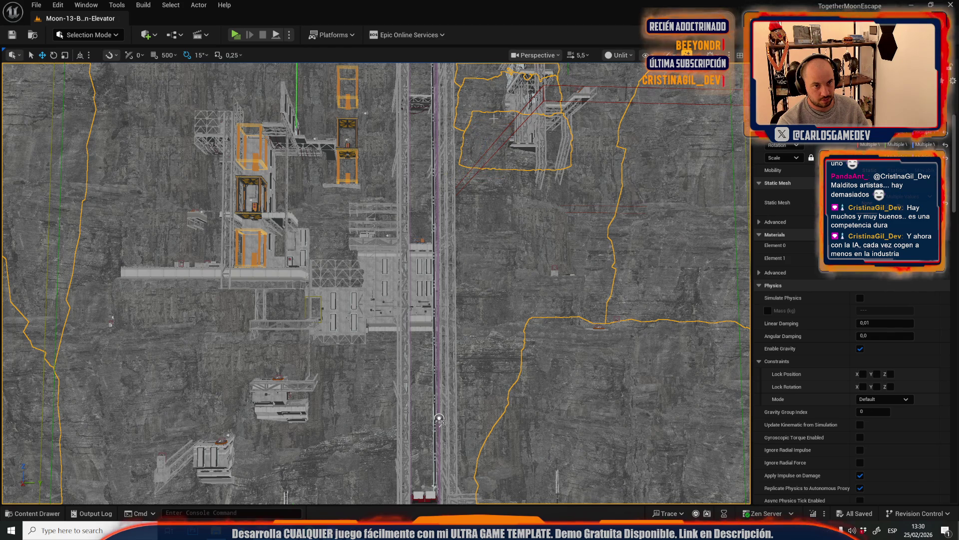
{"action": "key", "text": "f"}
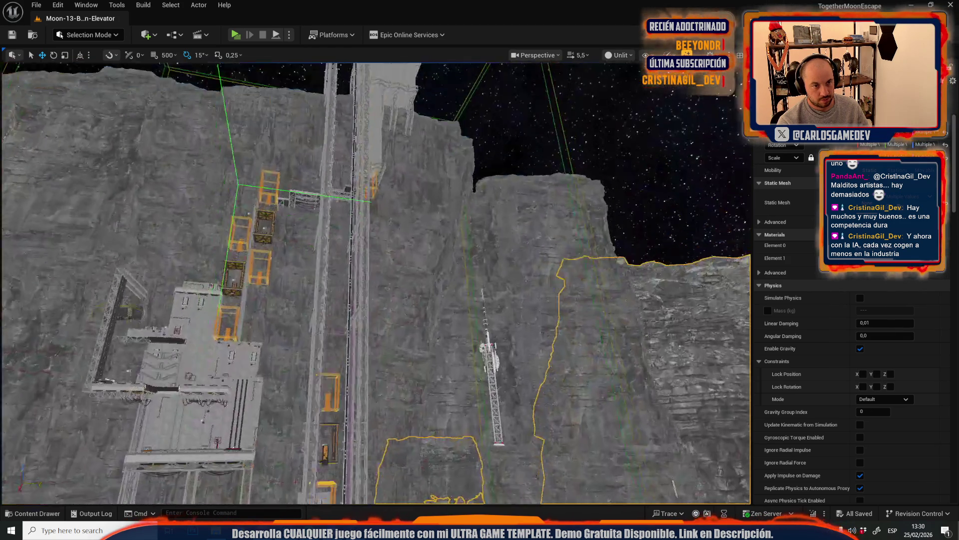
{"action": "left_click", "coordinate": [471, 266], "text": "ctrl"}
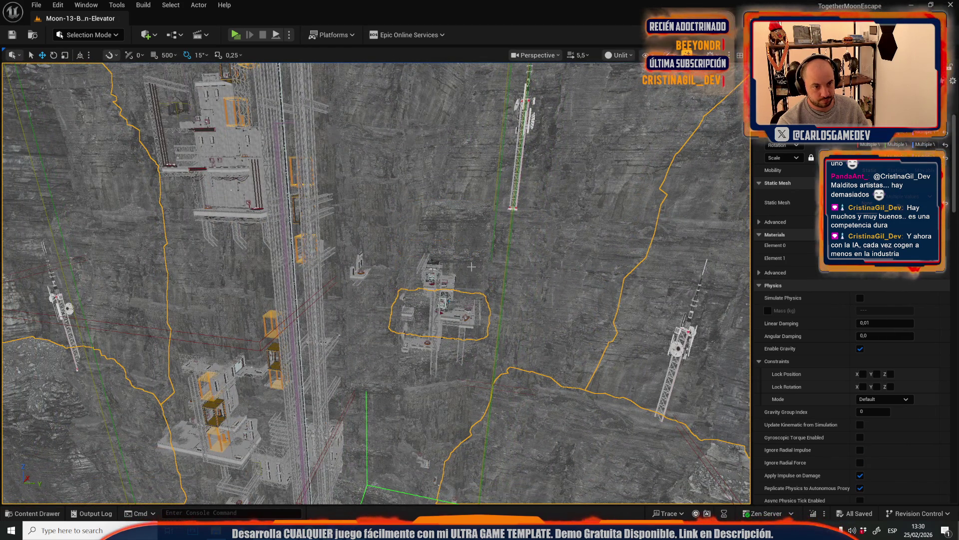
{"action": "key", "text": "ctrl+z"}
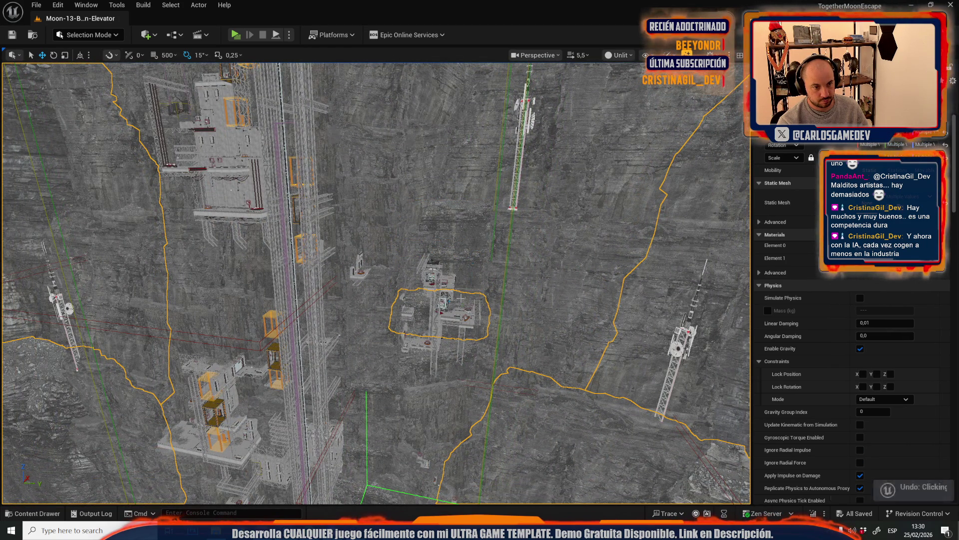
{"action": "key", "text": "f"}
Select a rock-pillar mesh and every rock sharing its MI_Wall04 material
{"action": "scroll", "coordinate": [376, 268], "scroll_direction": "up", "scroll_amount": 5}
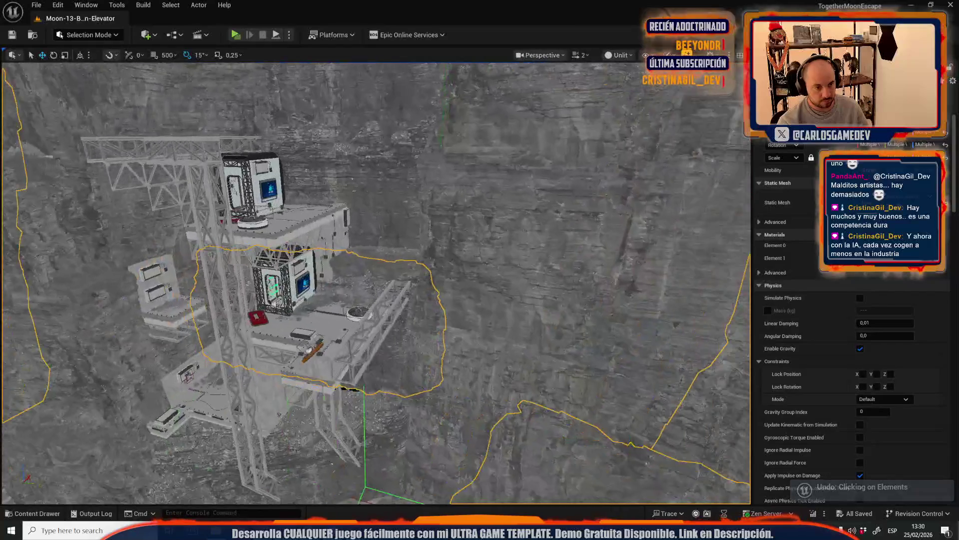
{"action": "left_click_drag", "start_coordinate": [462, 303], "coordinate": [412, 252]}
{"action": "key", "text": "f"}
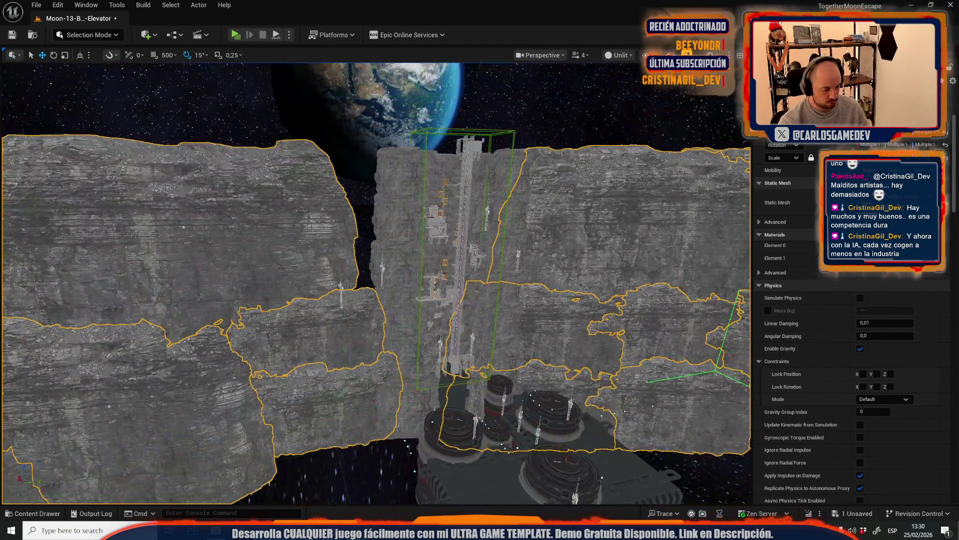
{"action": "mouse_move", "coordinate": [343, 332]}
{"action": "left_mouse_down"}
{"action": "mouse_move", "coordinate": [350, 350]}
{"action": "mouse_move", "coordinate": [475, 299]}
{"action": "mouse_move", "coordinate": [487, 300]}
{"action": "mouse_move", "coordinate": [488, 322]}
{"action": "mouse_move", "coordinate": [470, 310]}
{"action": "mouse_move", "coordinate": [489, 314]}
{"action": "mouse_move", "coordinate": [453, 247]}
{"action": "left_mouse_up"}
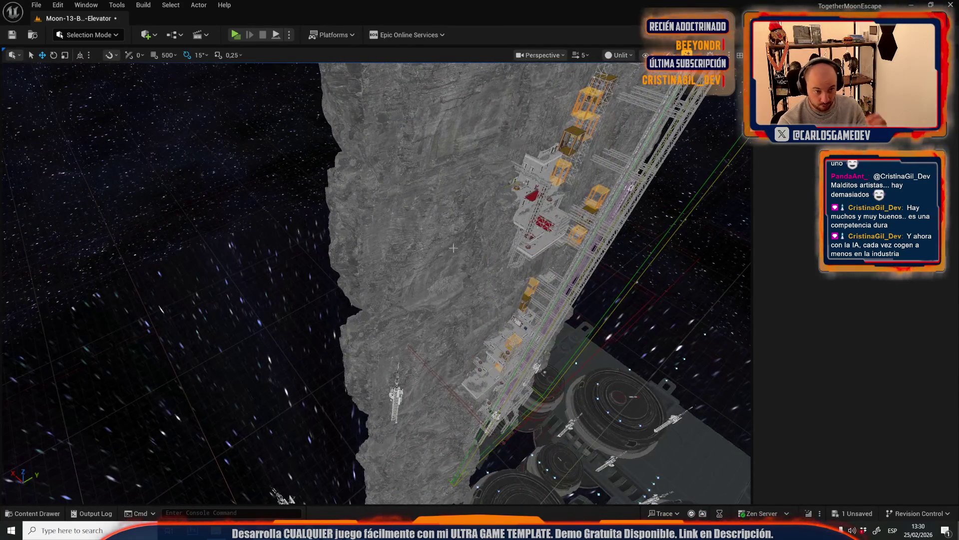
{"action": "left_click", "coordinate": [453, 247]}
{"action": "left_click", "coordinate": [171, 5]}
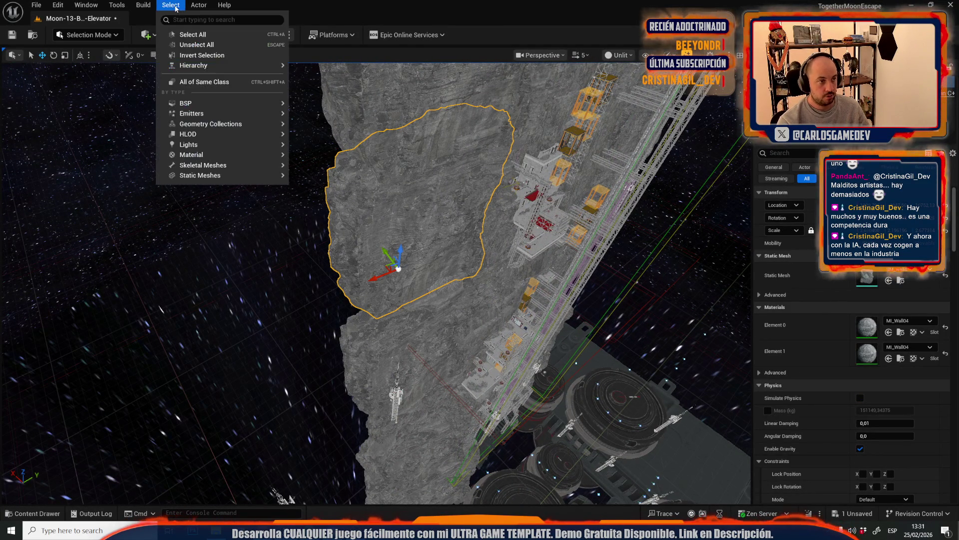
{"action": "mouse_move", "coordinate": [225, 154]}
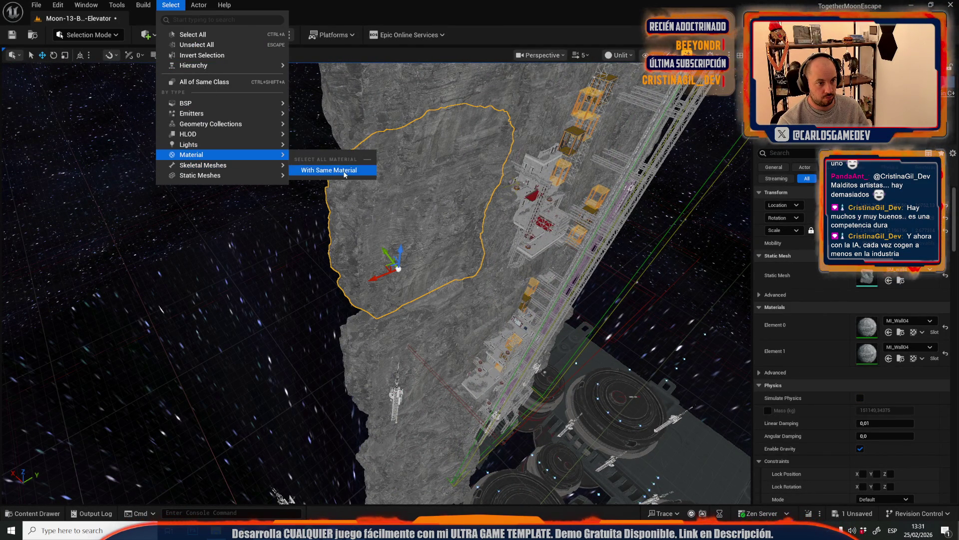
{"action": "left_click", "coordinate": [330, 169]}
Frame the selected MI_Wall04 rocks, copy them, and save Moon-13-Broken-Elevator
{"action": "key", "text": "f"}
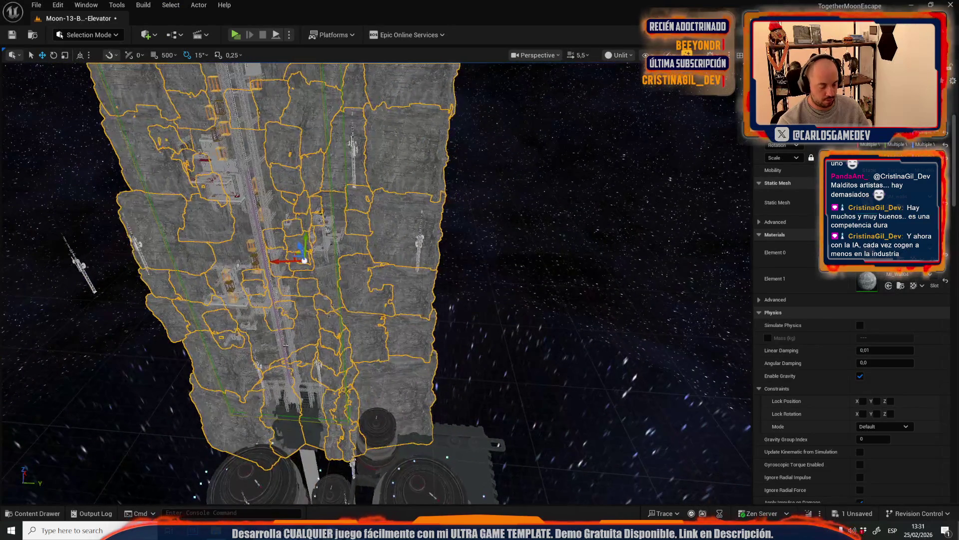
{"action": "key", "text": "f"}
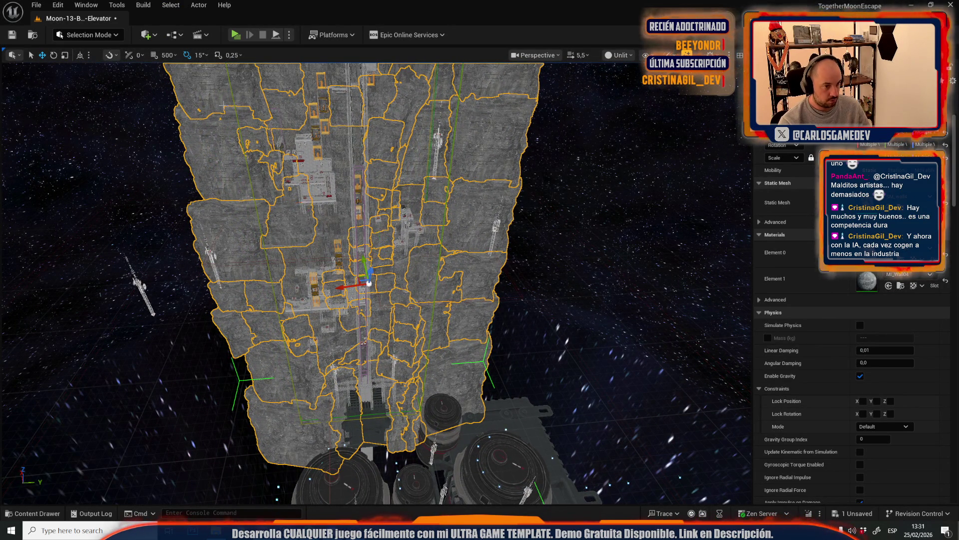
{"action": "key", "text": "ctrl+h"}
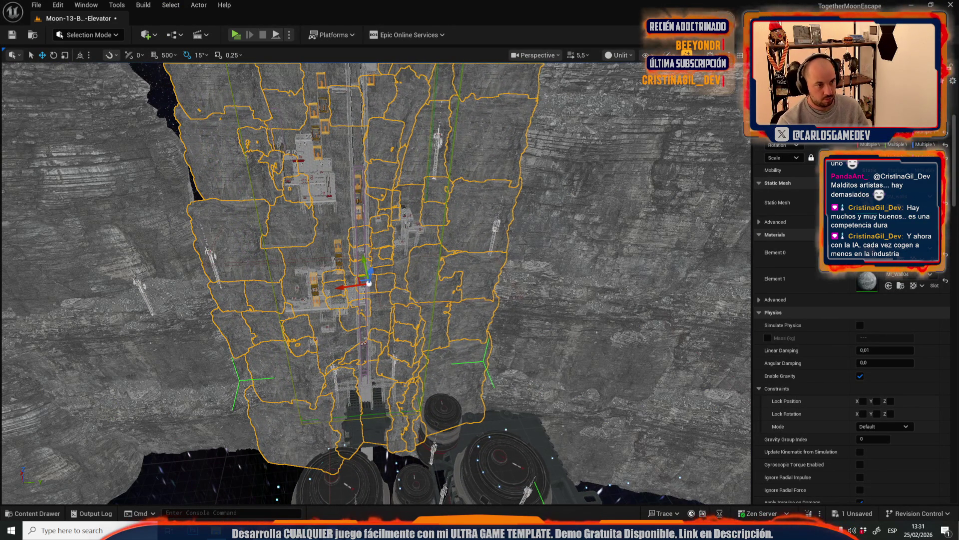
{"action": "key", "text": "ctrl+s"}
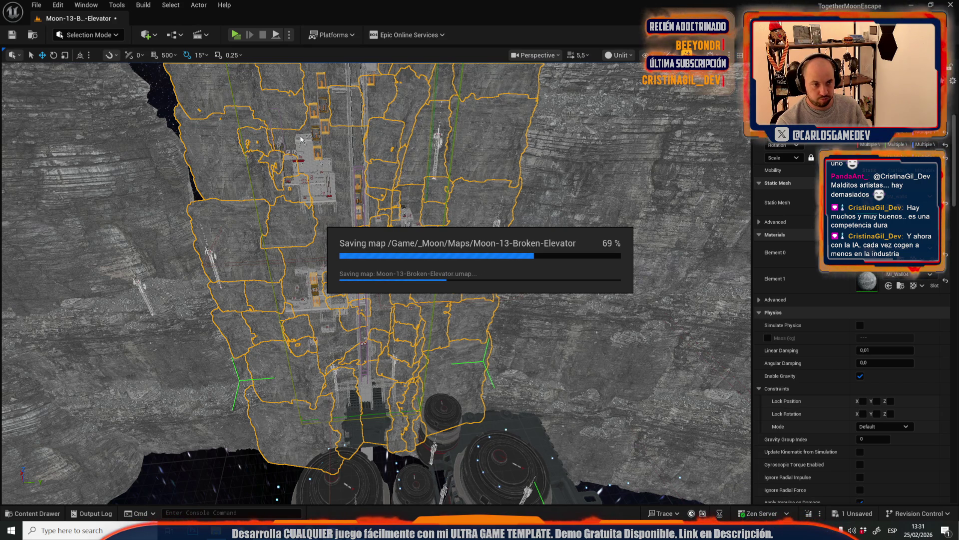
Open LOD_ElevatorLevel and paste the copied MI_Wall04 rocks into it
{"action": "left_click", "coordinate": [37, 4]}
{"action": "mouse_move", "coordinate": [65, 71]}
{"action": "left_click", "coordinate": [245, 104]}
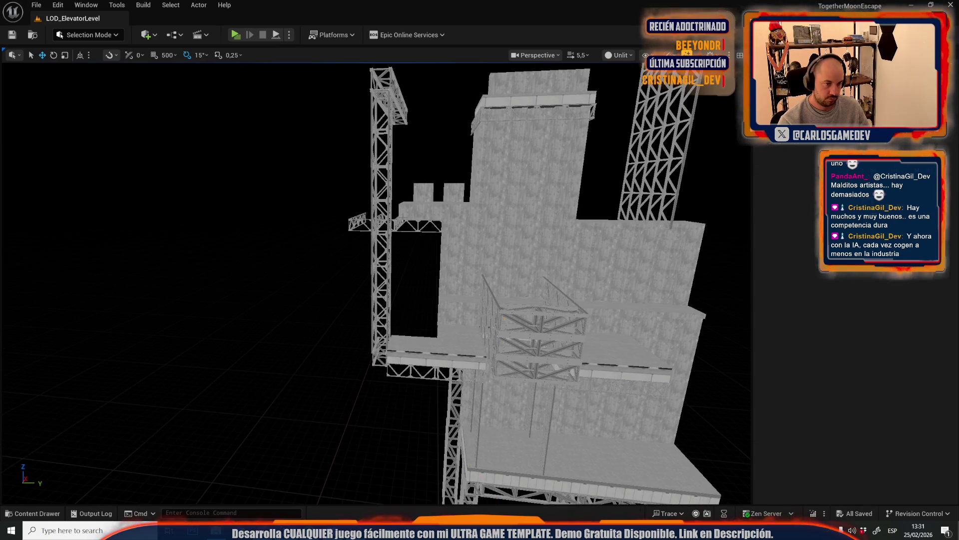
{"action": "key", "text": "f"}
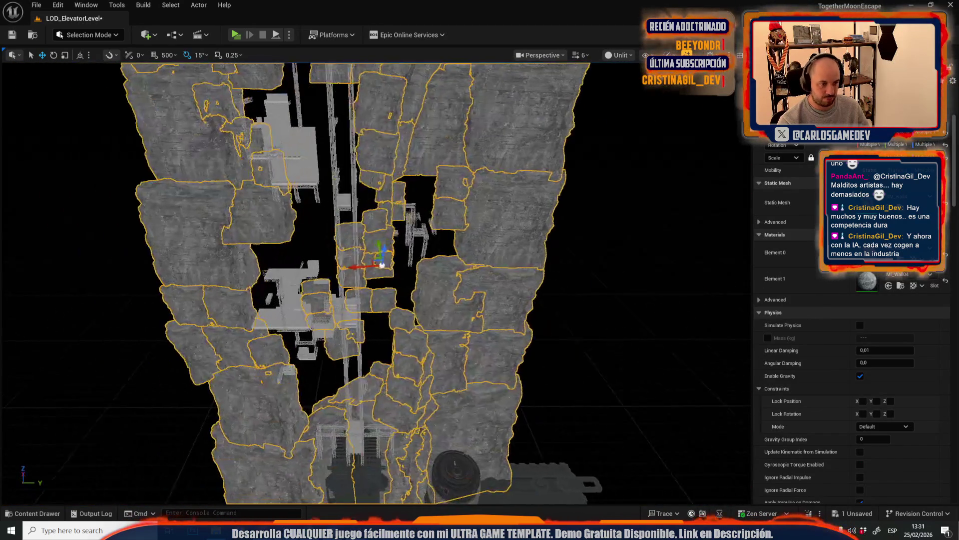
{"action": "left_click_drag", "start_coordinate": [328, 216], "coordinate": [329, 216]}
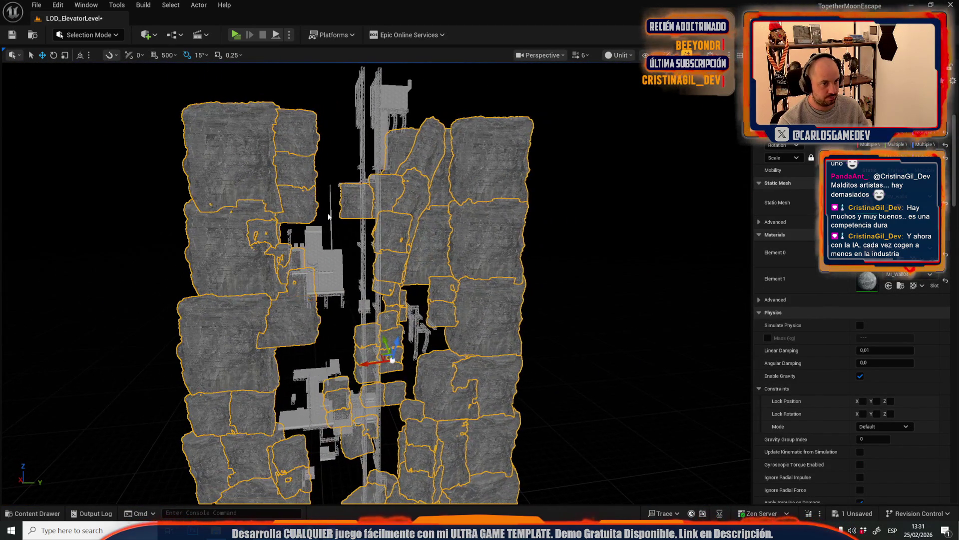
Switch back to Moon-13-Broken-Elevator, saving LOD_ElevatorLevel first
{"action": "left_click", "coordinate": [36, 5]}
{"action": "mouse_move", "coordinate": [117, 76]}
{"action": "left_click", "coordinate": [245, 102]}
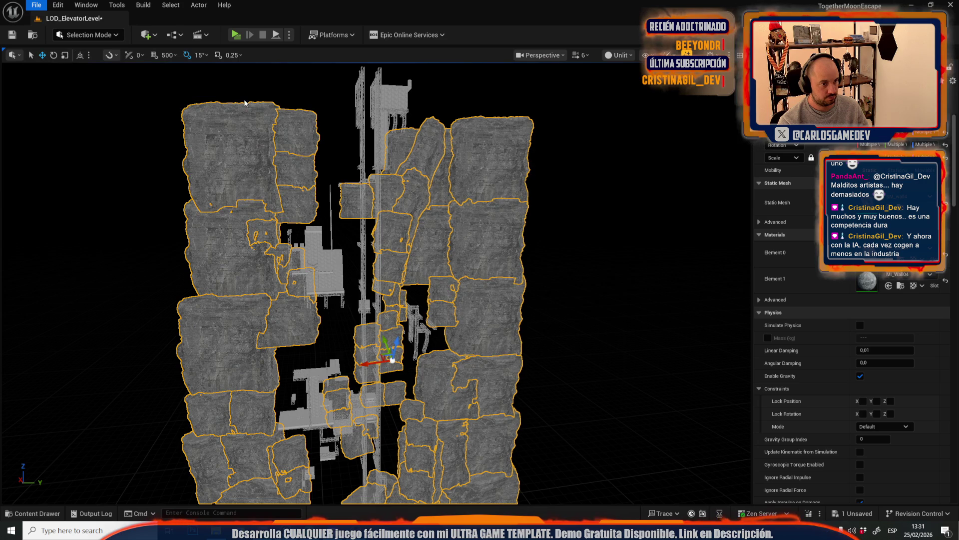
{"action": "left_click", "coordinate": [509, 373]}
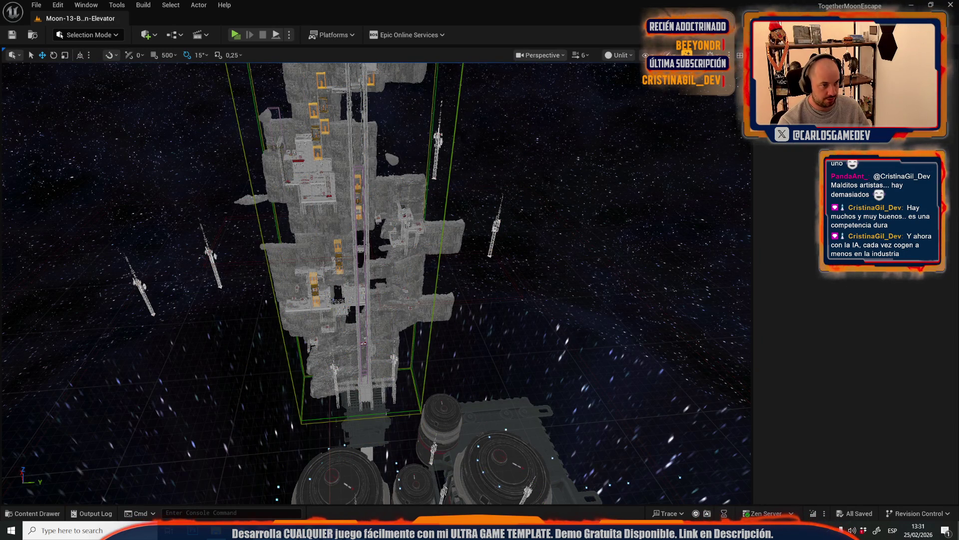
Select a small rock and every rock sharing its MI_Wall01 material
{"action": "left_click", "coordinate": [283, 254]}
{"action": "left_click", "coordinate": [166, 4]}
{"action": "mouse_move", "coordinate": [235, 155]}
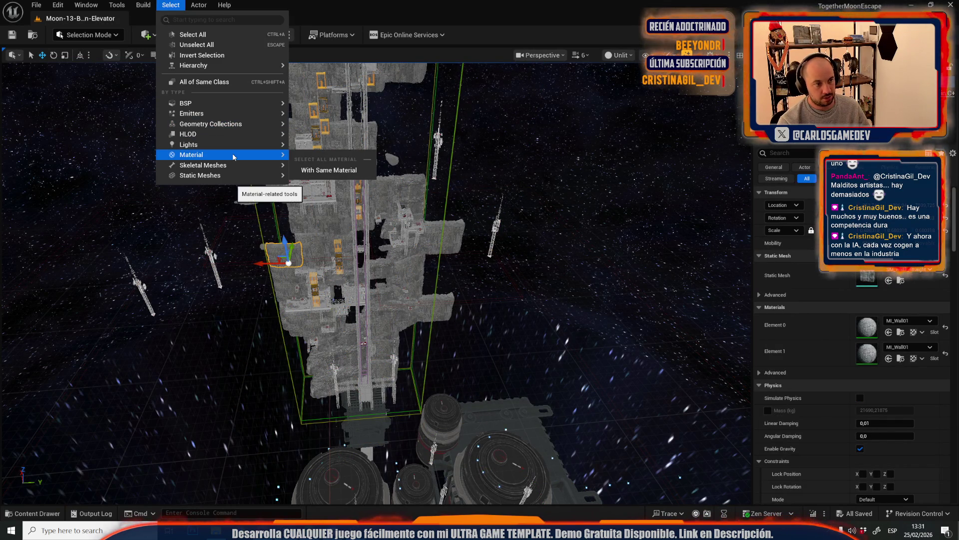
{"action": "left_click", "coordinate": [331, 170]}
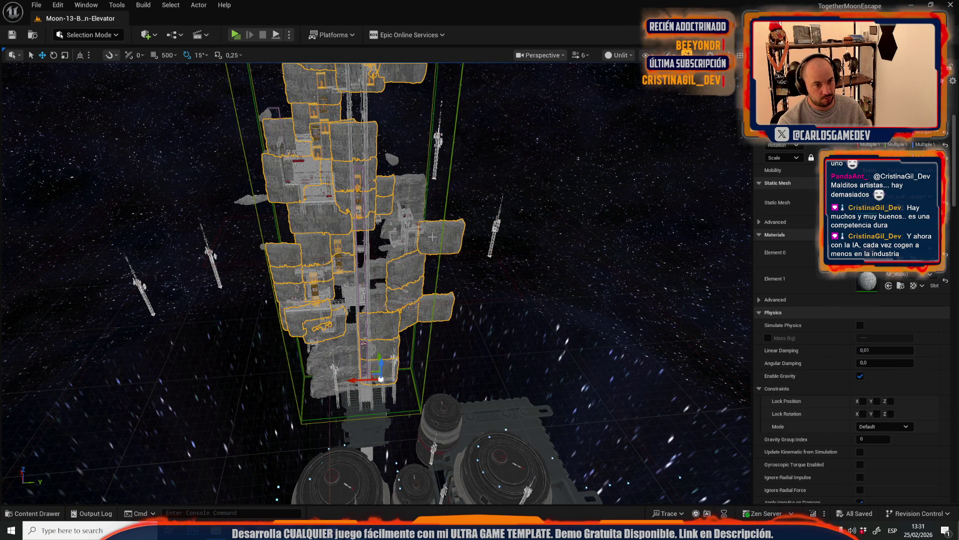
{"action": "scroll", "coordinate": [433, 237], "scroll_direction": "down", "scroll_amount": 1}
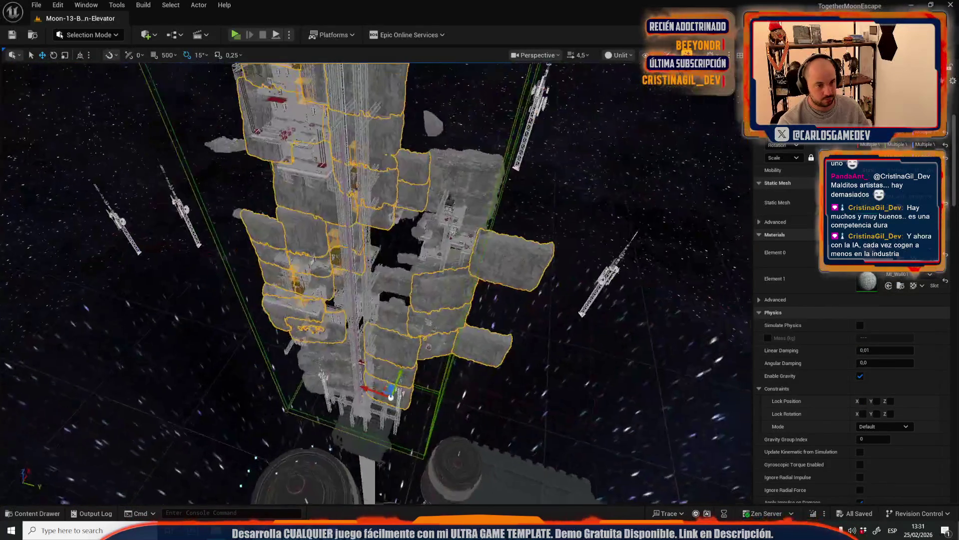
{"action": "left_click_drag", "start_coordinate": [299, 104], "coordinate": [298, 104]}
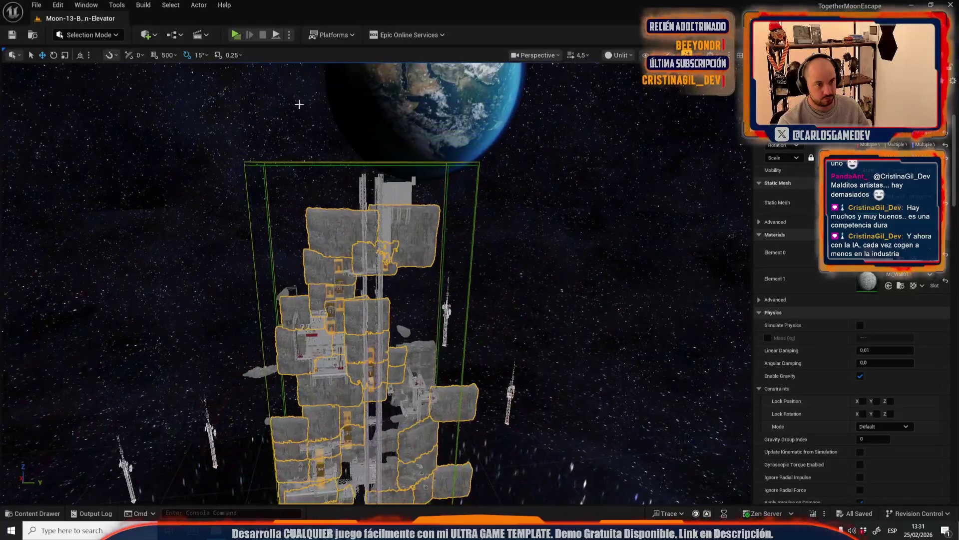
Open LOD_ElevatorLevel and paste the copied MI_Wall01 rocks, framing them
{"action": "left_click", "coordinate": [42, 6]}
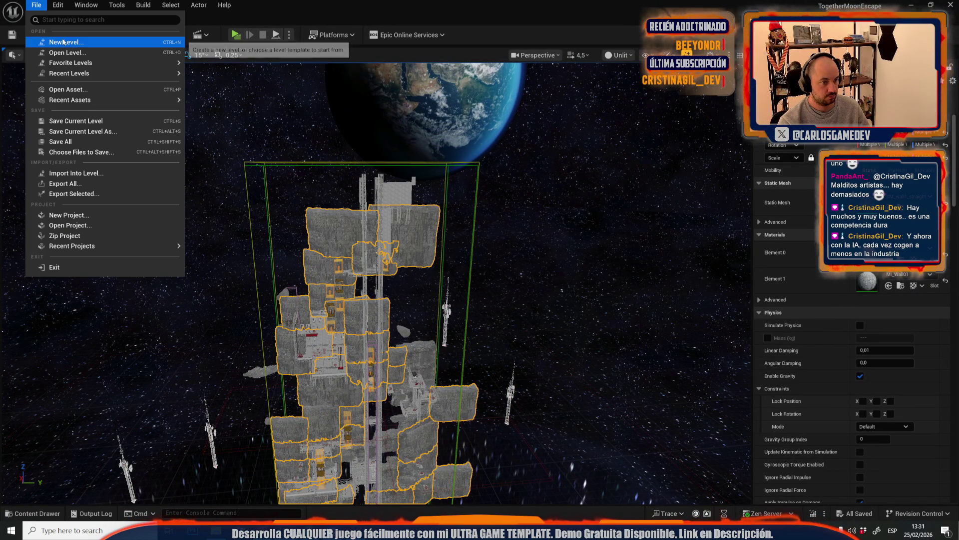
{"action": "mouse_move", "coordinate": [150, 73]}
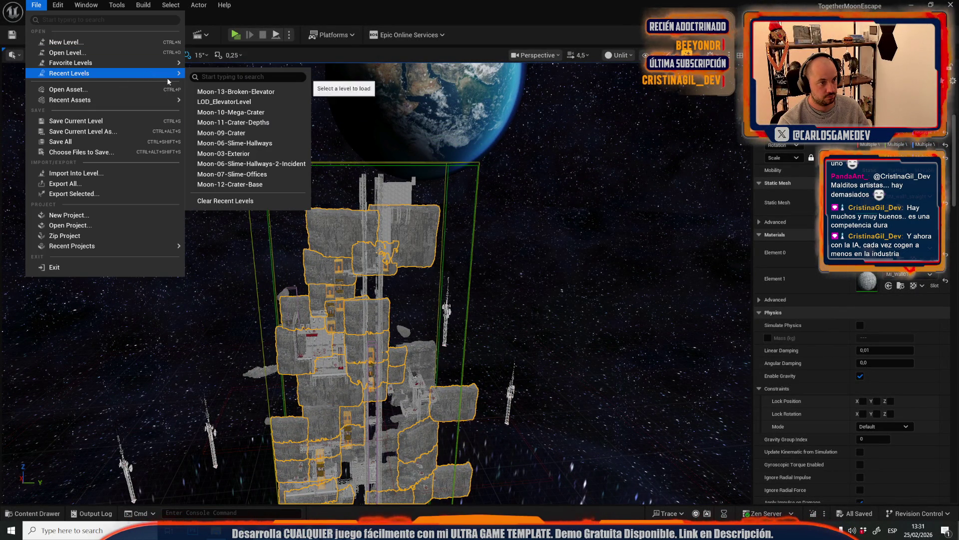
{"action": "left_click", "coordinate": [240, 103]}
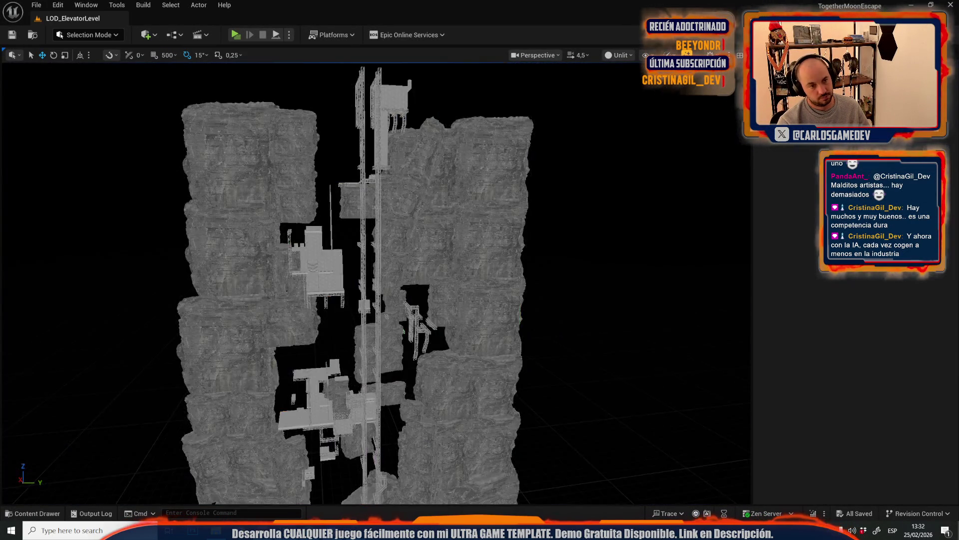
{"action": "key", "text": "ctrl+v"}
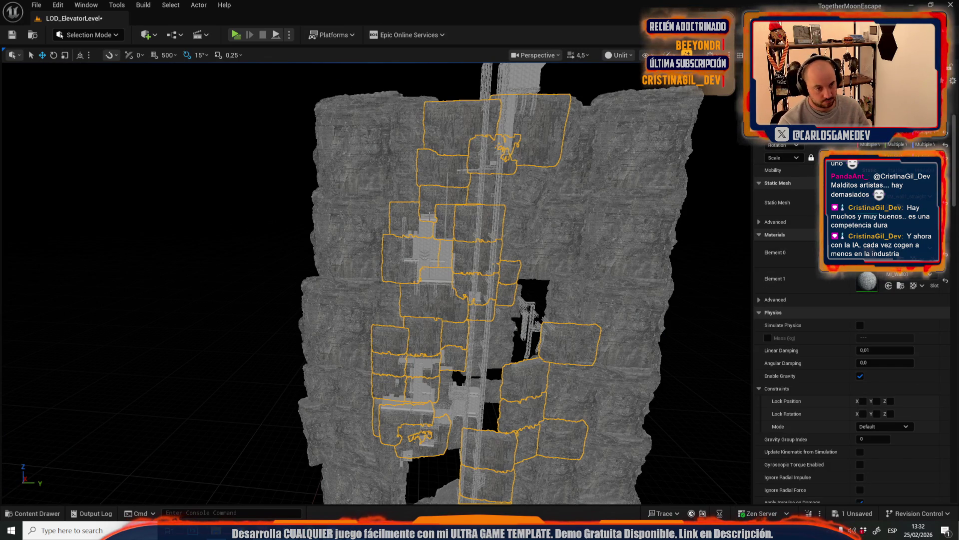
{"action": "key", "text": "f"}
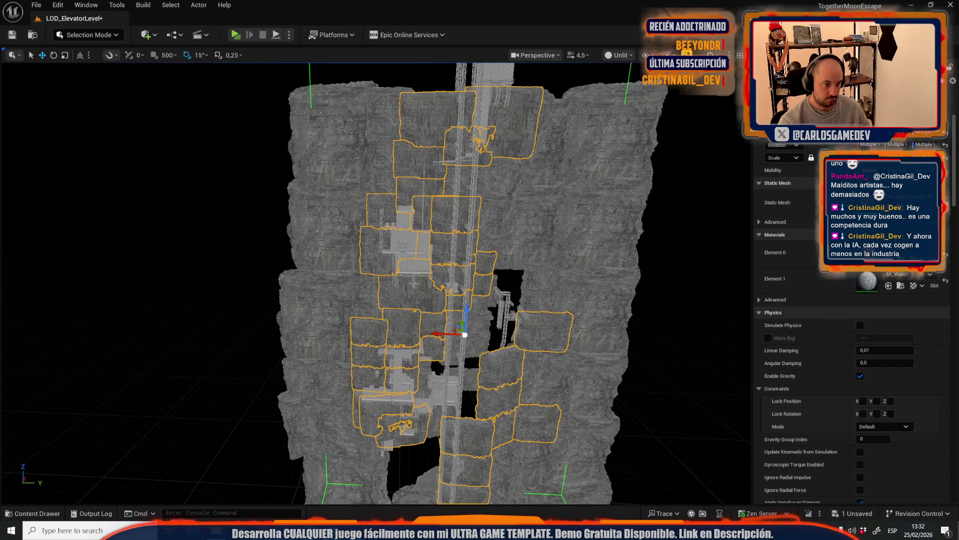
Return to Moon-13-Broken-Elevator, saving LOD_ElevatorLevel on the way
{"action": "left_click", "coordinate": [34, 5]}
{"action": "mouse_move", "coordinate": [130, 73]}
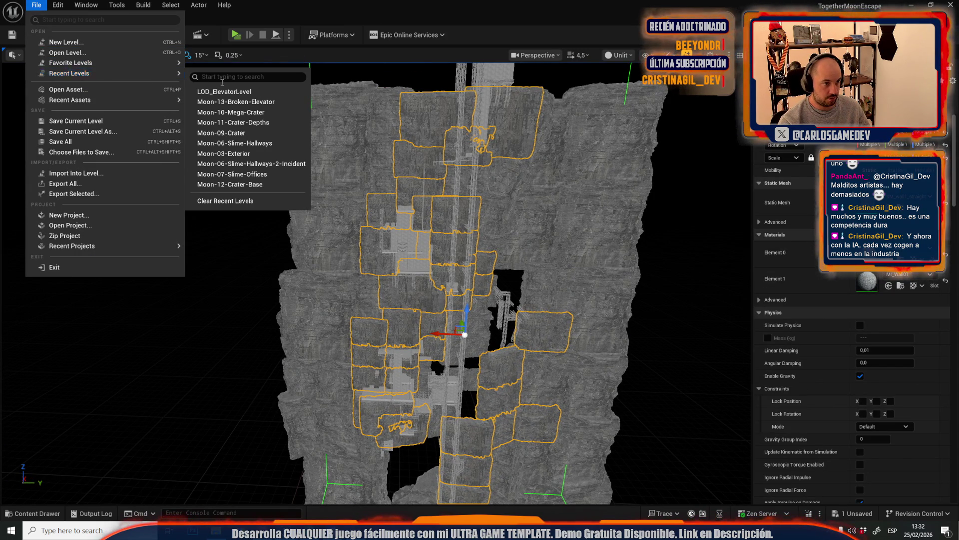
{"action": "left_click", "coordinate": [296, 102]}
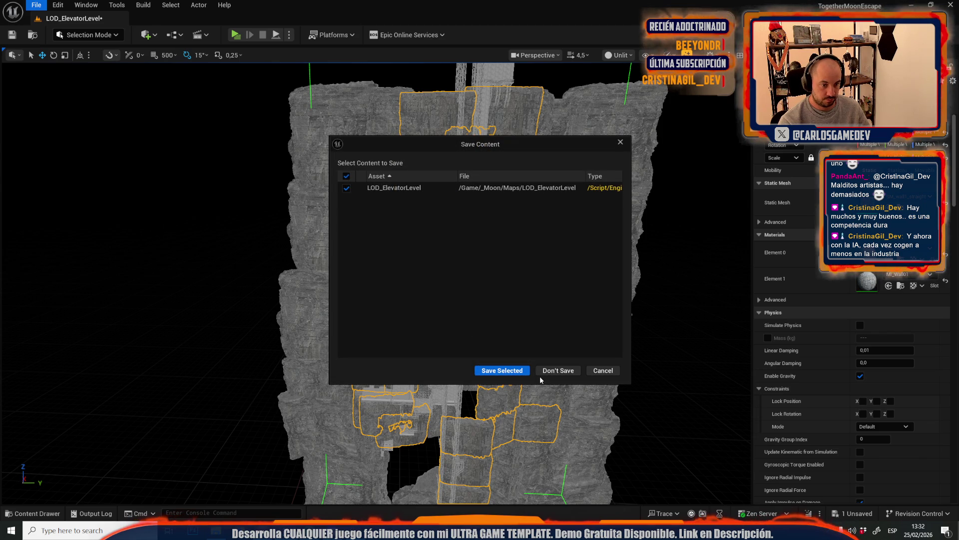
{"action": "left_click", "coordinate": [505, 370]}
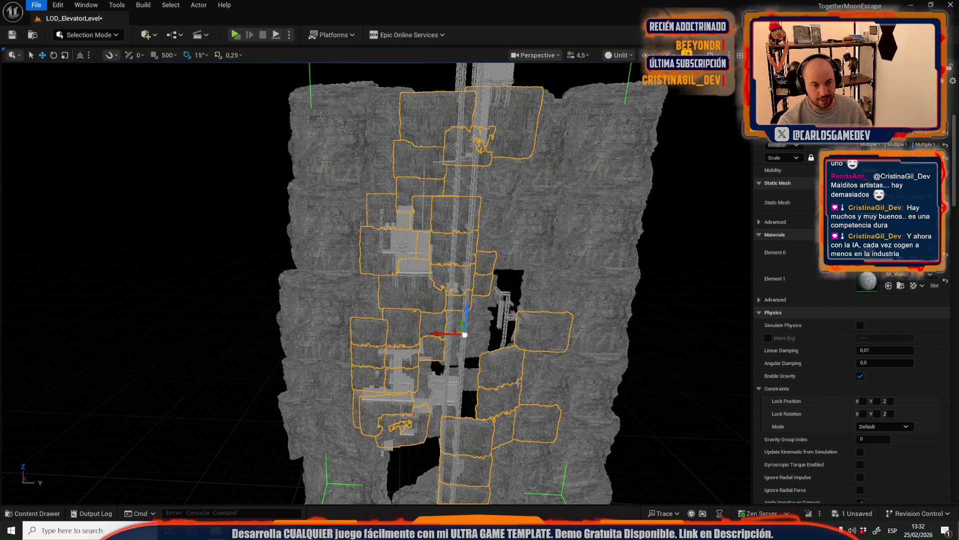
{"action": "scroll", "coordinate": [376, 282], "scroll_direction": "up", "scroll_amount": 5}
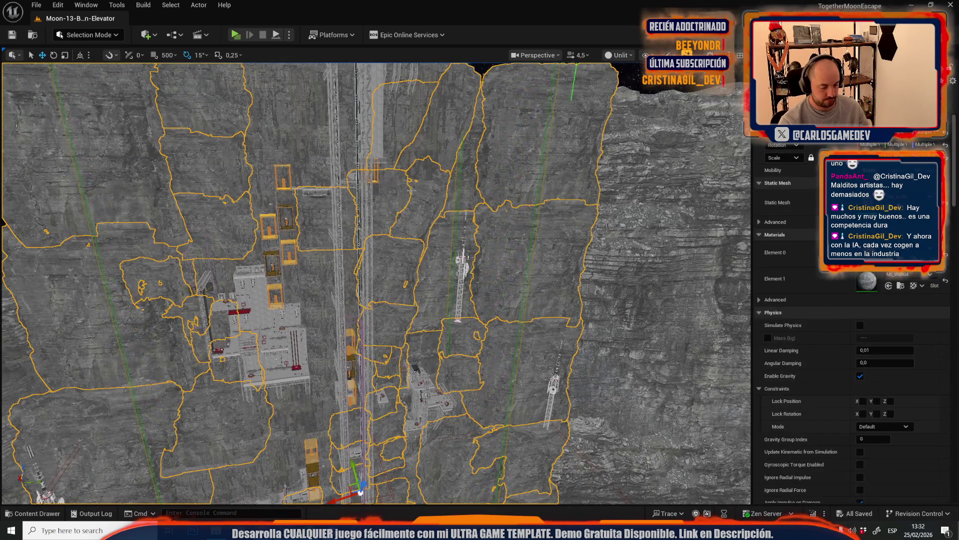
Clear the rock selection and delete the large right-hand cliff
{"action": "left_click", "coordinate": [411, 189]}
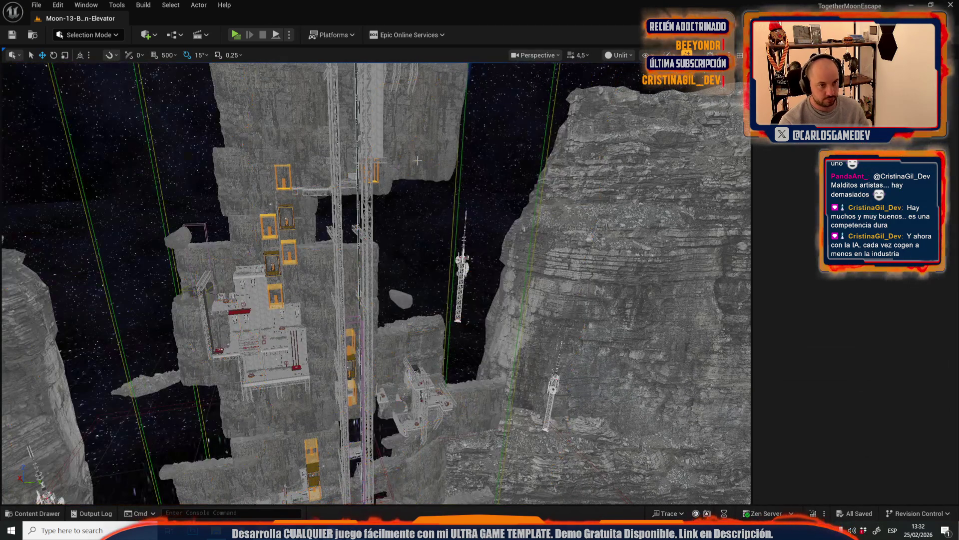
{"action": "left_click", "coordinate": [629, 265]}
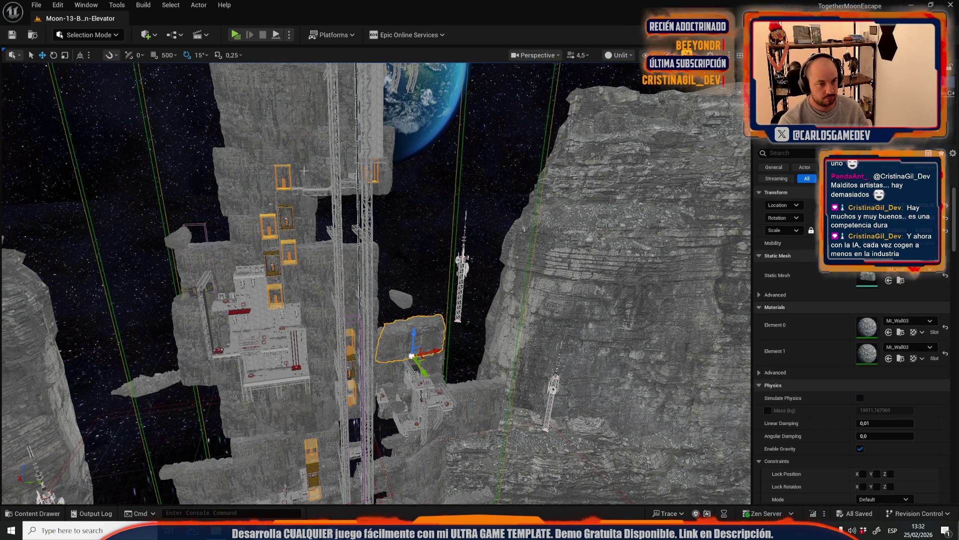
{"action": "key", "text": "Delete"}
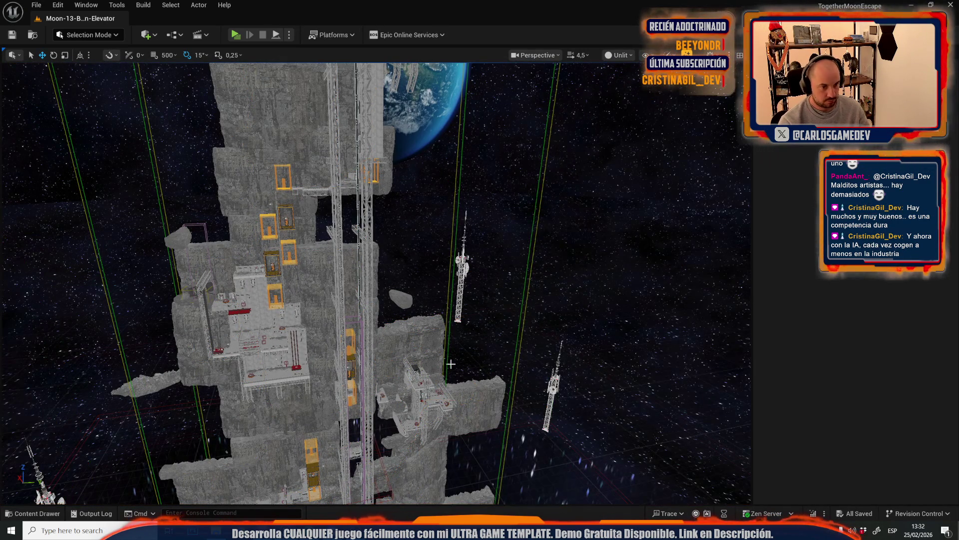
Select a rock and all rocks sharing its MI_Wall03 material, then frame them
{"action": "left_click", "coordinate": [434, 334]}
{"action": "left_click", "coordinate": [171, 4]}
{"action": "mouse_move", "coordinate": [247, 155]}
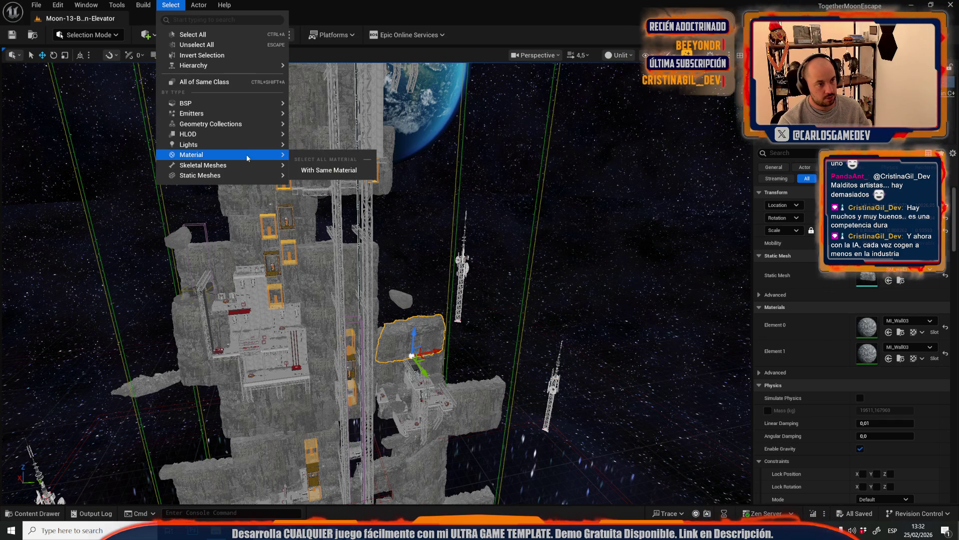
{"action": "left_click", "coordinate": [329, 170]}
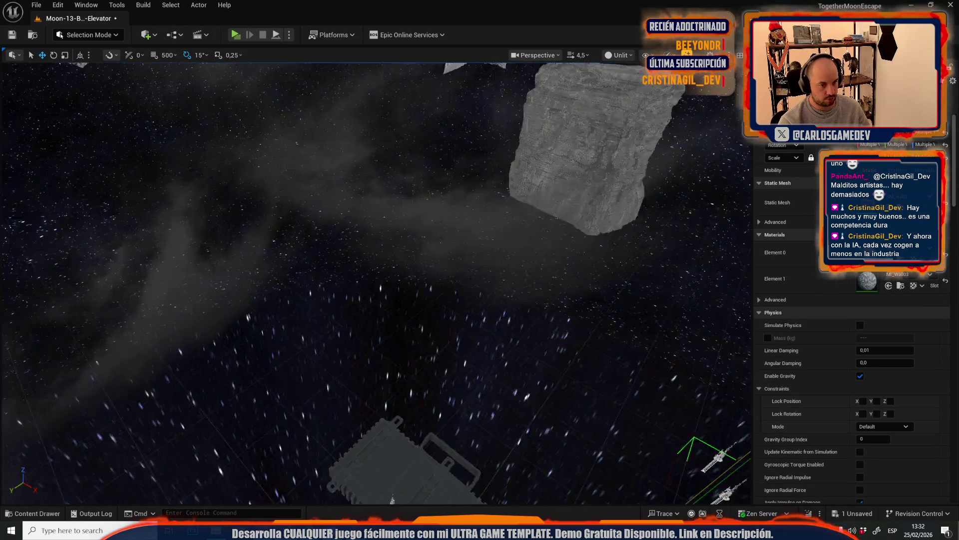
{"action": "key", "text": "f"}
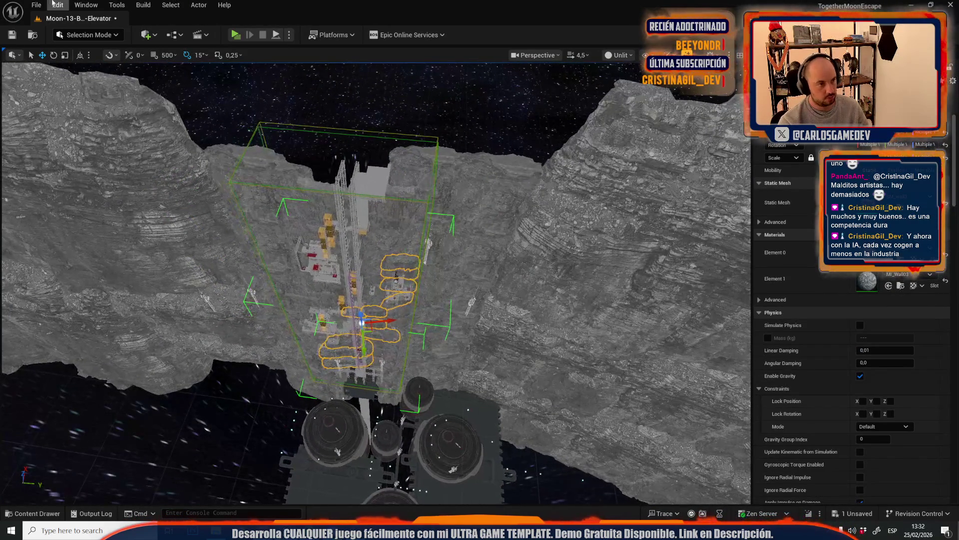
Open LOD_ElevatorLevel with Don't Save and select the cliff wall pieces along the shaft
{"action": "left_click", "coordinate": [36, 4]}
{"action": "mouse_move", "coordinate": [107, 73]}
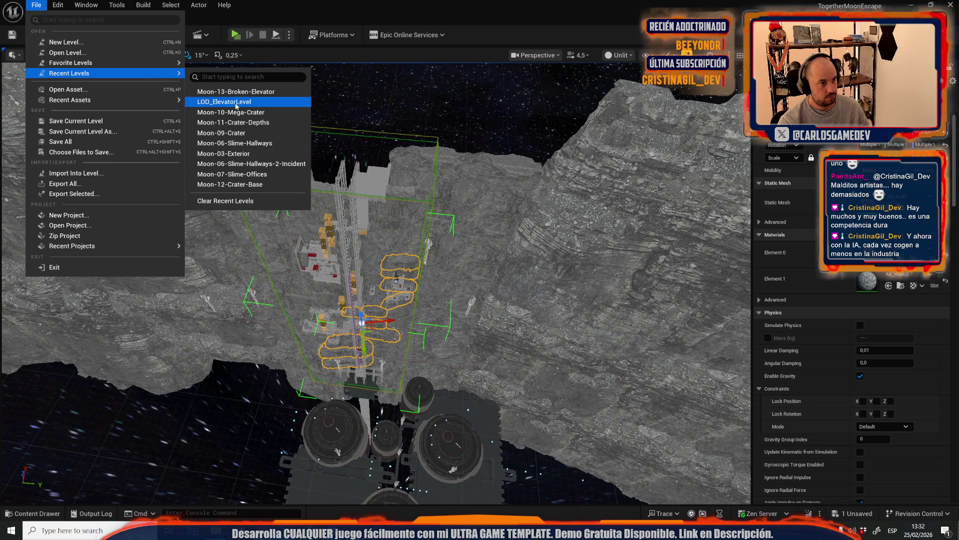
{"action": "left_click", "coordinate": [236, 106]}
{"action": "left_click", "coordinate": [551, 369]}
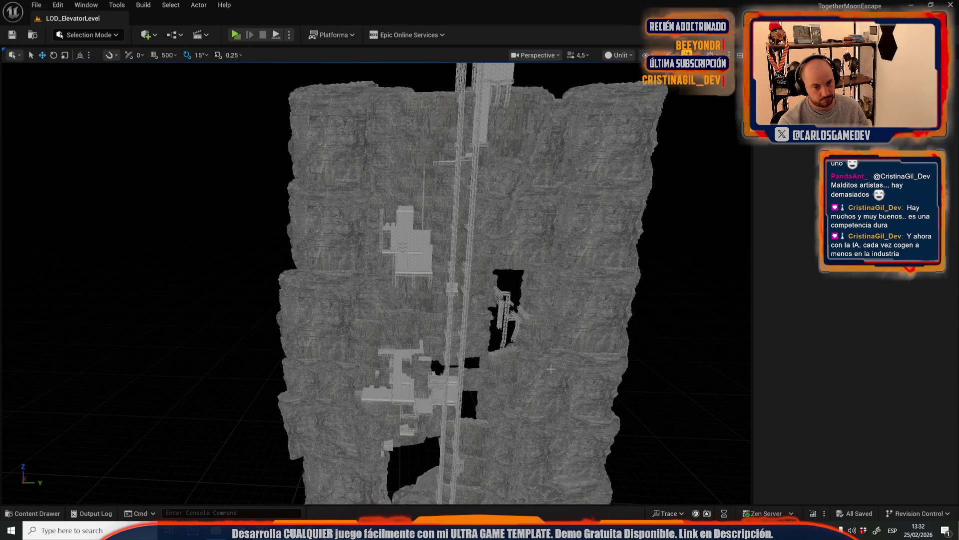
{"action": "left_click", "coordinate": [471, 346]}
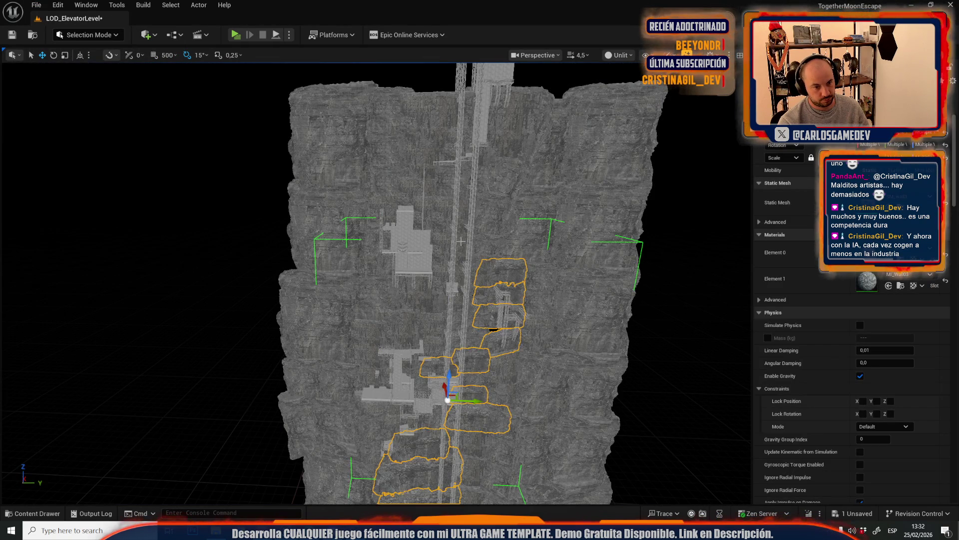
Focus and orbit around the selected shaft wall pieces, then save LOD_ElevatorLevel
{"action": "key", "text": "f"}
{"action": "scroll", "coordinate": [375, 279], "scroll_direction": "down", "scroll_amount": 1}
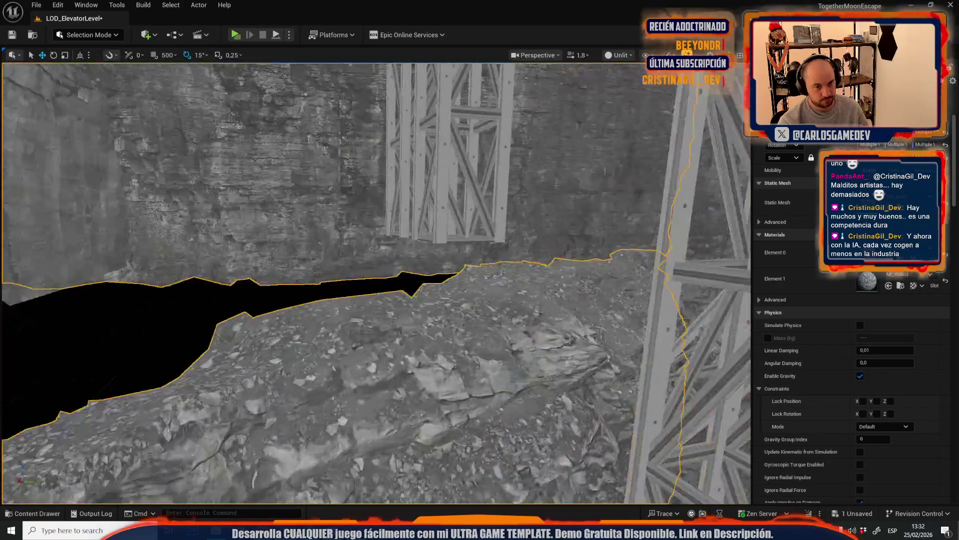
{"action": "scroll", "coordinate": [375, 280], "scroll_direction": "up", "scroll_amount": 2}
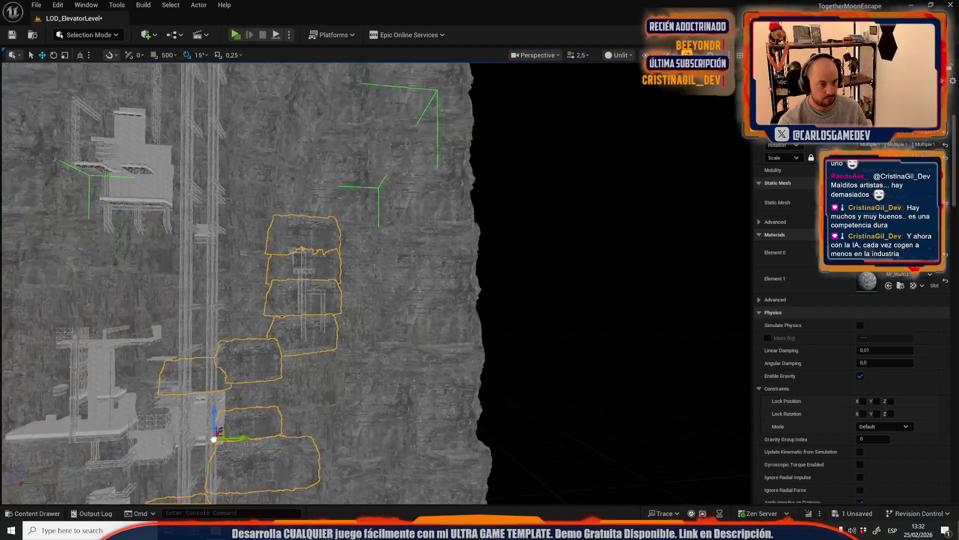
{"action": "scroll", "coordinate": [375, 279], "scroll_direction": "down", "scroll_amount": 1}
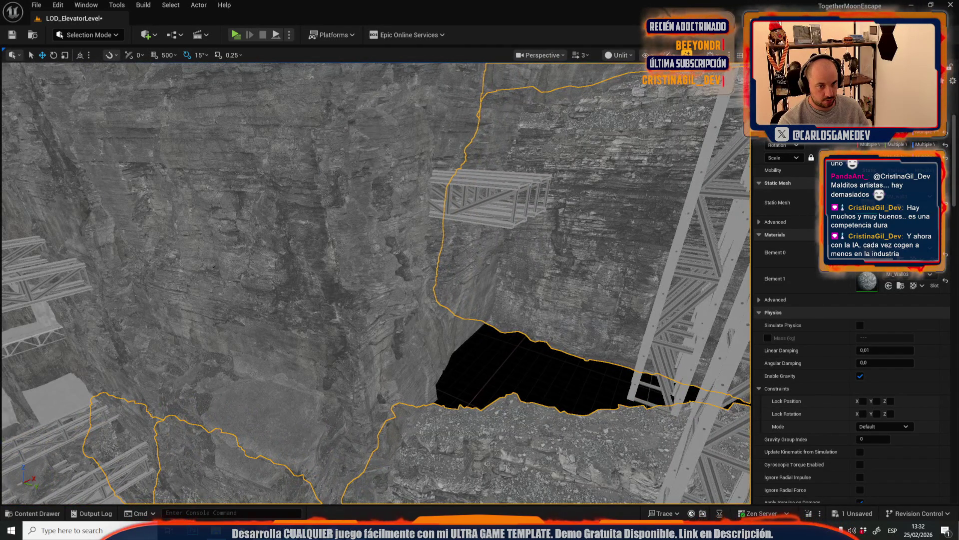
{"action": "mouse_move", "coordinate": [375, 280]}
{"action": "left_mouse_down"}
{"action": "mouse_move", "coordinate": [415, 260]}
{"action": "mouse_move", "coordinate": [512, 300]}
{"action": "left_mouse_up"}
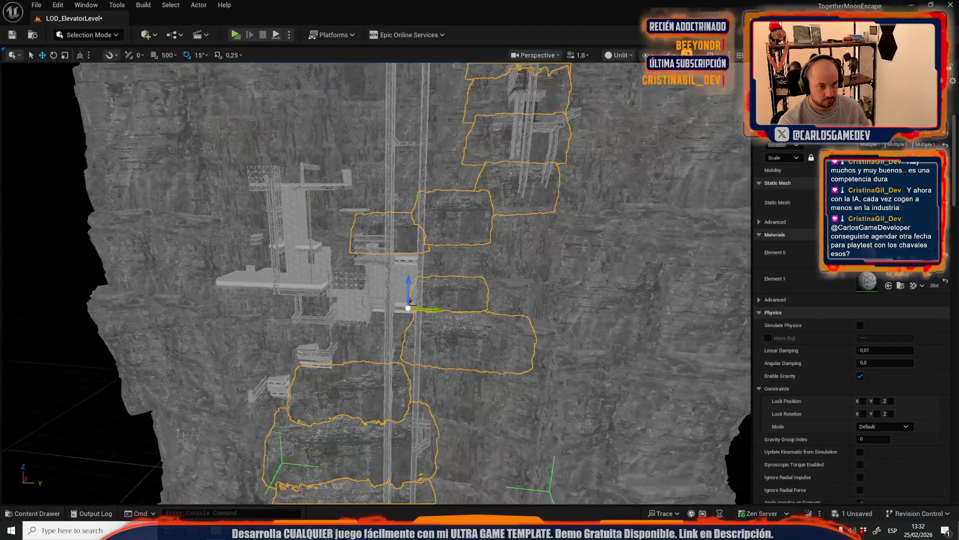
{"action": "left_click_drag", "start_coordinate": [461, 242], "coordinate": [460, 237]}
{"action": "key", "text": "ctrl+s"}
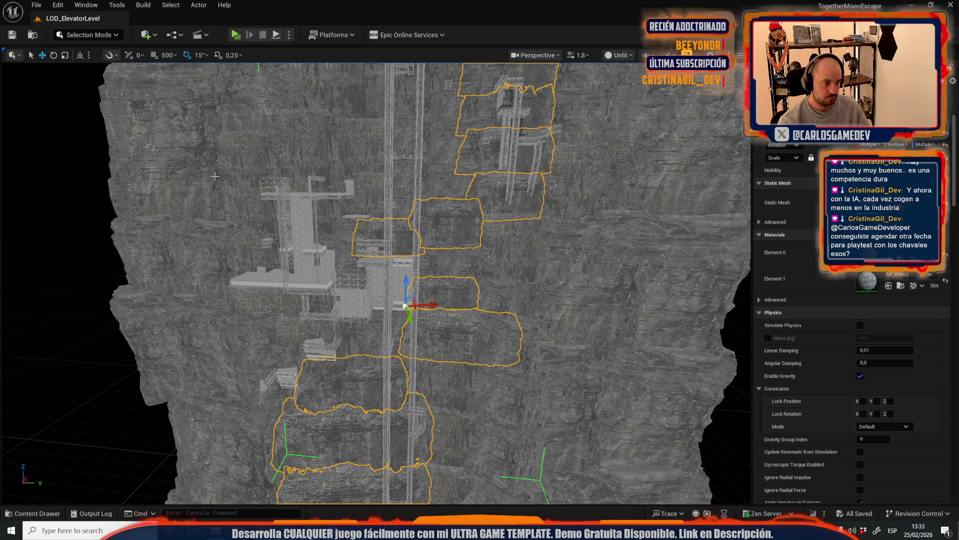
Toggle the content drawer, refocus on the selected meshes, and open the editor modes list
{"action": "left_click_drag", "start_coordinate": [335, 209], "coordinate": [336, 222]}
{"action": "key", "text": "ctrl+space"}
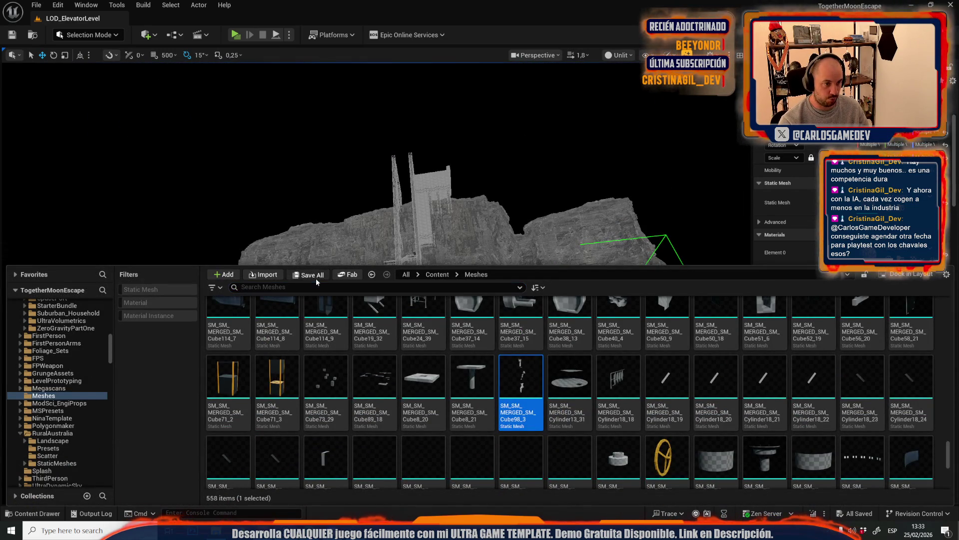
{"action": "key", "text": "ctrl+space"}
{"action": "key", "text": "f"}
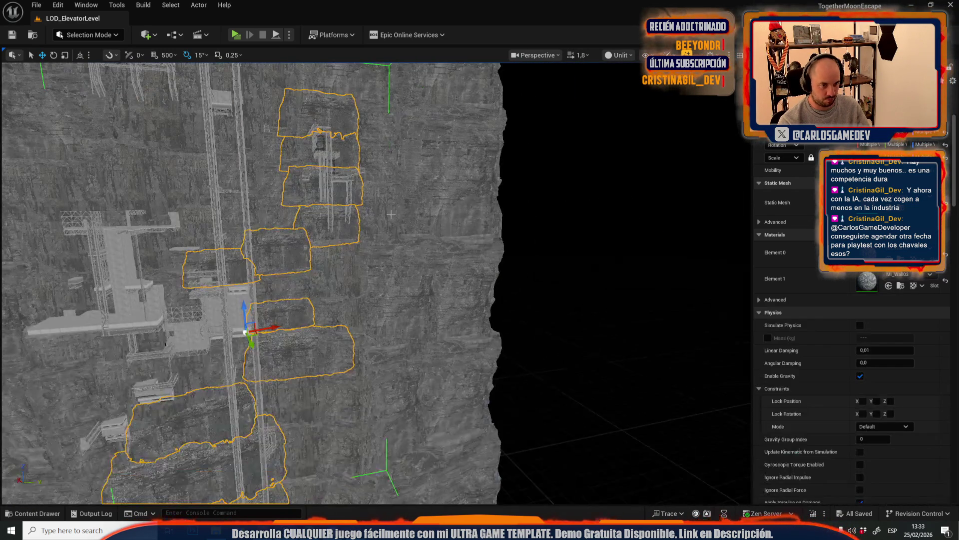
{"action": "left_click", "coordinate": [114, 36]}
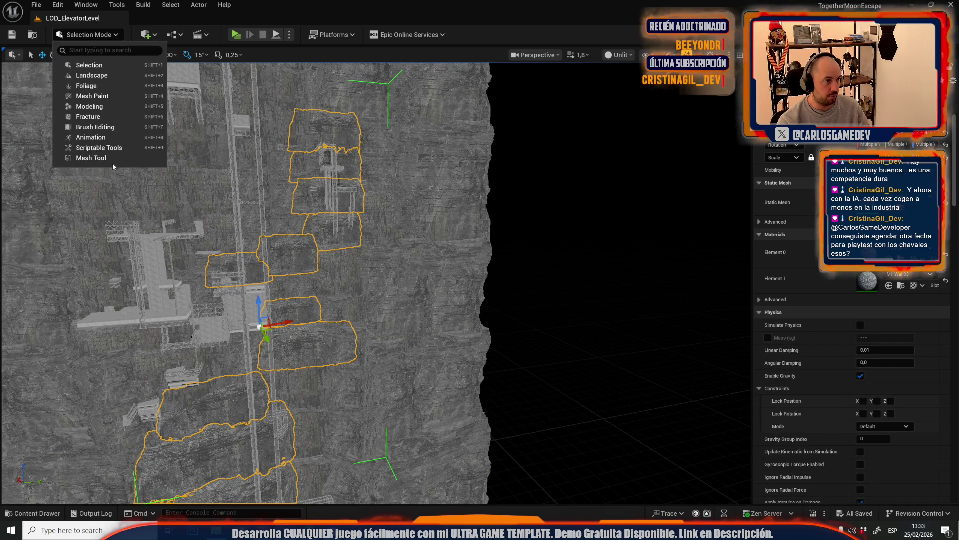
Use Modeling Mode XForm > Append to merge the wall pieces into Combinedsss, removing the originals
{"action": "left_click", "coordinate": [100, 106]}
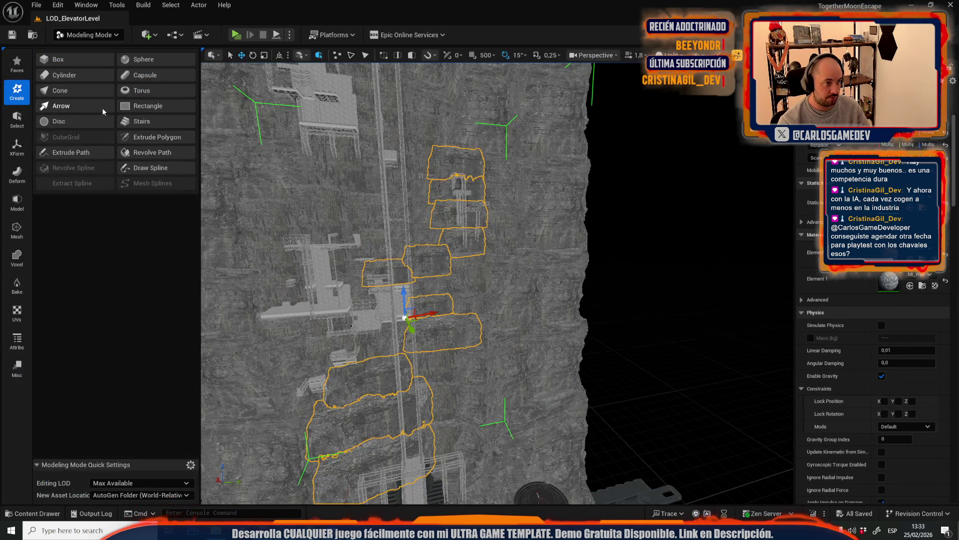
{"action": "left_click", "coordinate": [18, 150]}
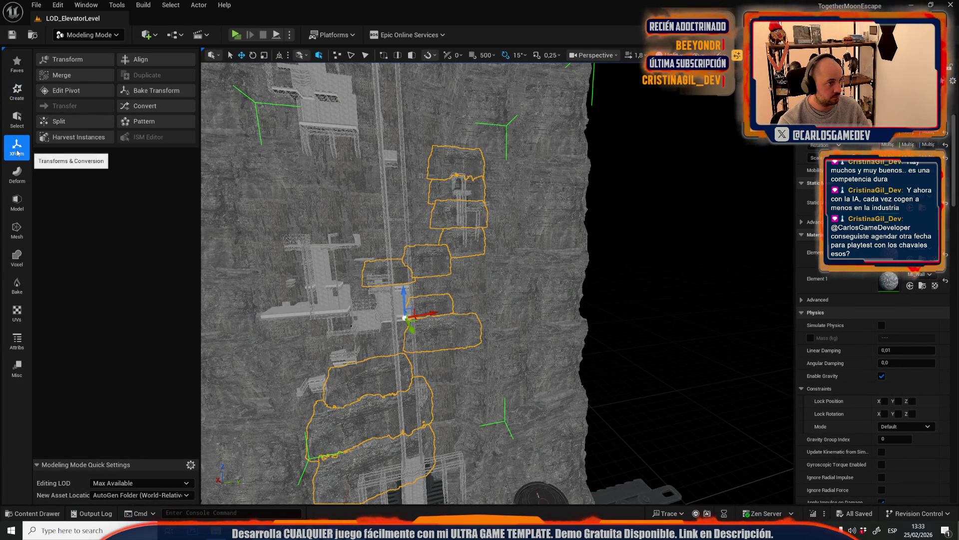
{"action": "left_click", "coordinate": [73, 73]}
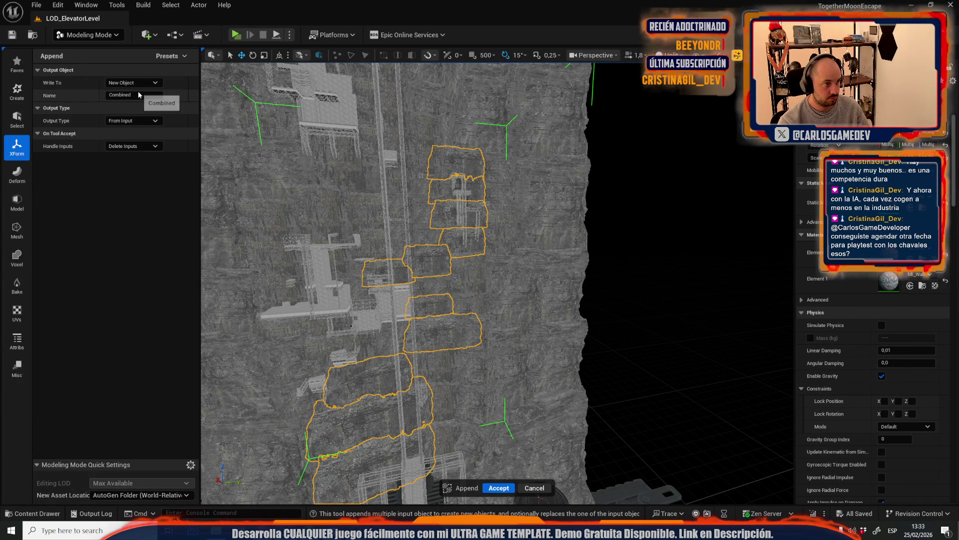
{"action": "left_click", "coordinate": [155, 99]}
{"action": "type", "text": "sss"}
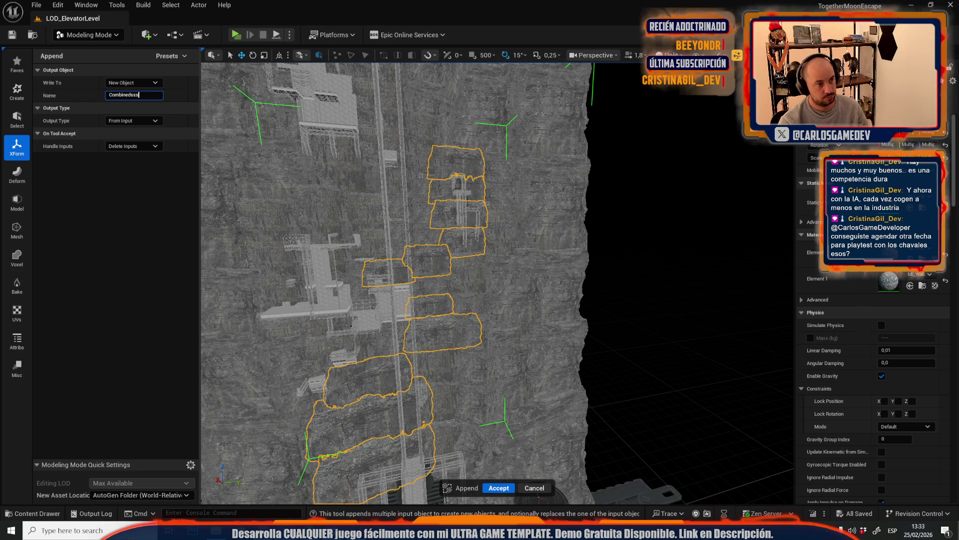
{"action": "left_click", "coordinate": [496, 488]}
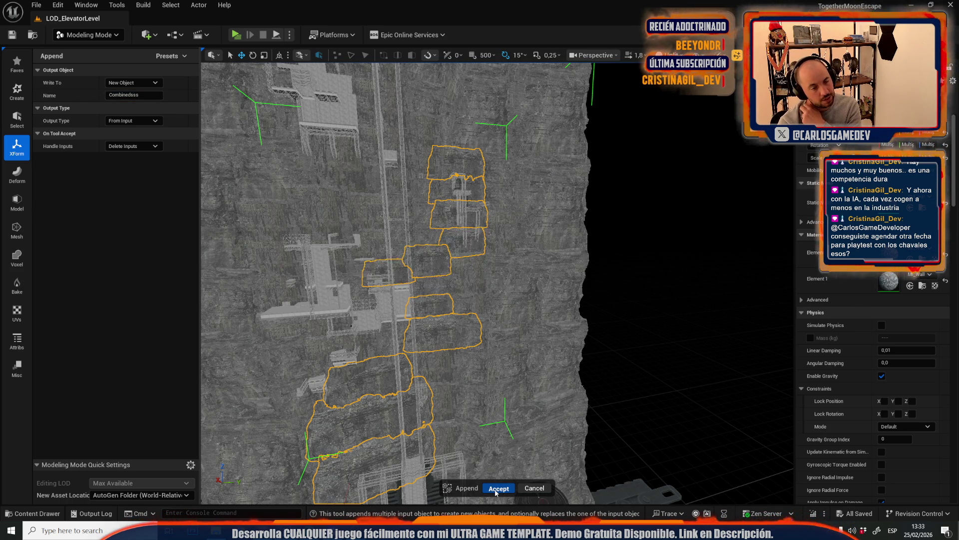
{"action": "left_click", "coordinate": [575, 296]}
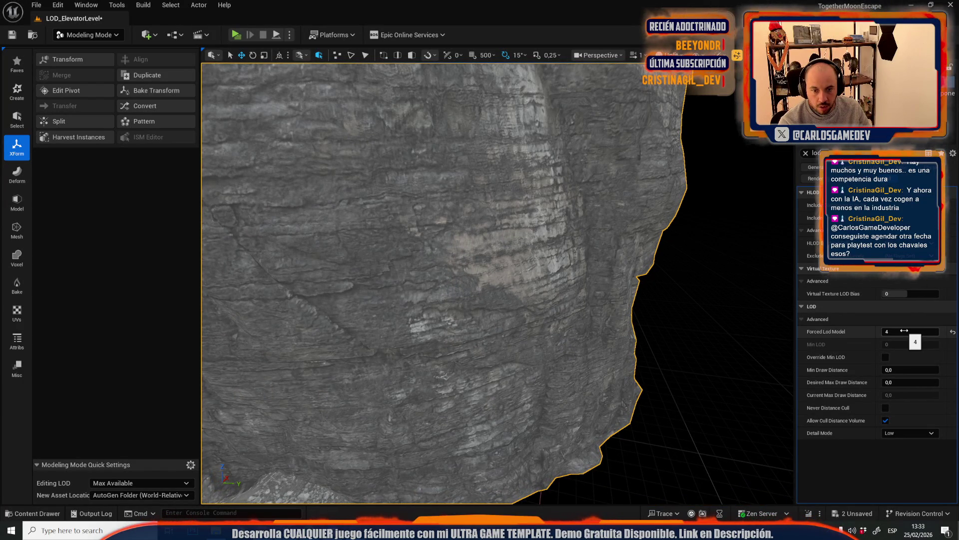
Enable Override Min LOD with Min LOD 5 and reset Forced LOD to 0 on the merged mesh
{"action": "left_click", "coordinate": [886, 357]}
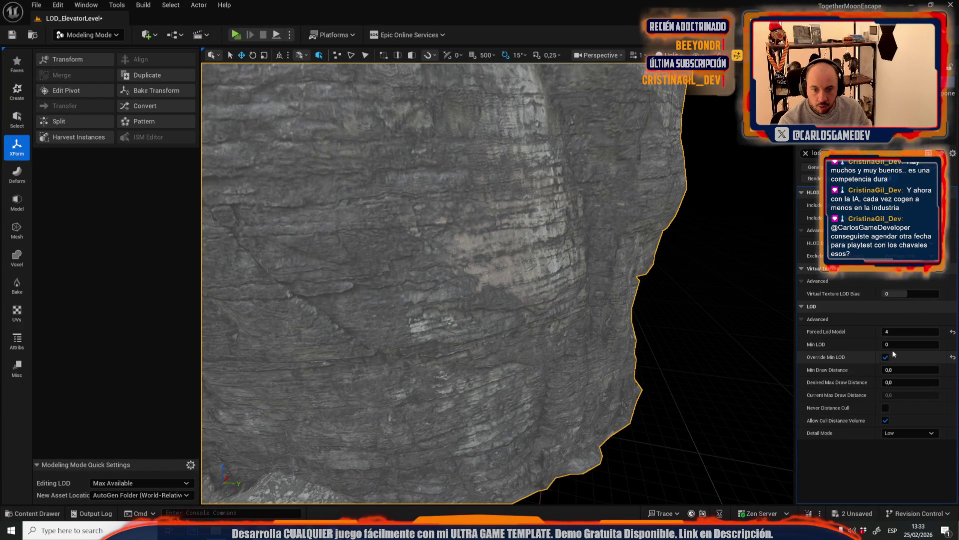
{"action": "left_click", "coordinate": [909, 344]}
{"action": "type", "text": "5"}
{"action": "left_click_drag", "start_coordinate": [470, 307], "coordinate": [459, 221]}
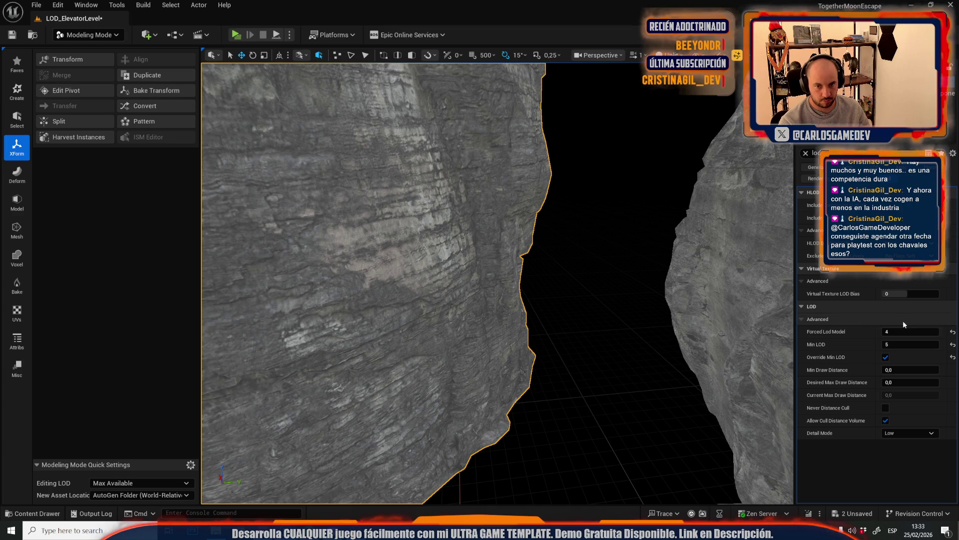
{"action": "left_click", "coordinate": [953, 331]}
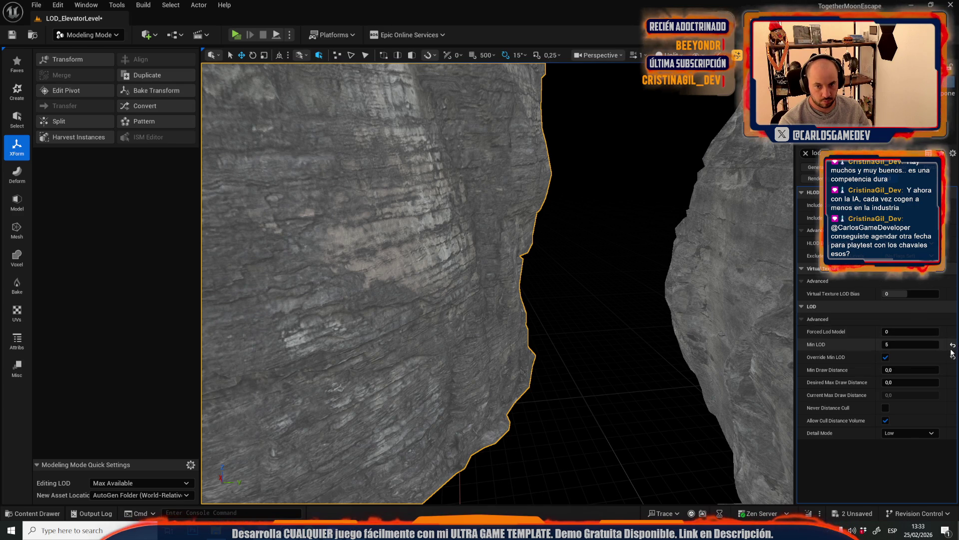
{"action": "scroll", "coordinate": [606, 324], "scroll_direction": "up", "scroll_amount": 3}
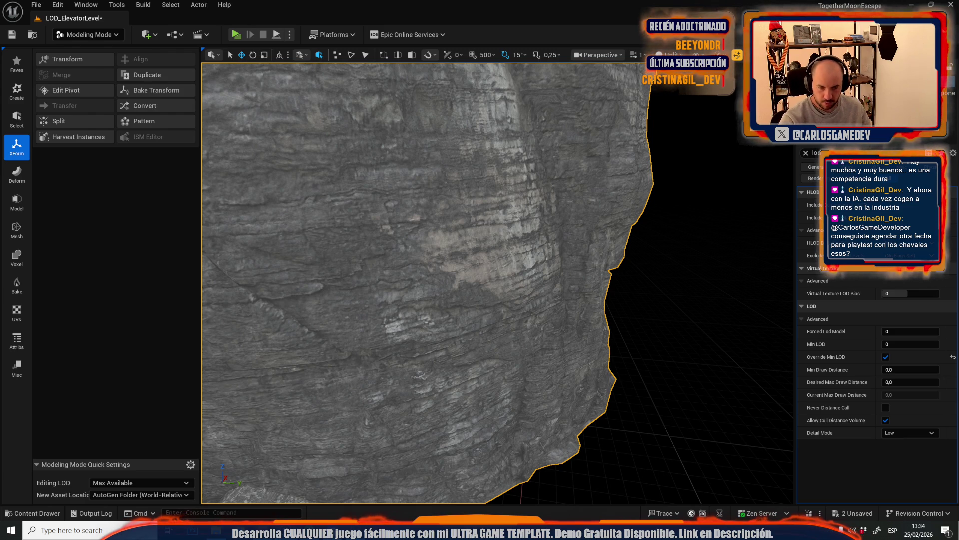
{"action": "scroll", "coordinate": [497, 283], "scroll_direction": "up", "scroll_amount": 3}
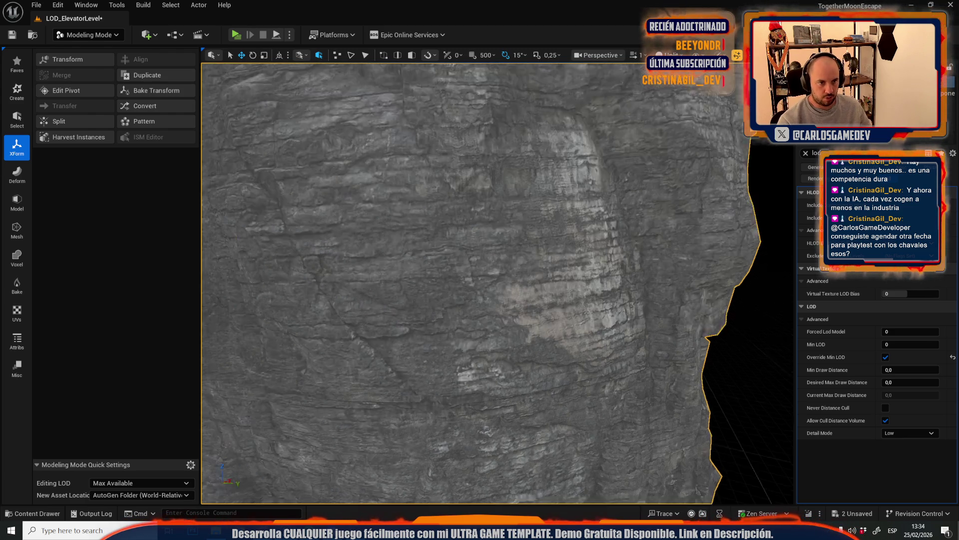
Turn off the minimum LOD override, preview forced LOD 5, then reset forced LOD to 0
{"action": "scroll", "coordinate": [497, 283], "scroll_direction": "down", "scroll_amount": 5}
{"action": "left_click", "coordinate": [886, 356]}
{"action": "left_click_drag", "start_coordinate": [896, 331], "coordinate": [920, 331]}
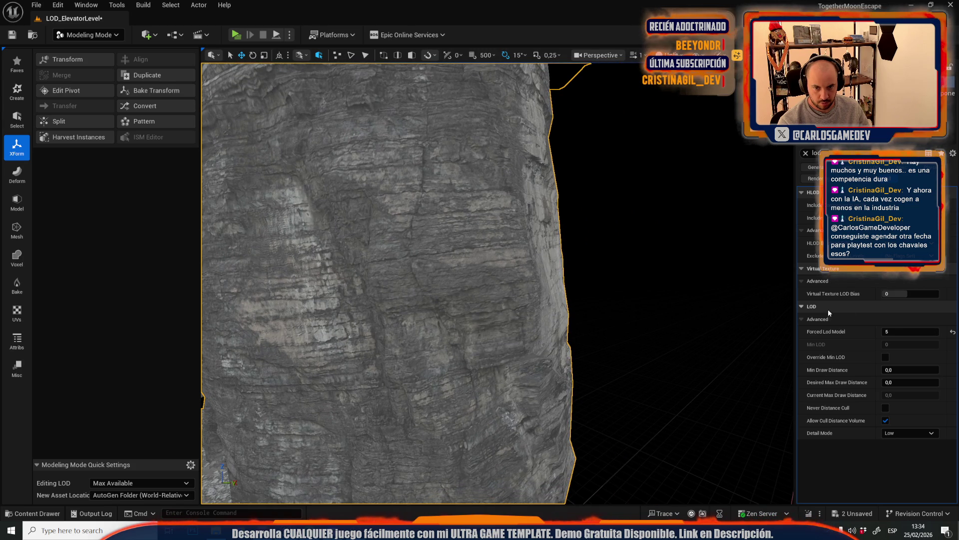
{"action": "scroll", "coordinate": [636, 306], "scroll_direction": "up", "scroll_amount": 3}
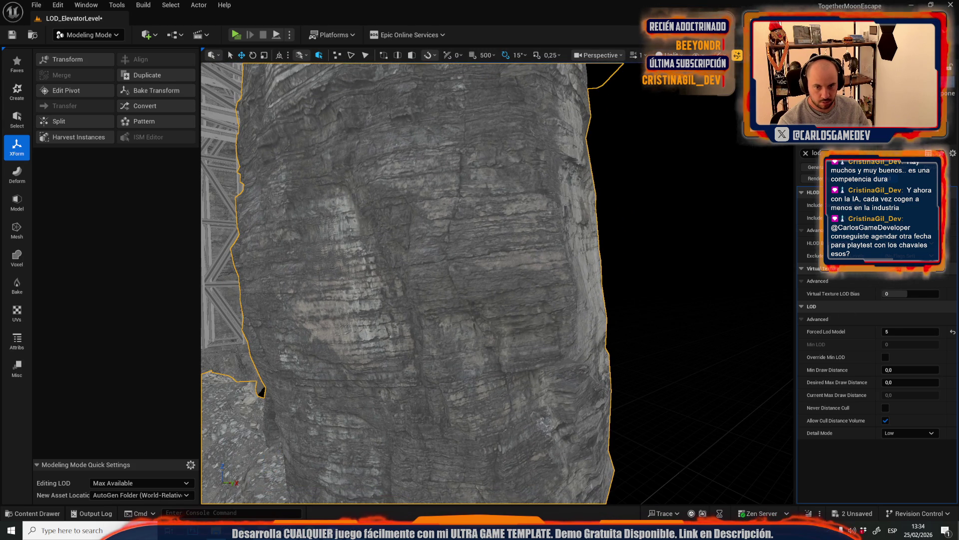
{"action": "left_click", "coordinate": [953, 331]}
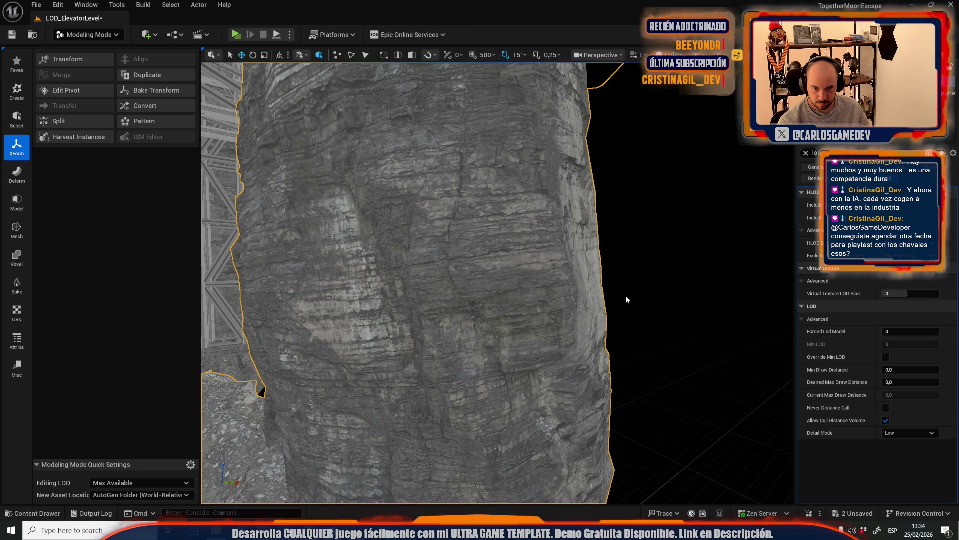
Clear the Details filter, frame the rock, undo the accidental hide, and add adjoining rocks to the selection
{"action": "scroll", "coordinate": [497, 283], "scroll_direction": "up", "scroll_amount": 5}
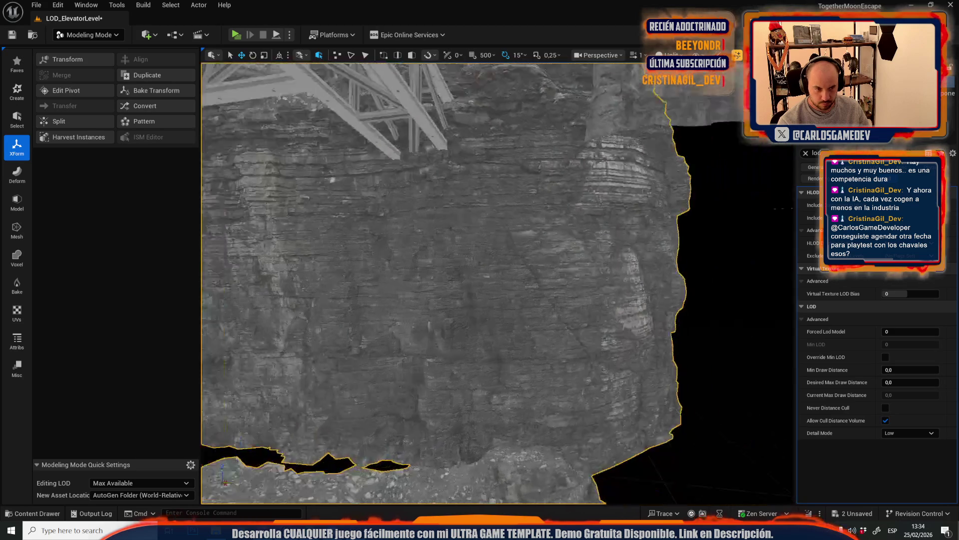
{"action": "scroll", "coordinate": [498, 283], "scroll_direction": "up", "scroll_amount": 4}
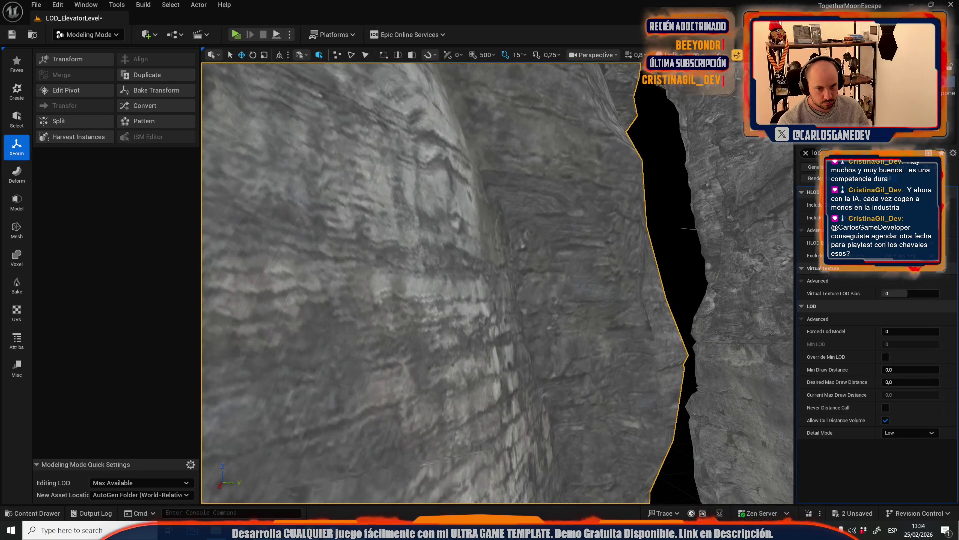
{"action": "key", "text": "Escape"}
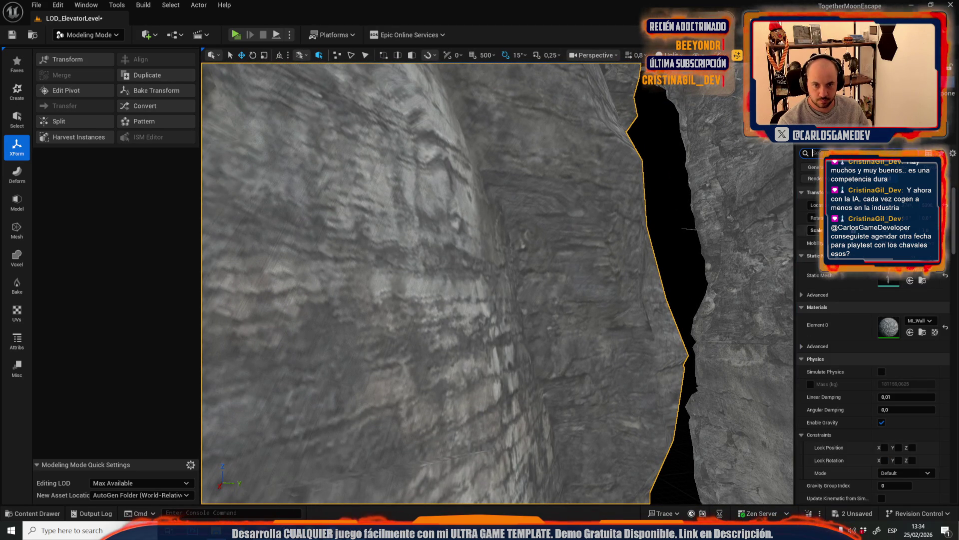
{"action": "key", "text": "f"}
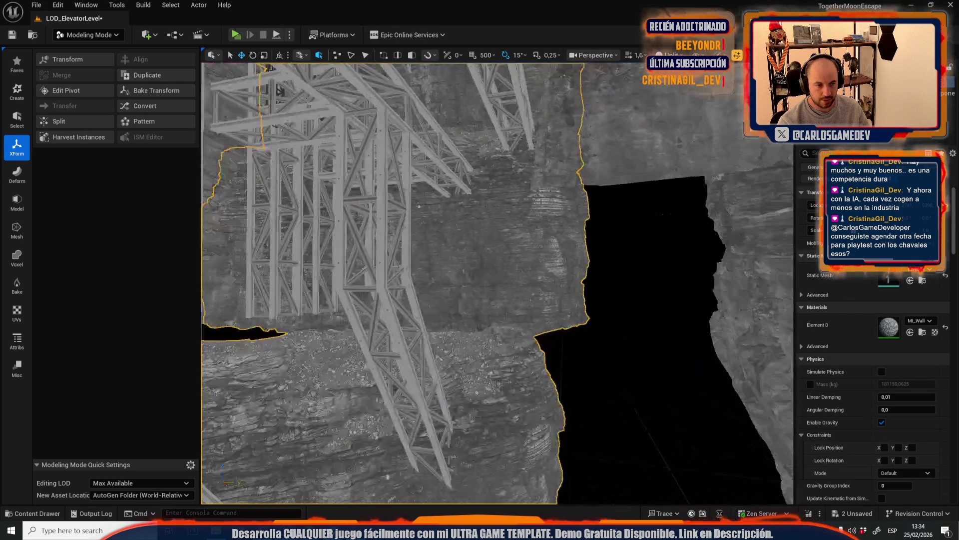
{"action": "scroll", "coordinate": [534, 291], "scroll_direction": "up", "scroll_amount": 5}
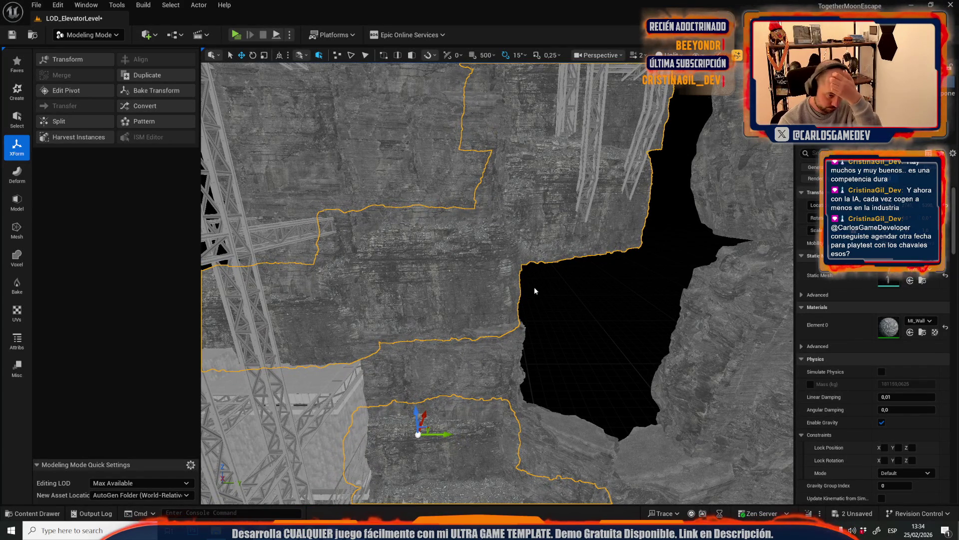
{"action": "mouse_move", "coordinate": [535, 287]}
{"action": "left_mouse_down"}
{"action": "mouse_move", "coordinate": [583, 326]}
{"action": "mouse_move", "coordinate": [561, 315]}
{"action": "left_mouse_up"}
{"action": "left_click", "coordinate": [583, 325]}
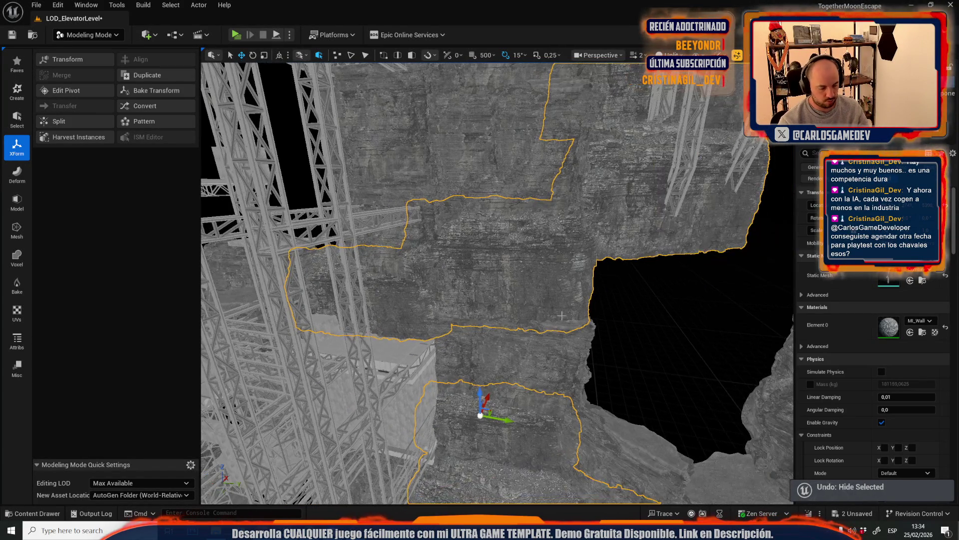
{"action": "key", "text": "ctrl+z"}
{"action": "left_click", "coordinate": [561, 265]}
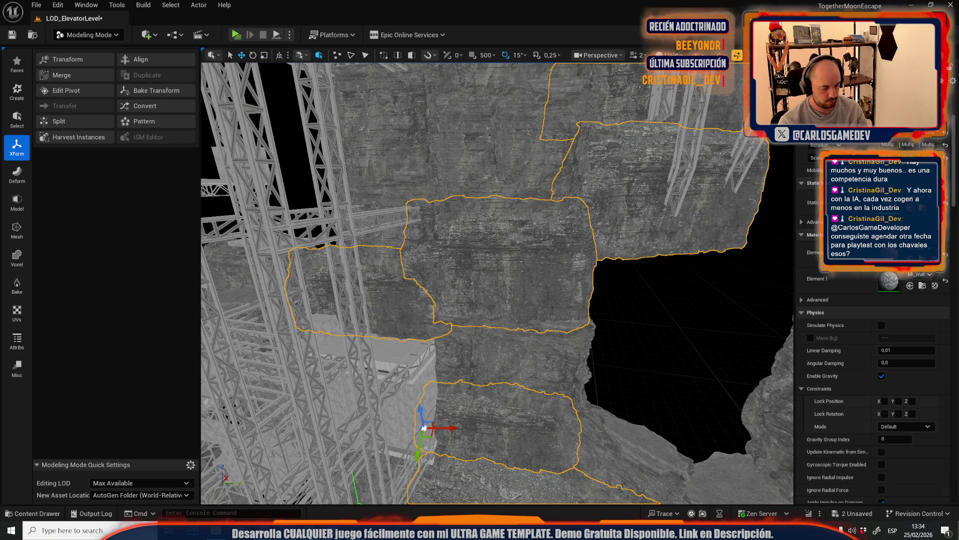
Enable Override Min LOD on the chosen cliff rocks and set Min LOD to 5
{"action": "scroll", "coordinate": [875, 325], "scroll_direction": "down", "scroll_amount": 10}
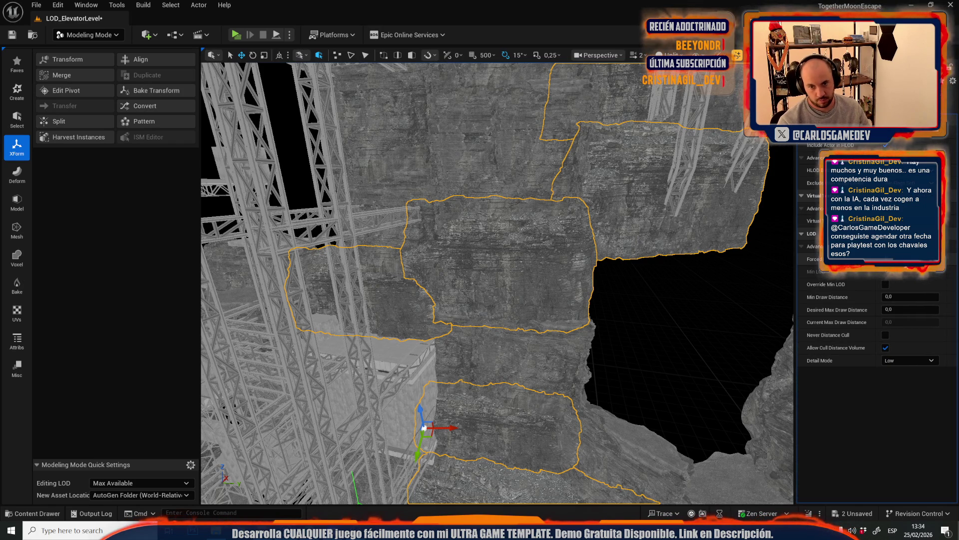
{"action": "scroll", "coordinate": [642, 272], "scroll_direction": "up", "scroll_amount": 10}
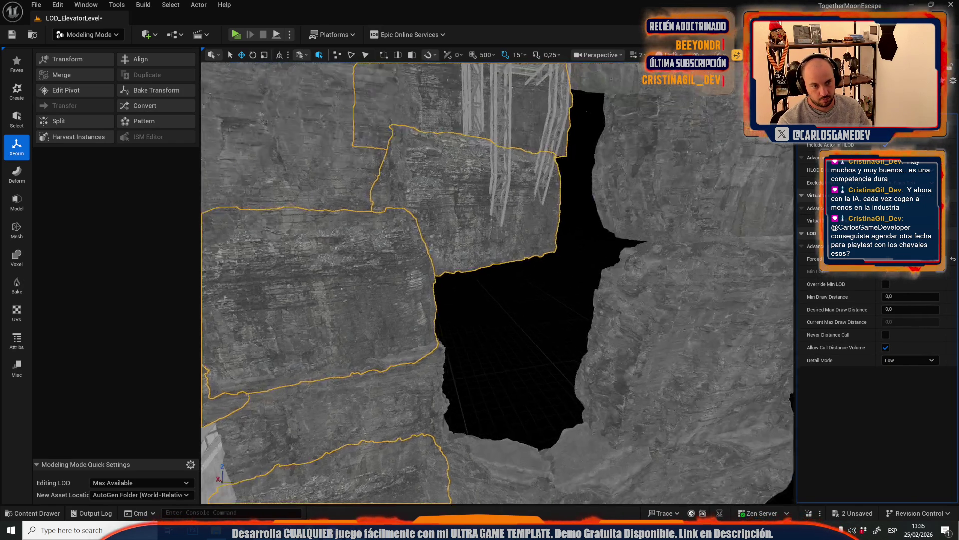
{"action": "left_click_drag", "start_coordinate": [642, 273], "coordinate": [793, 299]}
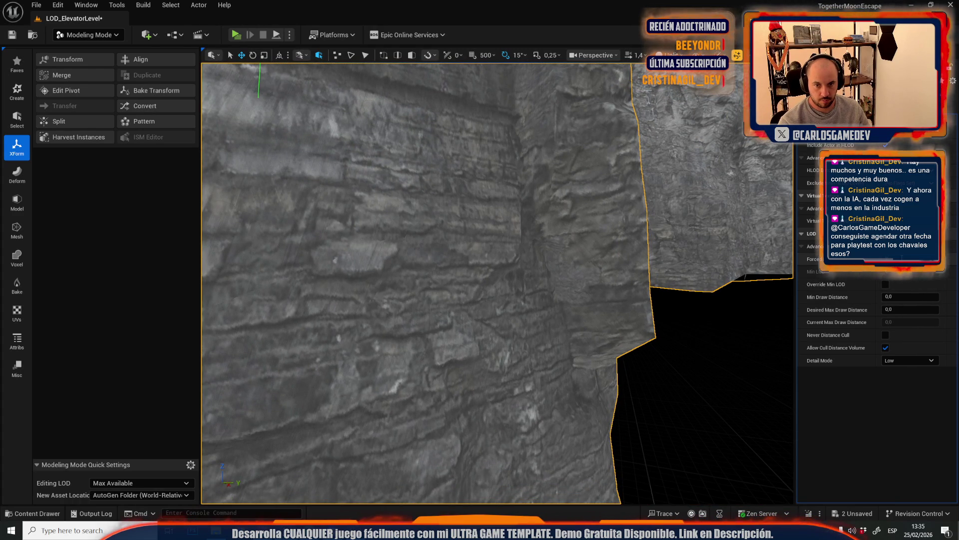
{"action": "left_click_drag", "start_coordinate": [555, 308], "coordinate": [665, 308]}
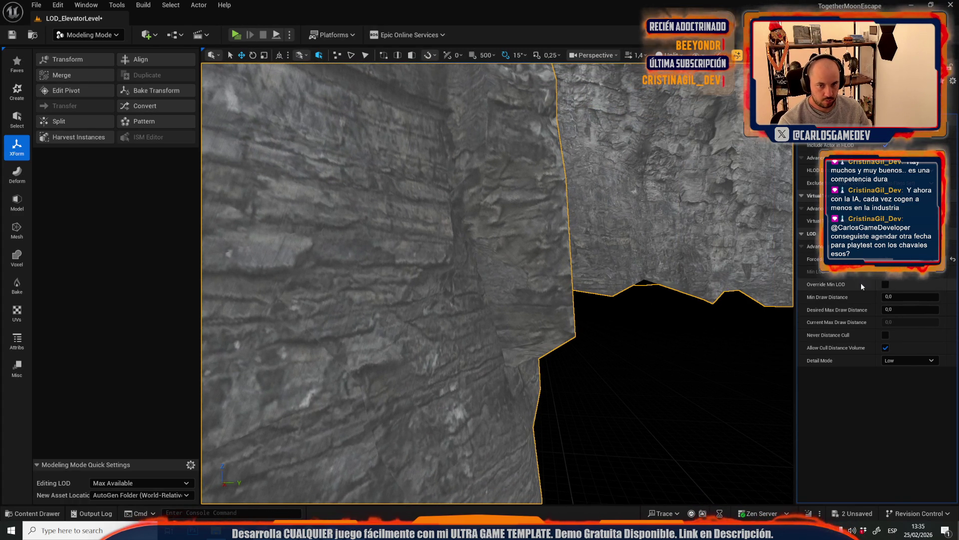
{"action": "left_click", "coordinate": [885, 284]}
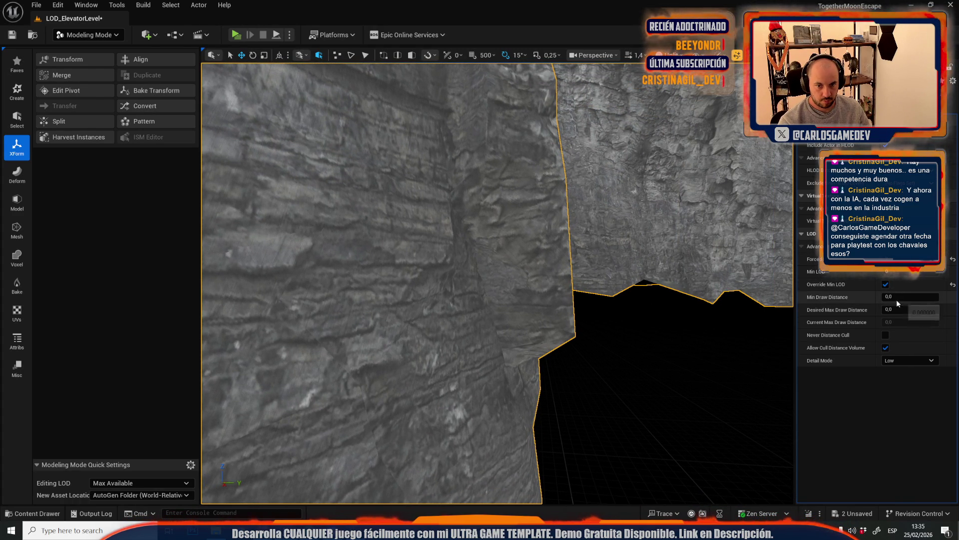
{"action": "type", "text": "5"}
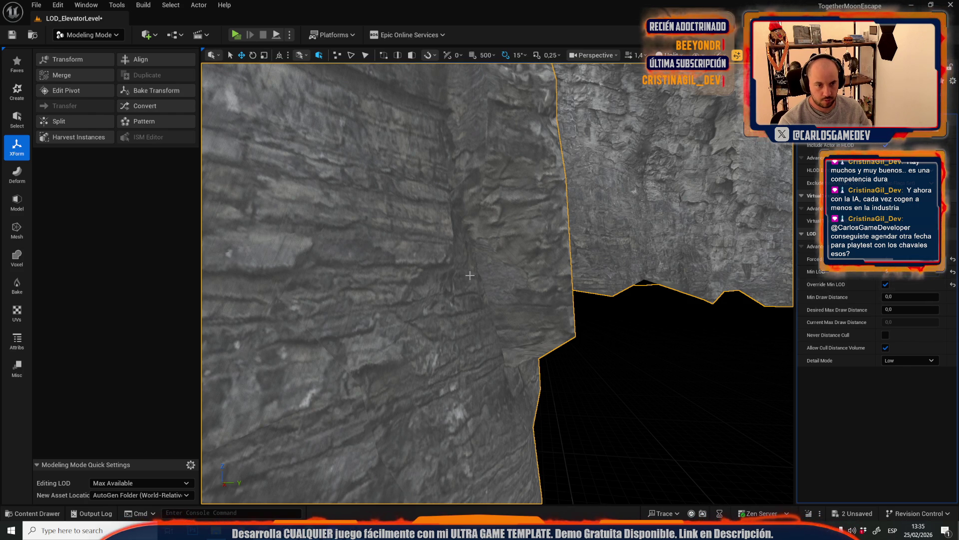
Start an Append merge of the rock group and begin editing its output name
{"action": "scroll", "coordinate": [467, 336], "scroll_direction": "down", "scroll_amount": 6}
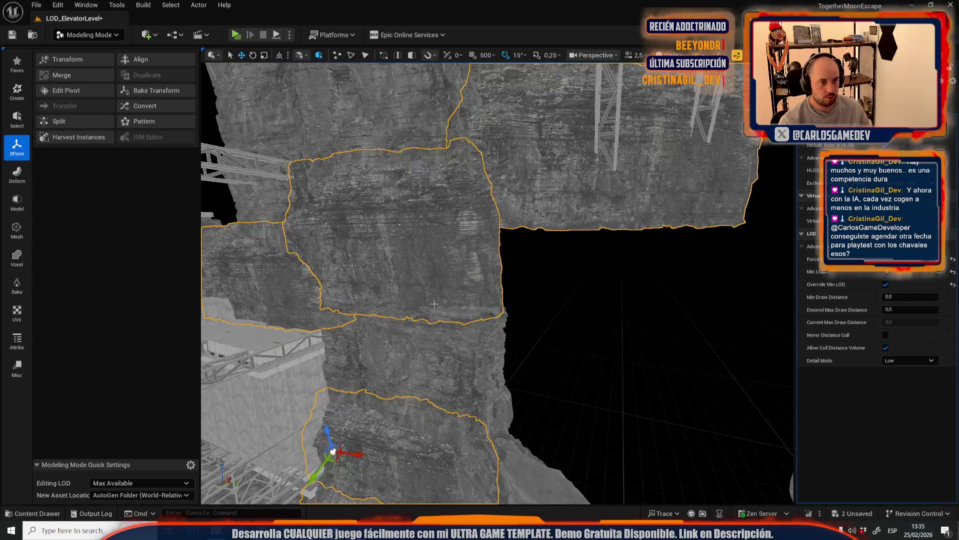
{"action": "left_click_drag", "start_coordinate": [500, 300], "coordinate": [425, 300]}
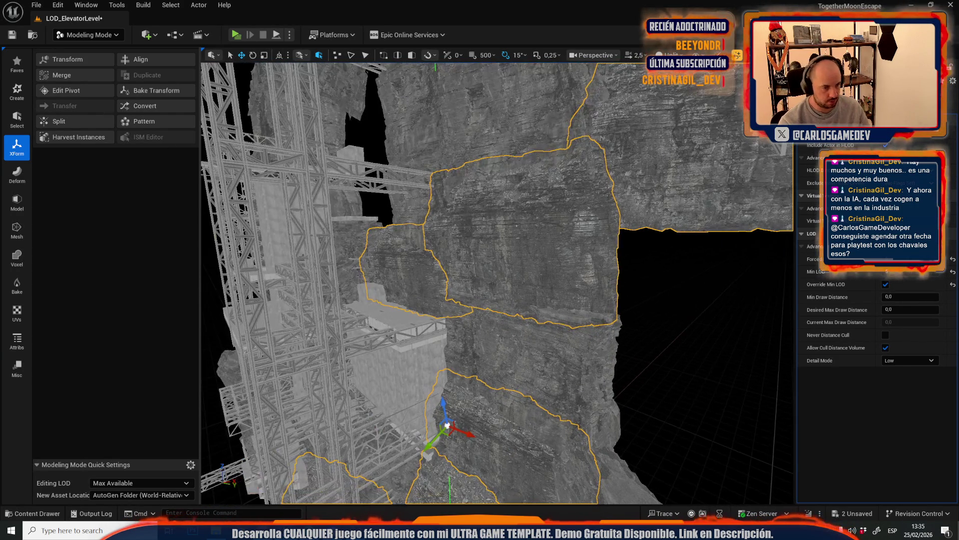
{"action": "scroll", "coordinate": [515, 311], "scroll_direction": "up", "scroll_amount": 3}
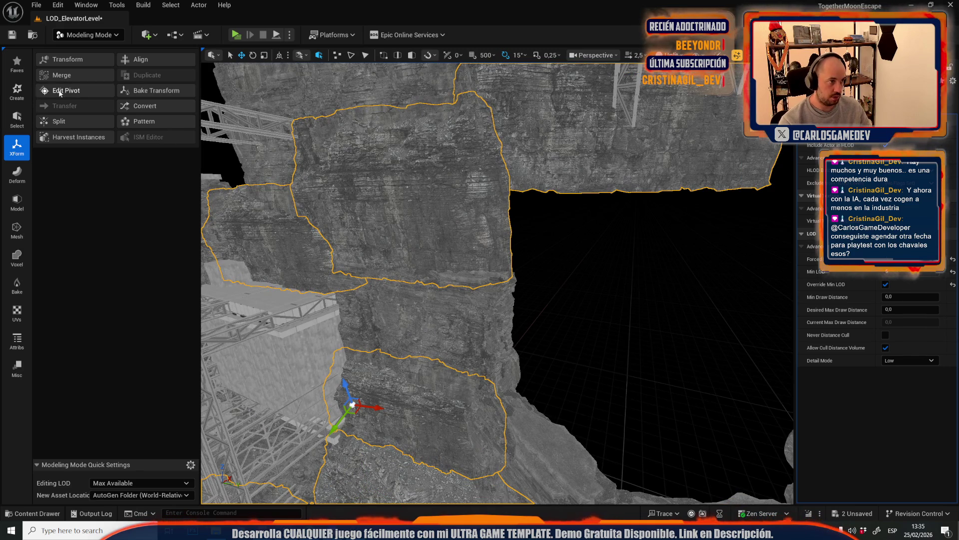
{"action": "left_click", "coordinate": [75, 76]}
{"action": "left_click", "coordinate": [142, 97]}
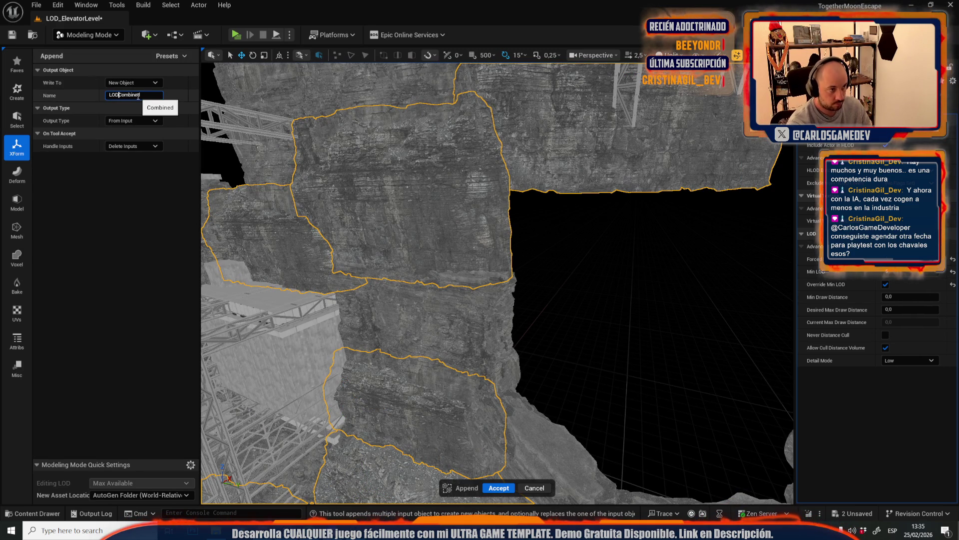
Name the merged output LODDCombined and accept the Append merge
{"action": "double_click", "coordinate": [138, 96]}
{"action": "type", "text": "D"}
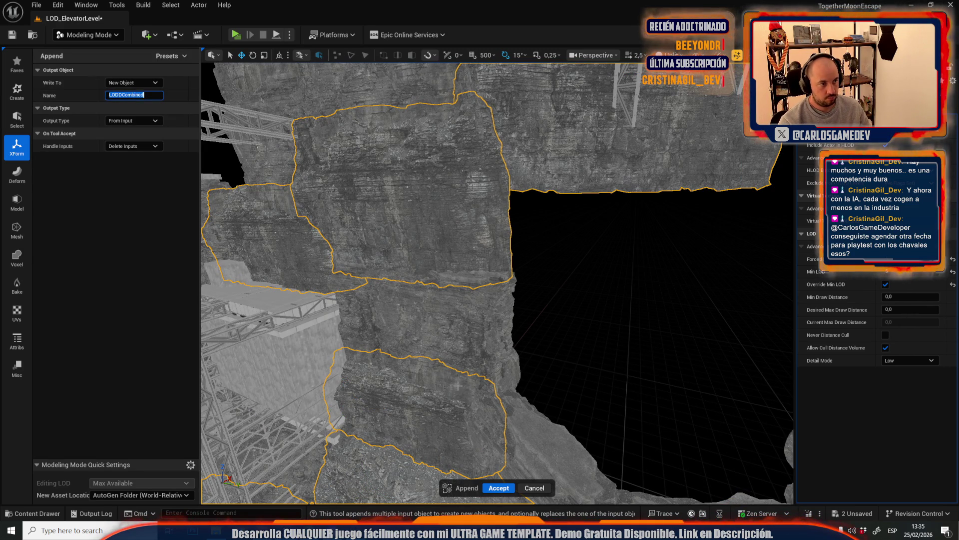
{"action": "left_click", "coordinate": [507, 489]}
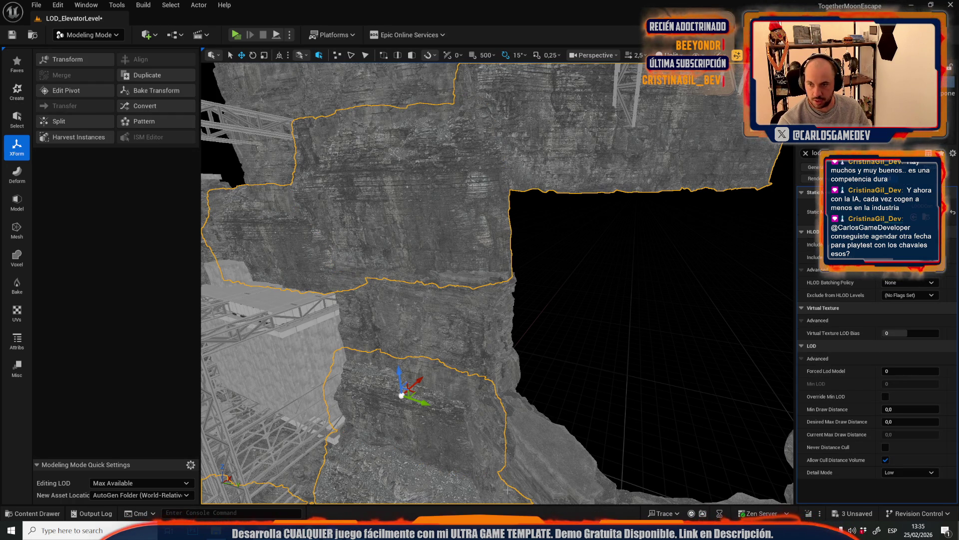
Select the newly merged cliff mesh and hide it
{"action": "left_click_drag", "start_coordinate": [578, 383], "coordinate": [562, 267]}
{"action": "left_click", "coordinate": [563, 267]}
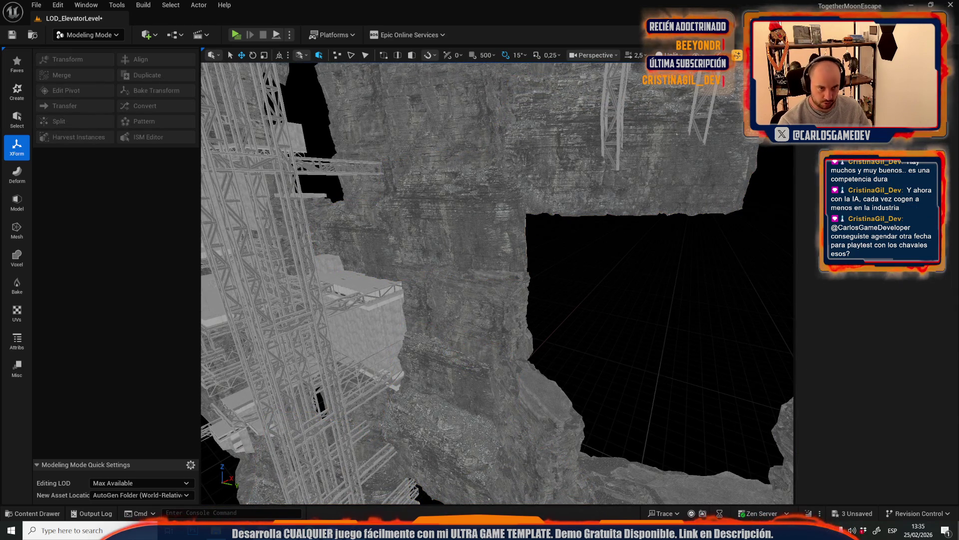
{"action": "left_click", "coordinate": [568, 171]}
{"action": "key", "text": "Delete"}
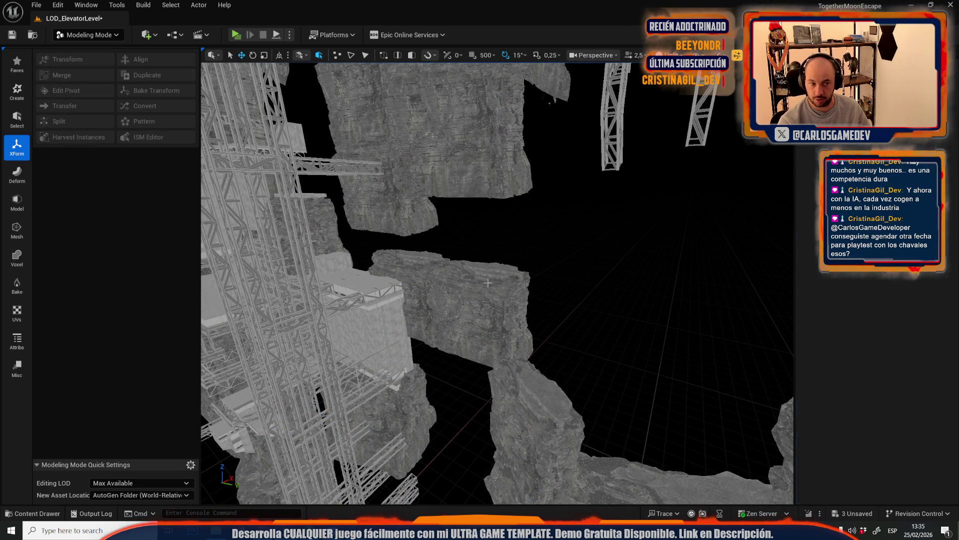
Select a remaining cliff chunk plus every mesh sharing its wall material
{"action": "left_click", "coordinate": [466, 283]}
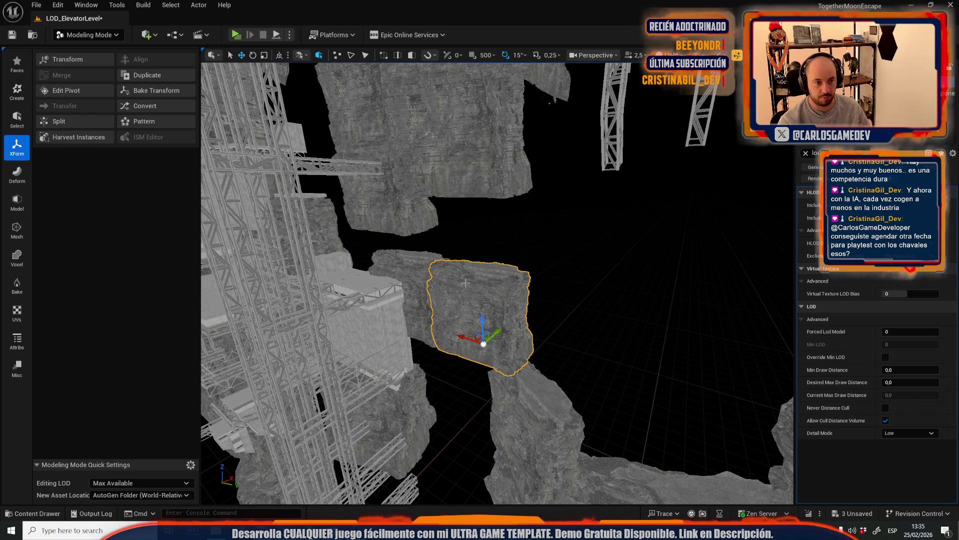
{"action": "left_click", "coordinate": [160, 7]}
{"action": "mouse_move", "coordinate": [291, 157]}
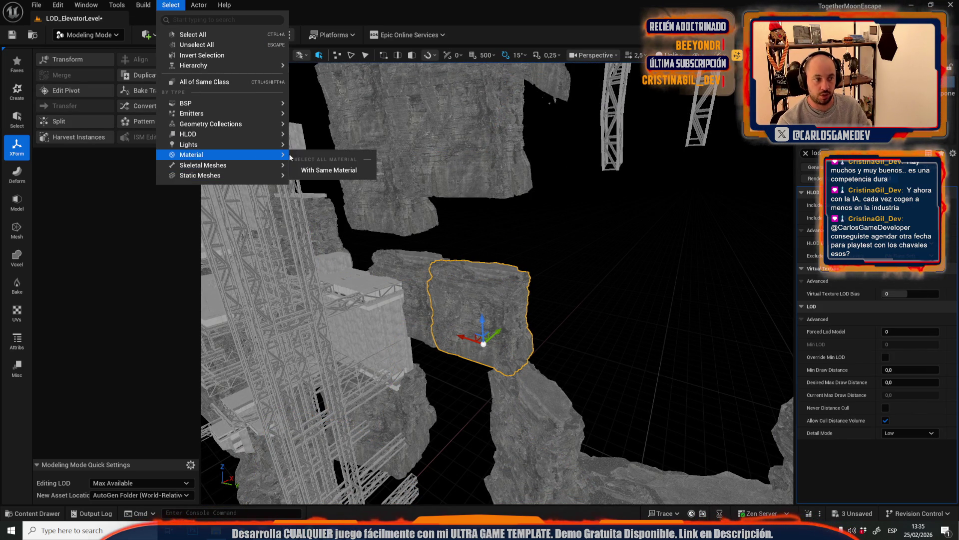
{"action": "left_click", "coordinate": [330, 170]}
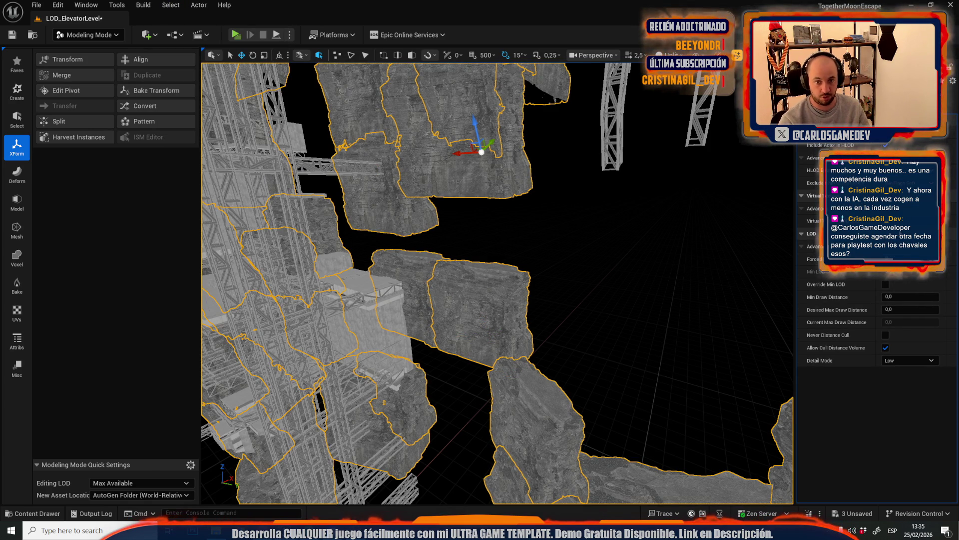
{"action": "mouse_move", "coordinate": [610, 266]}
{"action": "left_mouse_down"}
{"action": "mouse_move", "coordinate": [592, 247]}
{"action": "mouse_move", "coordinate": [698, 249]}
{"action": "left_mouse_up"}
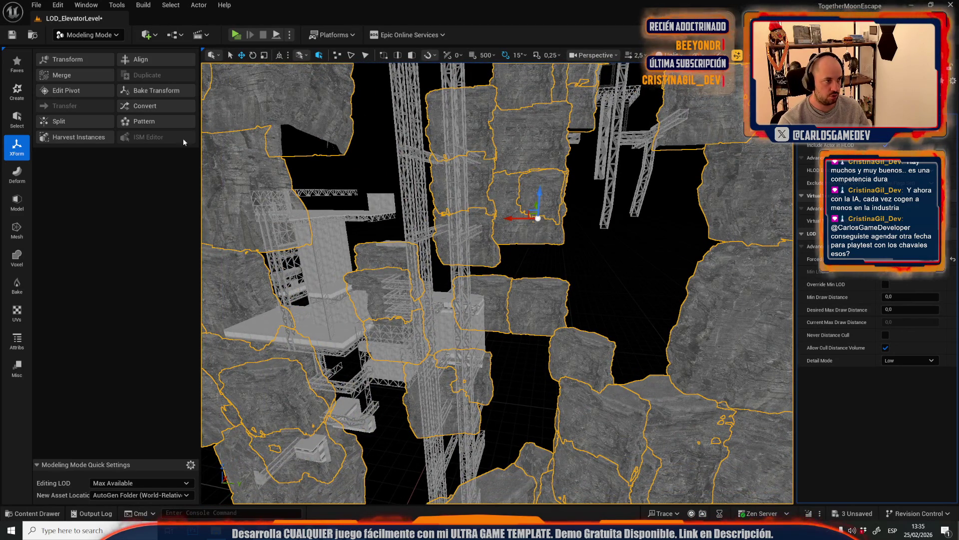
{"action": "left_click", "coordinate": [68, 76]}
Rename the Append output to Combinedlids2 and accept to build the merged cliff mesh
{"action": "left_click", "coordinate": [128, 95]}
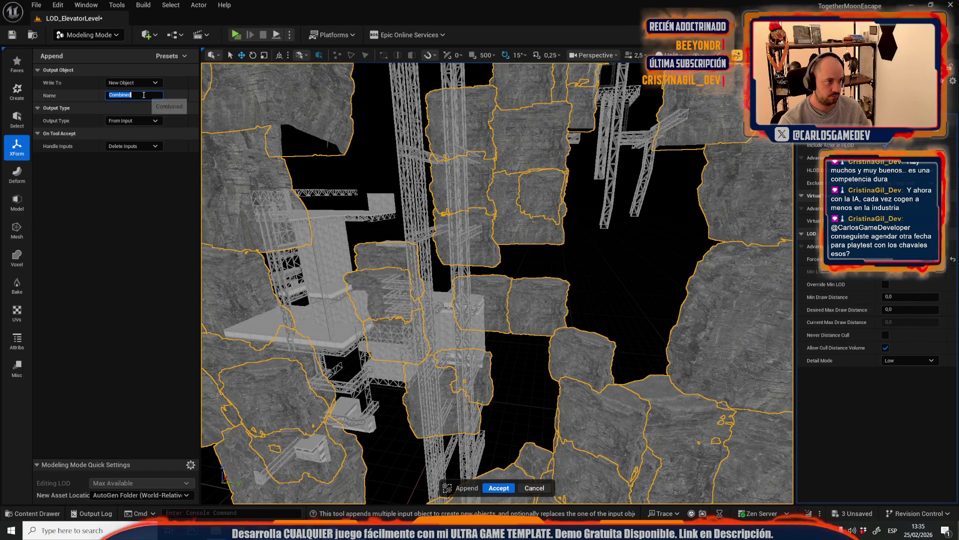
{"action": "type", "text": "lids2"}
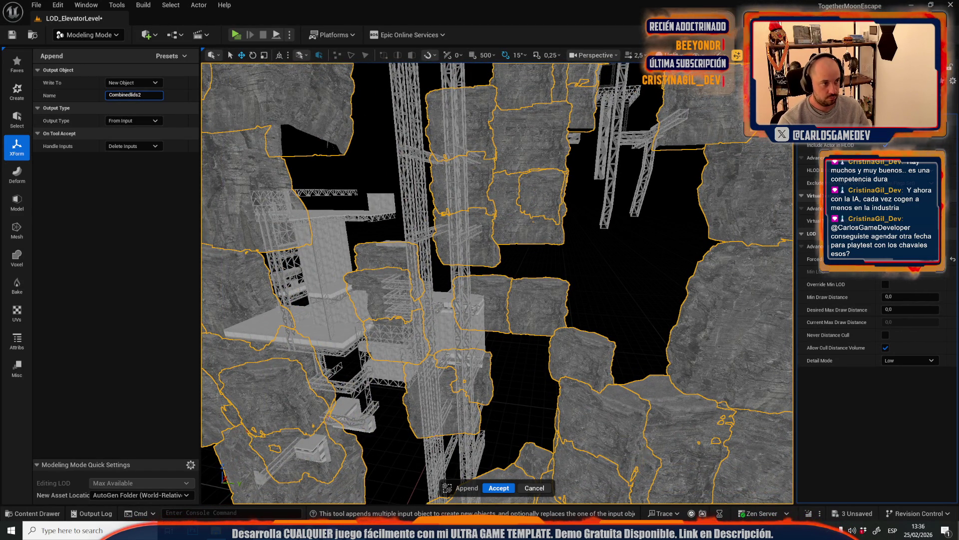
{"action": "left_click", "coordinate": [494, 489]}
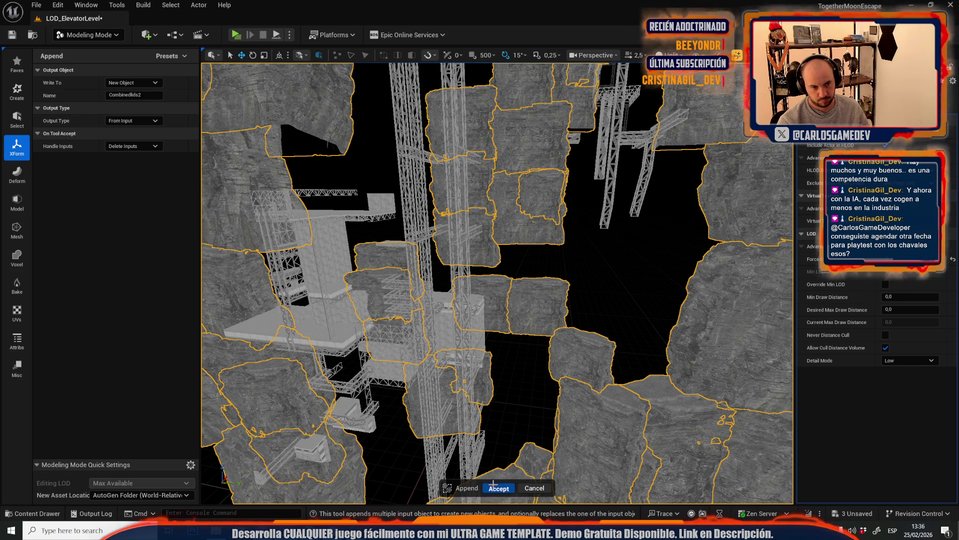
{"action": "left_click", "coordinate": [494, 487]}
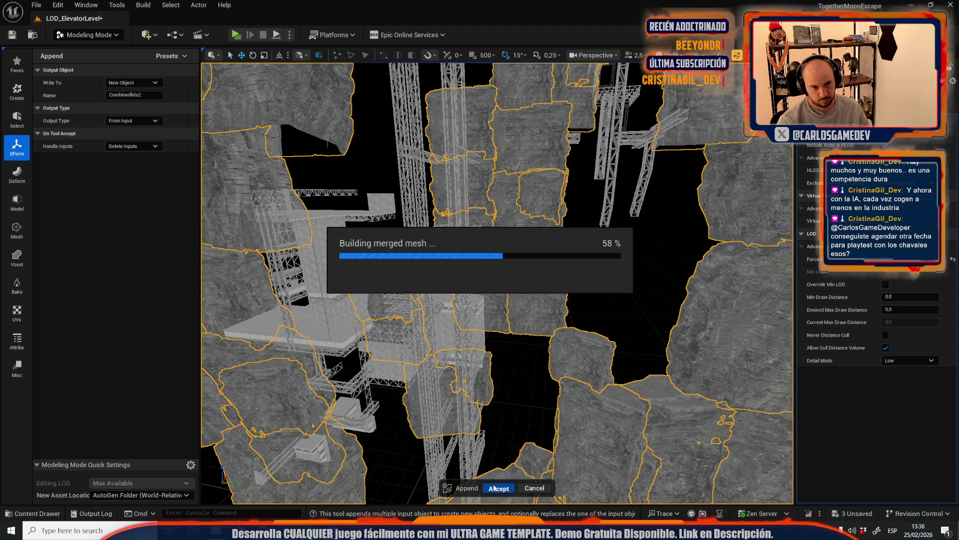
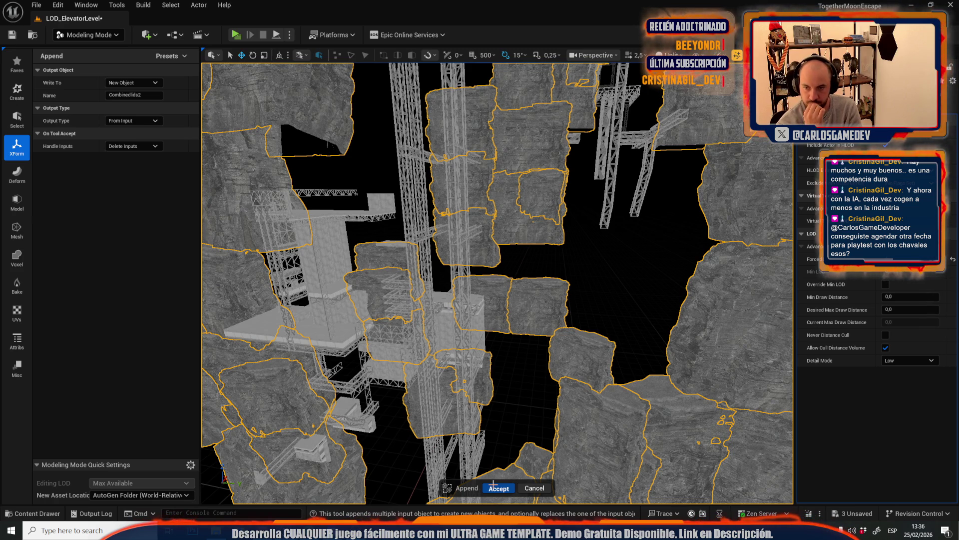
Accept the Append to merge the selected cliff rock meshes into one new object
{"action": "left_click", "coordinate": [493, 484]}
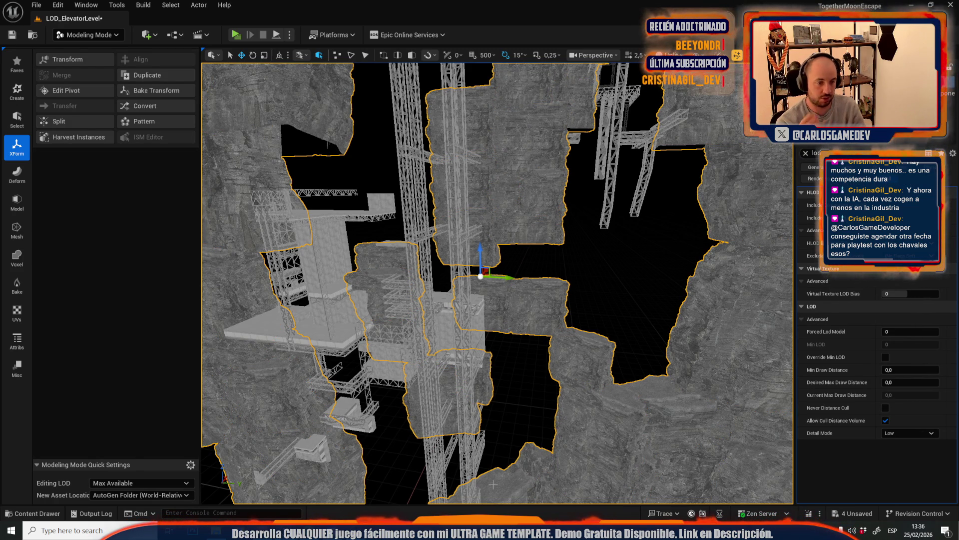
{"action": "scroll", "coordinate": [497, 283], "scroll_direction": "up", "scroll_amount": 5}
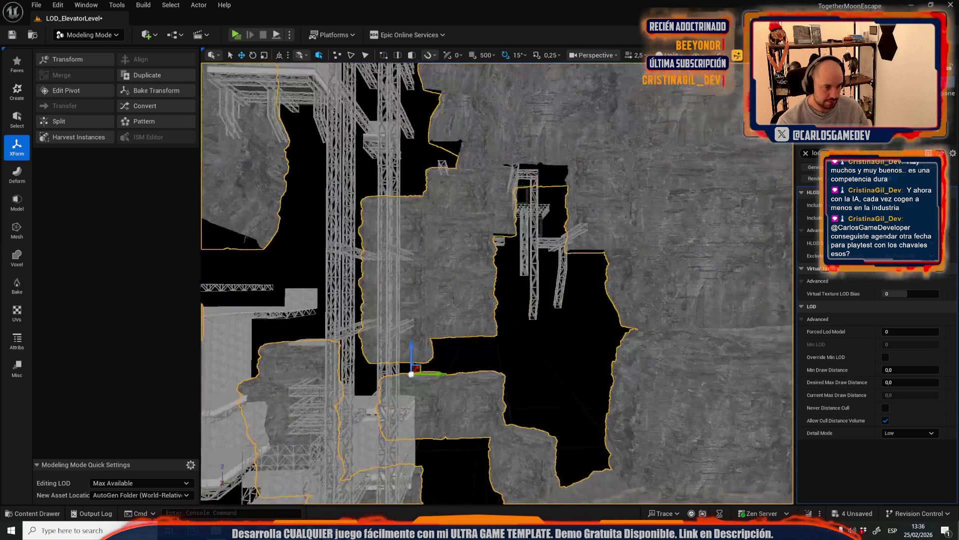
{"action": "scroll", "coordinate": [450, 347], "scroll_direction": "up", "scroll_amount": 2}
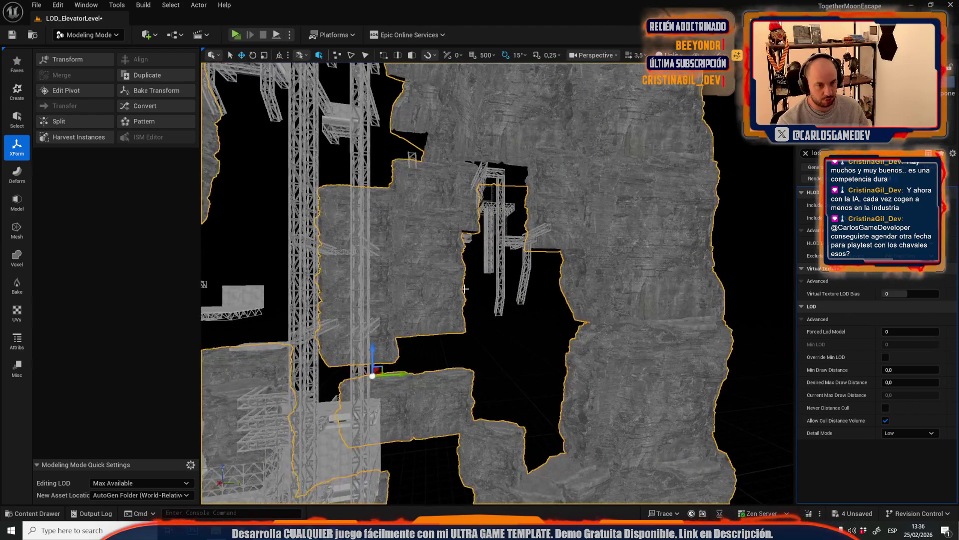
{"action": "key", "text": "ctrl+space"}
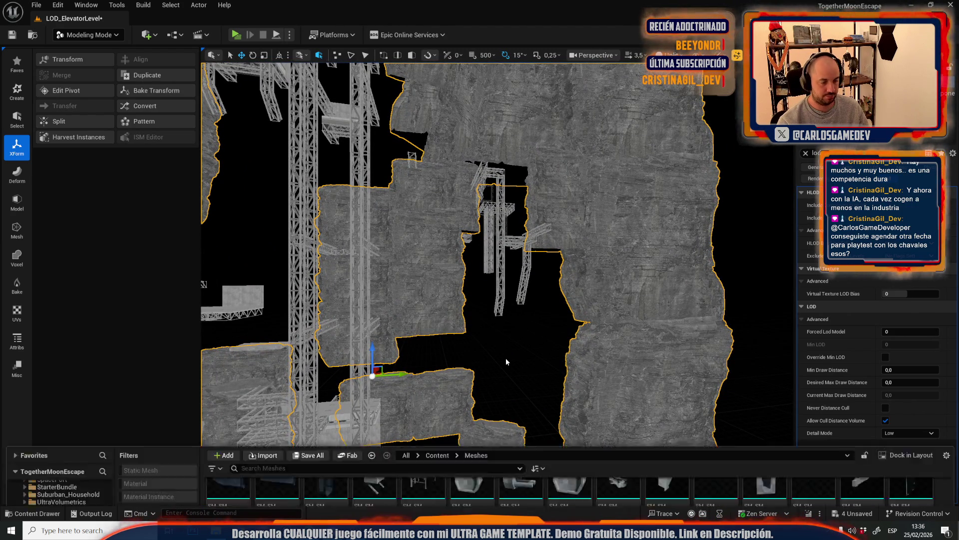
Save All, saving the LOD_ElevatorLevel map and the new combined rock mesh
{"action": "left_click", "coordinate": [320, 276]}
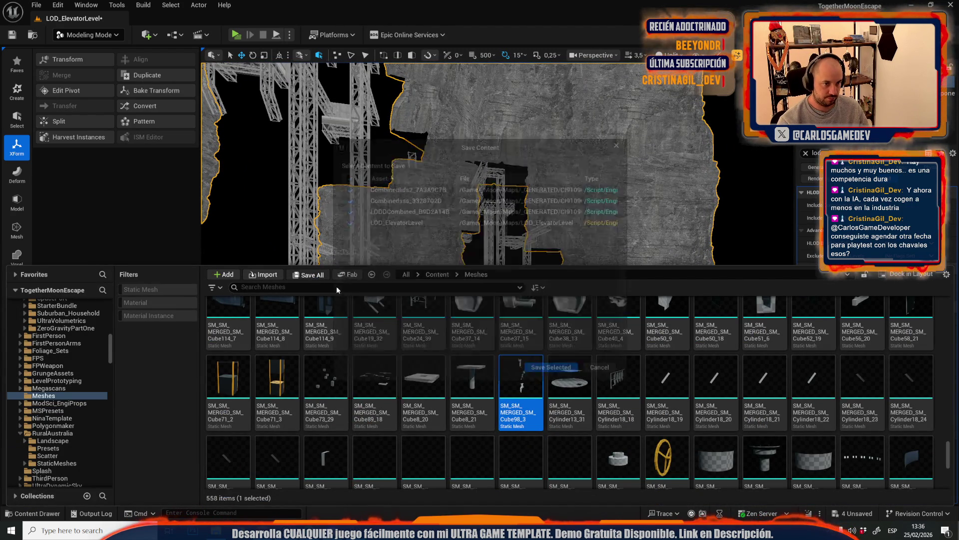
{"action": "left_click", "coordinate": [555, 376]}
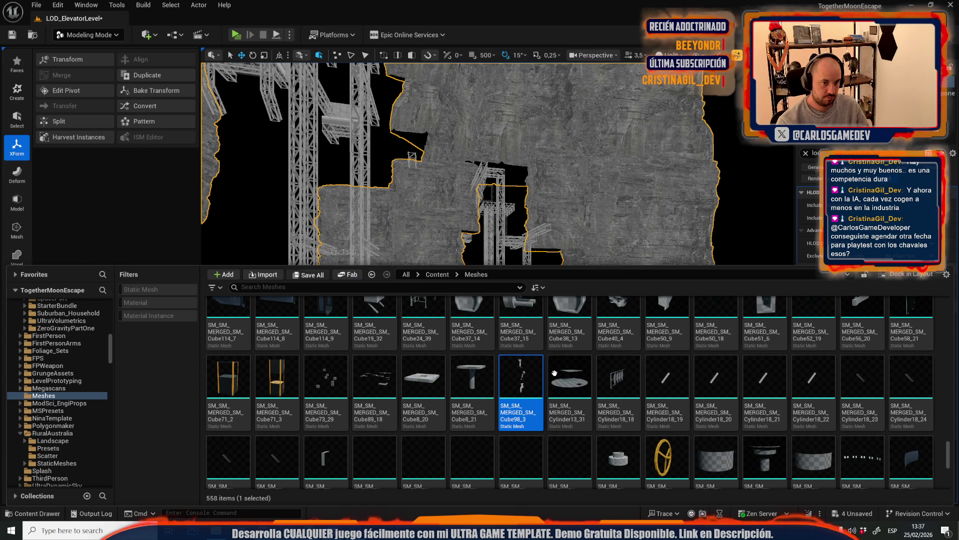
{"action": "scroll", "coordinate": [457, 167], "scroll_direction": "up", "scroll_amount": 3}
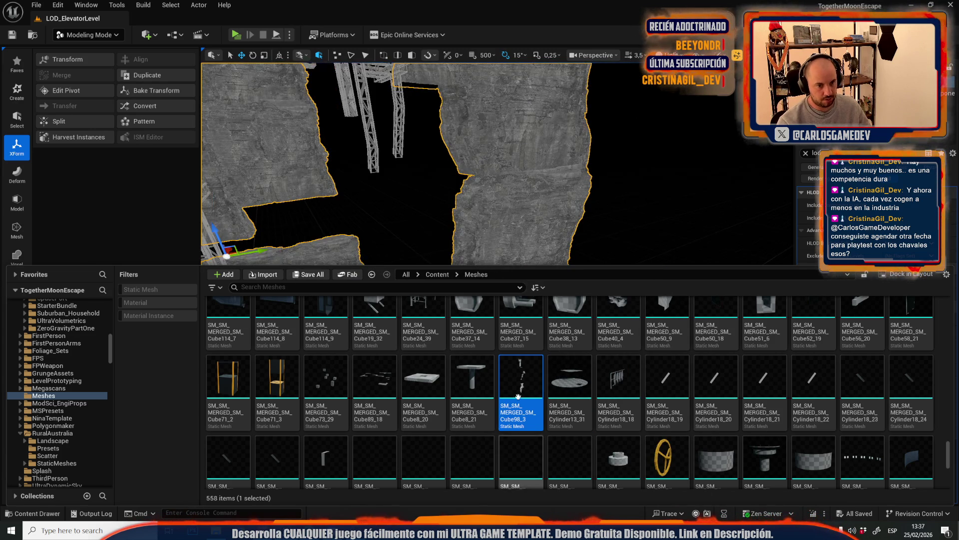
{"action": "scroll", "coordinate": [456, 168], "scroll_direction": "down", "scroll_amount": 5}
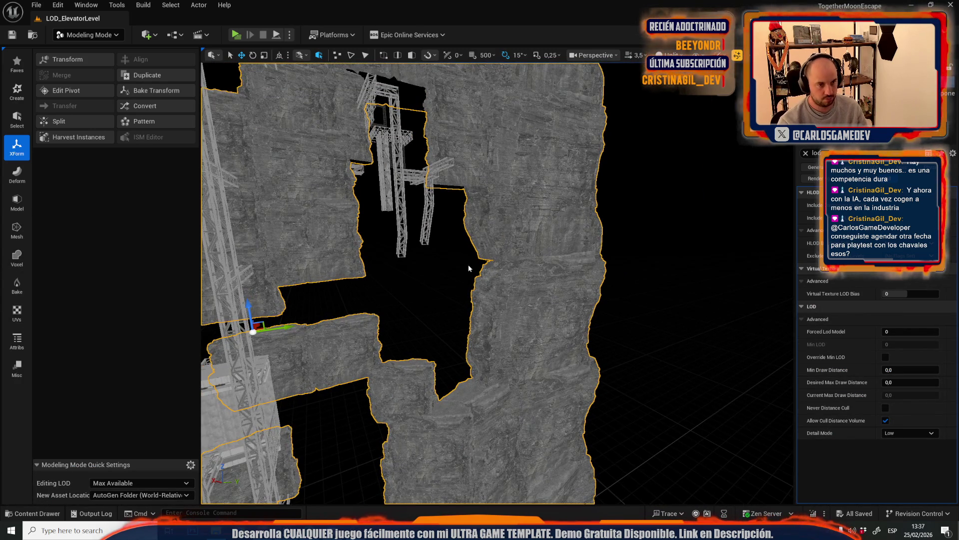
{"action": "scroll", "coordinate": [466, 266], "scroll_direction": "down", "scroll_amount": 3}
{"action": "key", "text": "Delete"}
Select the elevator truss meshes and append them into a new object named Combinedlods22
{"action": "scroll", "coordinate": [479, 210], "scroll_direction": "up", "scroll_amount": 2}
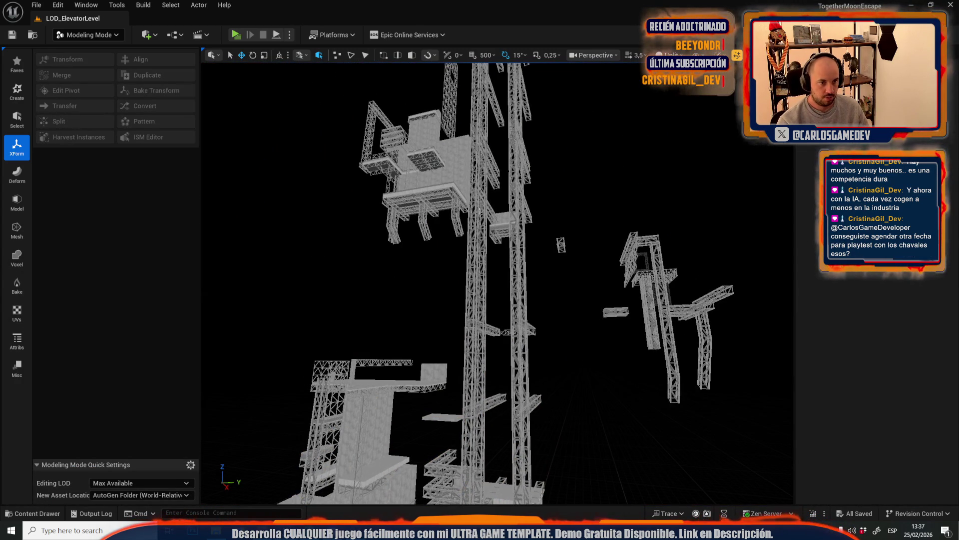
{"action": "left_click", "coordinate": [480, 211]}
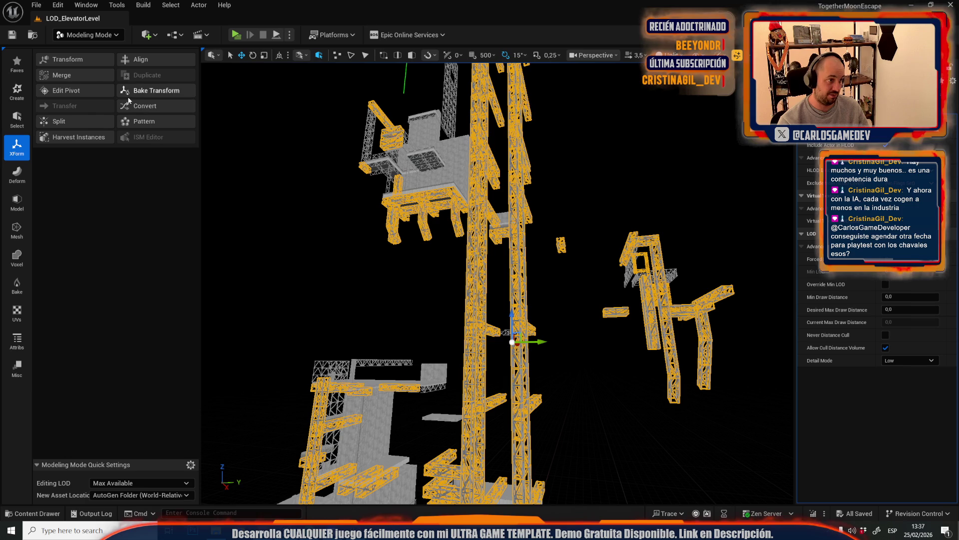
{"action": "left_click", "coordinate": [71, 78]}
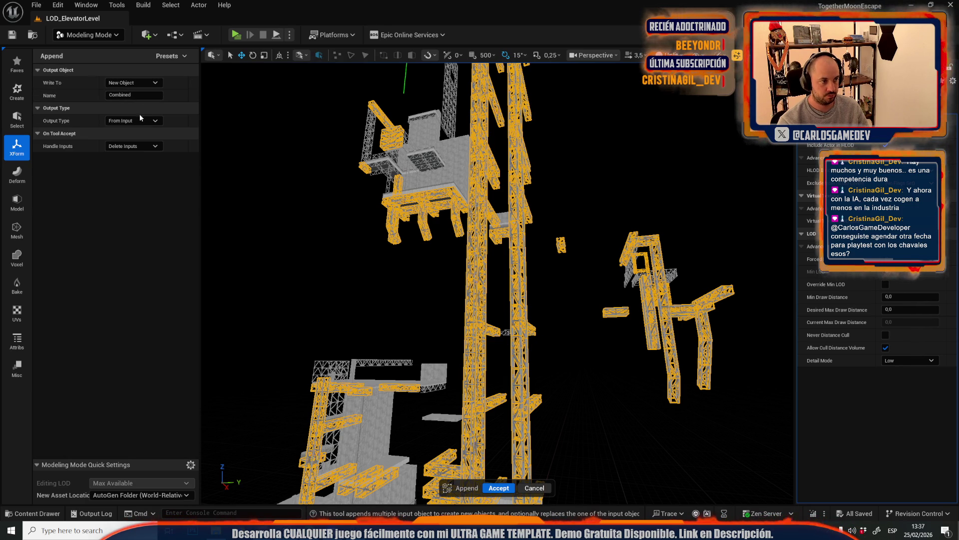
{"action": "left_click", "coordinate": [146, 95]}
{"action": "type", "text": "lo"}
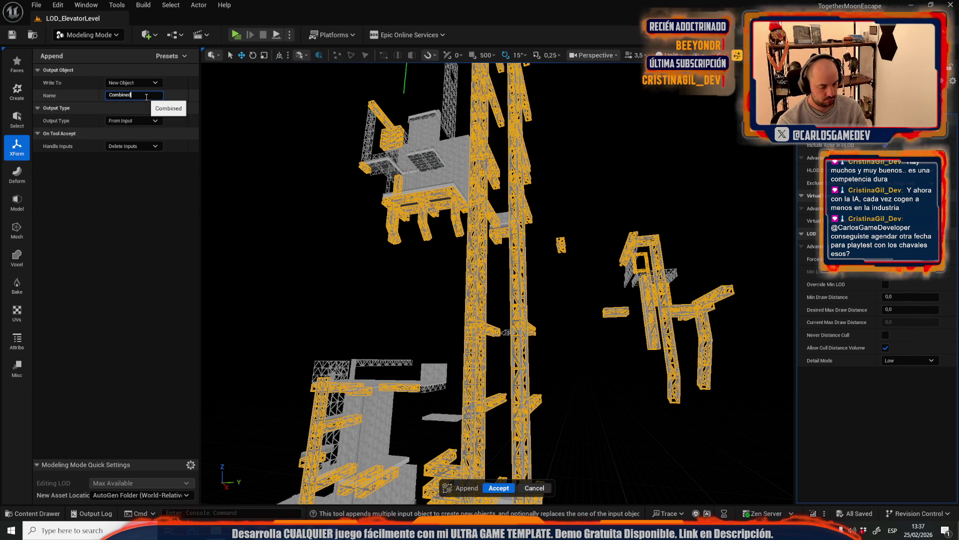
{"action": "type", "text": "ds22"}
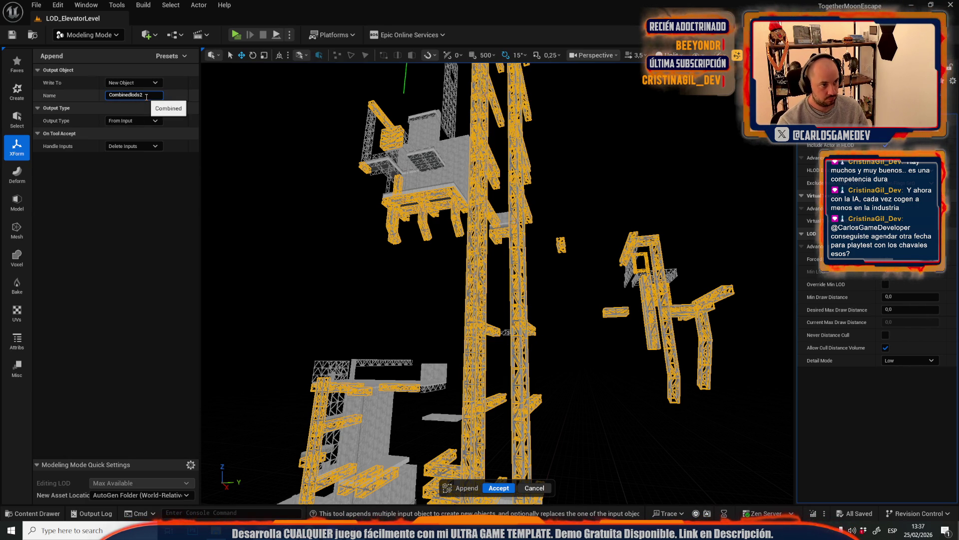
{"action": "left_click", "coordinate": [497, 488]}
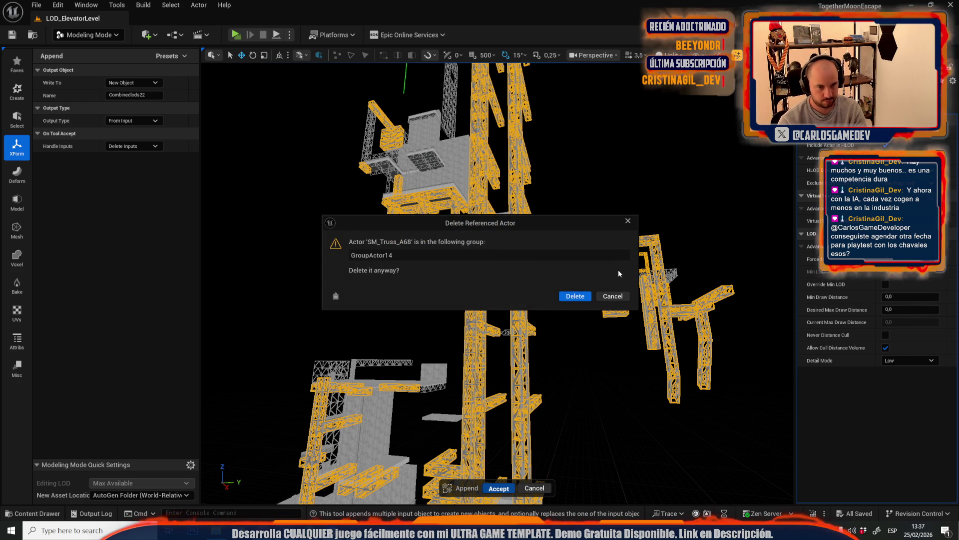
Confirm deletion of each GroupActor14 truss actor, through SM_Truss_A103, A107 and A27
{"action": "left_click", "coordinate": [568, 299]}
{"action": "left_click", "coordinate": [568, 299]}
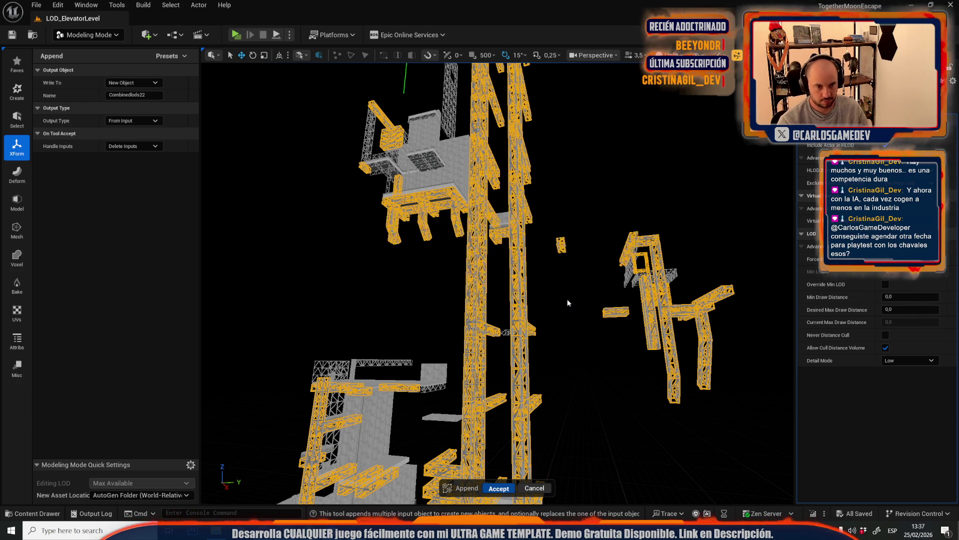
{"action": "left_click", "coordinate": [568, 299]}
{"action": "left_click", "coordinate": [567, 300]}
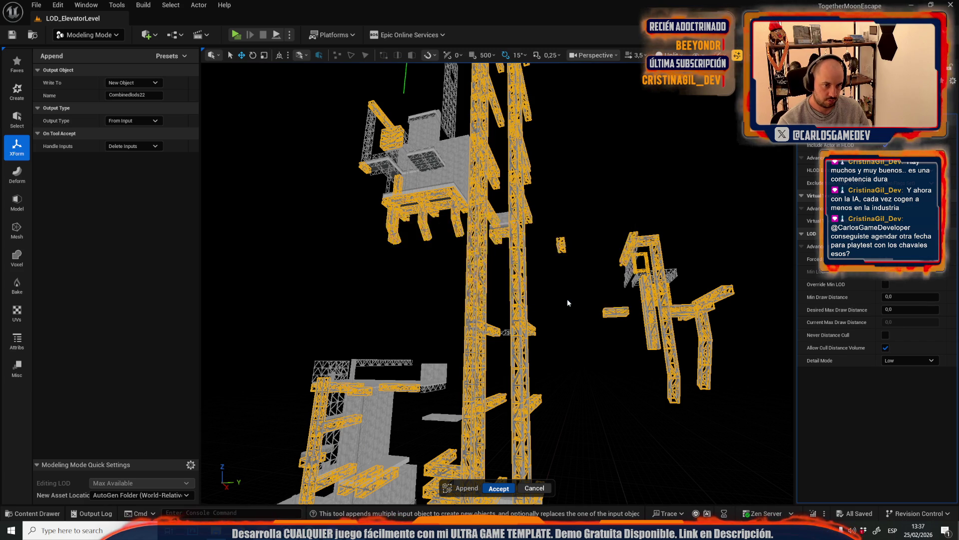
{"action": "left_click", "coordinate": [568, 300]}
{"action": "left_click", "coordinate": [568, 299]}
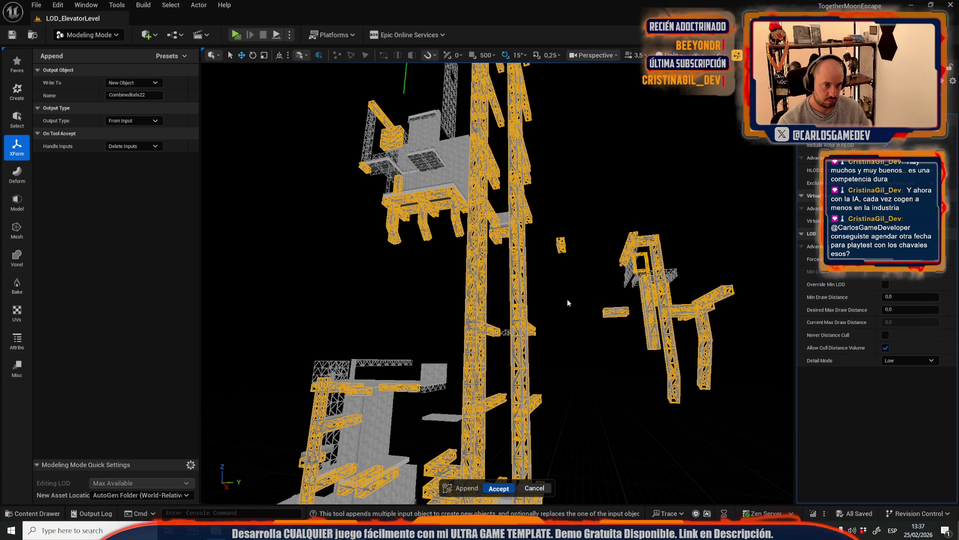
{"action": "left_click", "coordinate": [568, 300]}
{"action": "left_click", "coordinate": [567, 300]}
{"action": "left_click", "coordinate": [568, 300]}
{"action": "left_click", "coordinate": [568, 299]}
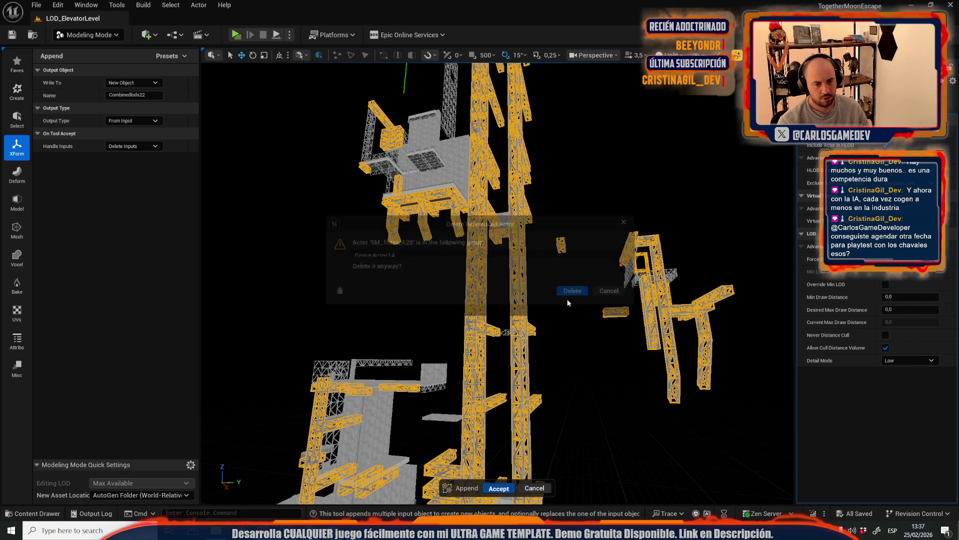
{"action": "left_click", "coordinate": [568, 298]}
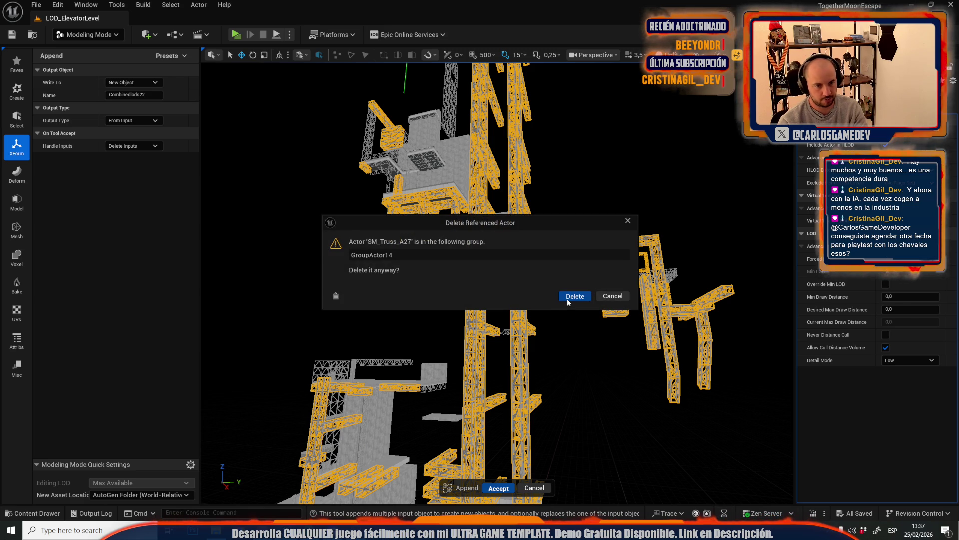
{"action": "left_click", "coordinate": [567, 299]}
{"action": "key", "text": "Return"}
{"action": "key", "text": "Return"}
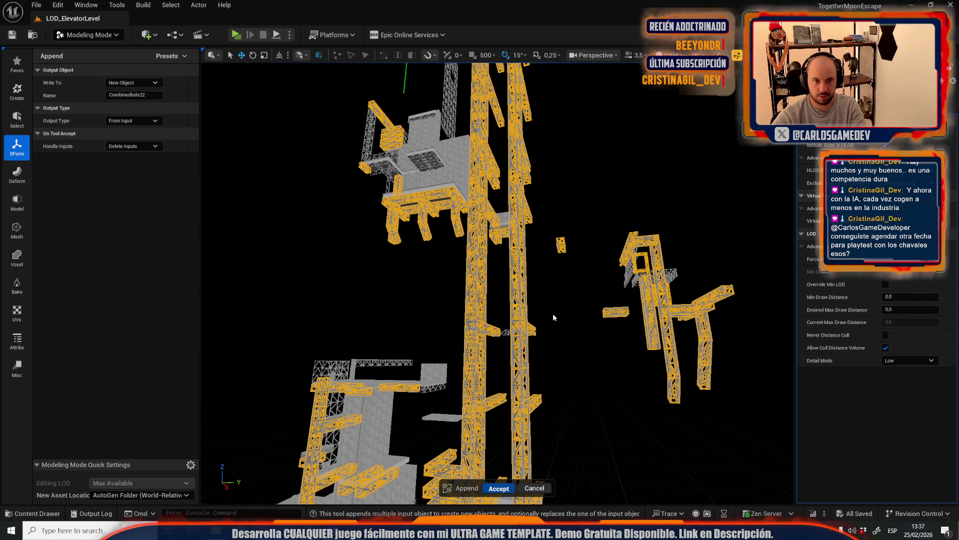
{"action": "key", "text": "Return"}
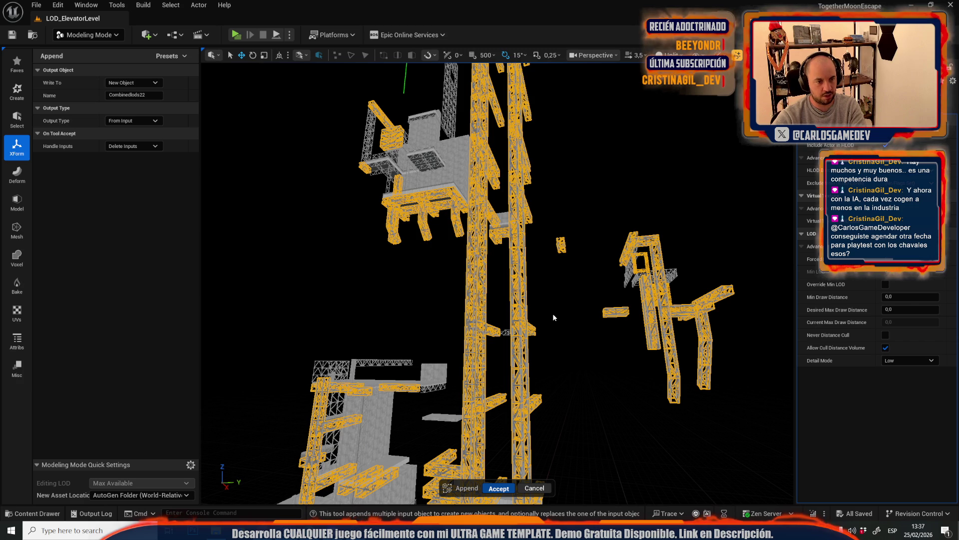
{"action": "key", "text": "Return"}
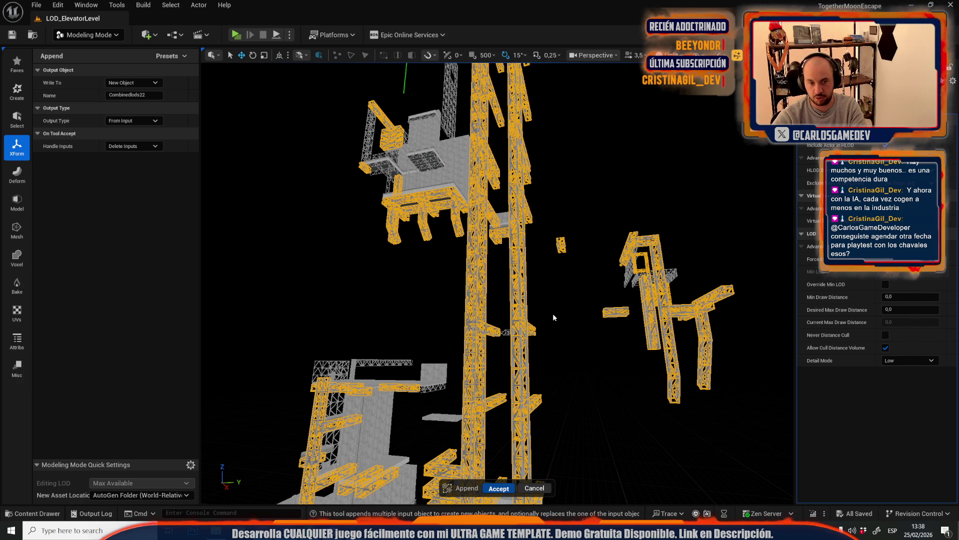
{"action": "key", "text": "Return"}
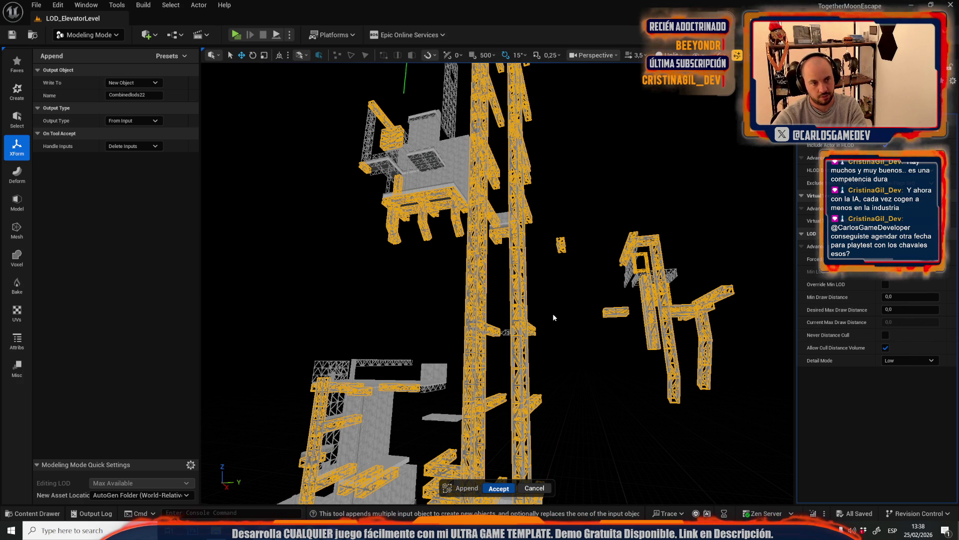
{"action": "key", "text": "Return"}
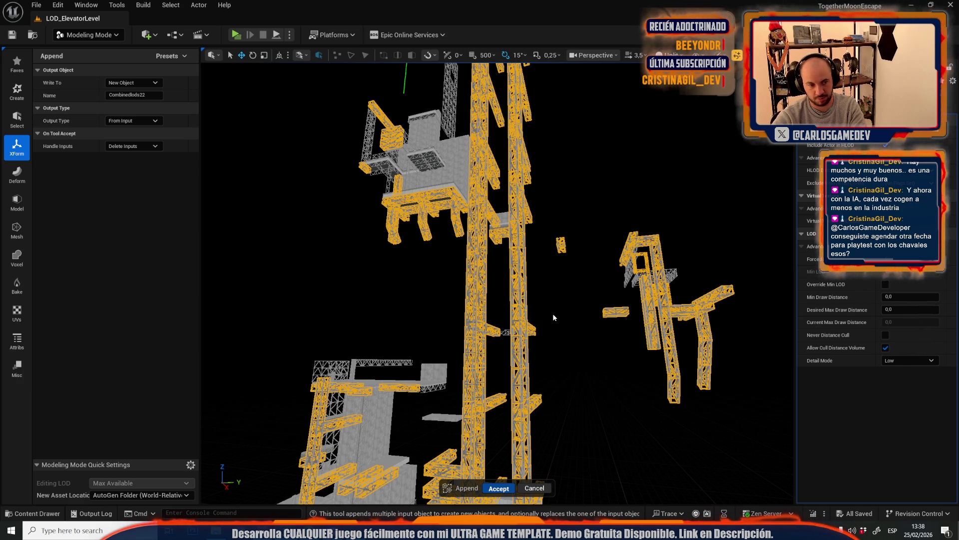
{"action": "key", "text": "Return"}
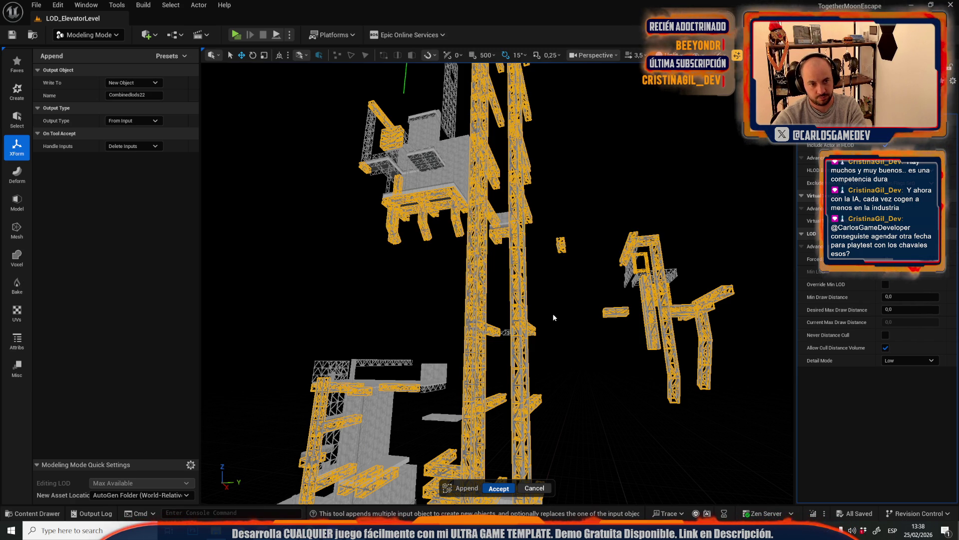
{"action": "key", "text": "Return"}
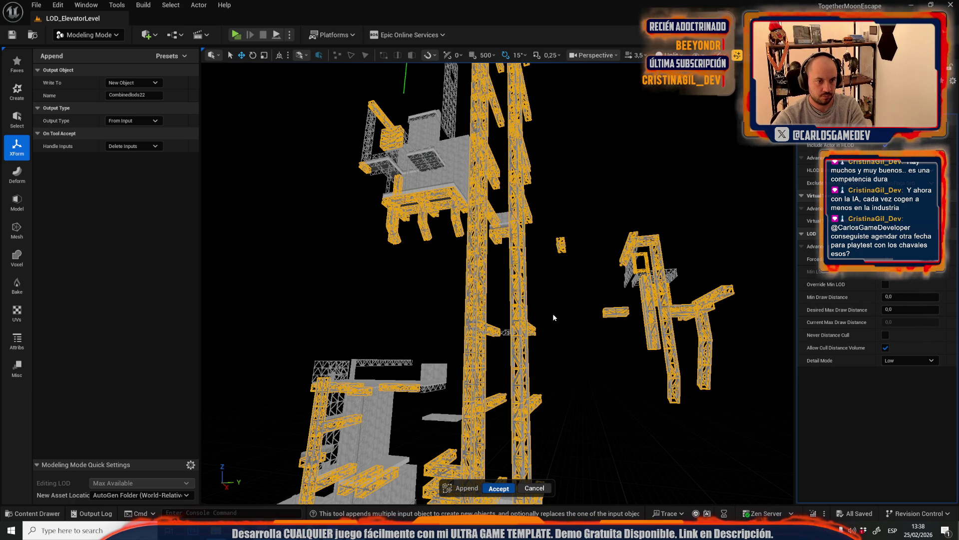
{"action": "key", "text": "Return"}
{"action": "key", "text": "Return"}
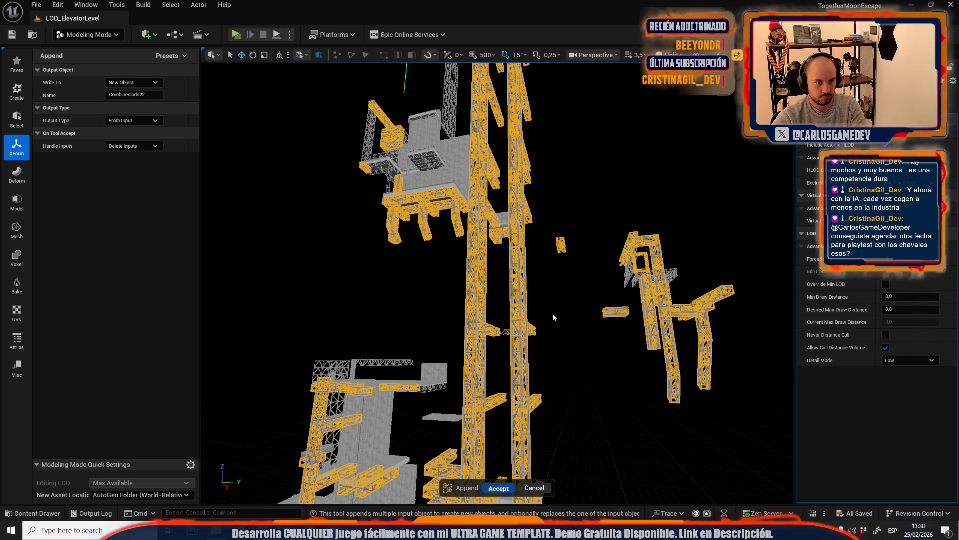
{"action": "key", "text": "Return"}
{"action": "key", "text": "Return"}
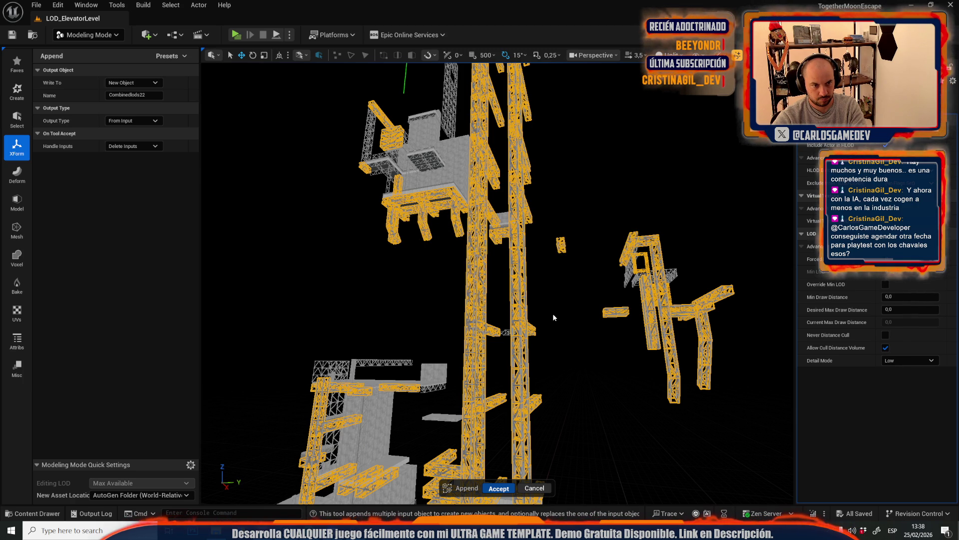
{"action": "key", "text": "Return"}
{"action": "key", "text": "Return"}
{"action": "key", "text": "Return"}
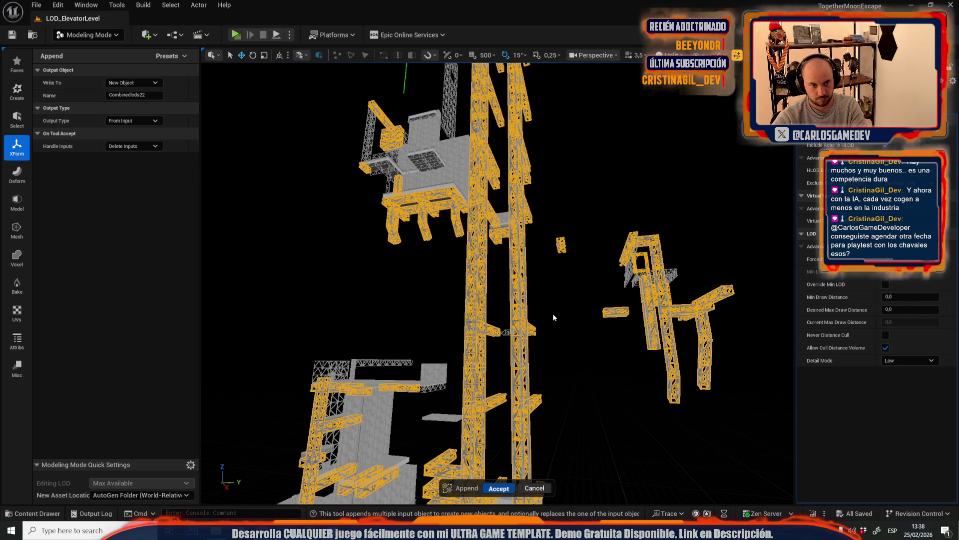
{"action": "key", "text": "Return"}
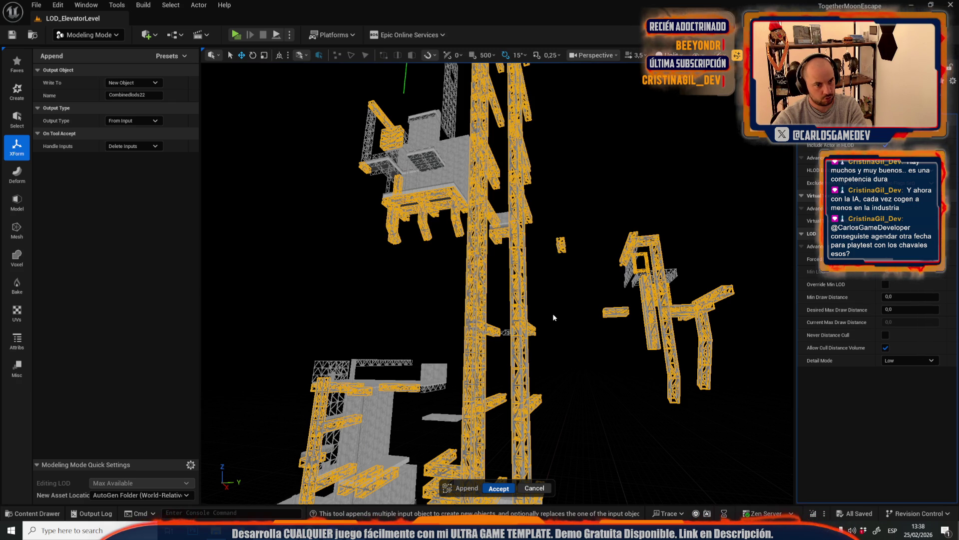
{"action": "key", "text": "Return"}
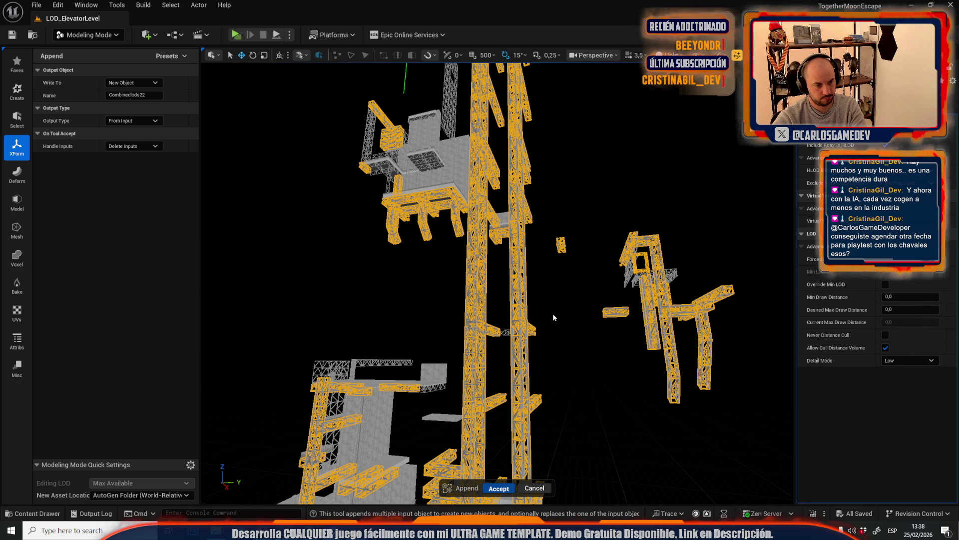
{"action": "key", "text": "Return"}
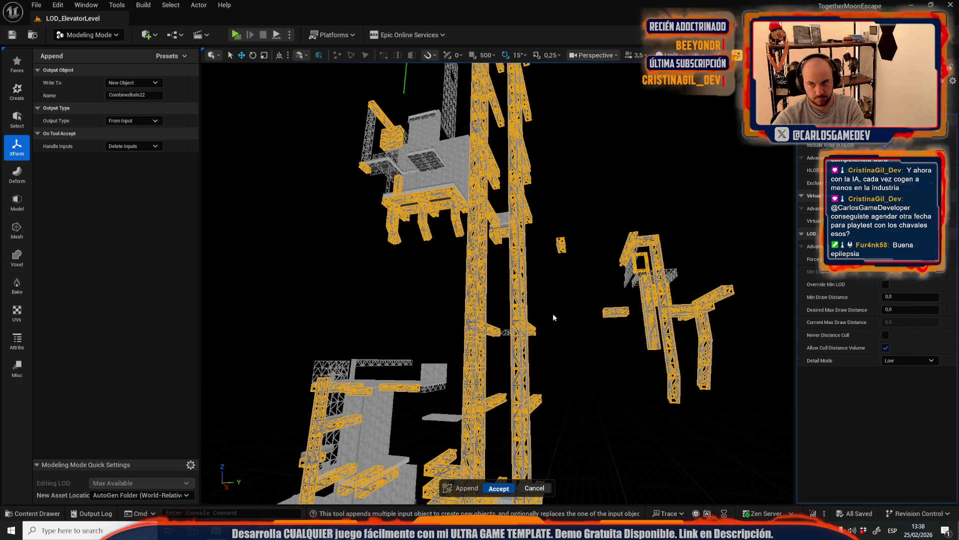
{"action": "key", "text": "Return"}
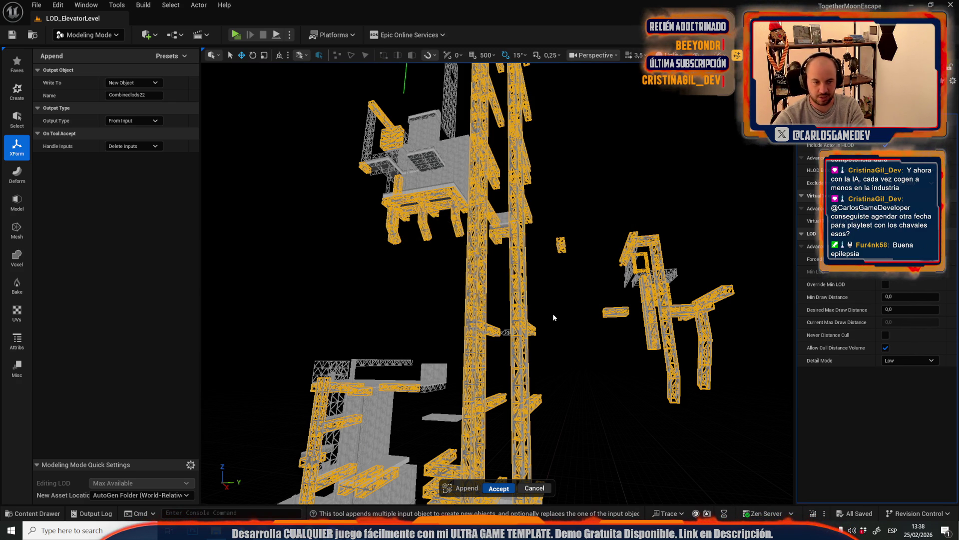
{"action": "key", "text": "Return"}
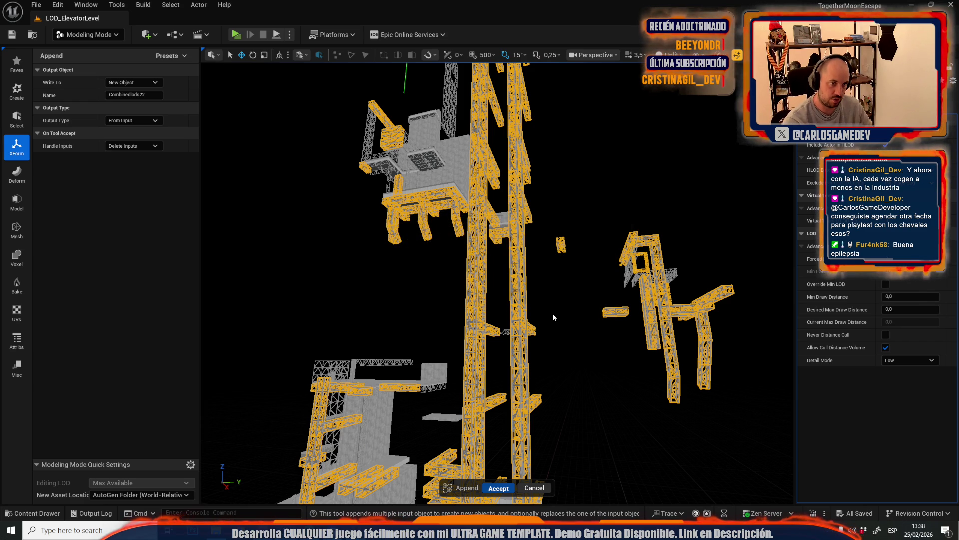
{"action": "key", "text": "Return"}
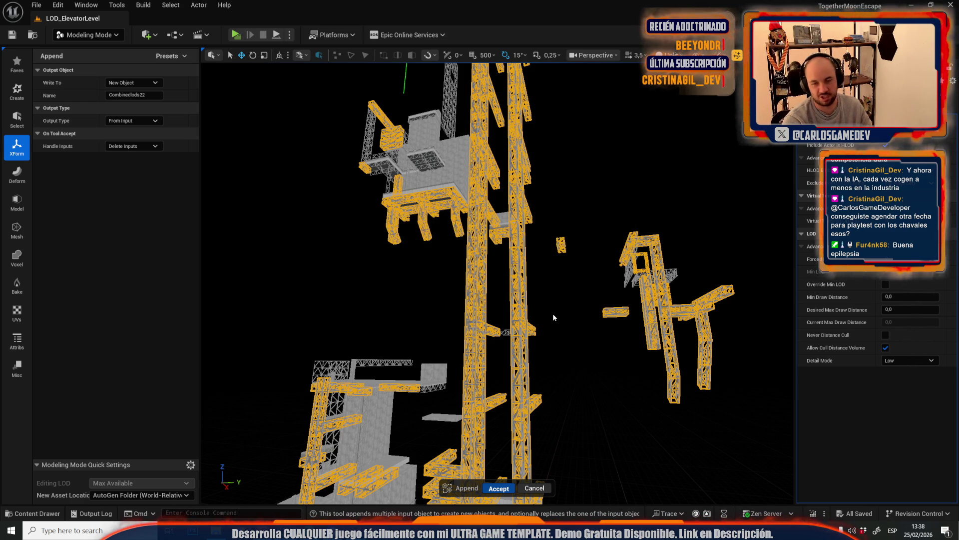
{"action": "key", "text": "Return"}
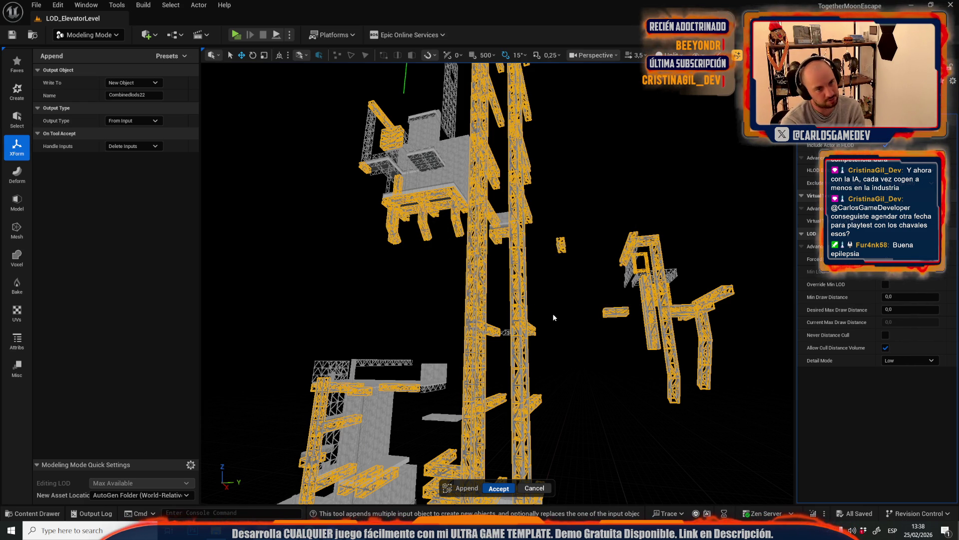
{"action": "key", "text": "Return"}
{"action": "key", "text": "Return"}
{"action": "key", "text": "Return"}
{"action": "key", "text": "Return"}
{"action": "key", "text": "Return"}
{"action": "key", "text": "Return"}
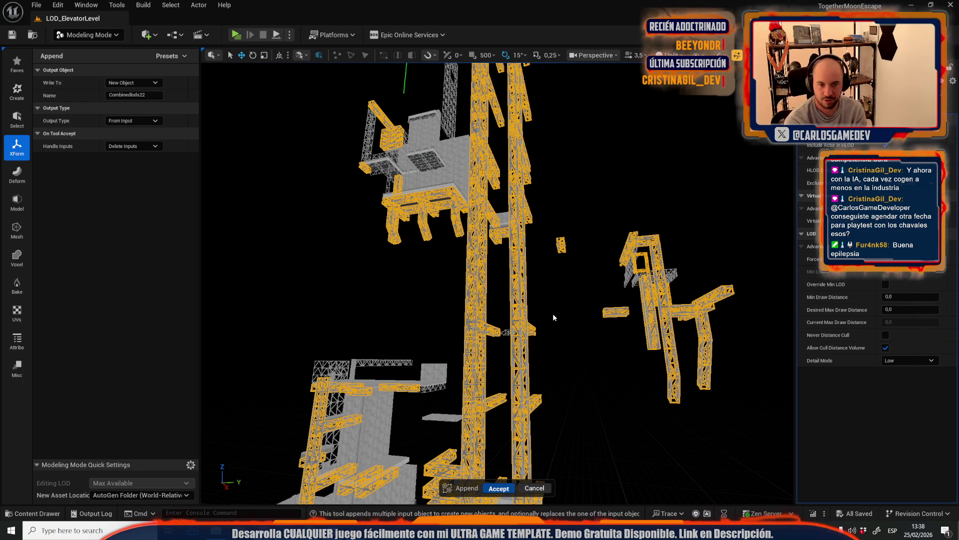
{"action": "key", "text": "Return"}
{"action": "key", "text": "Return"}
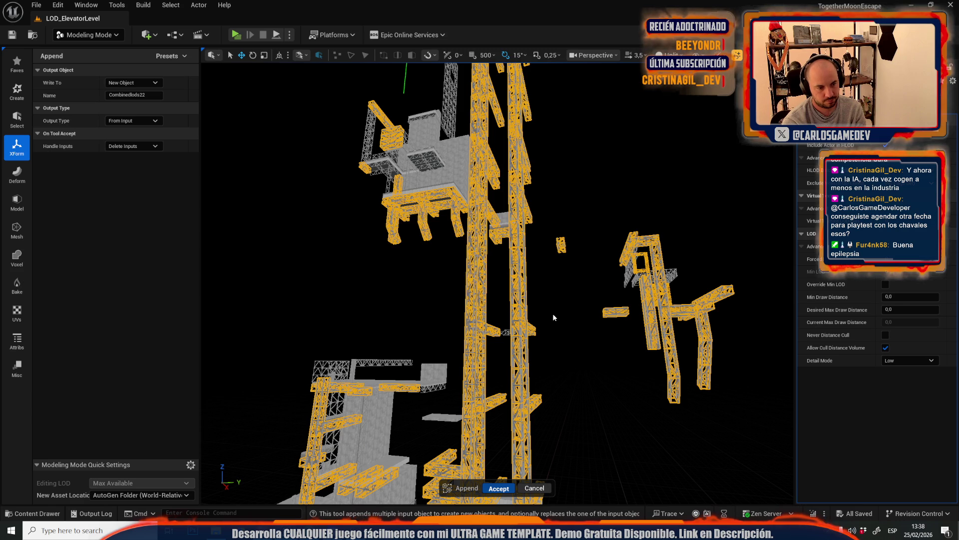
Confirm every remaining Delete Referenced Actor prompt so the Combinedlods22 append completes
{"action": "key", "text": "Return"}
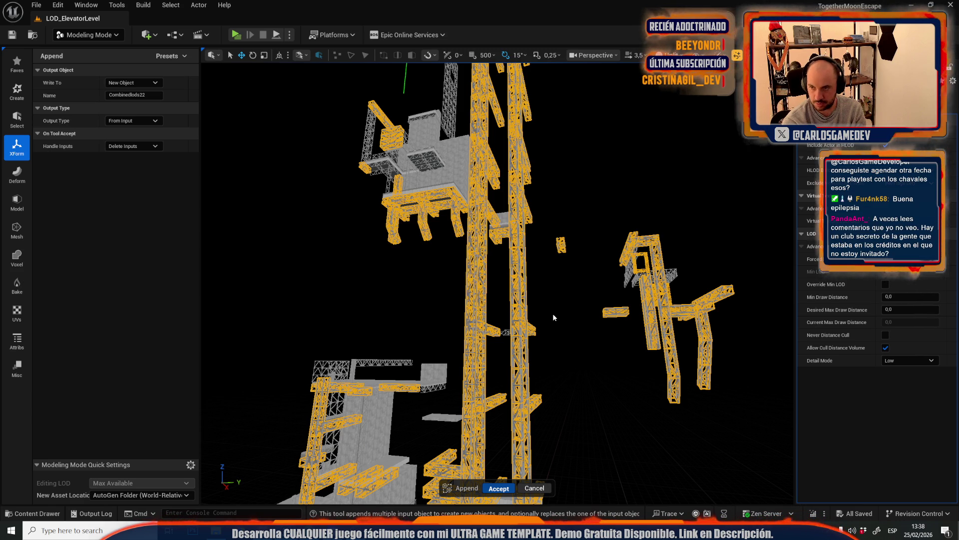
{"action": "key", "text": "Return"}
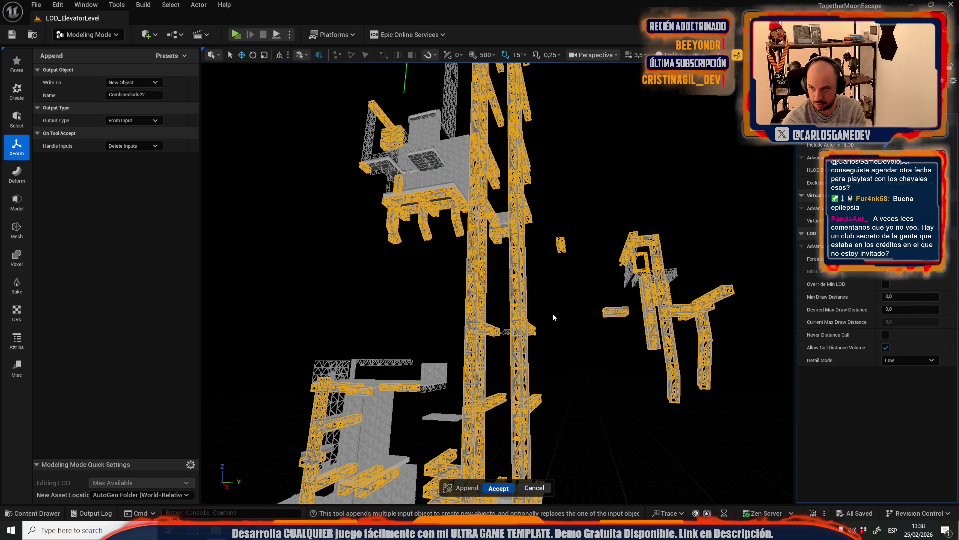
{"action": "key", "text": "Return"}
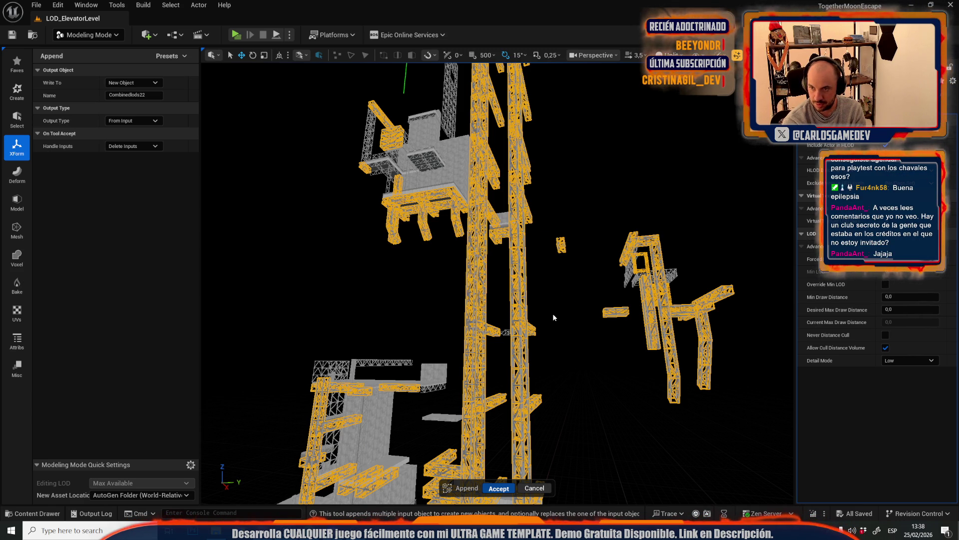
{"action": "key", "text": "Return"}
{"action": "key", "text": "Return"}
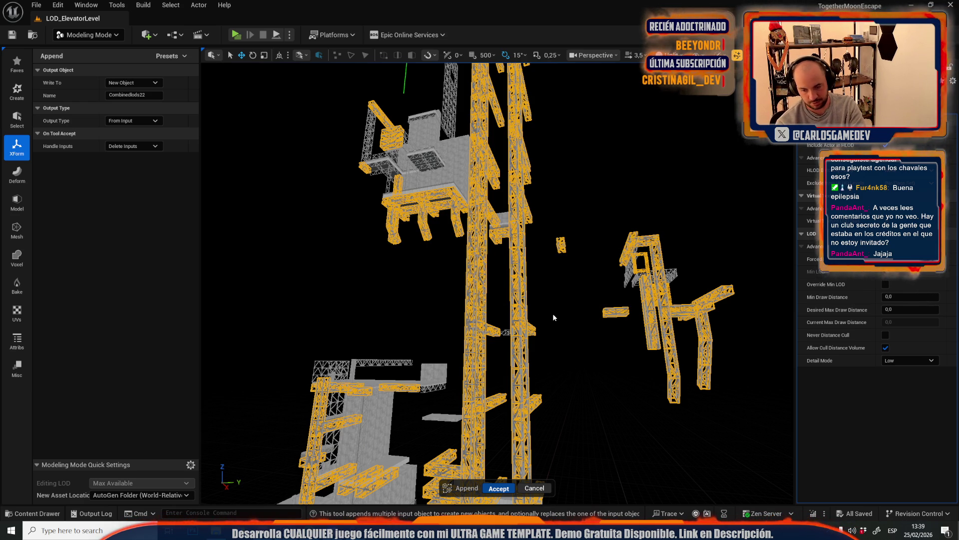
{"action": "key", "text": "Return"}
{"action": "key", "text": "Return"}
{"action": "key", "text": "Return"}
{"action": "key", "text": "Return"}
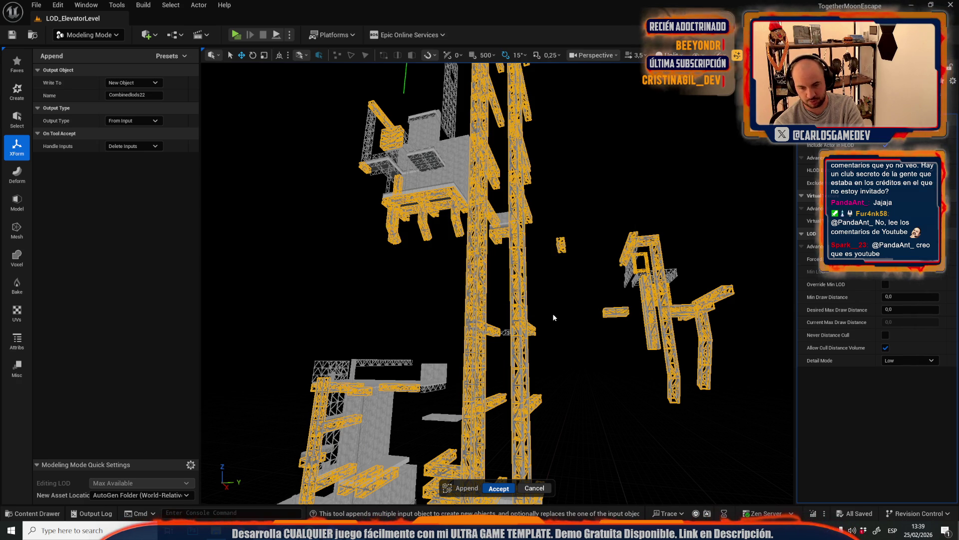
{"action": "key", "text": "Return"}
{"action": "key", "text": "Return"}
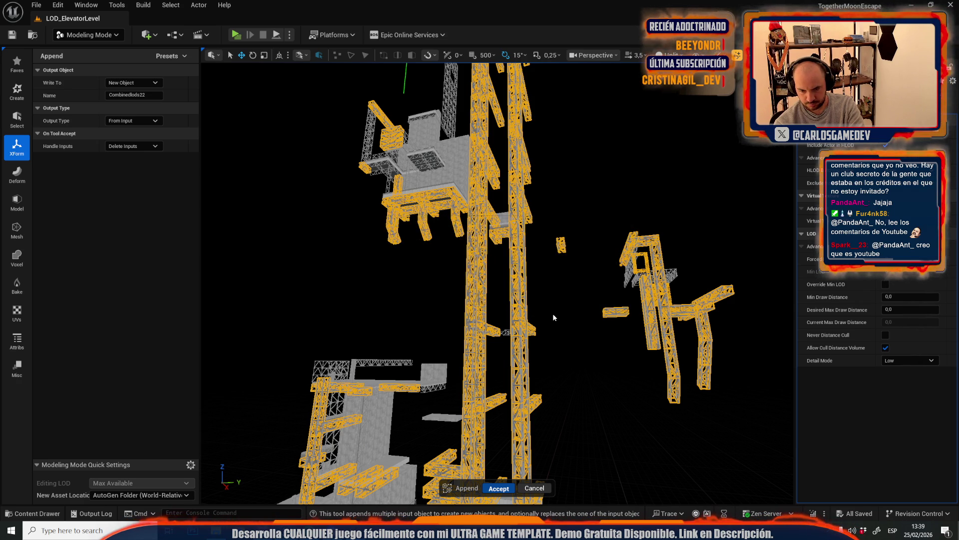
{"action": "key", "text": "Return"}
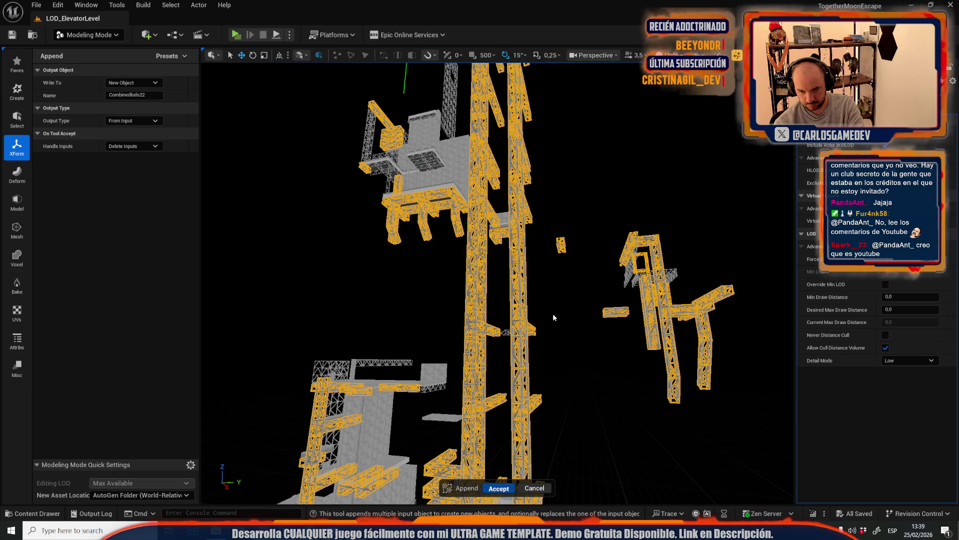
{"action": "key", "text": "Return"}
{"action": "key", "text": "Return"}
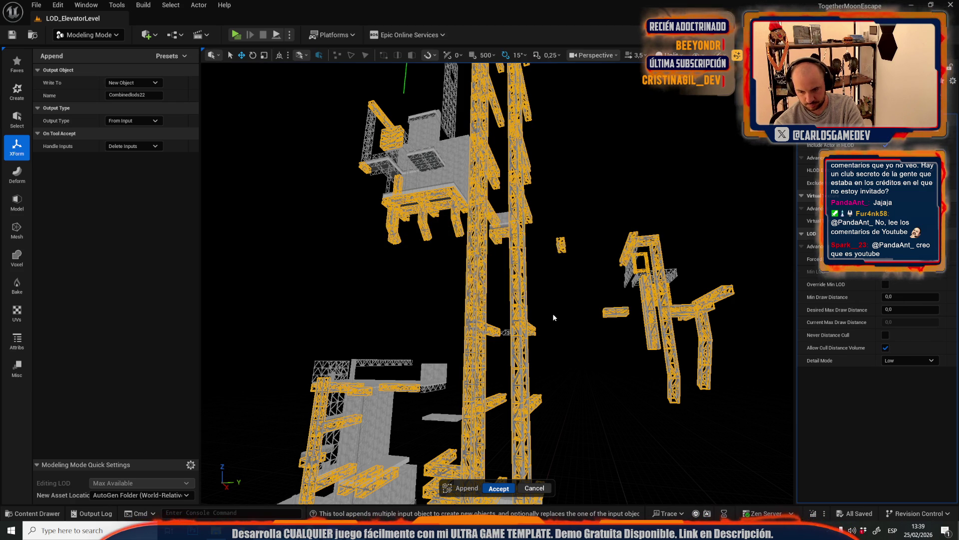
{"action": "key", "text": "Return"}
{"action": "key", "text": "Return"}
{"action": "key", "text": "Return"}
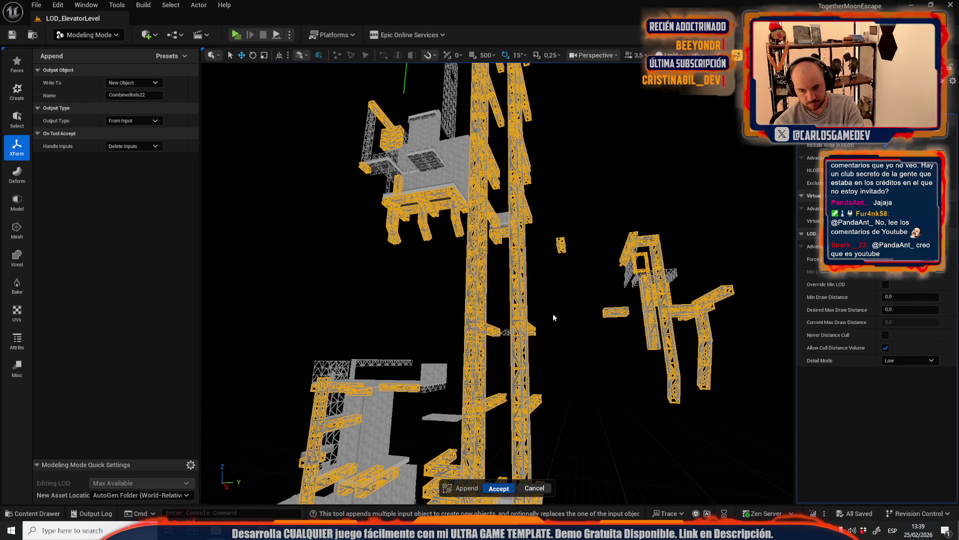
{"action": "key", "text": "Return"}
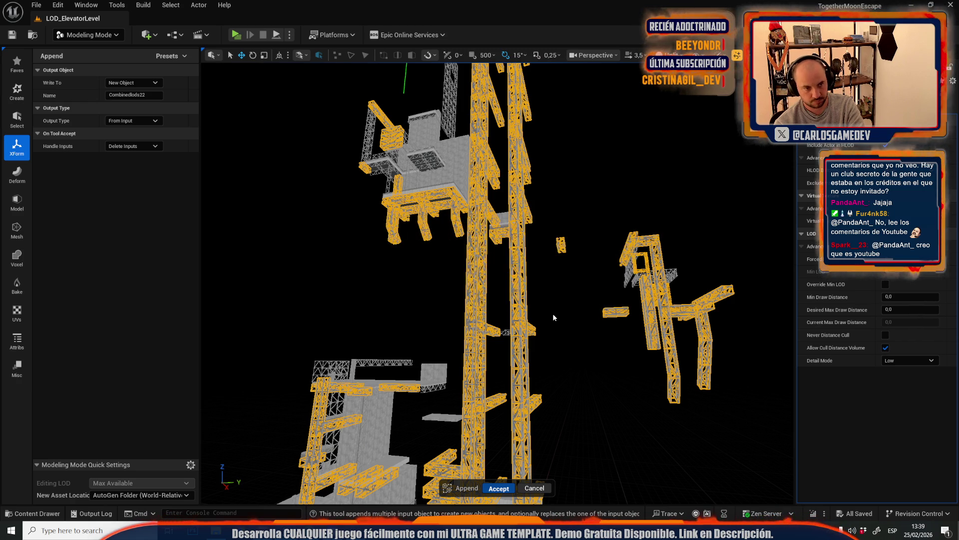
{"action": "key", "text": "Return"}
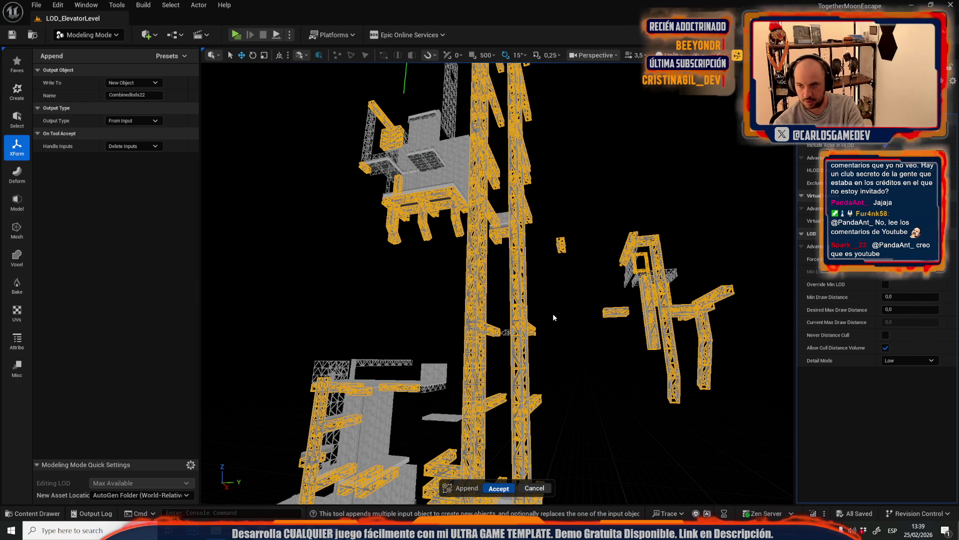
{"action": "key", "text": "Return"}
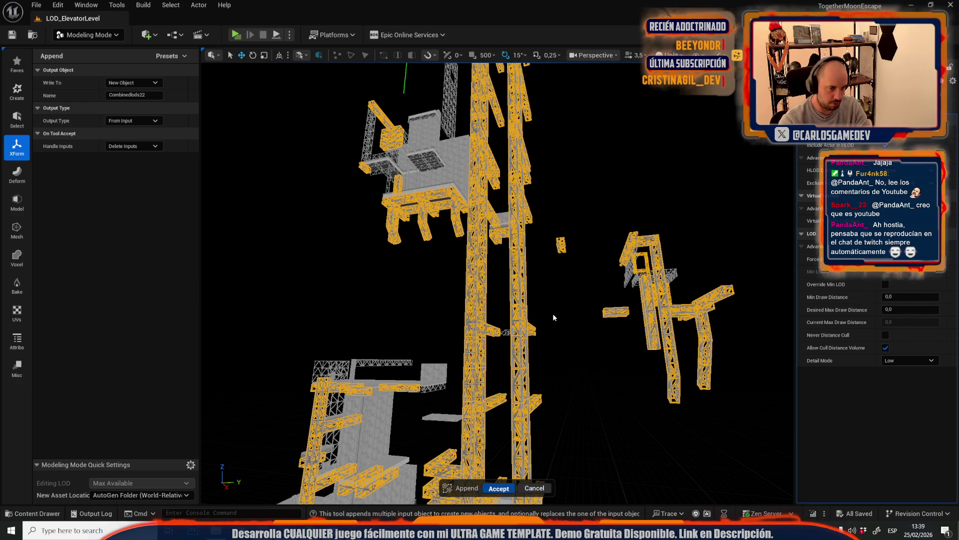
{"action": "key", "text": "Delete"}
{"action": "key", "text": "Return"}
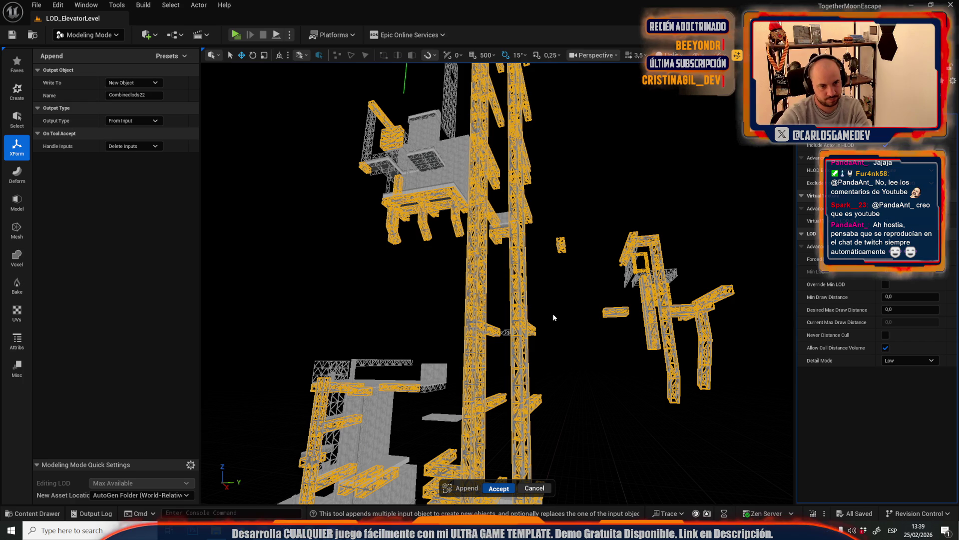
{"action": "key", "text": "Delete"}
{"action": "key", "text": "Return"}
{"action": "key", "text": "Return"}
{"action": "key", "text": "Return"}
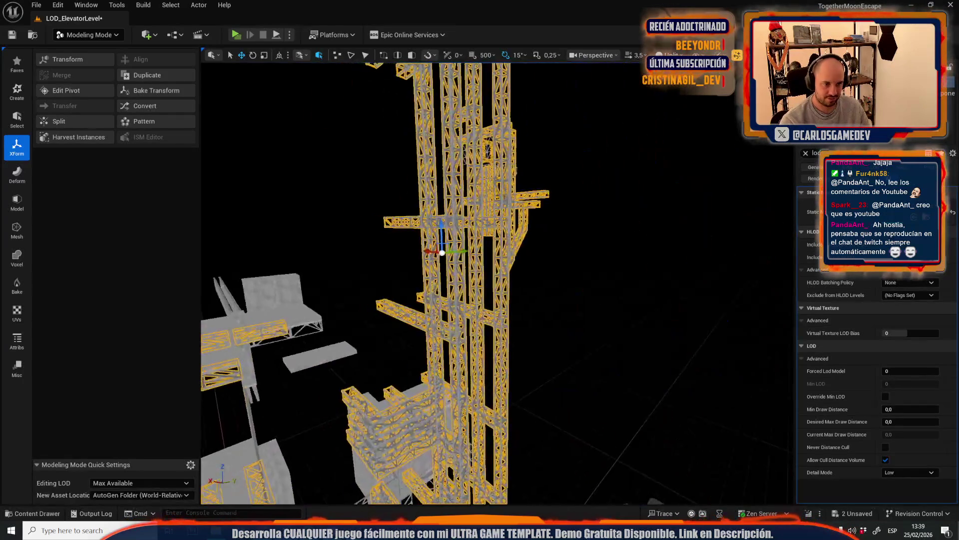
Save the Combinedlods22_AAB37C11 mesh and LOD_ElevatorLevel map, then close the Content Drawer
{"action": "key", "text": "ctrl+b"}
{"action": "left_click", "coordinate": [308, 274]}
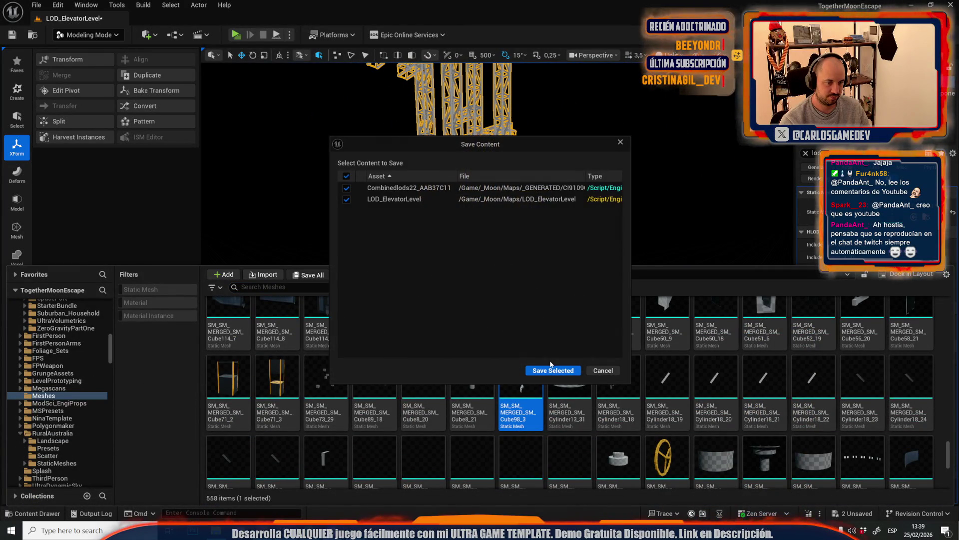
{"action": "left_click", "coordinate": [563, 370]}
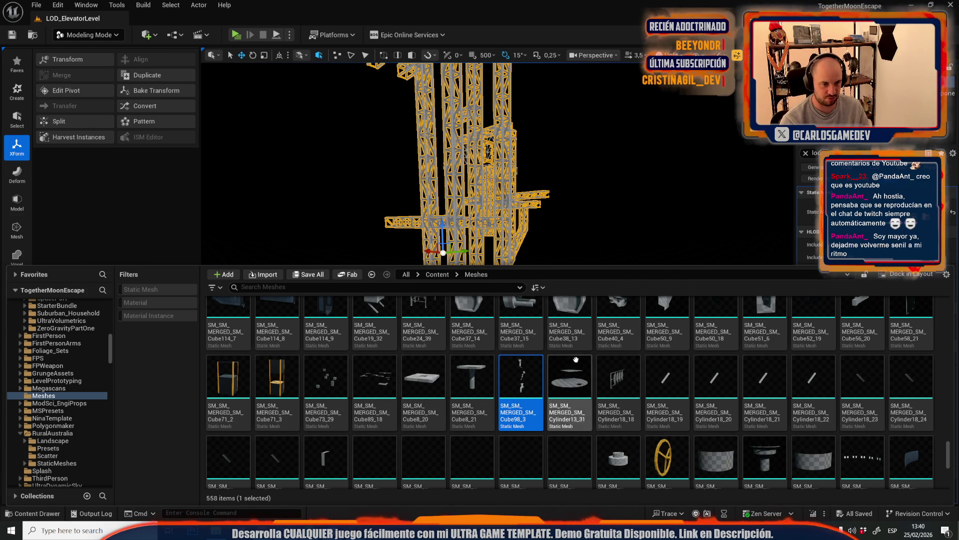
{"action": "left_click_drag", "start_coordinate": [520, 266], "coordinate": [520, 328]}
{"action": "left_click_drag", "start_coordinate": [559, 234], "coordinate": [560, 234]}
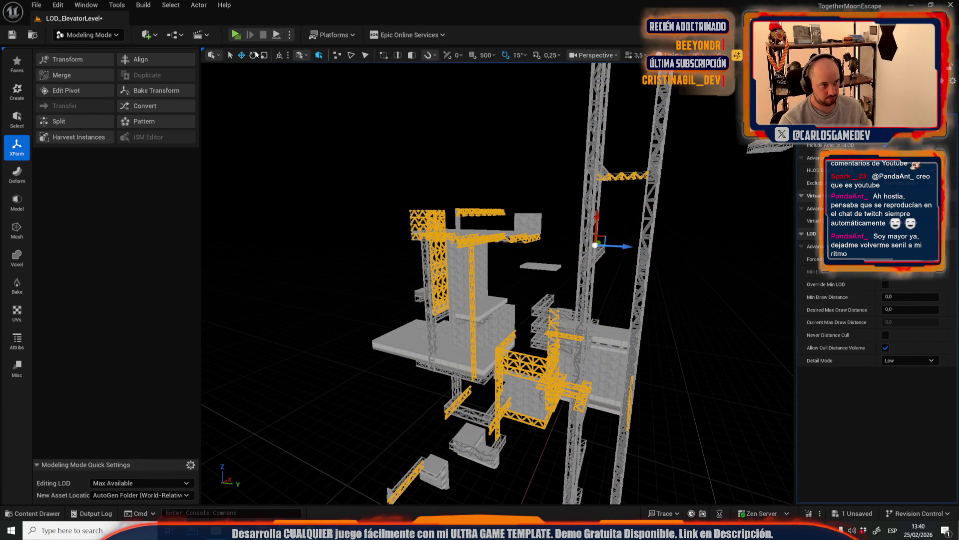
Append the selected elevator parts into a new mesh named Combinedlods5
{"action": "left_click", "coordinate": [49, 76]}
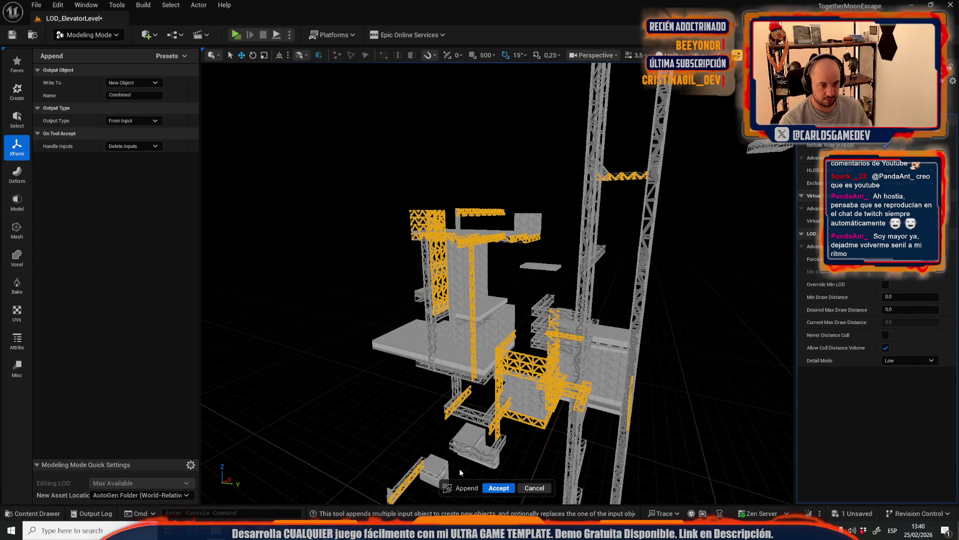
{"action": "left_click", "coordinate": [143, 96]}
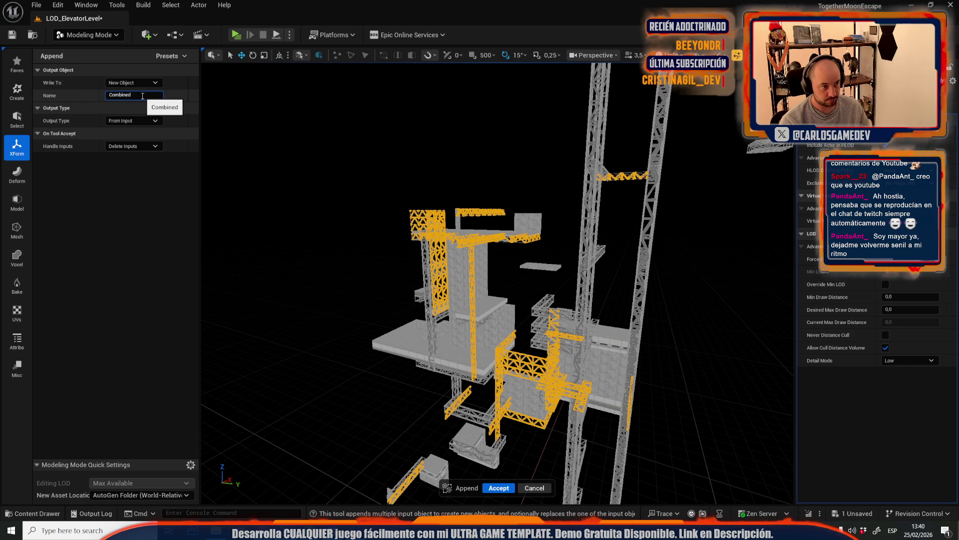
{"action": "type", "text": "lods5"}
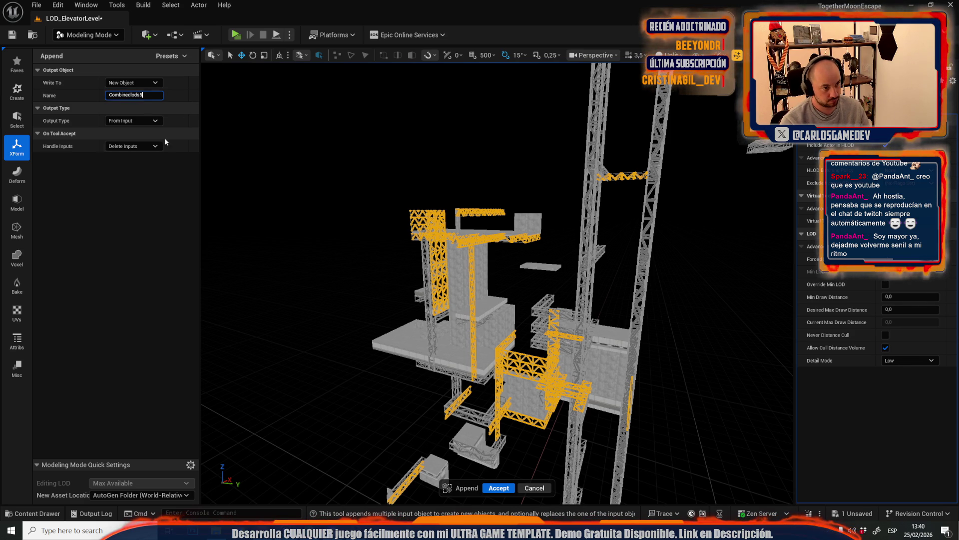
{"action": "left_click", "coordinate": [501, 490]}
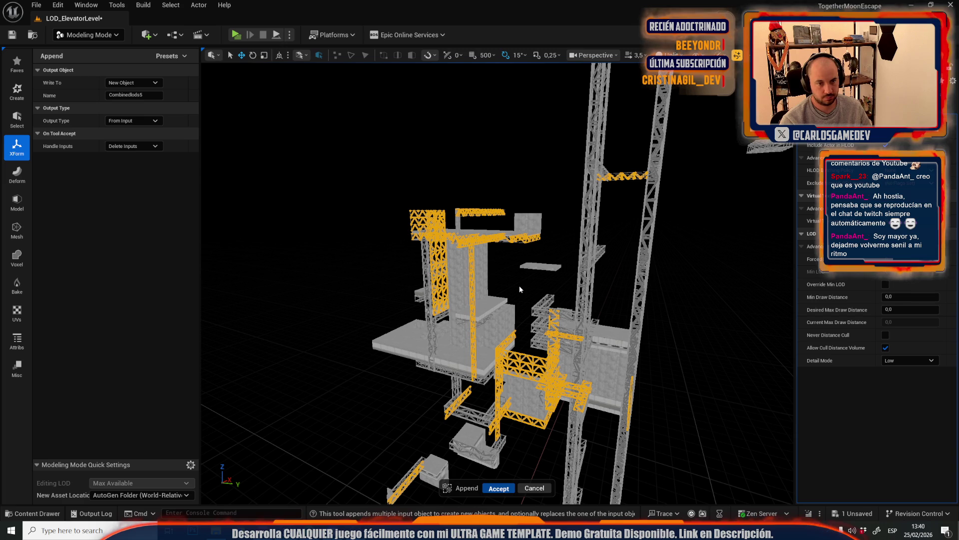
{"action": "key", "text": "Return"}
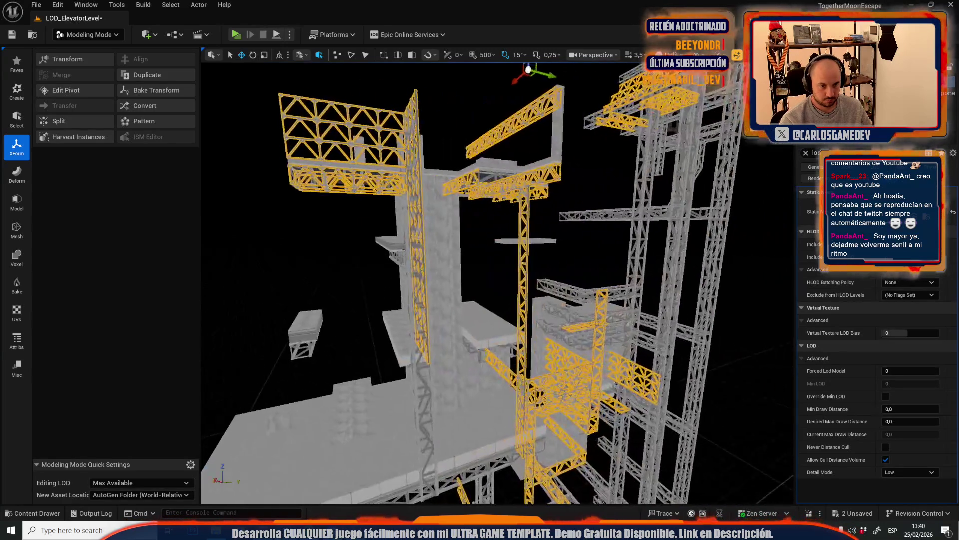
Save the Combinedlods5 mesh together with the LOD_ElevatorLevel map
{"action": "key", "text": "ctrl+space"}
{"action": "left_click", "coordinate": [308, 275]}
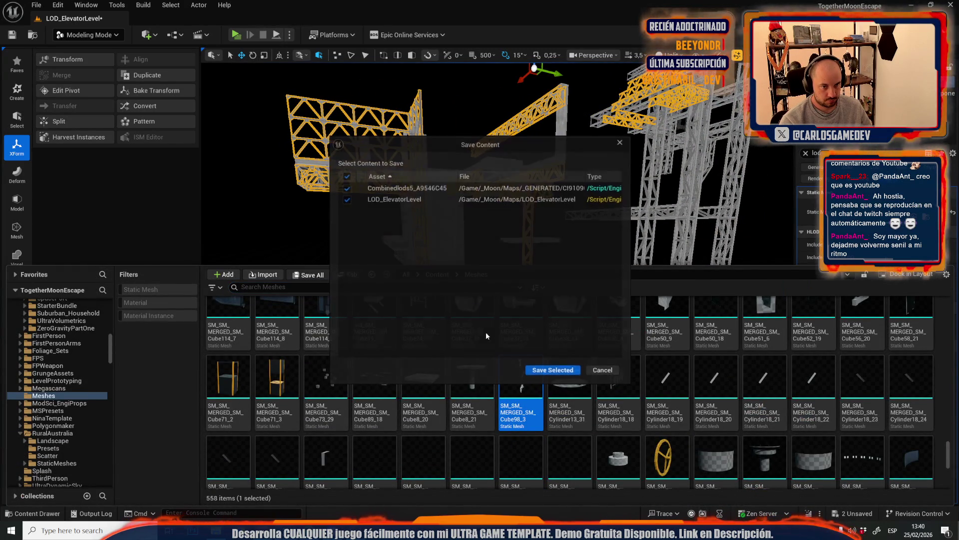
{"action": "left_click", "coordinate": [553, 370]}
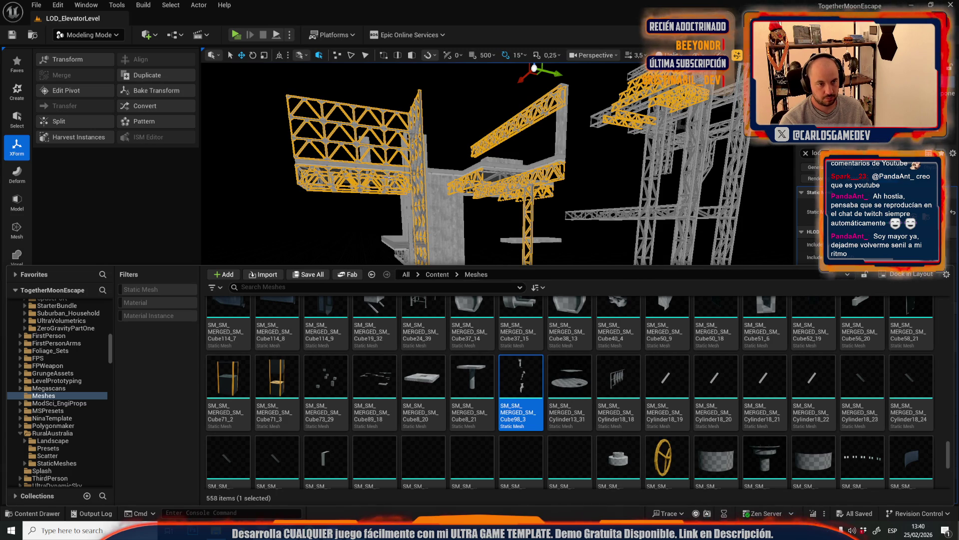
{"action": "scroll", "coordinate": [300, 190], "scroll_direction": "up", "scroll_amount": 5}
{"action": "left_click", "coordinate": [83, 34]}
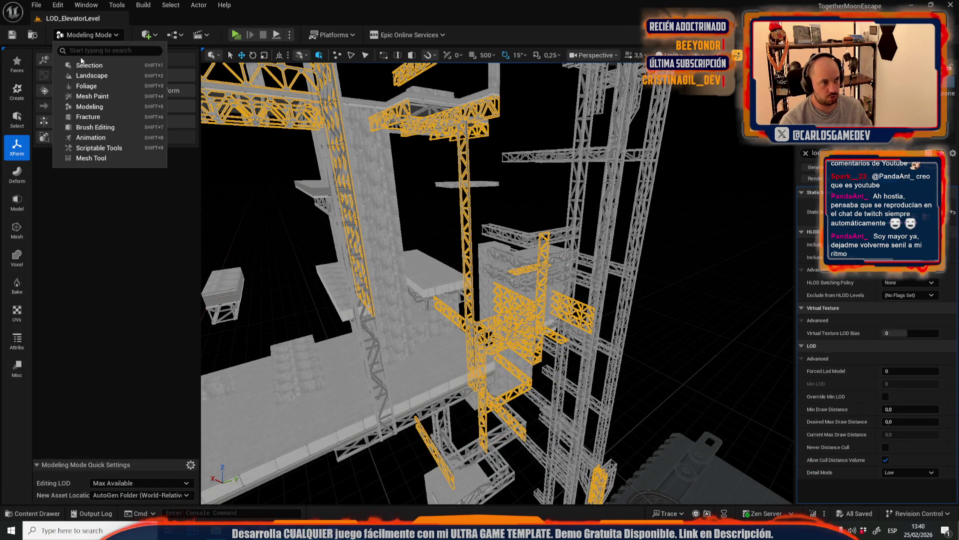
Switch to Selection Mode and hide the stray cliff rock sections
{"action": "left_click", "coordinate": [75, 63]}
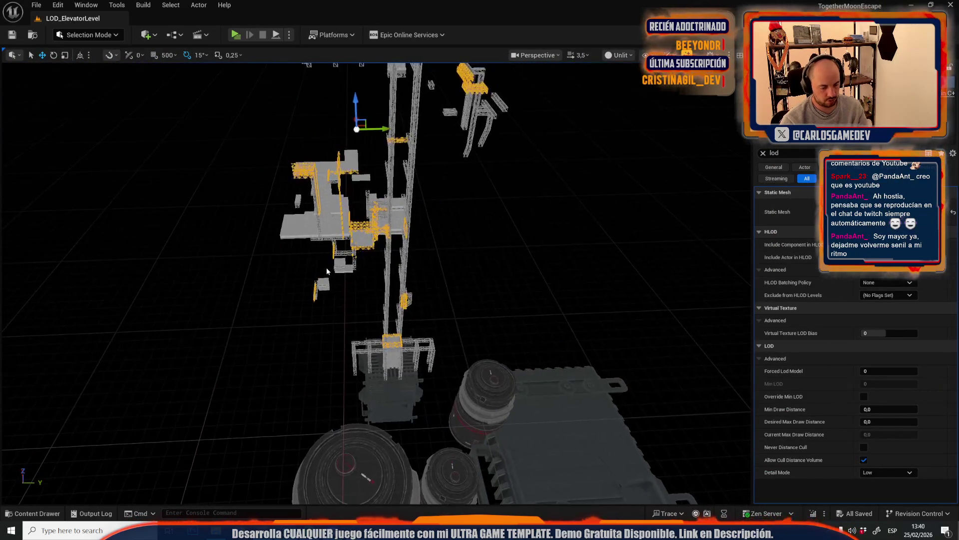
{"action": "left_click", "coordinate": [429, 170]}
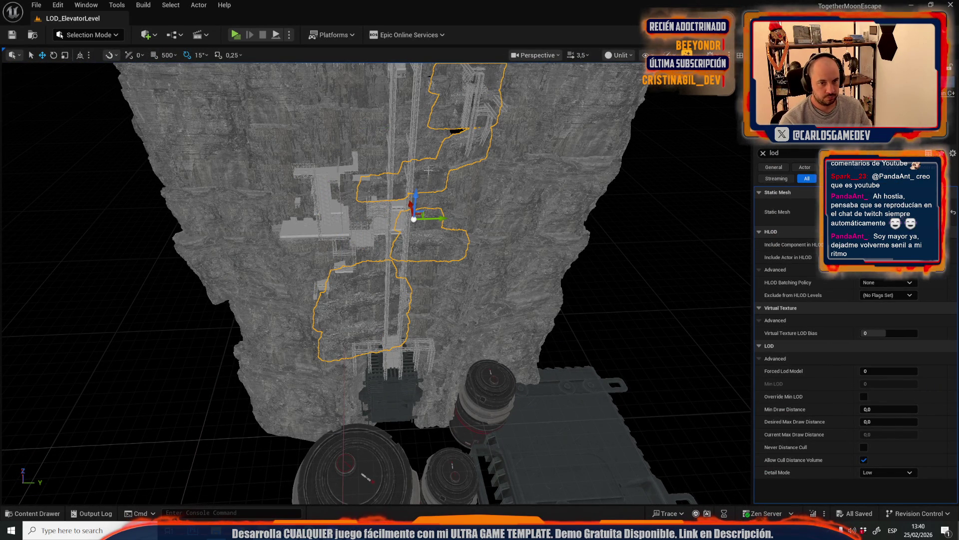
{"action": "key", "text": "Delete"}
{"action": "left_click", "coordinate": [530, 209]}
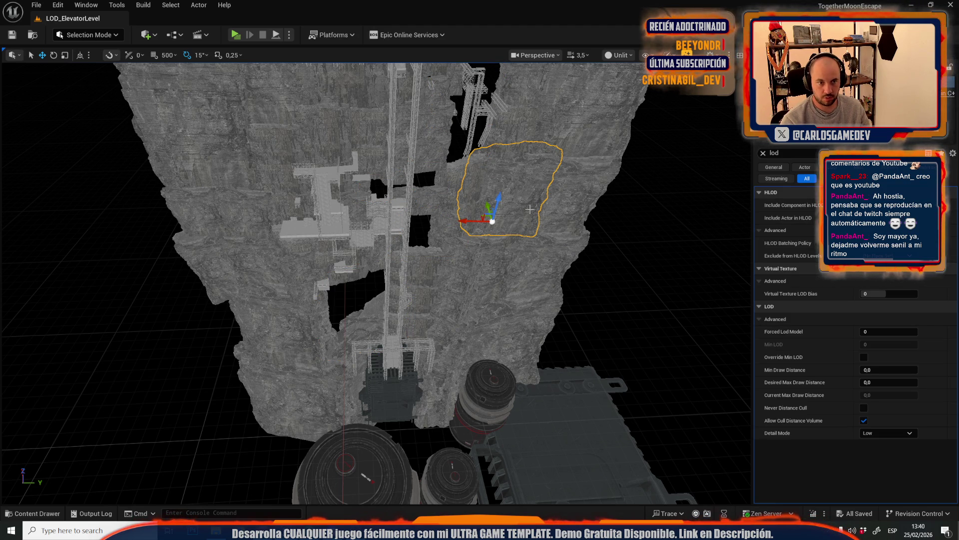
{"action": "left_click", "coordinate": [559, 223]}
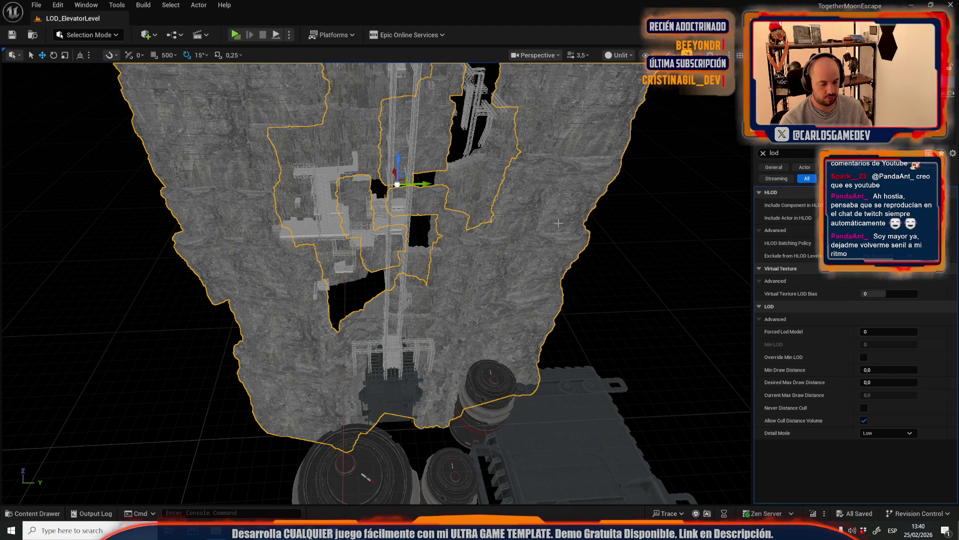
{"action": "key", "text": "Delete"}
Select another rock chunk, show all its details, and undo its accidental deletion
{"action": "left_click", "coordinate": [496, 197]}
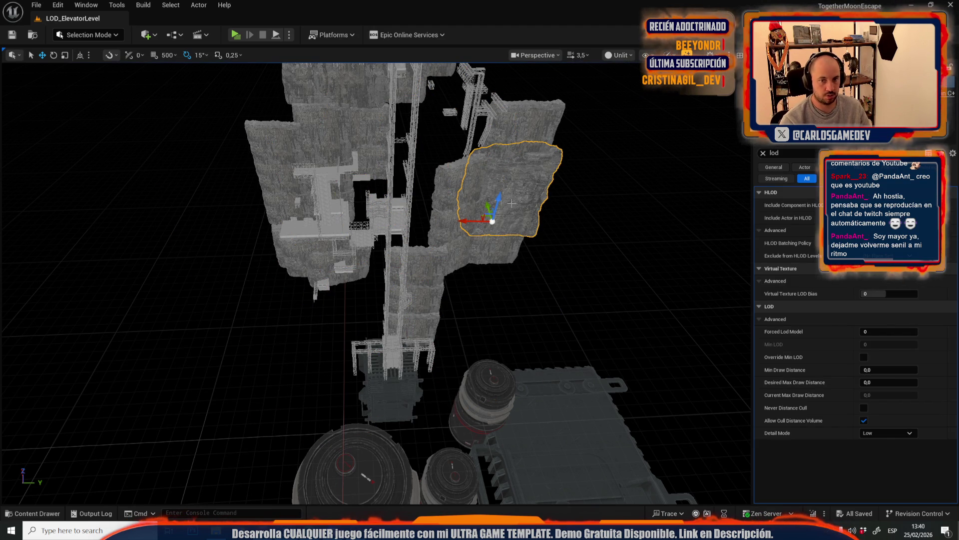
{"action": "left_click", "coordinate": [762, 154]}
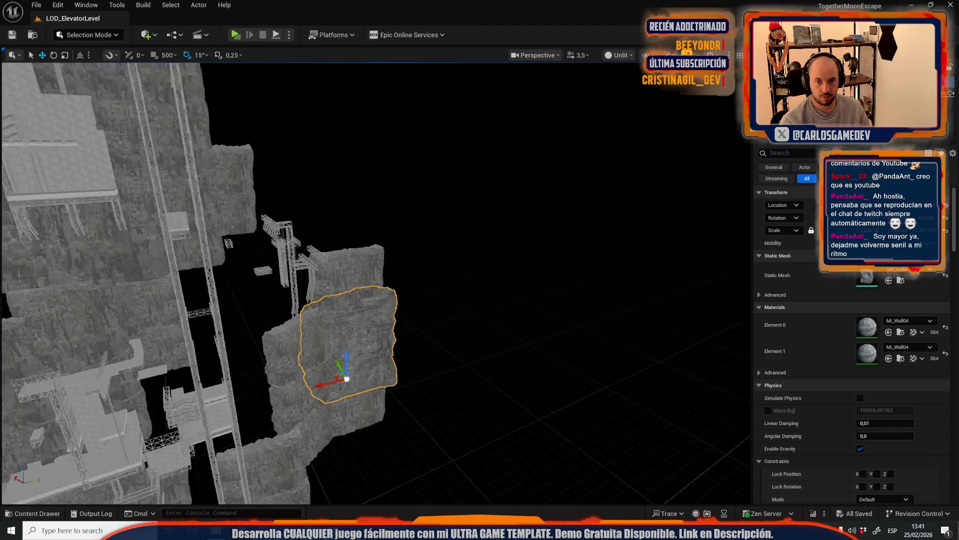
{"action": "scroll", "coordinate": [375, 279], "scroll_direction": "down", "scroll_amount": 5}
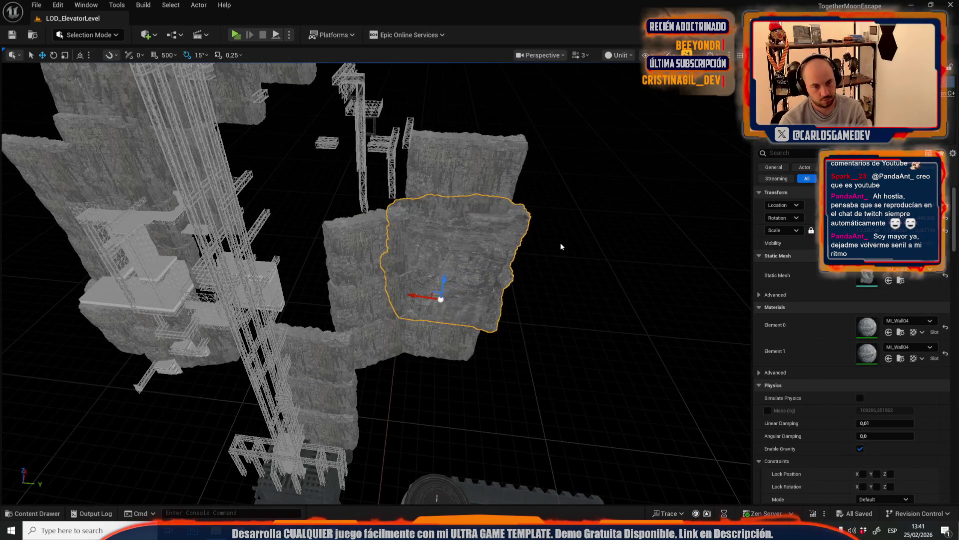
{"action": "key", "text": "Delete"}
{"action": "key", "text": "ctrl+z"}
{"action": "key", "text": "ctrl+z"}
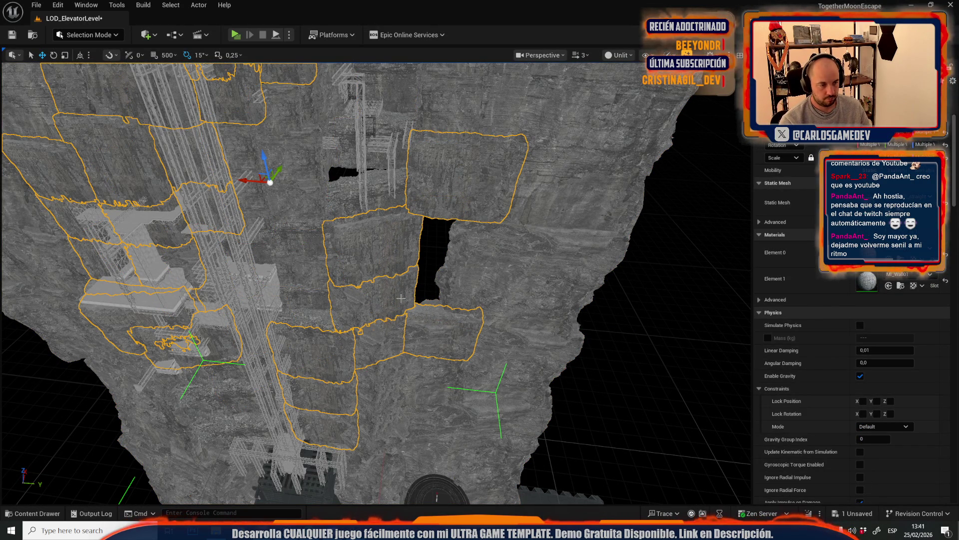
{"action": "scroll", "coordinate": [399, 298], "scroll_direction": "up", "scroll_amount": 5}
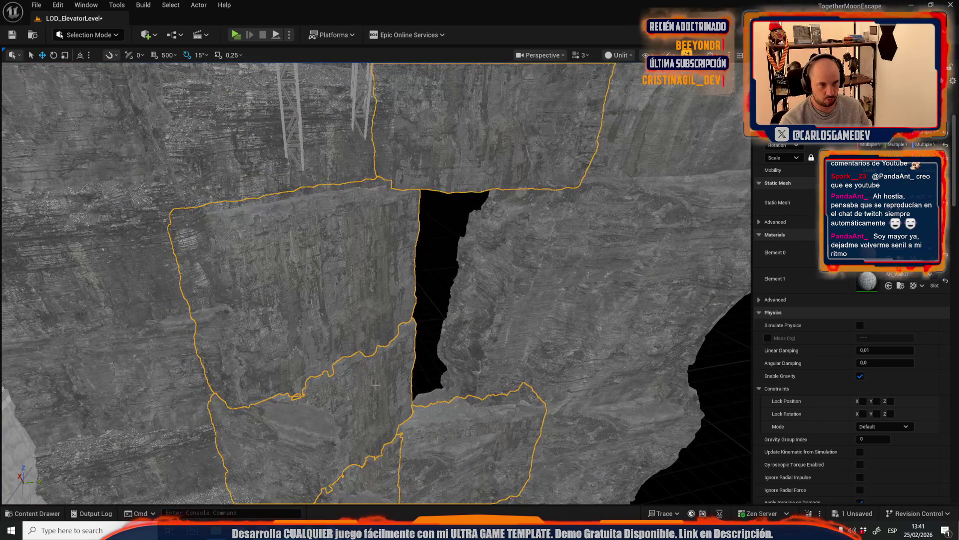
{"action": "scroll", "coordinate": [382, 376], "scroll_direction": "down", "scroll_amount": 5}
{"action": "scroll", "coordinate": [360, 341], "scroll_direction": "up", "scroll_amount": 4}
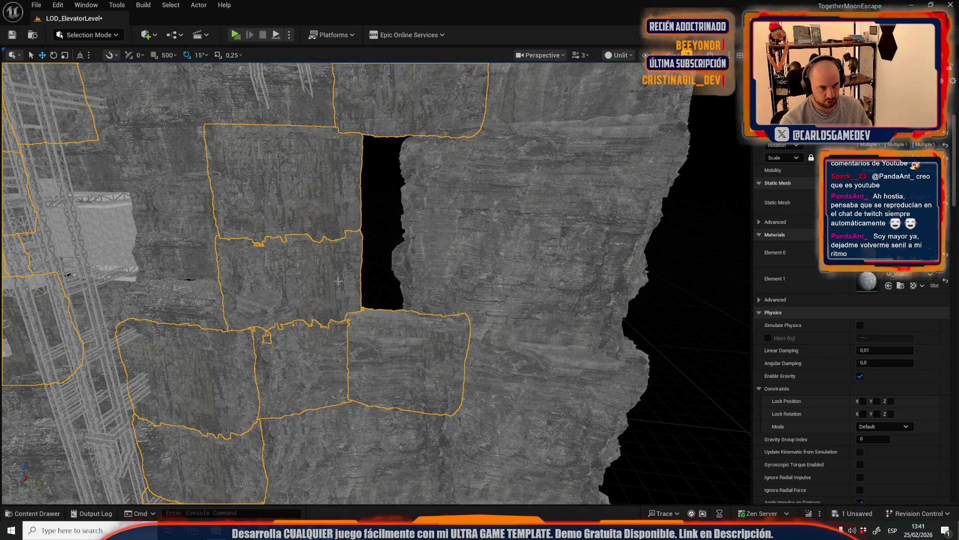
Move the single wall rock slab right and up, then rotate it a few degrees
{"action": "left_click", "coordinate": [338, 282], "text": "ctrl"}
{"action": "left_click", "coordinate": [331, 317]}
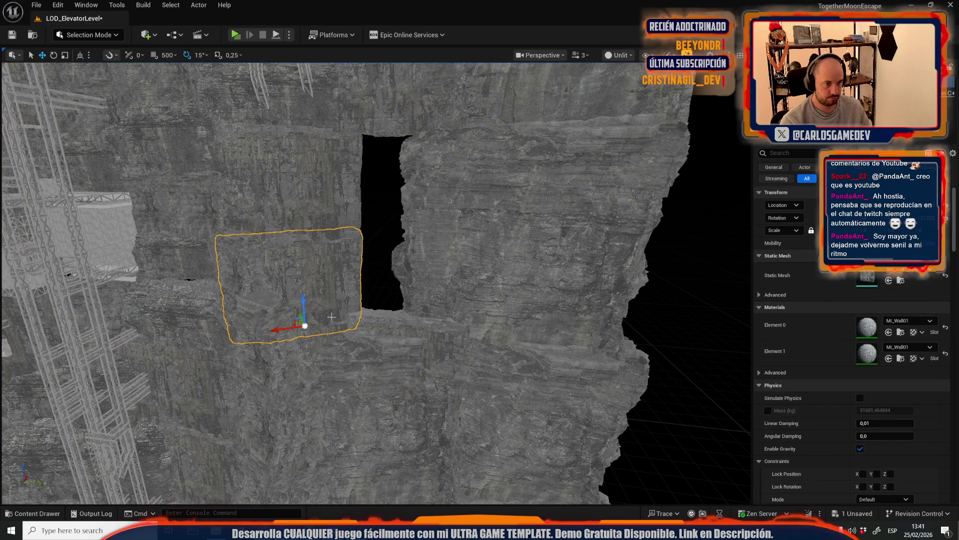
{"action": "mouse_move", "coordinate": [299, 324]}
{"action": "left_mouse_down"}
{"action": "mouse_move", "coordinate": [368, 325]}
{"action": "mouse_move", "coordinate": [381, 314]}
{"action": "mouse_move", "coordinate": [385, 340]}
{"action": "mouse_move", "coordinate": [343, 315]}
{"action": "mouse_move", "coordinate": [386, 315]}
{"action": "left_mouse_up"}
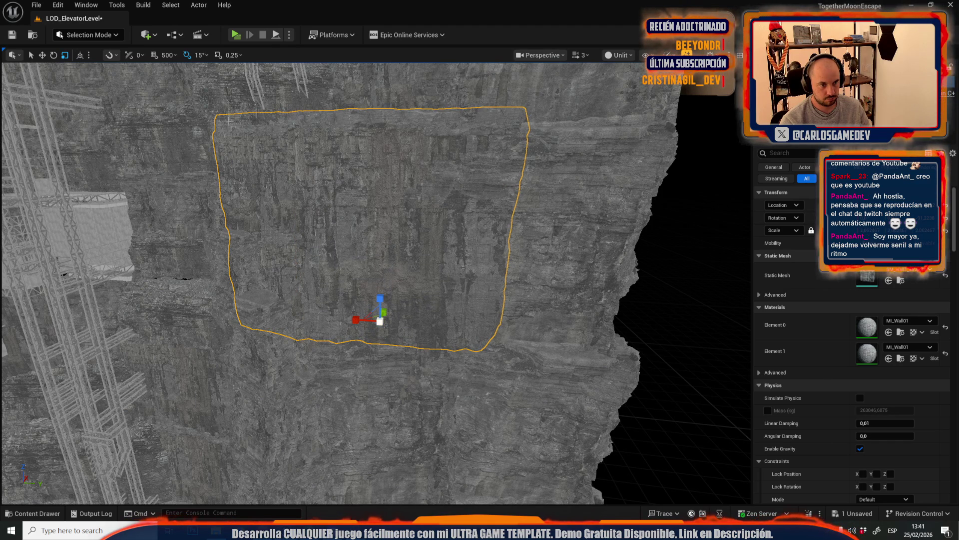
{"action": "left_click_drag", "start_coordinate": [229, 120], "coordinate": [280, 128]}
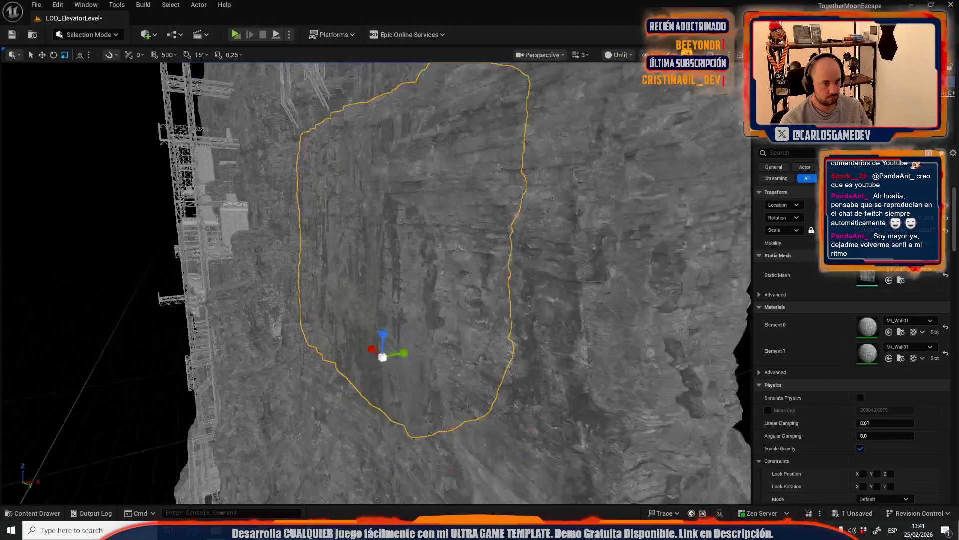
{"action": "scroll", "coordinate": [369, 337], "scroll_direction": "down", "scroll_amount": 5}
{"action": "key", "text": "w"}
{"action": "left_click_drag", "start_coordinate": [369, 338], "coordinate": [387, 332]}
{"action": "key", "text": "e"}
{"action": "left_click_drag", "start_coordinate": [350, 305], "coordinate": [368, 298]}
Select the wall slabs with the elevator scaffolding and frame them in view
{"action": "left_click", "coordinate": [284, 225]}
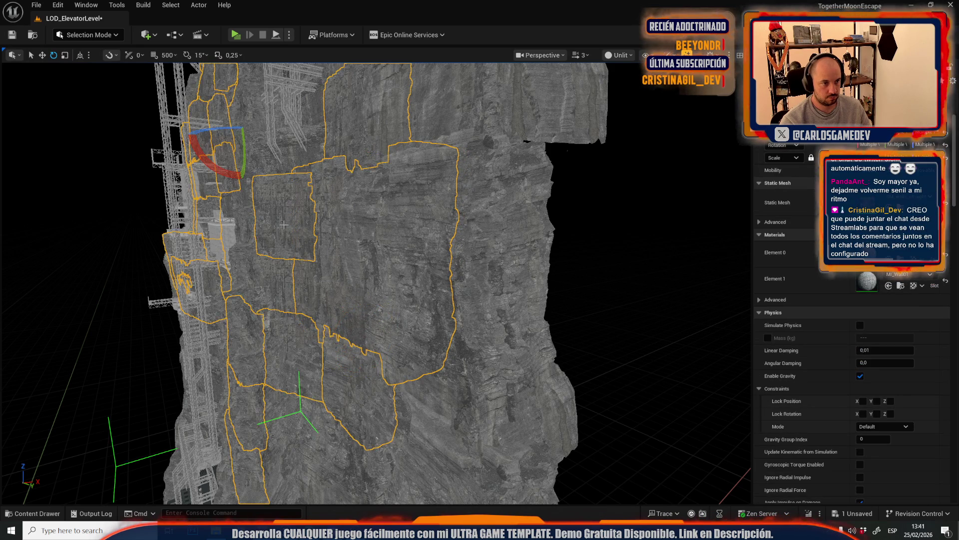
{"action": "key", "text": "f"}
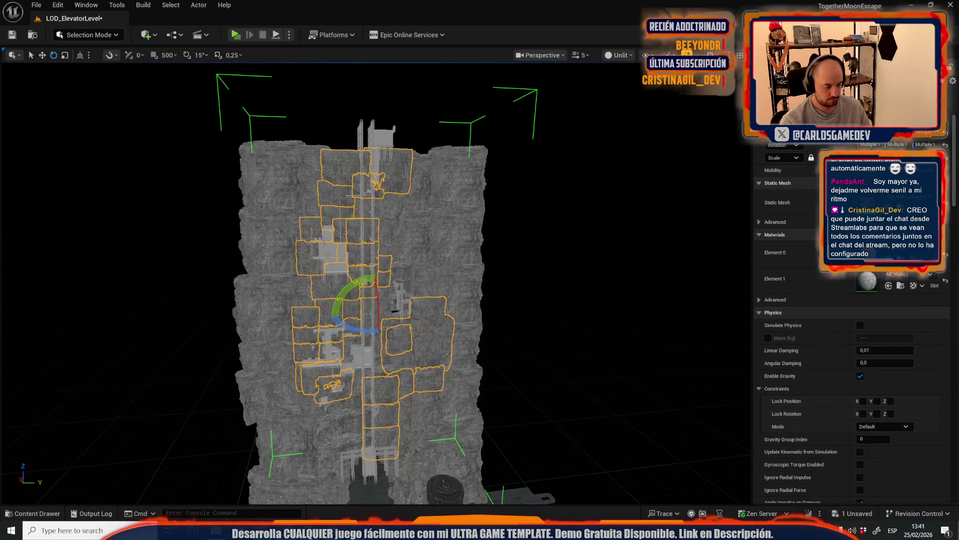
{"action": "left_click", "coordinate": [90, 35]}
Append the selected slabs and scaffolding into a new mesh named Combinedasdg
{"action": "left_click", "coordinate": [87, 108]}
{"action": "left_click", "coordinate": [17, 146]}
{"action": "left_click", "coordinate": [60, 75]}
{"action": "left_click", "coordinate": [138, 95]}
{"action": "type", "text": "dg"}
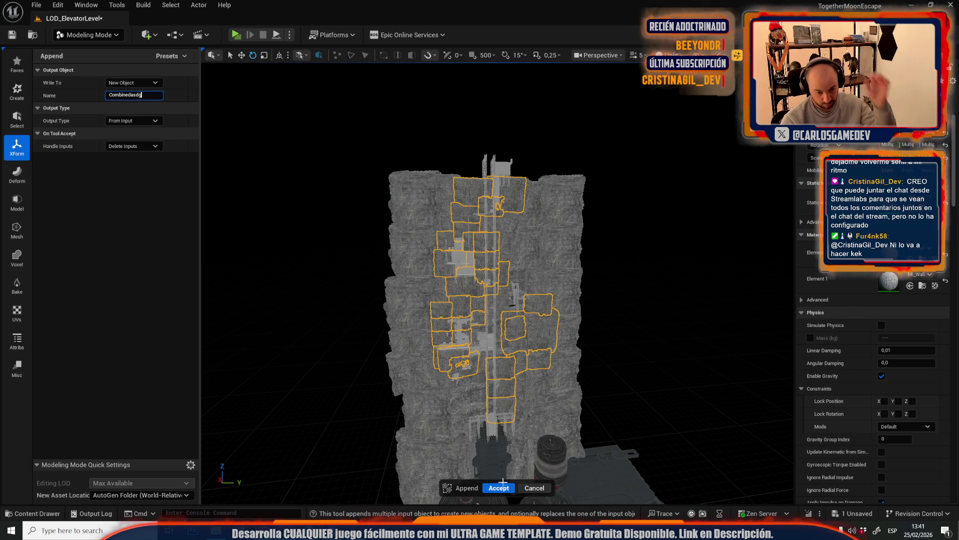
{"action": "left_click", "coordinate": [504, 487]}
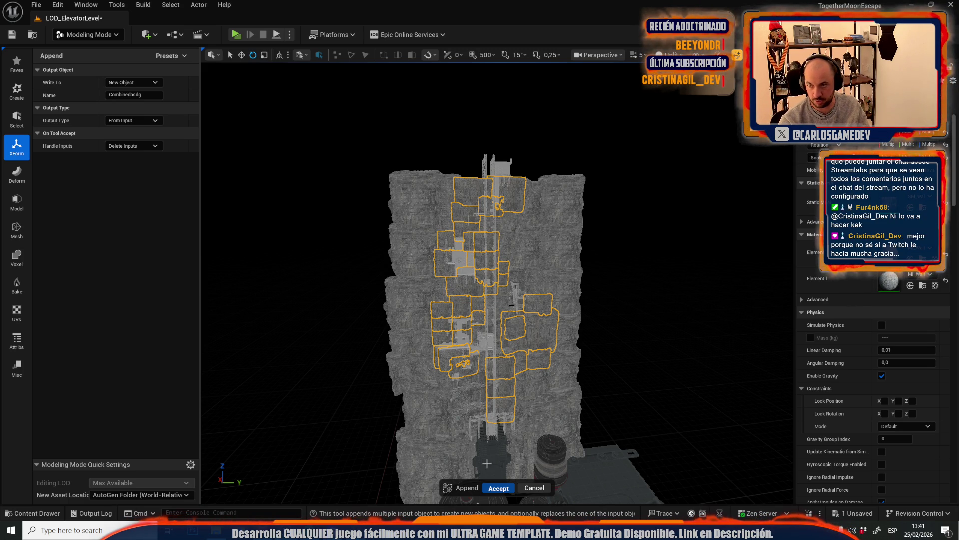
{"action": "key", "text": "Return"}
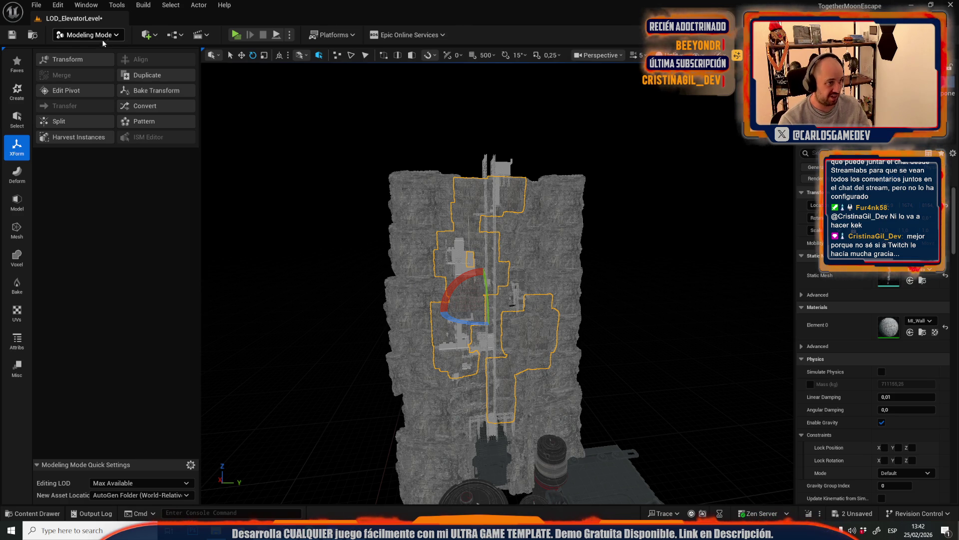
{"action": "left_click", "coordinate": [111, 35]}
Return to Selection Mode and select the scaffolding truss
{"action": "left_click", "coordinate": [95, 65]}
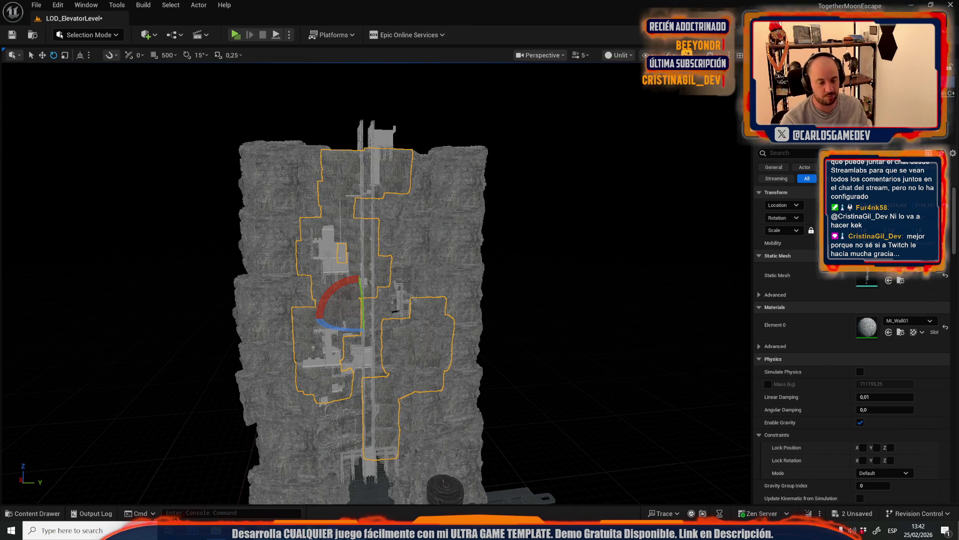
{"action": "scroll", "coordinate": [376, 247], "scroll_direction": "up", "scroll_amount": 3}
{"action": "scroll", "coordinate": [377, 244], "scroll_direction": "up", "scroll_amount": 5}
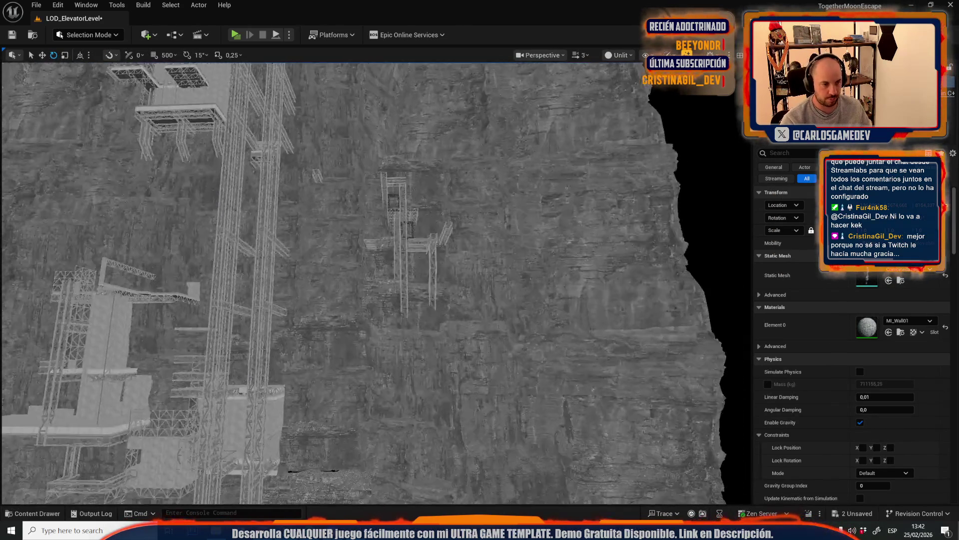
{"action": "scroll", "coordinate": [376, 282], "scroll_direction": "down", "scroll_amount": 2}
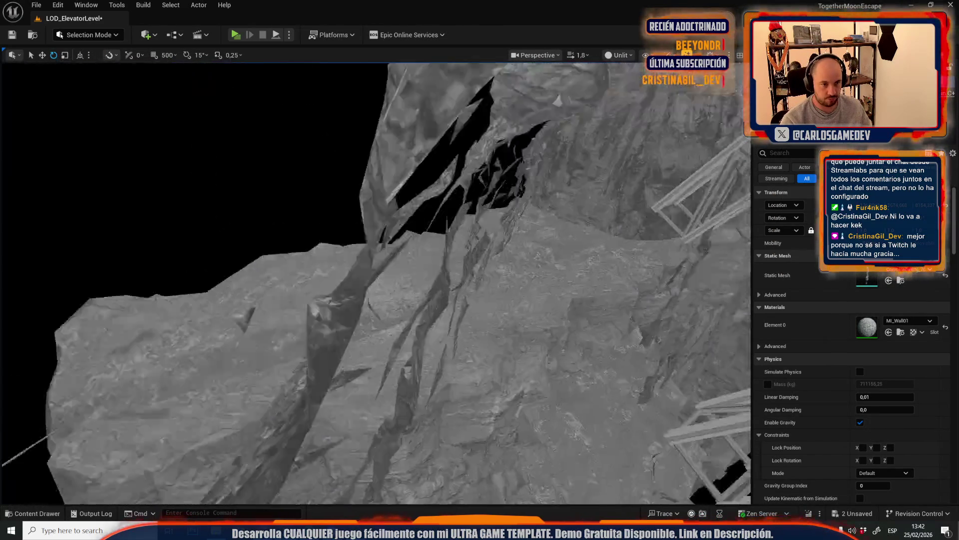
{"action": "scroll", "coordinate": [376, 282], "scroll_direction": "up", "scroll_amount": 2}
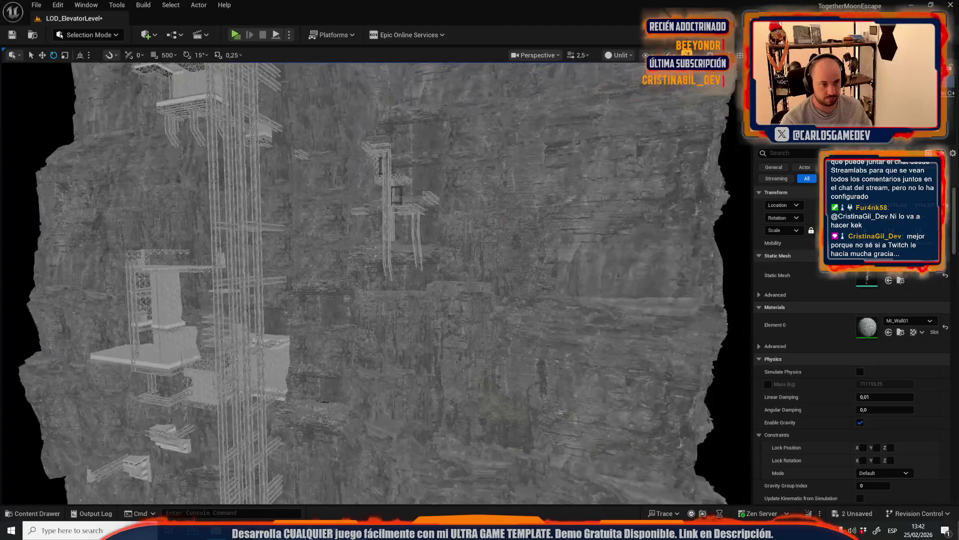
{"action": "scroll", "coordinate": [378, 261], "scroll_direction": "down", "scroll_amount": 2}
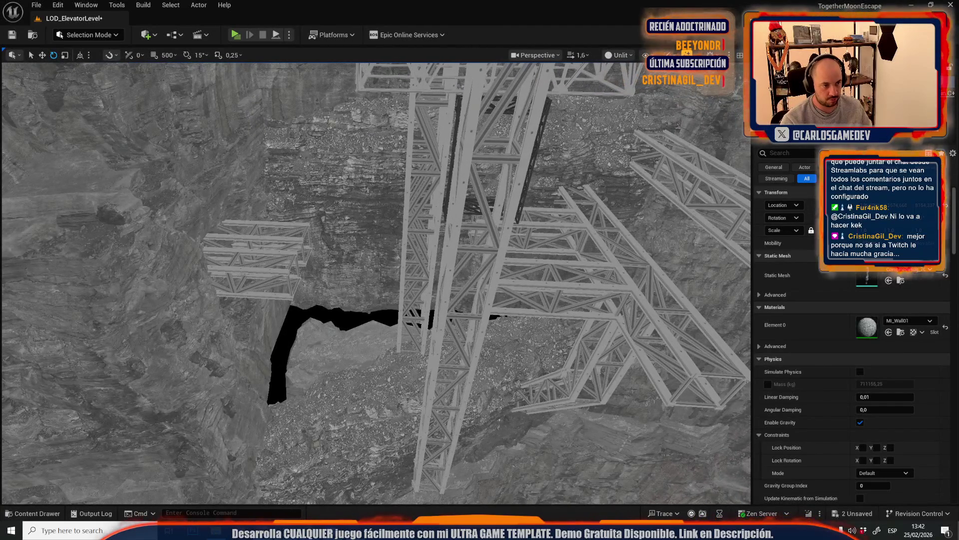
{"action": "left_click", "coordinate": [450, 249]}
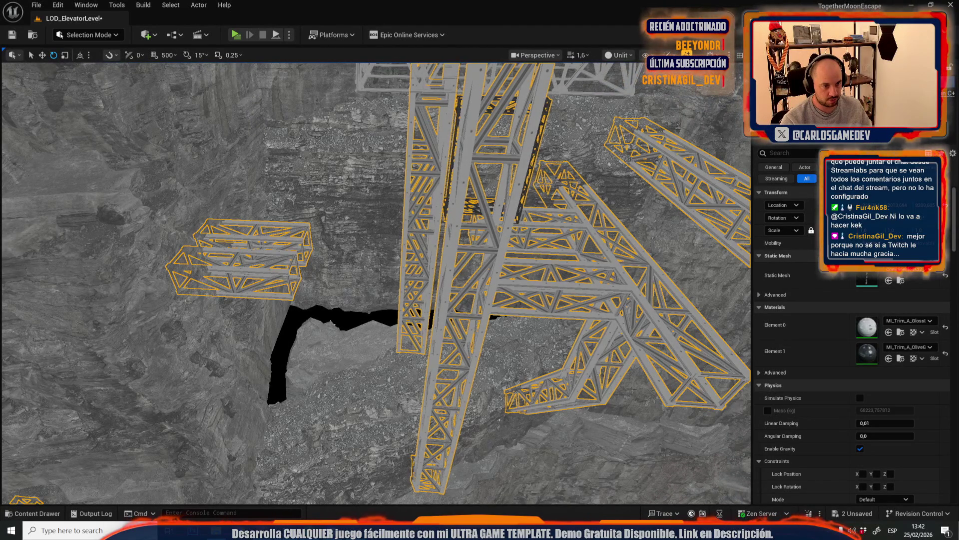
{"action": "scroll", "coordinate": [376, 283], "scroll_direction": "up", "scroll_amount": 2}
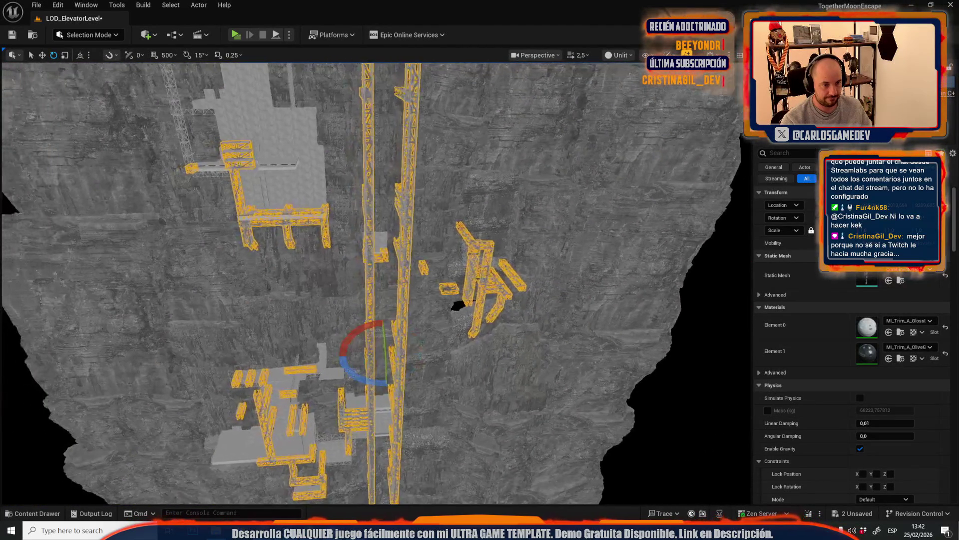
{"action": "scroll", "coordinate": [377, 283], "scroll_direction": "down", "scroll_amount": 2}
{"action": "scroll", "coordinate": [376, 283], "scroll_direction": "up", "scroll_amount": 2}
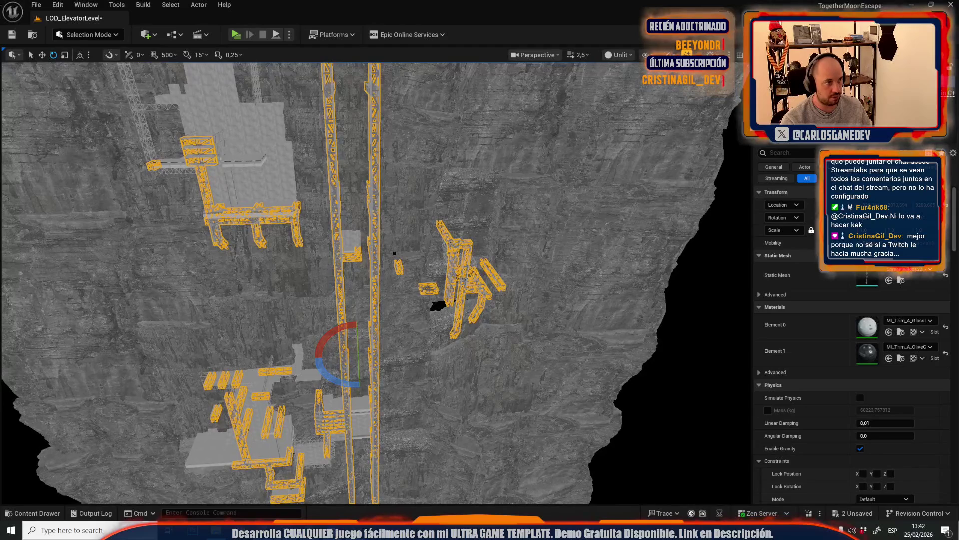
Open the Moon-13-Broken-Elevator level from recent levels, saving LOD_ElevatorLevel first
{"action": "left_click", "coordinate": [34, 6]}
{"action": "mouse_move", "coordinate": [170, 73]}
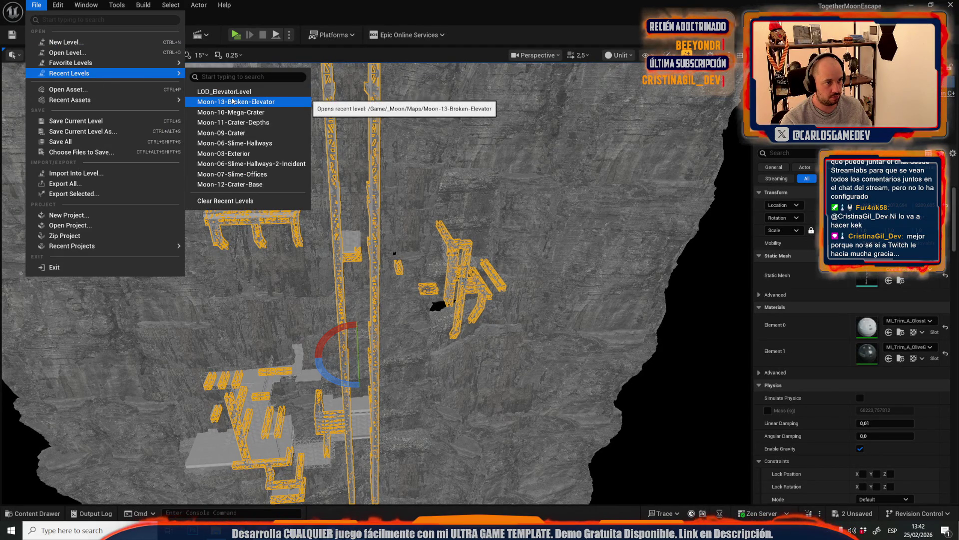
{"action": "left_click", "coordinate": [232, 101]}
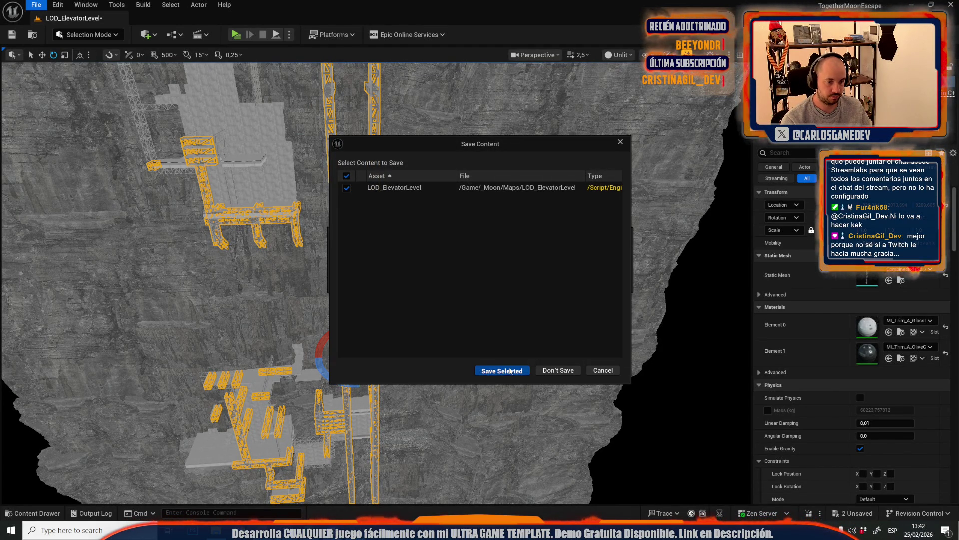
{"action": "left_click", "coordinate": [507, 371]}
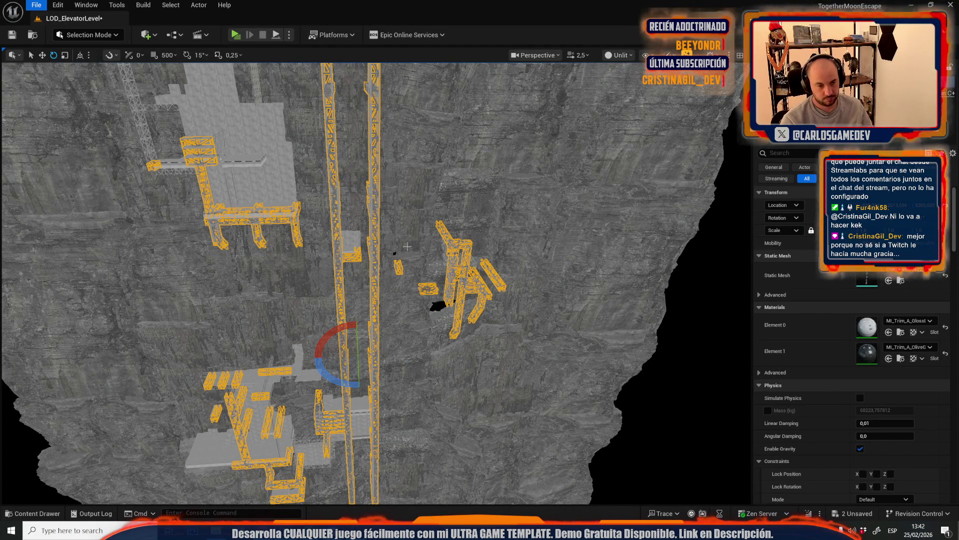
Fly down to the elevator platforms and select two platform sections
{"action": "scroll", "coordinate": [375, 279], "scroll_direction": "up", "scroll_amount": 2}
{"action": "key", "text": "w"}
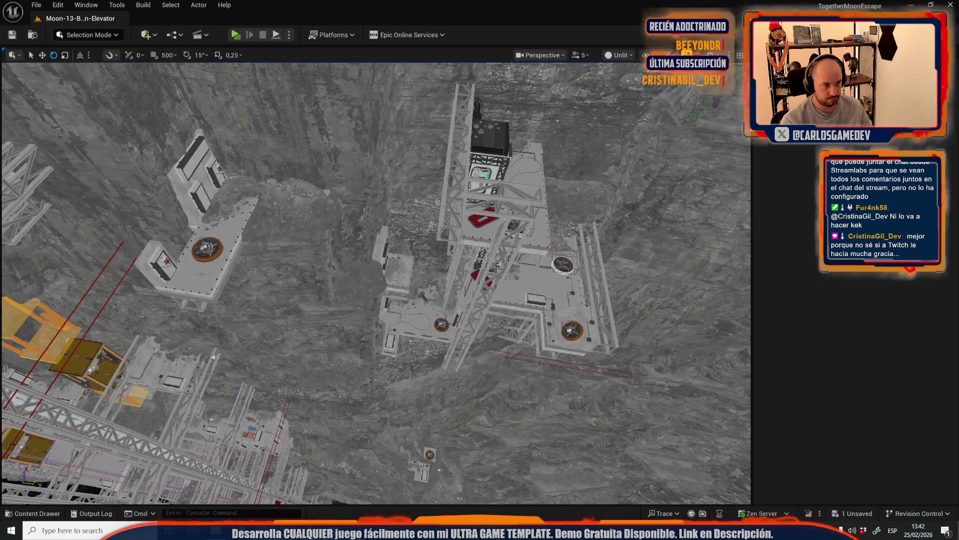
{"action": "left_click", "coordinate": [149, 116]}
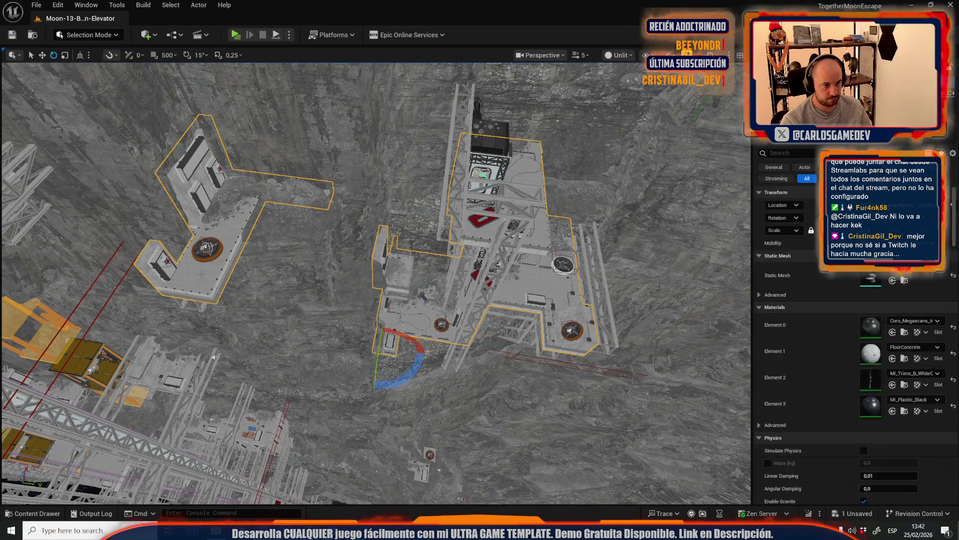
{"action": "left_click", "coordinate": [36, 5]}
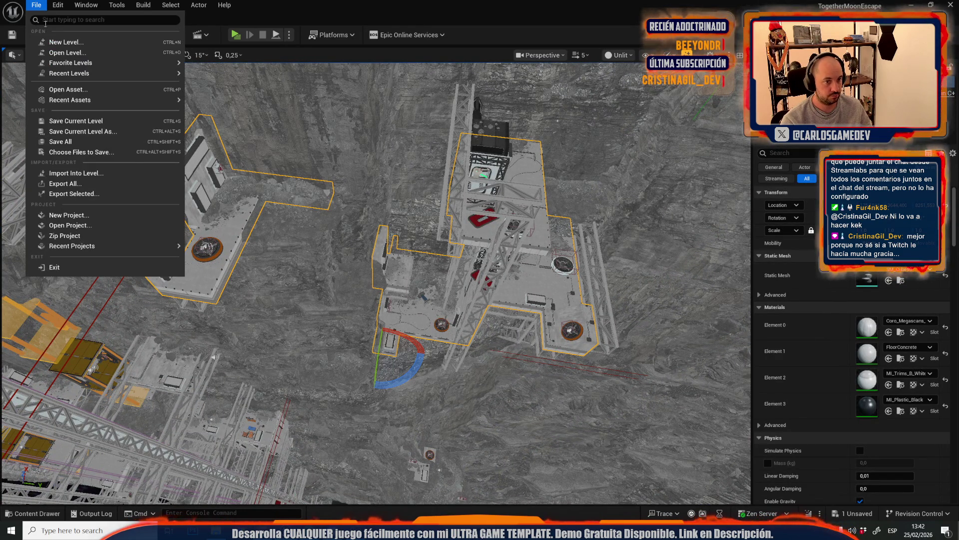
{"action": "scroll", "coordinate": [374, 280], "scroll_direction": "down", "scroll_amount": 3}
{"action": "key", "text": "w"}
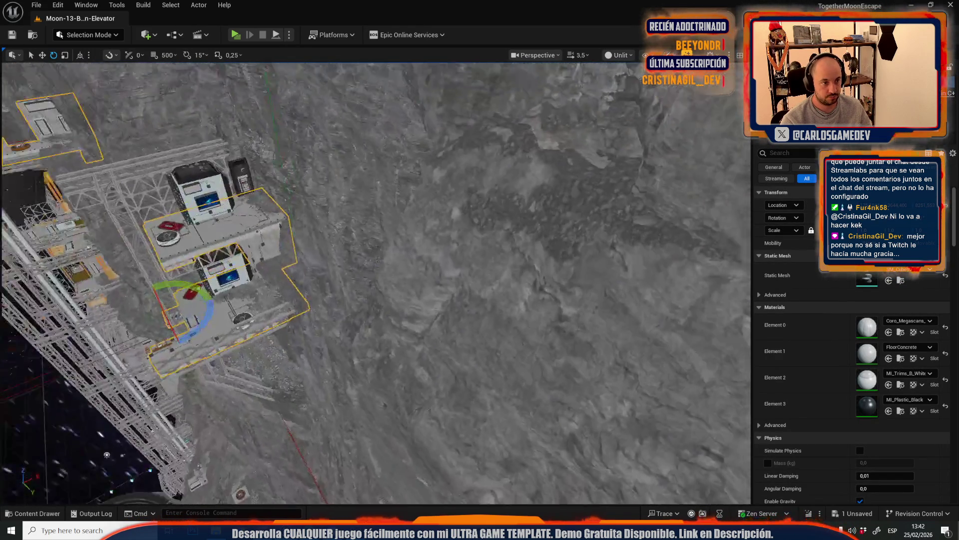
{"action": "scroll", "coordinate": [446, 212], "scroll_direction": "down", "scroll_amount": 2}
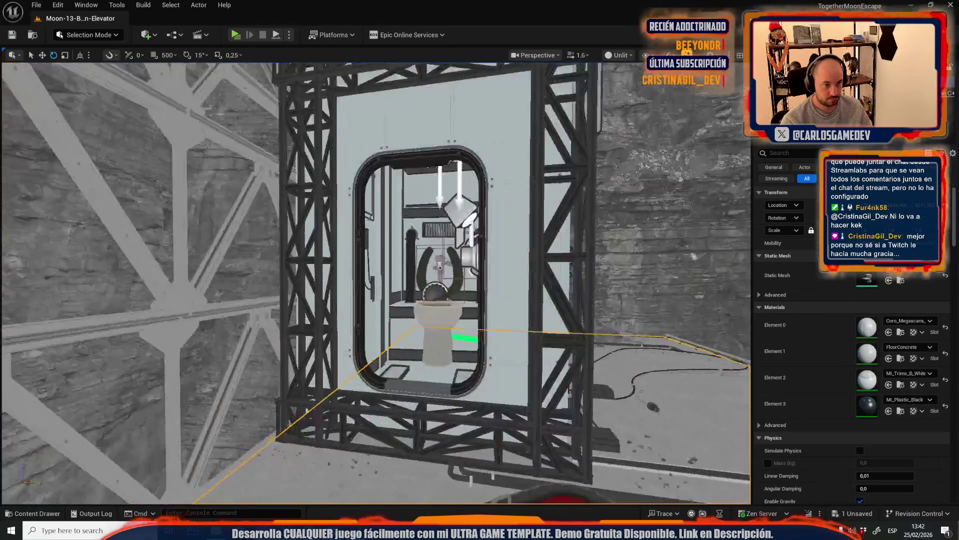
{"action": "scroll", "coordinate": [445, 212], "scroll_direction": "down", "scroll_amount": 1}
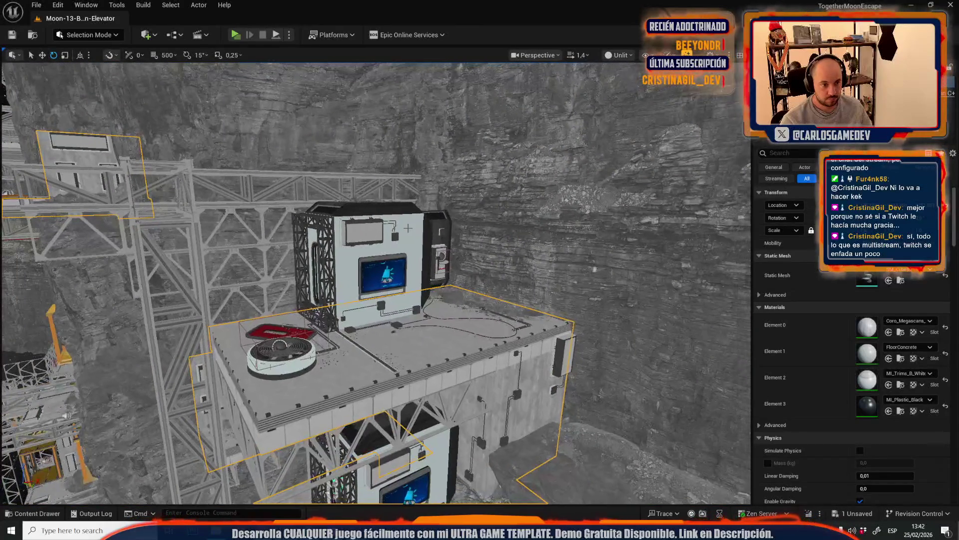
Reopen LOD_ElevatorLevel from recent levels and select a platform
{"action": "left_click", "coordinate": [36, 5]}
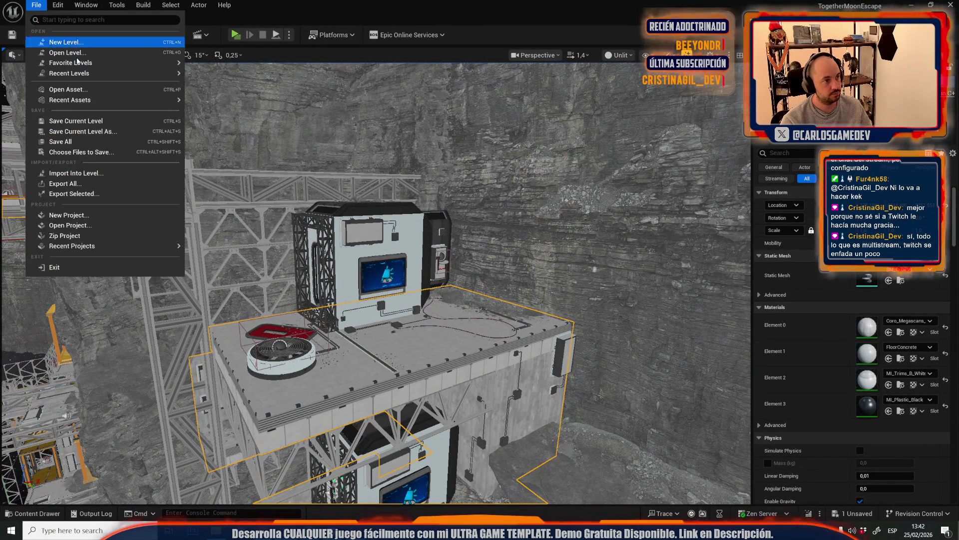
{"action": "mouse_move", "coordinate": [140, 74]}
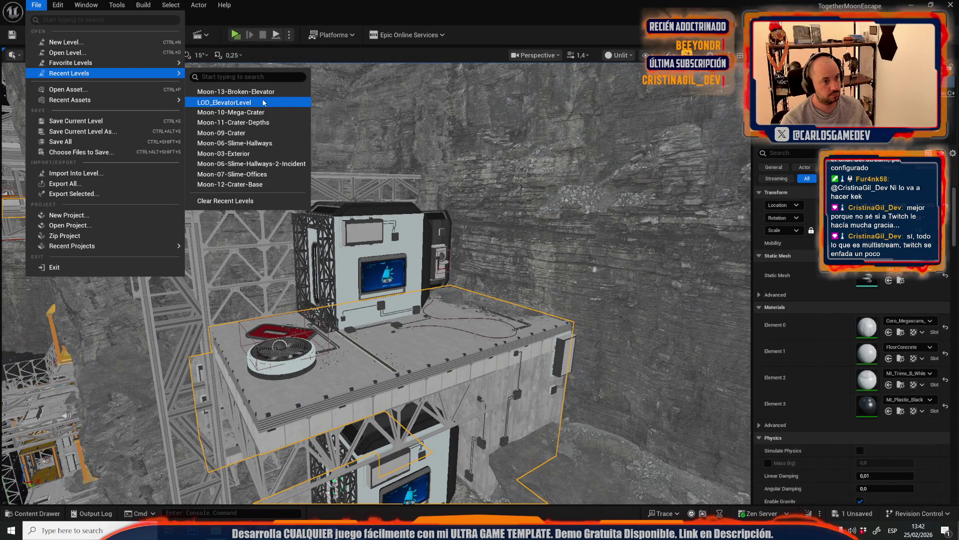
{"action": "left_click", "coordinate": [230, 101]}
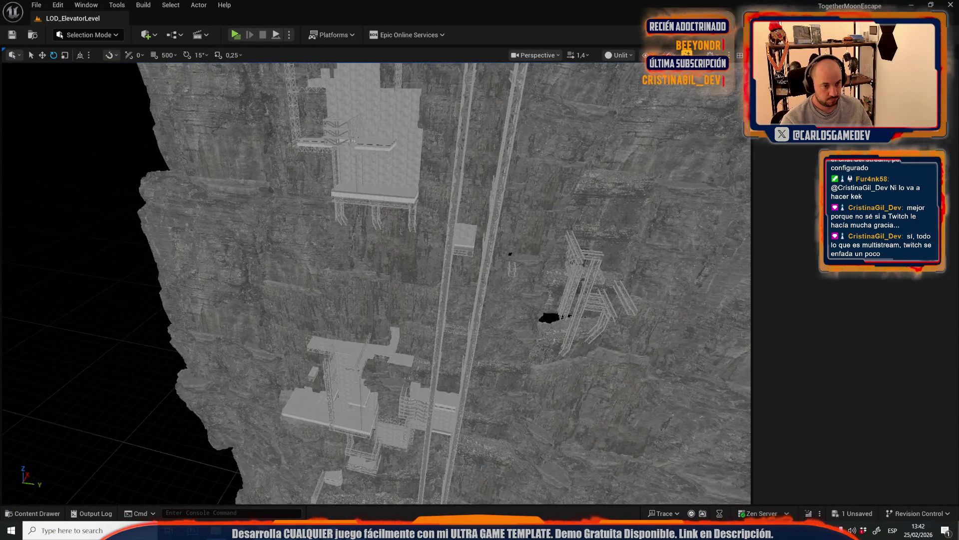
{"action": "left_click", "coordinate": [560, 300]}
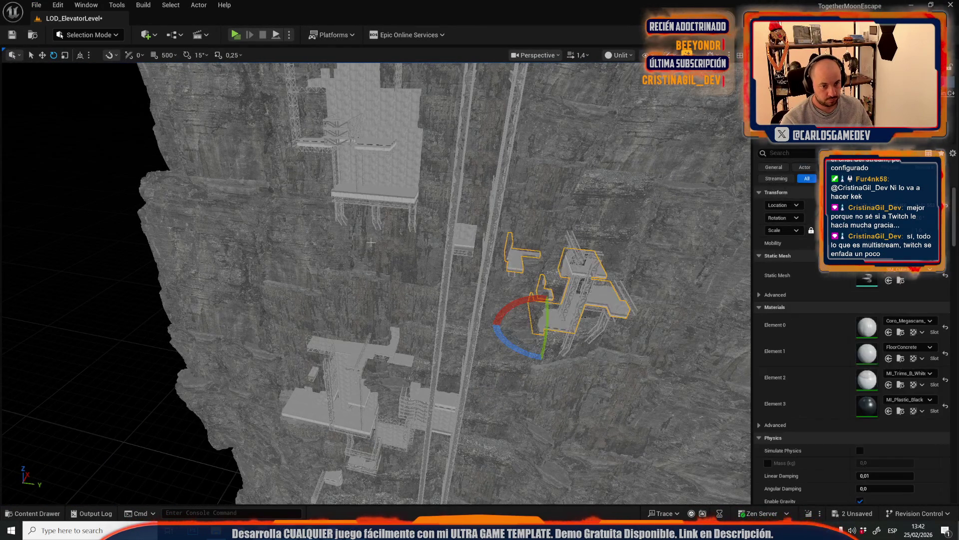
Select and frame the platform meshes, then switch to Mesh Tool Mode
{"action": "key", "text": "f"}
{"action": "key", "text": "shift+e"}
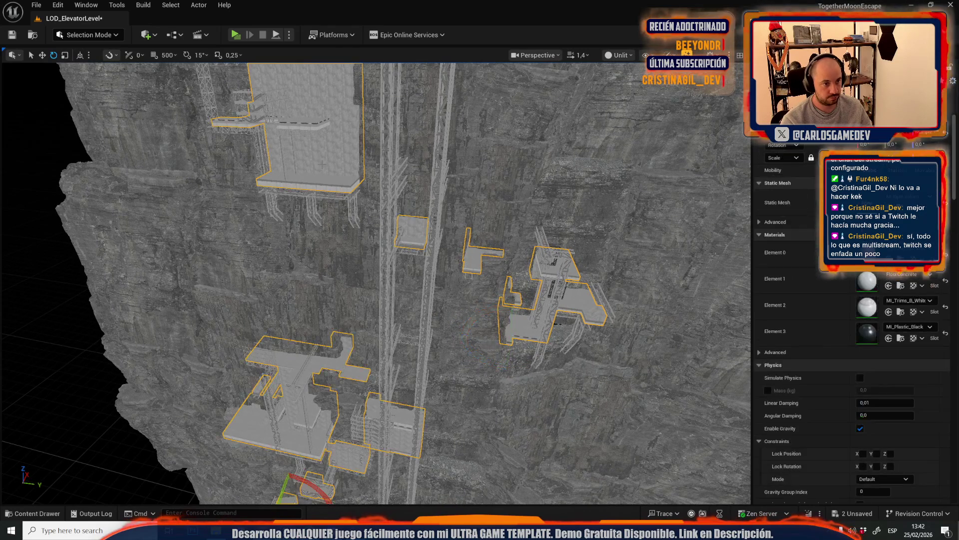
{"action": "left_click", "coordinate": [87, 34]}
{"action": "key", "text": "f"}
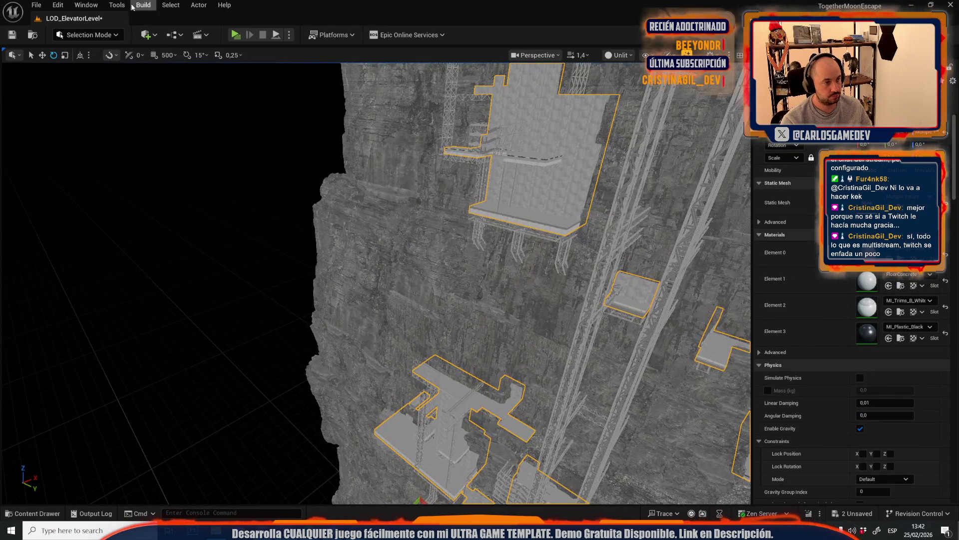
{"action": "left_click", "coordinate": [73, 35]}
{"action": "key", "text": "shift+5"}
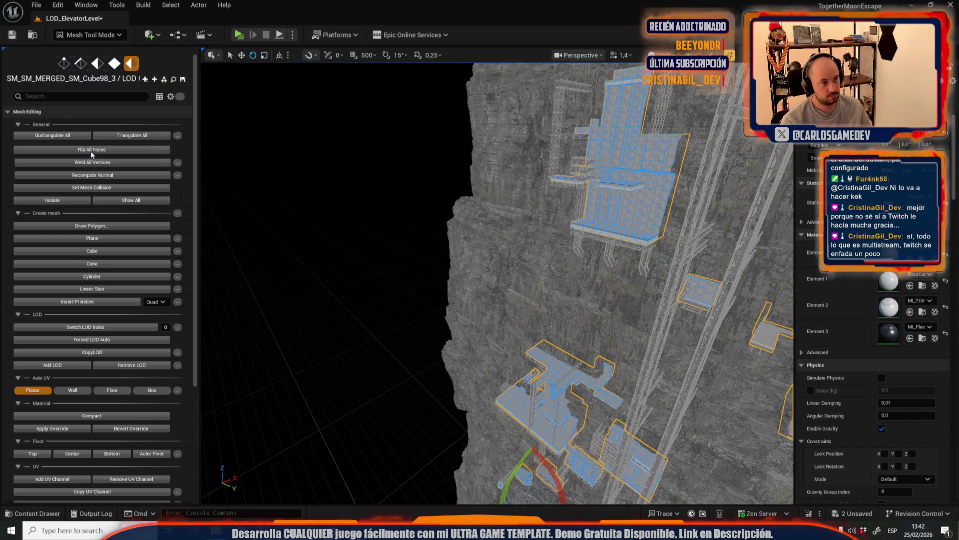
Locate the merged mesh asset in the Content Browser and return to Selection Mode
{"action": "key", "text": "ctrl+b"}
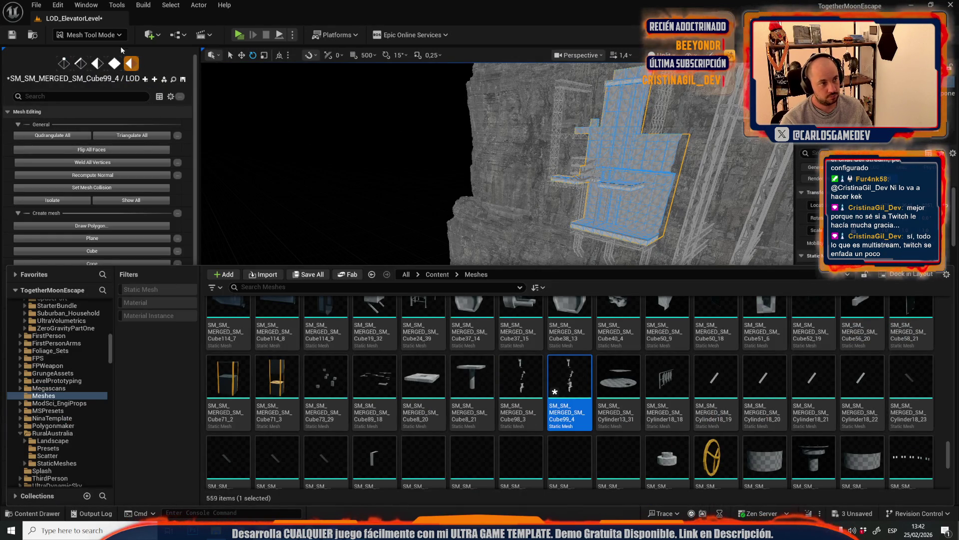
{"action": "left_click", "coordinate": [118, 35]}
{"action": "left_click", "coordinate": [80, 48]}
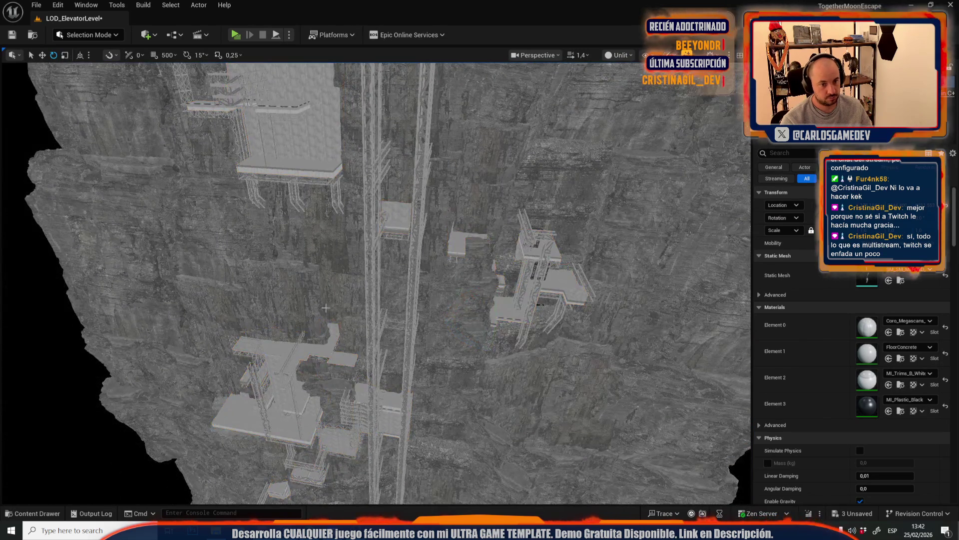
{"action": "scroll", "coordinate": [325, 308], "scroll_direction": "down", "scroll_amount": 10}
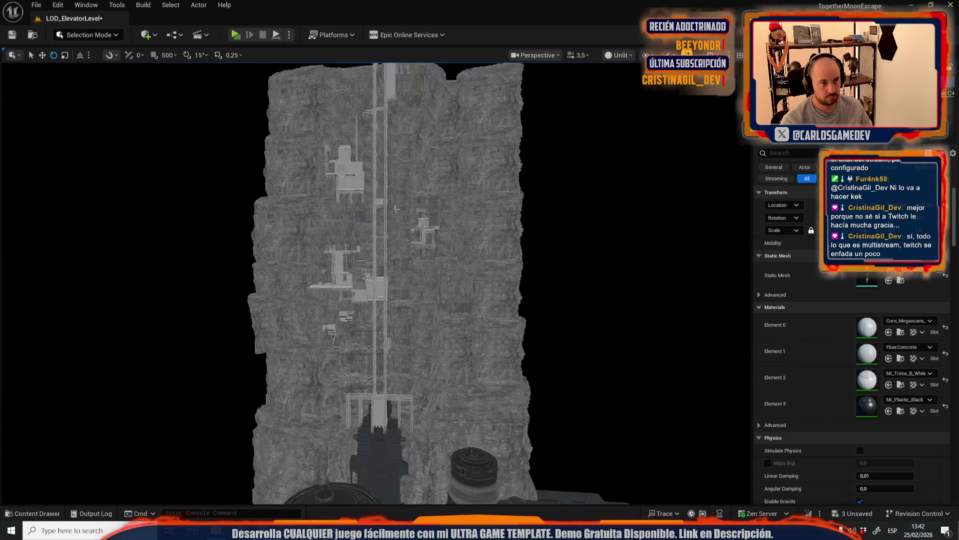
{"action": "scroll", "coordinate": [326, 308], "scroll_direction": "down", "scroll_amount": 3}
Select the merged cliff mesh and save all unsaved assets and LOD_ElevatorLevel
{"action": "left_click", "coordinate": [308, 240]}
{"action": "key", "text": "ctrl+b"}
{"action": "left_click", "coordinate": [309, 275]}
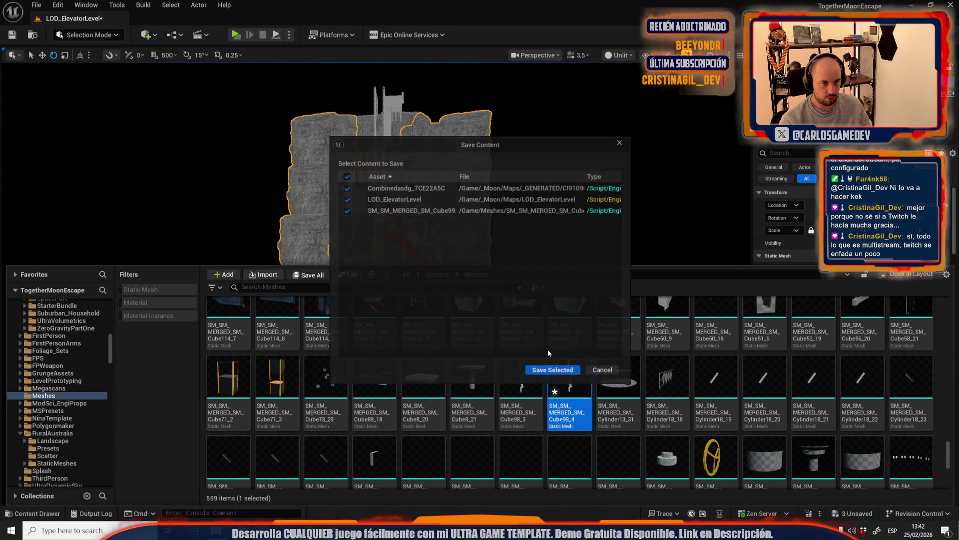
{"action": "left_click", "coordinate": [559, 371]}
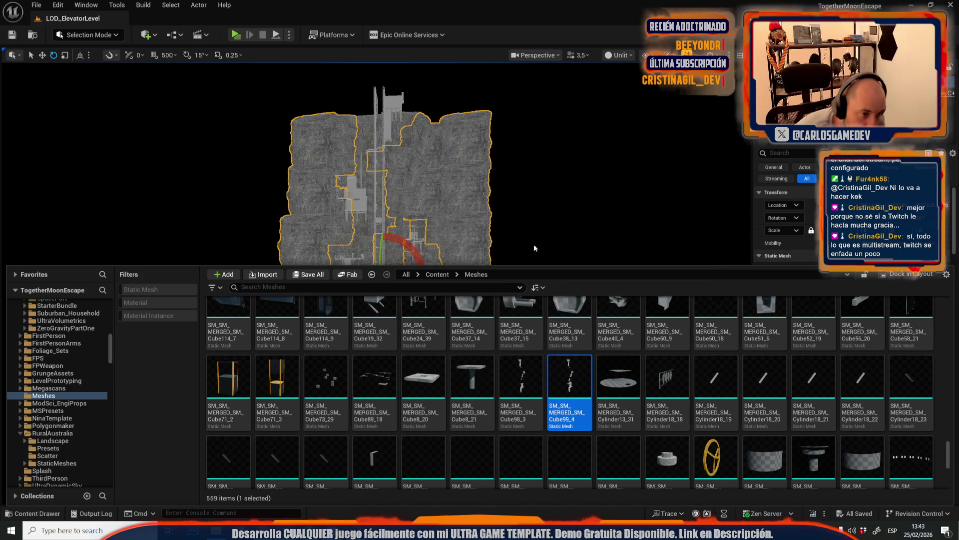
Fly through the cliff mesh preview, then close it and return to the level
{"action": "scroll", "coordinate": [554, 255], "scroll_direction": "up", "scroll_amount": 2}
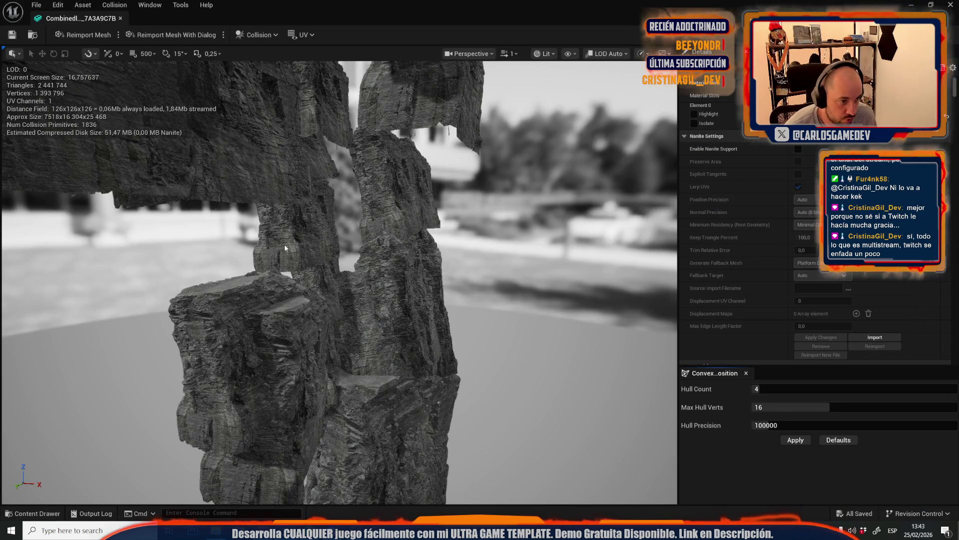
{"action": "left_click_drag", "start_coordinate": [285, 247], "coordinate": [309, 212]}
{"action": "middle_click", "coordinate": [97, 21]}
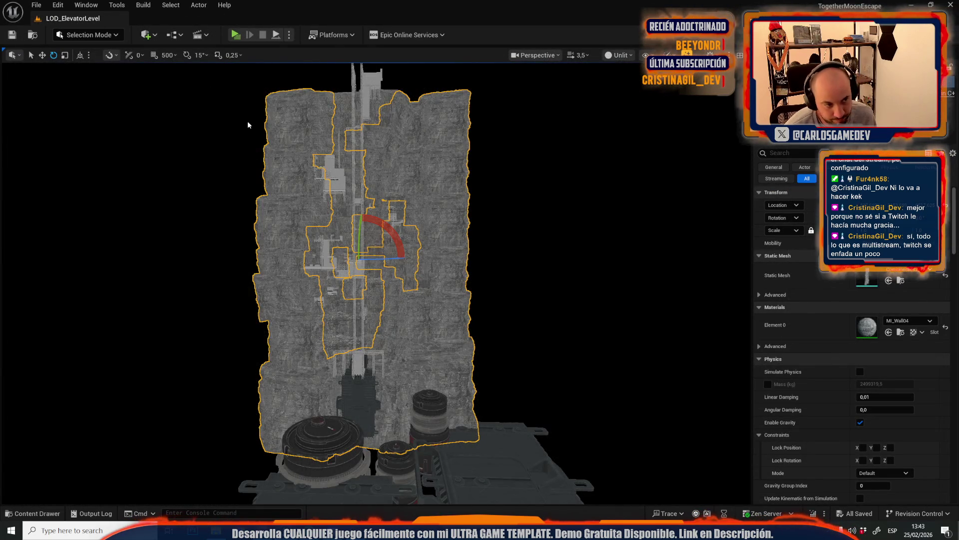
{"action": "scroll", "coordinate": [248, 125], "scroll_direction": "up", "scroll_amount": 5}
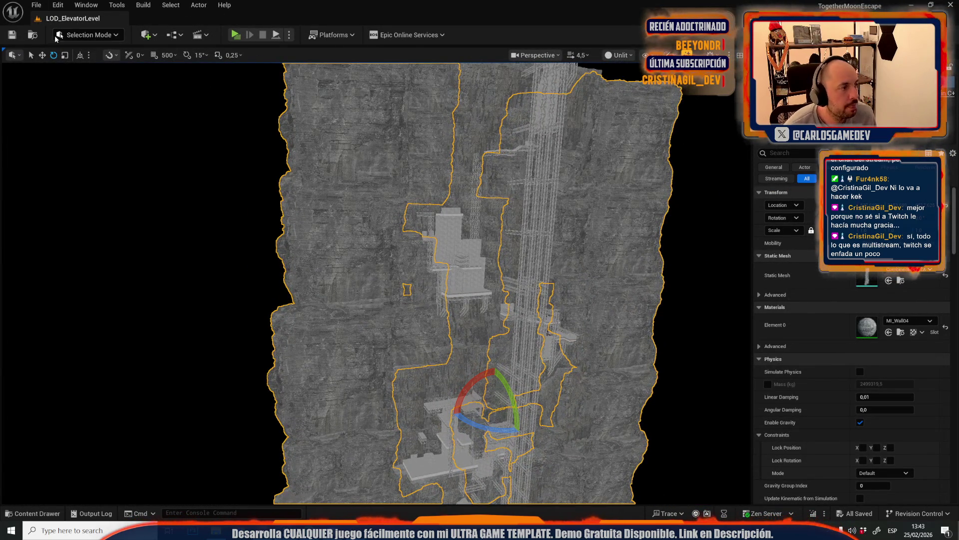
In Modeling Mode, run Mesh > Simplify on the cliff at Target Percentage 2 and accept
{"action": "left_click", "coordinate": [56, 36]}
{"action": "left_click", "coordinate": [100, 96]}
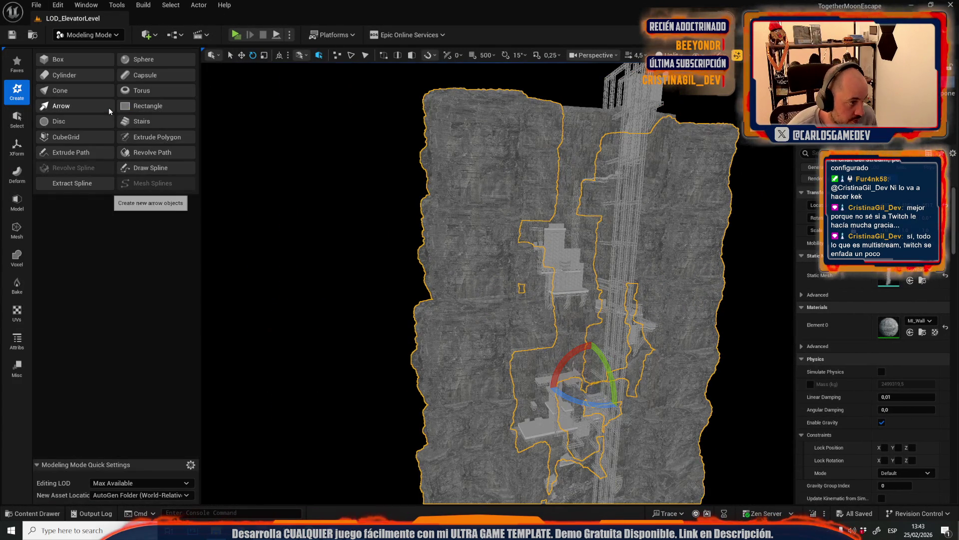
{"action": "left_click", "coordinate": [23, 236]}
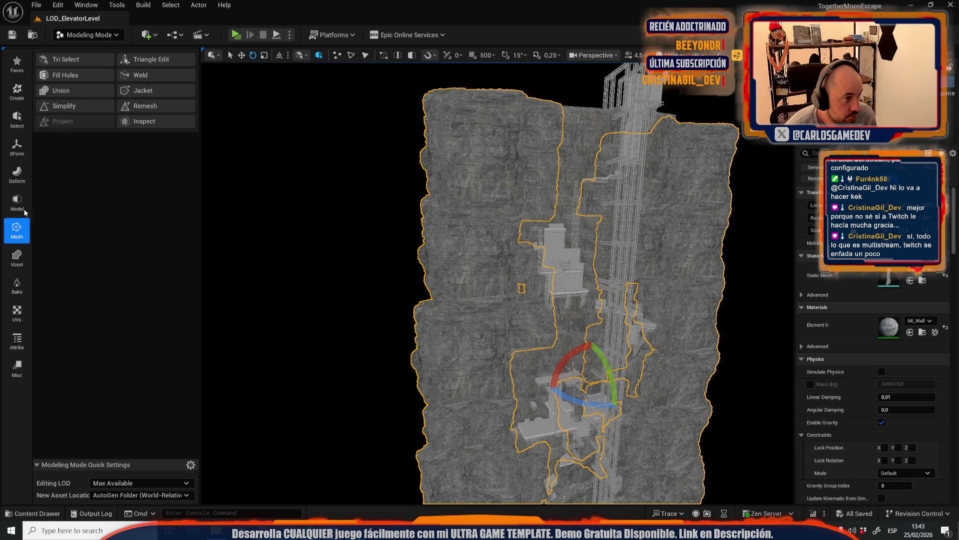
{"action": "left_click", "coordinate": [76, 106]}
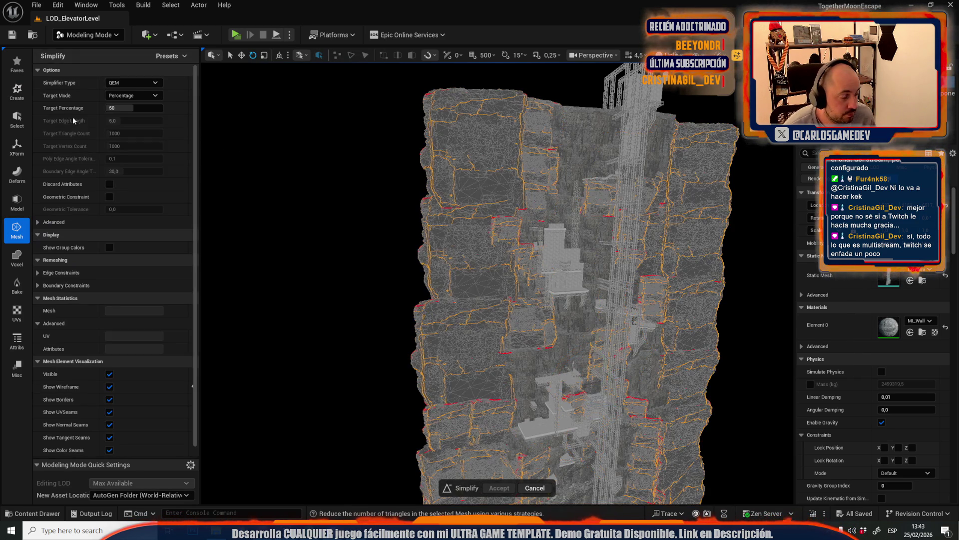
{"action": "left_click", "coordinate": [114, 111]}
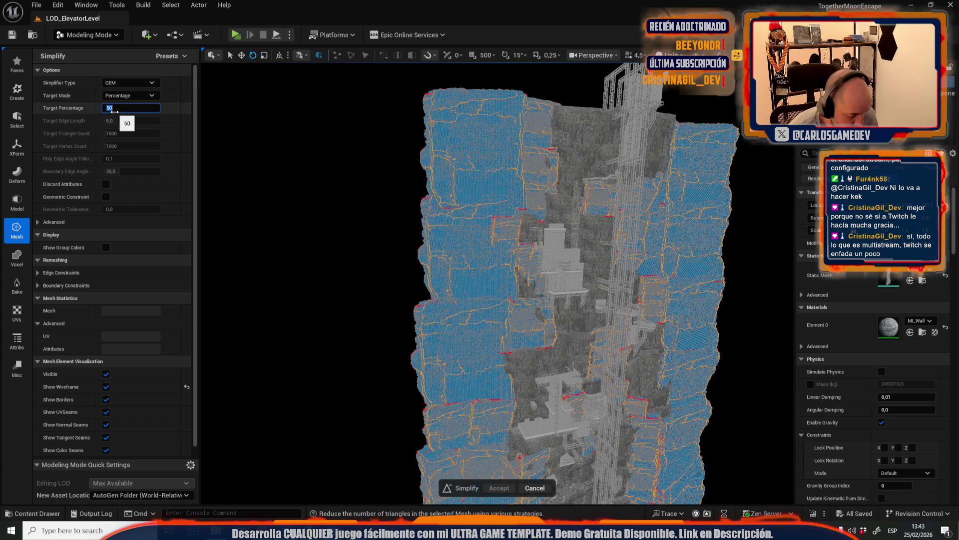
{"action": "type", "text": "2"}
{"action": "key", "text": "Return"}
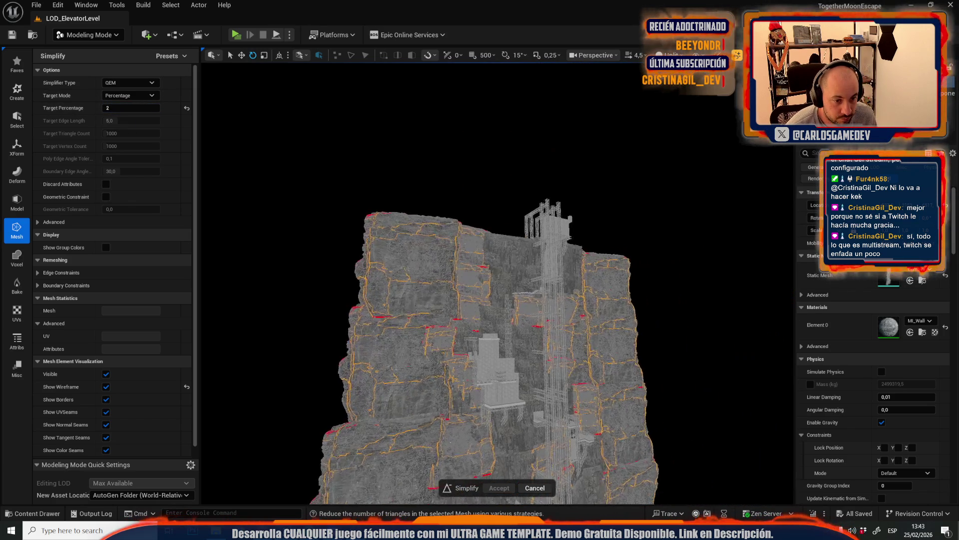
{"action": "scroll", "coordinate": [497, 283], "scroll_direction": "up", "scroll_amount": 5}
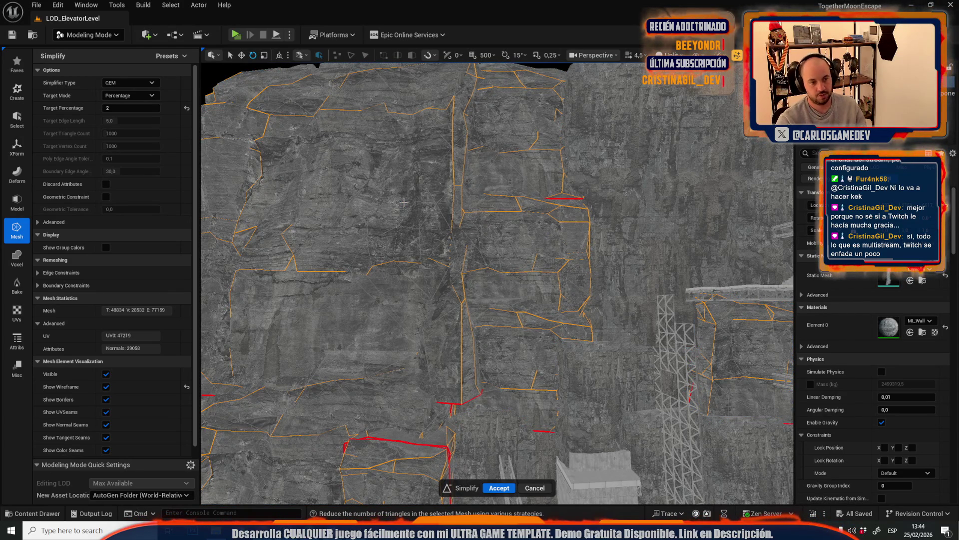
{"action": "mouse_move", "coordinate": [531, 230]}
{"action": "left_mouse_down"}
{"action": "mouse_move", "coordinate": [480, 239]}
{"action": "mouse_move", "coordinate": [505, 230]}
{"action": "mouse_move", "coordinate": [490, 210]}
{"action": "mouse_move", "coordinate": [522, 481]}
{"action": "left_mouse_up"}
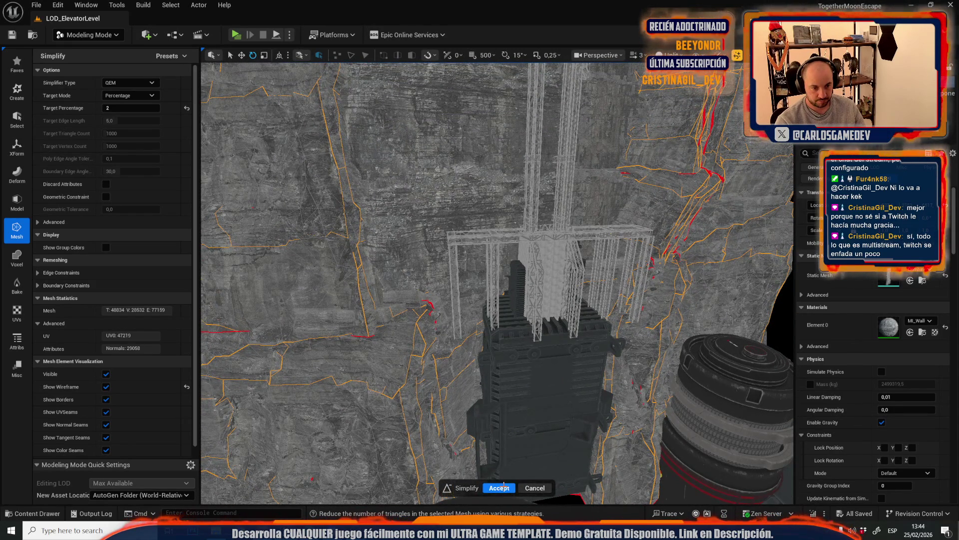
{"action": "left_click", "coordinate": [504, 486]}
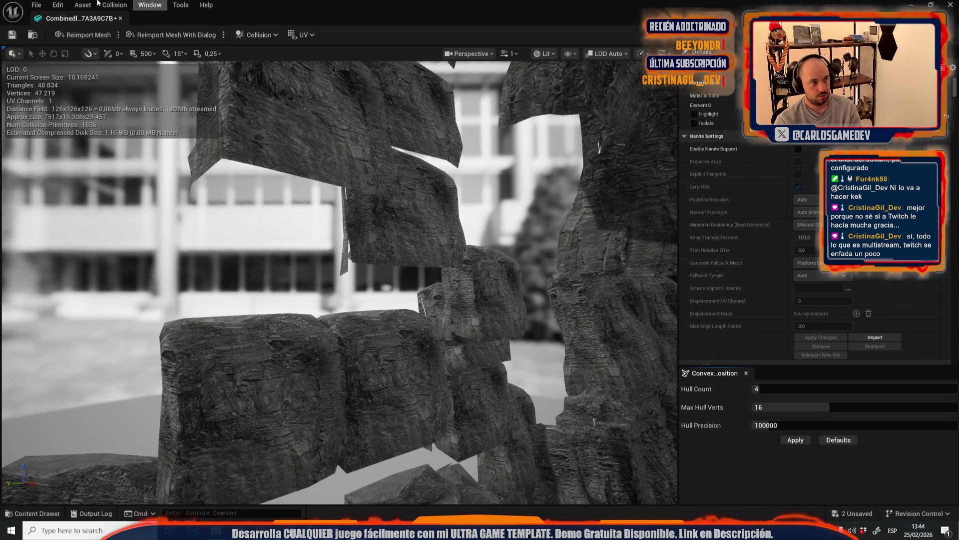
Back in the level, select a cliff mesh, simplify it at 2% and accept
{"action": "left_click", "coordinate": [121, 18]}
{"action": "scroll", "coordinate": [310, 243], "scroll_direction": "down", "scroll_amount": 5}
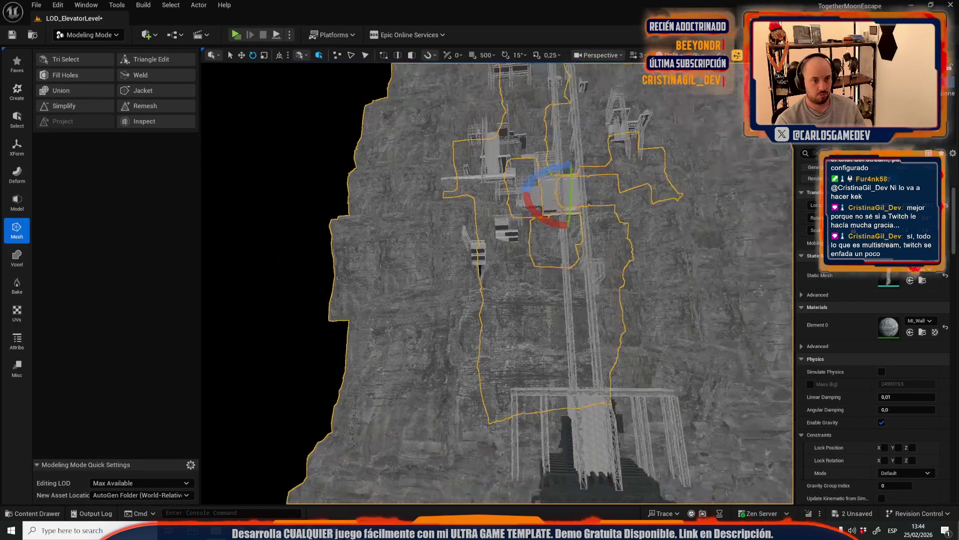
{"action": "left_click", "coordinate": [310, 243]}
{"action": "left_click", "coordinate": [352, 213]}
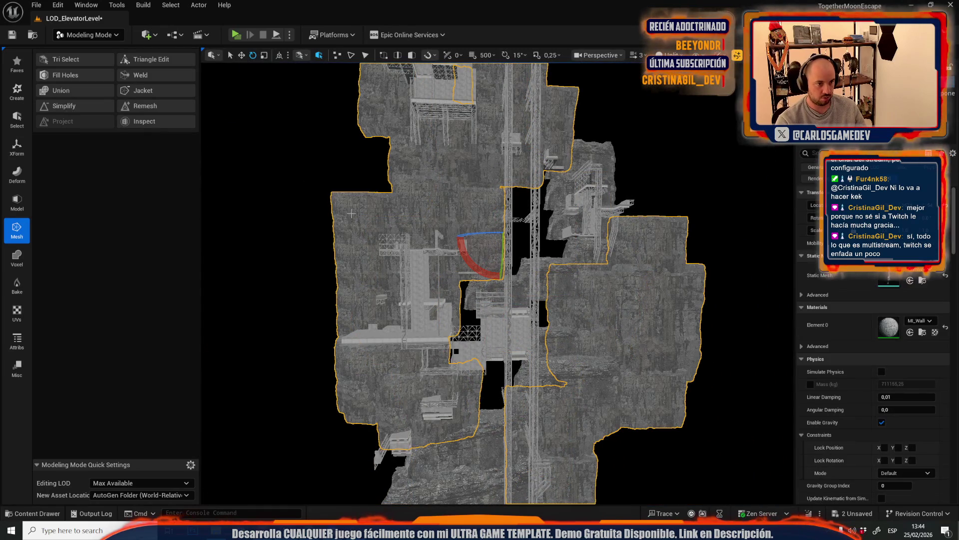
{"action": "left_click", "coordinate": [78, 107]}
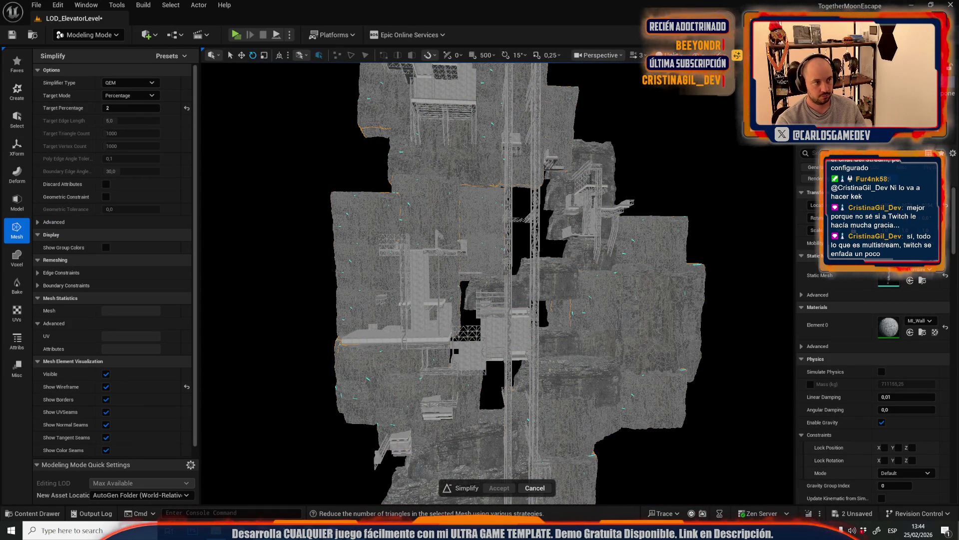
{"action": "scroll", "coordinate": [310, 250], "scroll_direction": "up", "scroll_amount": 3}
{"action": "scroll", "coordinate": [551, 318], "scroll_direction": "up", "scroll_amount": 5}
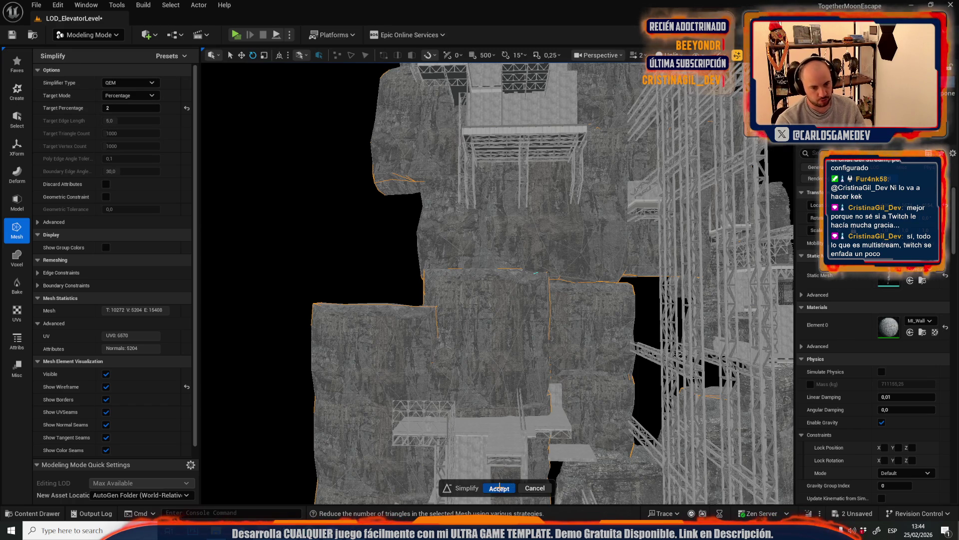
{"action": "left_click", "coordinate": [499, 487]}
Select the cliff wall mesh, simplify it to 2% and accept the result
{"action": "mouse_move", "coordinate": [505, 403]}
{"action": "left_mouse_down"}
{"action": "mouse_move", "coordinate": [471, 405]}
{"action": "mouse_move", "coordinate": [565, 289]}
{"action": "left_mouse_up"}
{"action": "key", "text": "Delete"}
{"action": "left_click", "coordinate": [565, 289]}
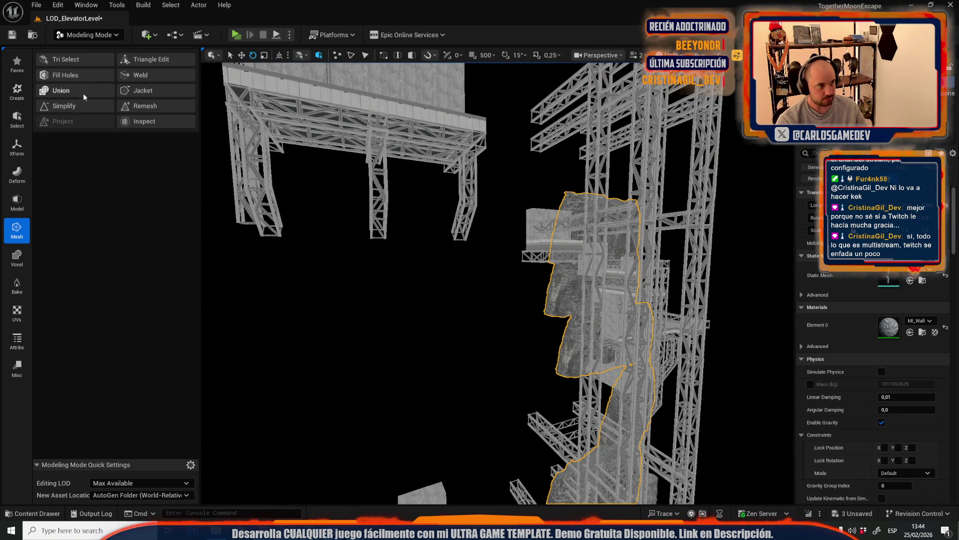
{"action": "left_click", "coordinate": [64, 106]}
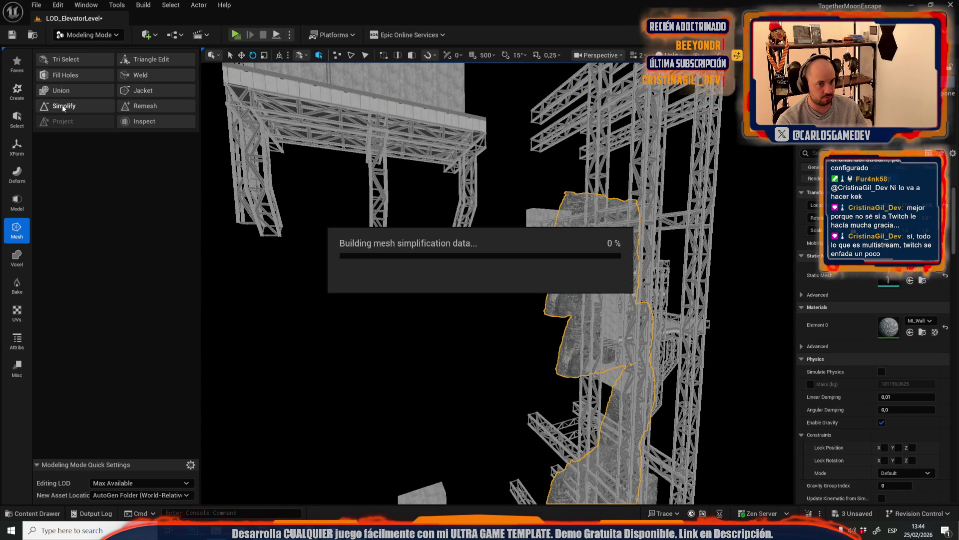
{"action": "key", "text": "f"}
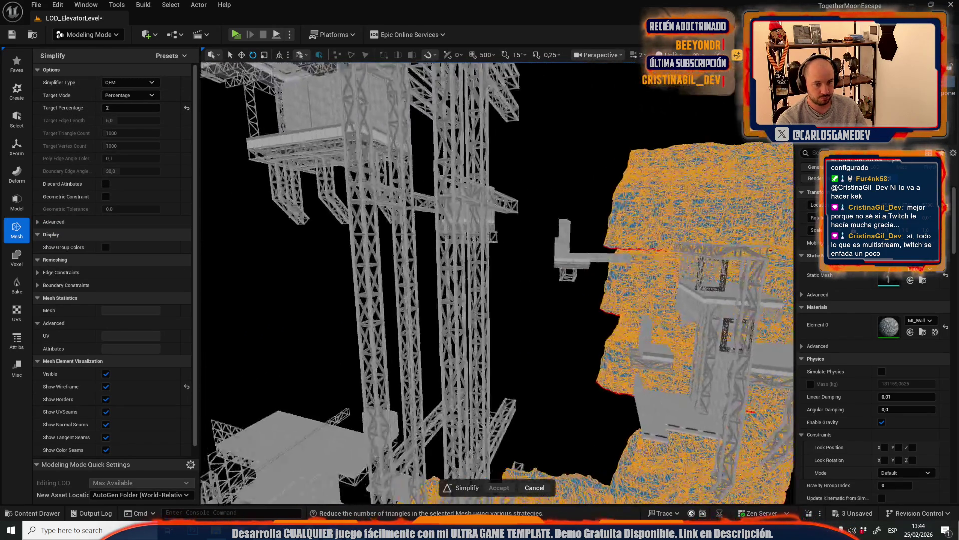
{"action": "scroll", "coordinate": [474, 280], "scroll_direction": "up", "scroll_amount": 5}
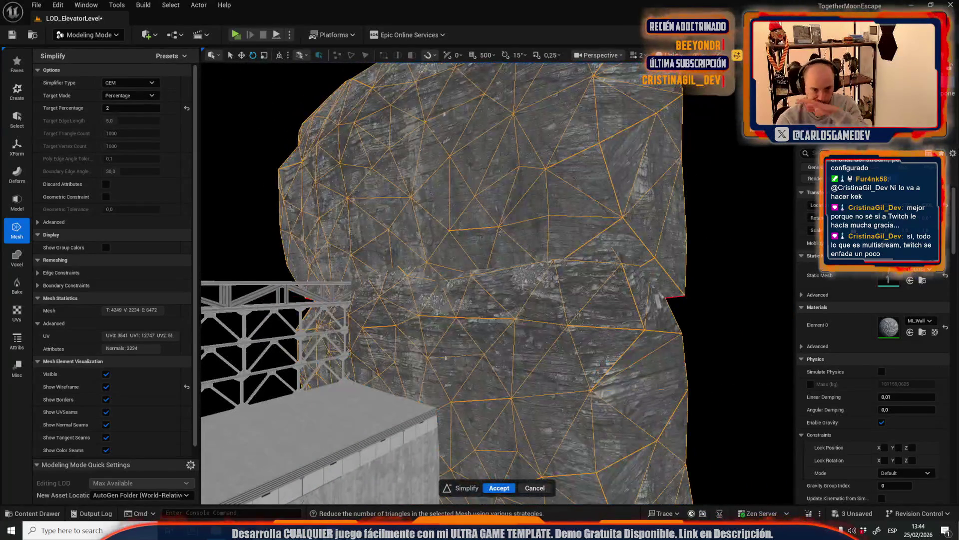
{"action": "left_click", "coordinate": [500, 489]}
{"action": "scroll", "coordinate": [479, 300], "scroll_direction": "down", "scroll_amount": 10}
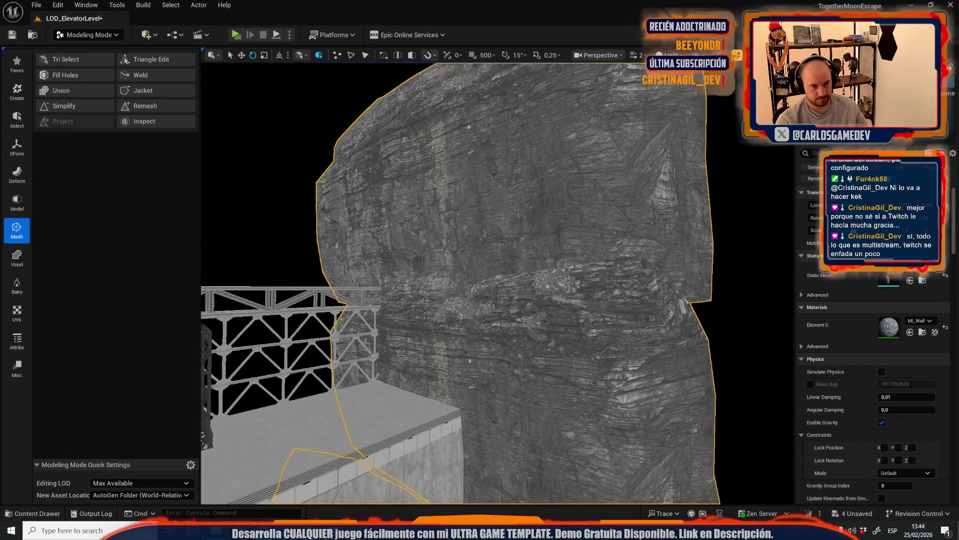
{"action": "left_click_drag", "start_coordinate": [475, 397], "coordinate": [475, 397]}
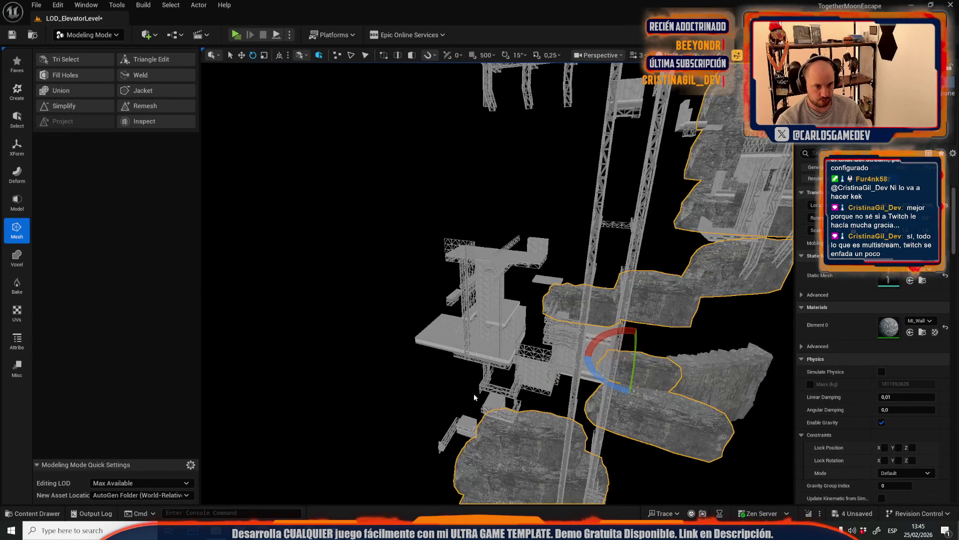
{"action": "key", "text": "f"}
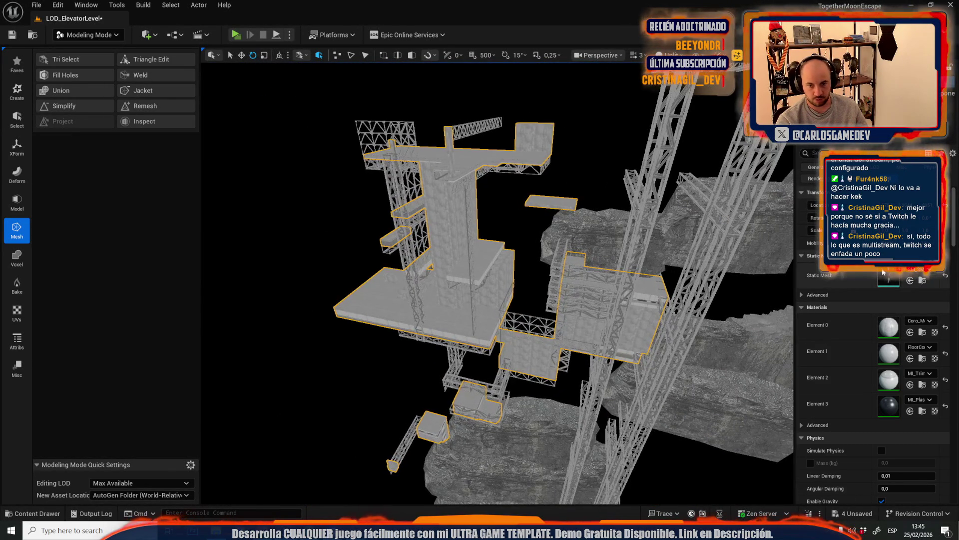
{"action": "left_click", "coordinate": [883, 272]}
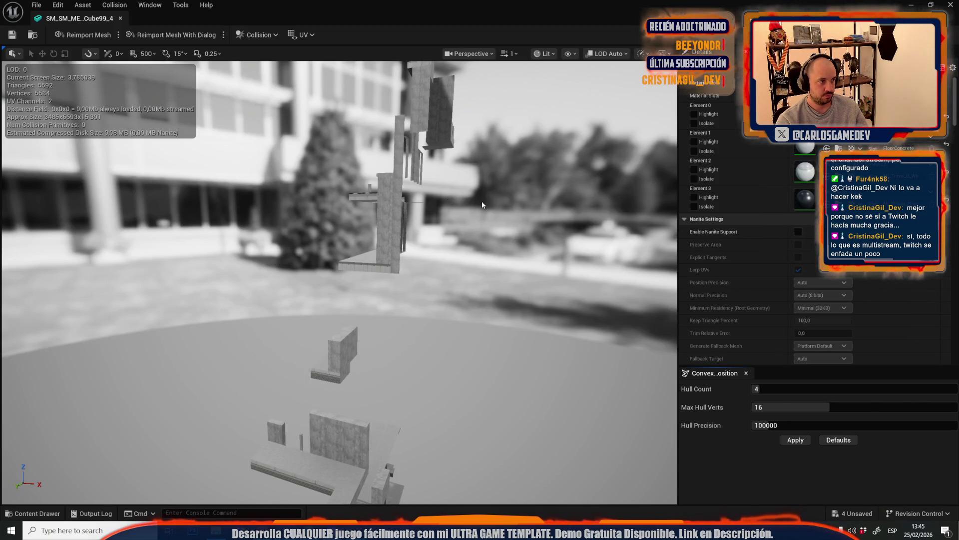
{"action": "left_click", "coordinate": [120, 18]}
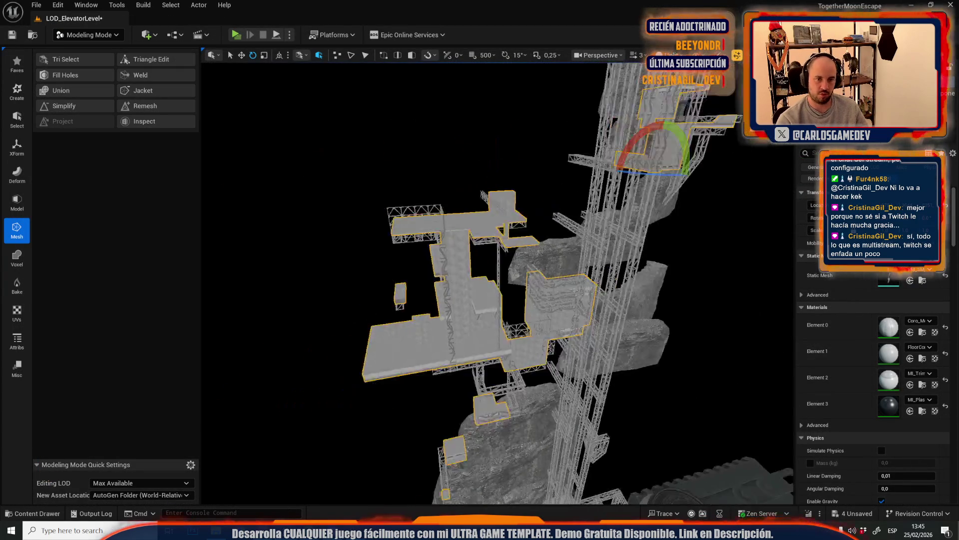
{"action": "mouse_move", "coordinate": [495, 279]}
{"action": "left_mouse_down"}
{"action": "mouse_move", "coordinate": [520, 292]}
{"action": "mouse_move", "coordinate": [500, 285]}
{"action": "left_mouse_up"}
{"action": "key", "text": "Escape"}
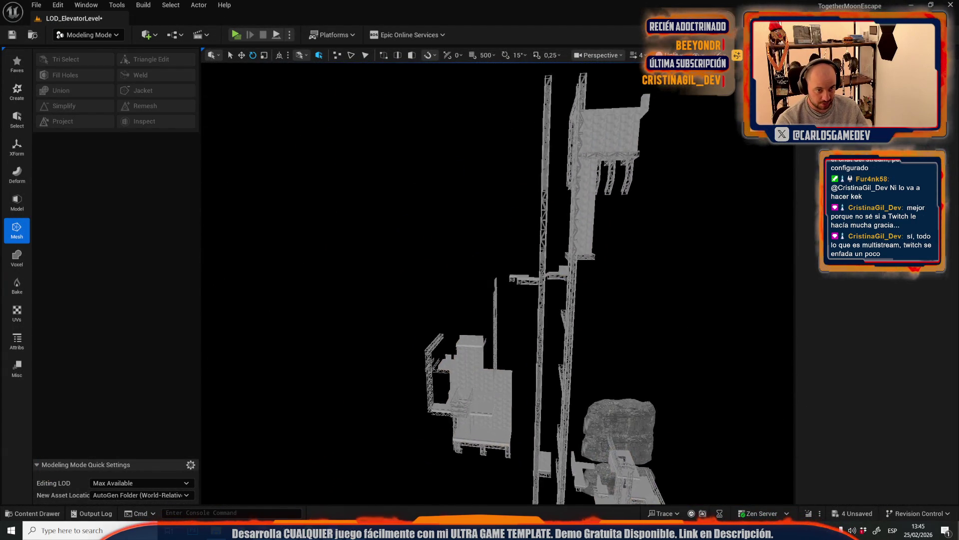
{"action": "left_click_drag", "start_coordinate": [501, 226], "coordinate": [501, 226]}
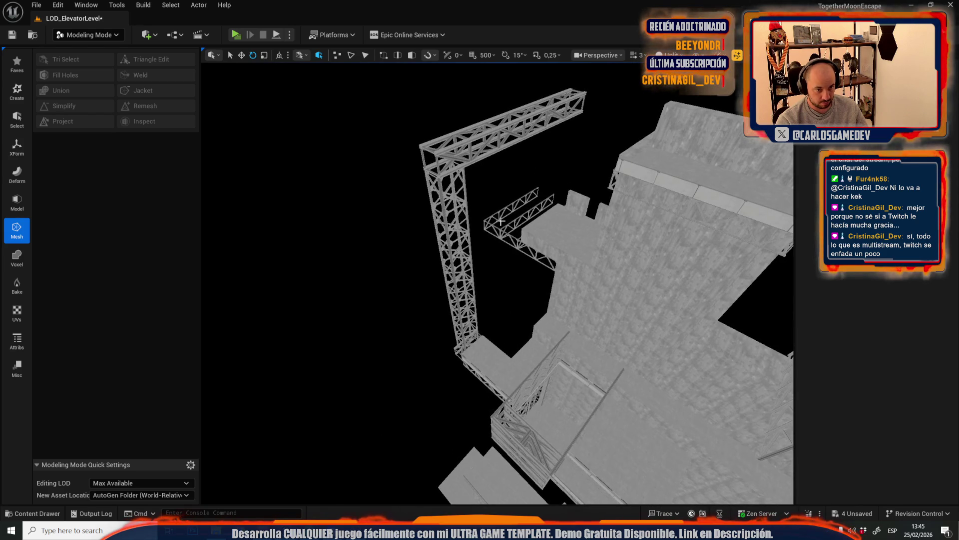
{"action": "left_click", "coordinate": [501, 227]}
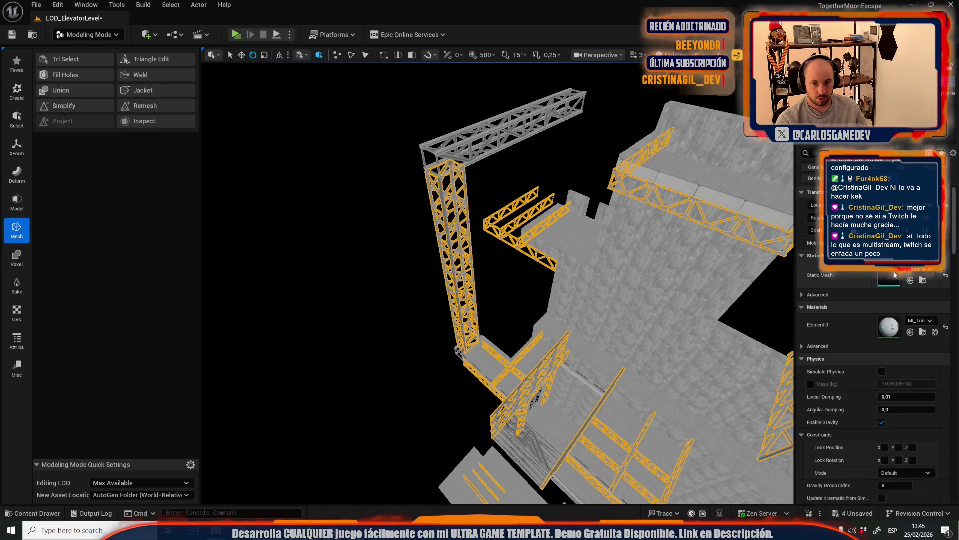
{"action": "double_click", "coordinate": [890, 276]}
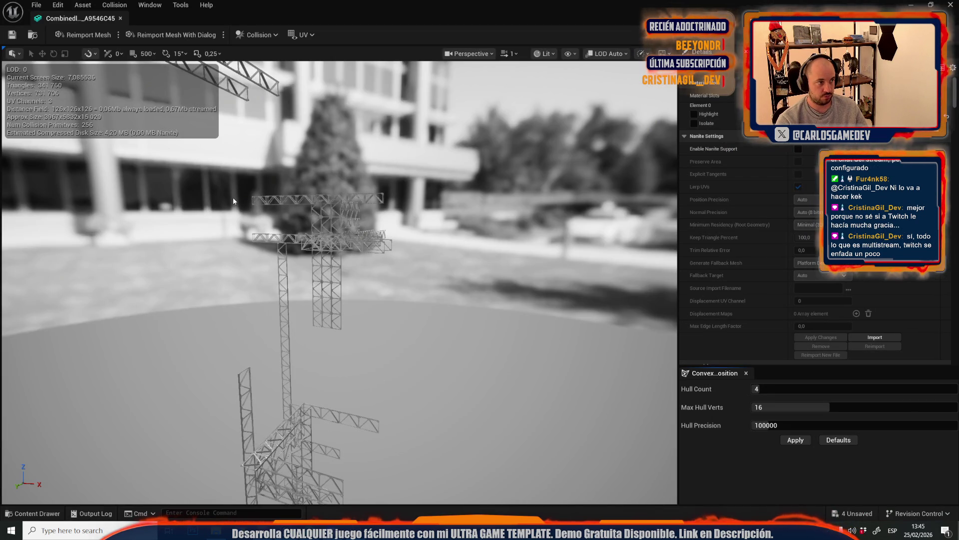
{"action": "left_click", "coordinate": [120, 18]}
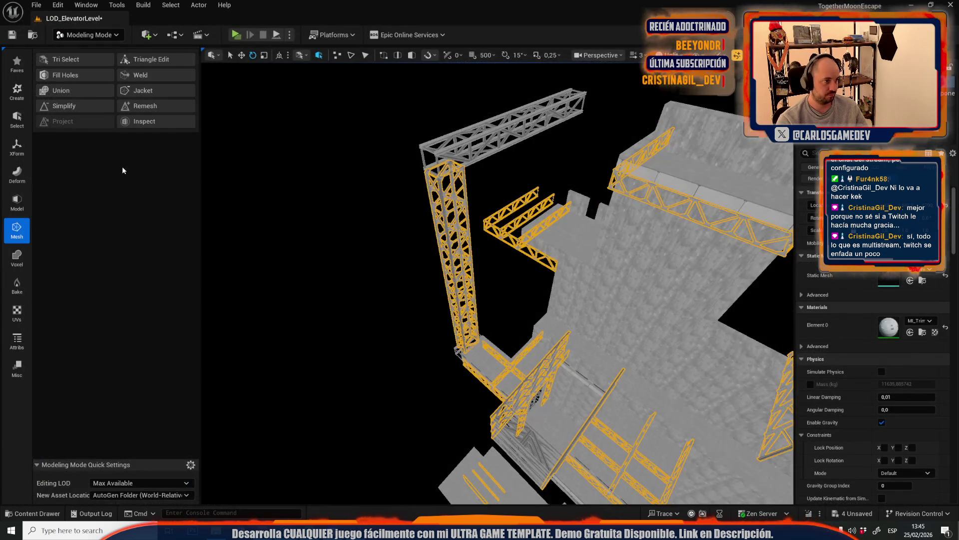
Save all new merged mesh assets and the level with Save Selected
{"action": "key", "text": "ctrl+space"}
{"action": "left_click", "coordinate": [308, 275]}
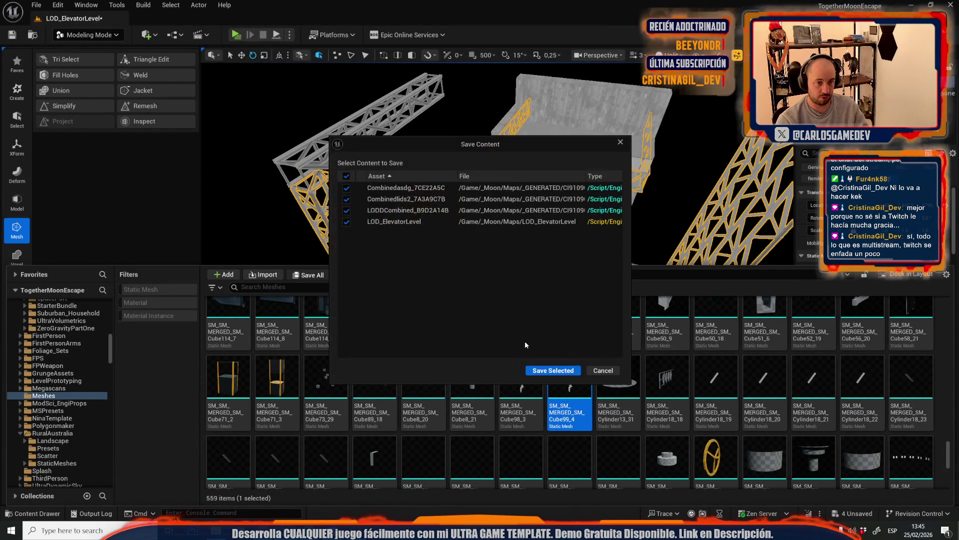
{"action": "left_click", "coordinate": [549, 370]}
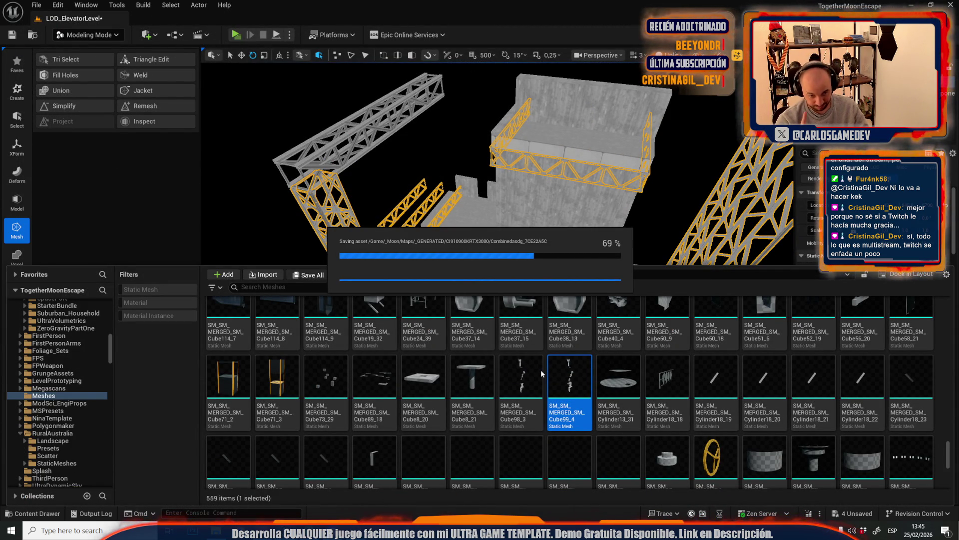
{"action": "mouse_move", "coordinate": [541, 370]}
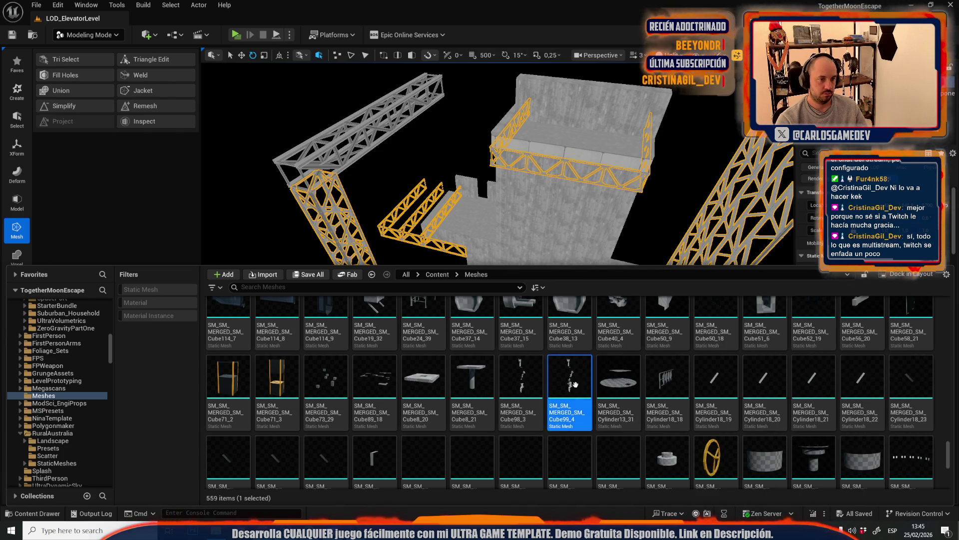
{"action": "key", "text": "ctrl+space"}
Simplify the Combinedlods5_A9546C45 truss mesh to 2%, accept, and check it in the mesh editor
{"action": "mouse_move", "coordinate": [405, 224]}
{"action": "left_mouse_down"}
{"action": "mouse_move", "coordinate": [385, 232]}
{"action": "mouse_move", "coordinate": [420, 214]}
{"action": "mouse_move", "coordinate": [405, 225]}
{"action": "left_mouse_up"}
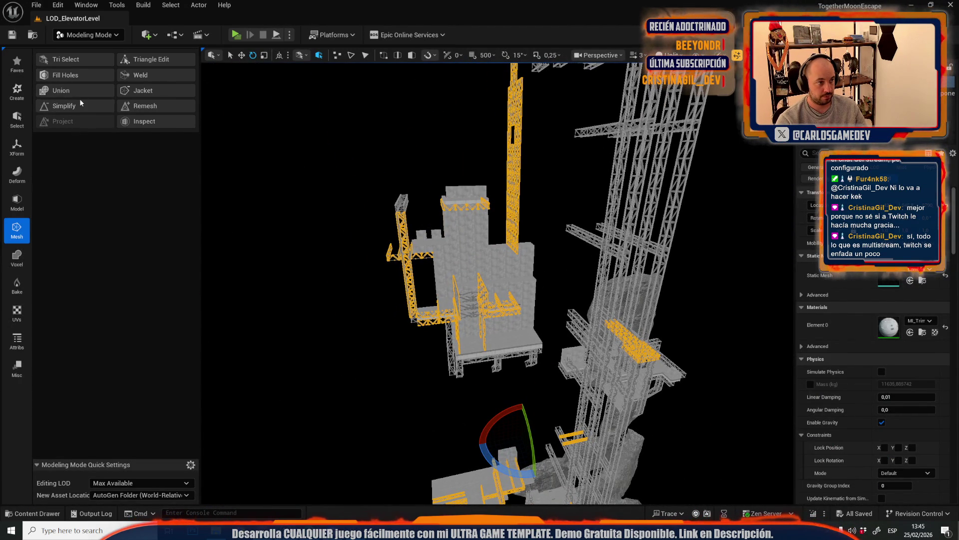
{"action": "left_click", "coordinate": [68, 107]}
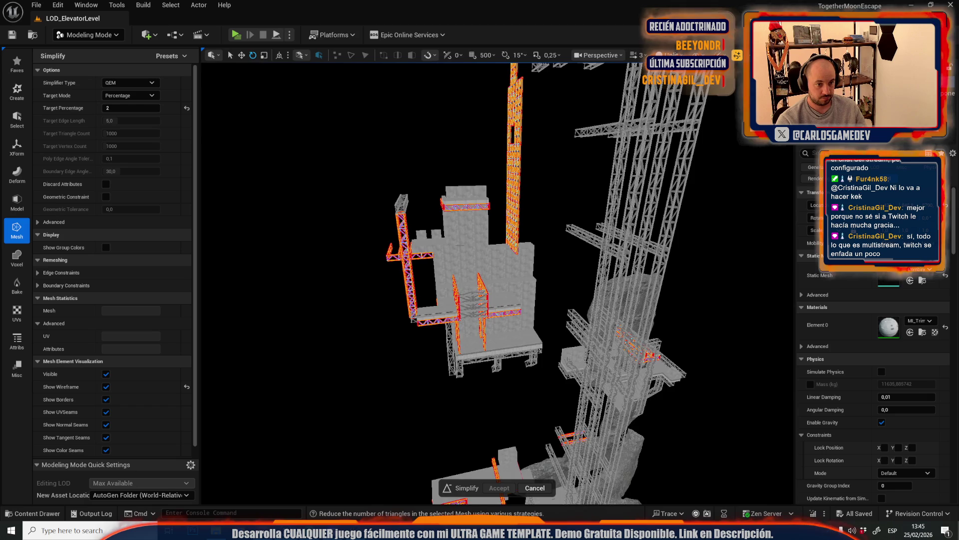
{"action": "key", "text": "f"}
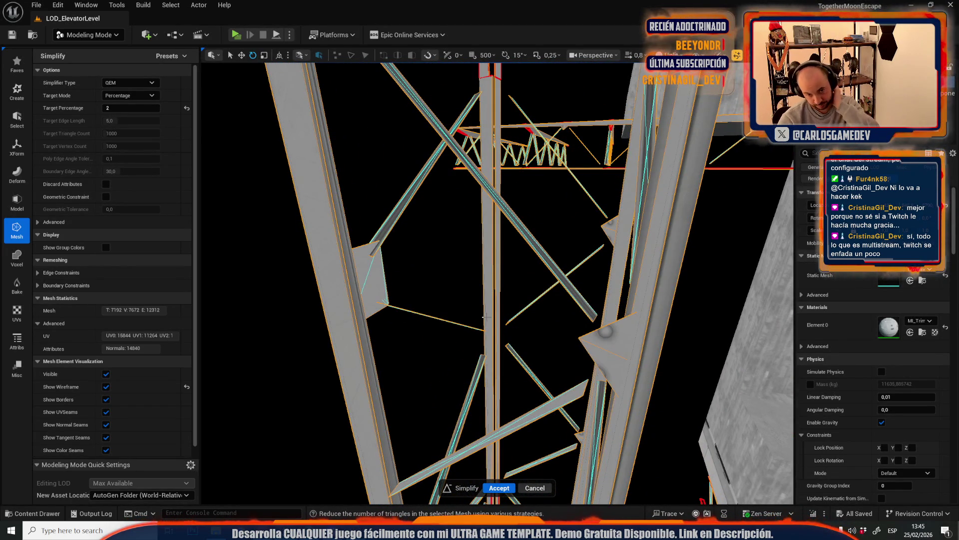
{"action": "scroll", "coordinate": [487, 316], "scroll_direction": "down", "scroll_amount": 5}
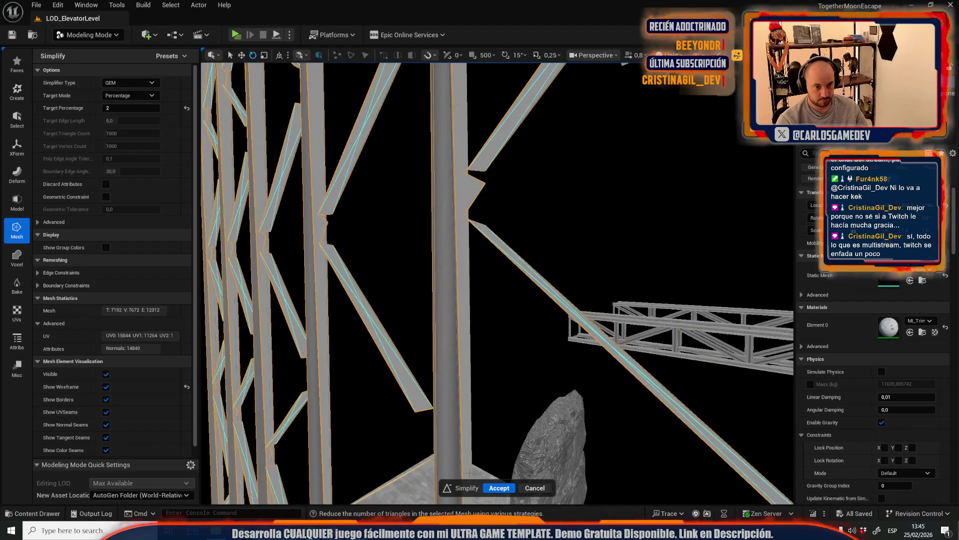
{"action": "left_click", "coordinate": [500, 488]}
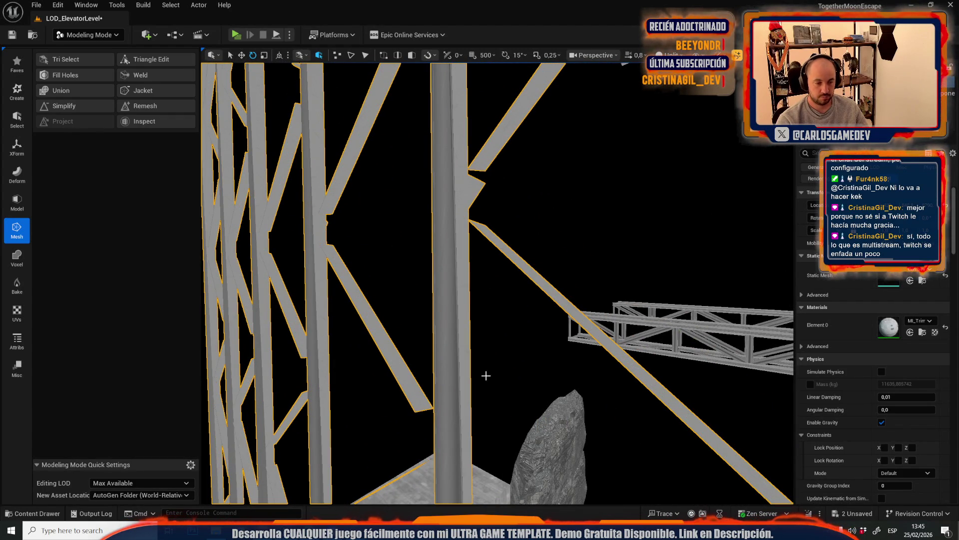
{"action": "double_click", "coordinate": [887, 280]}
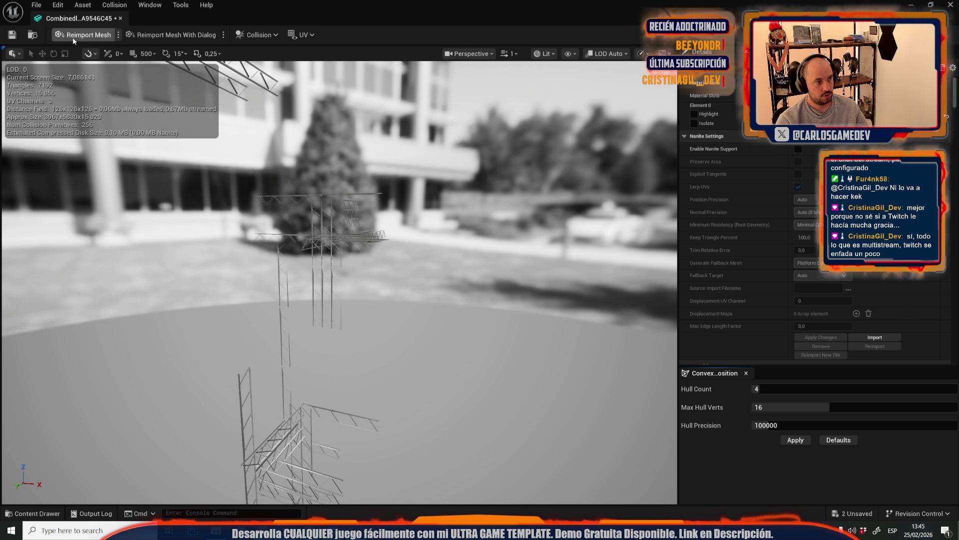
{"action": "left_click", "coordinate": [120, 18]}
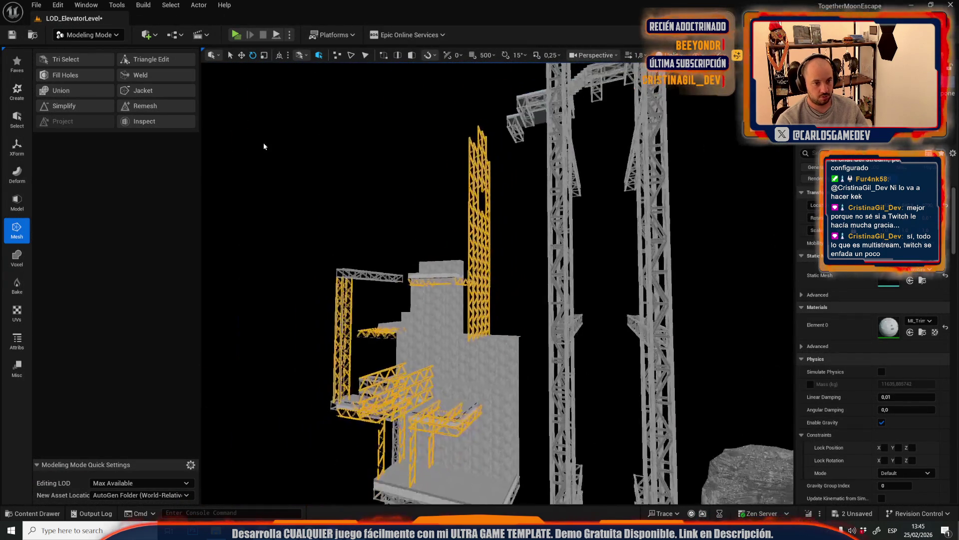
Fly through the structure, select the Combinedlods22_AAB37C11 truss and start Simplify
{"action": "key", "text": "w"}
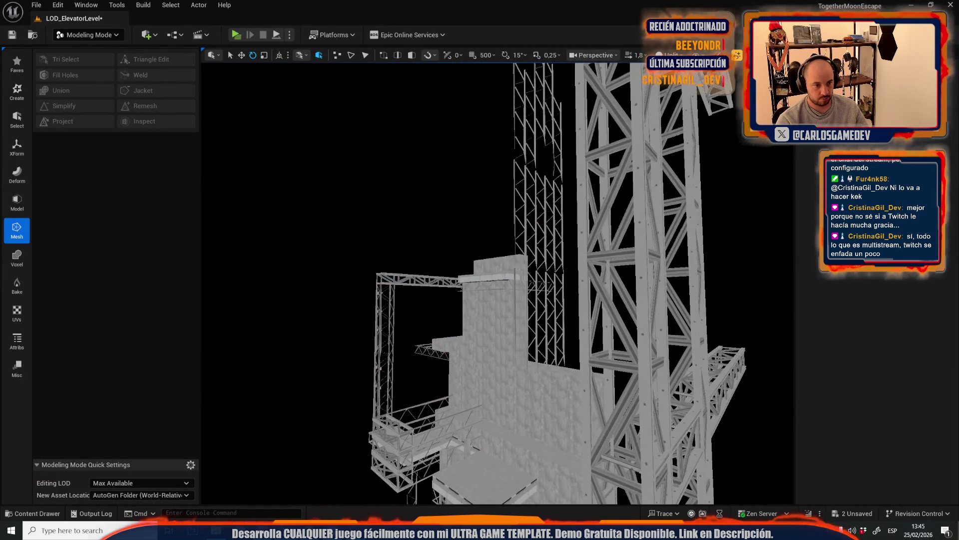
{"action": "key", "text": "w"}
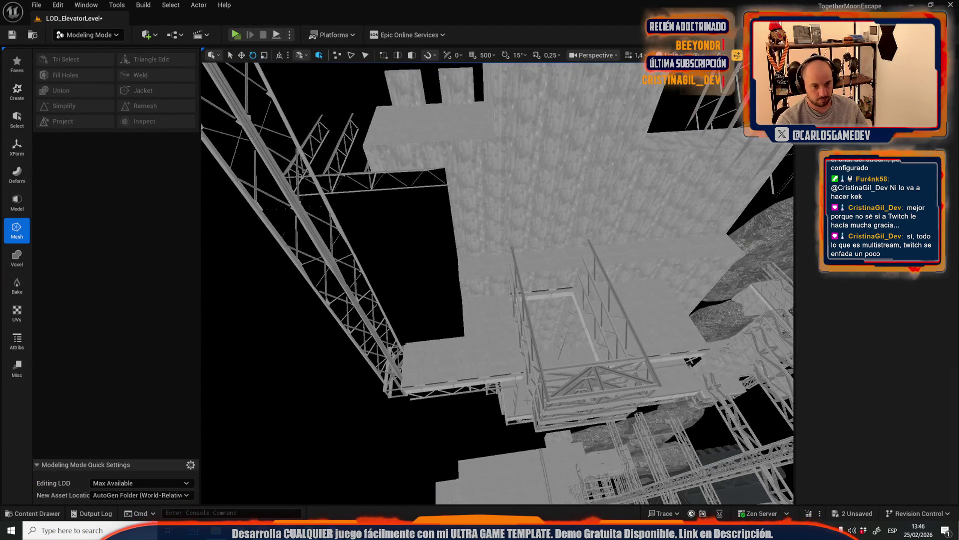
{"action": "key", "text": "w"}
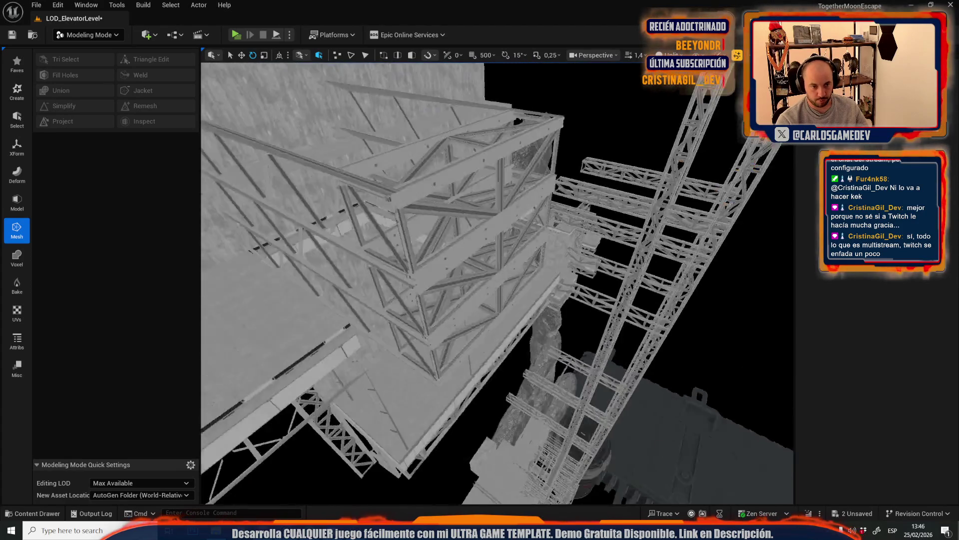
{"action": "left_click", "coordinate": [590, 360]}
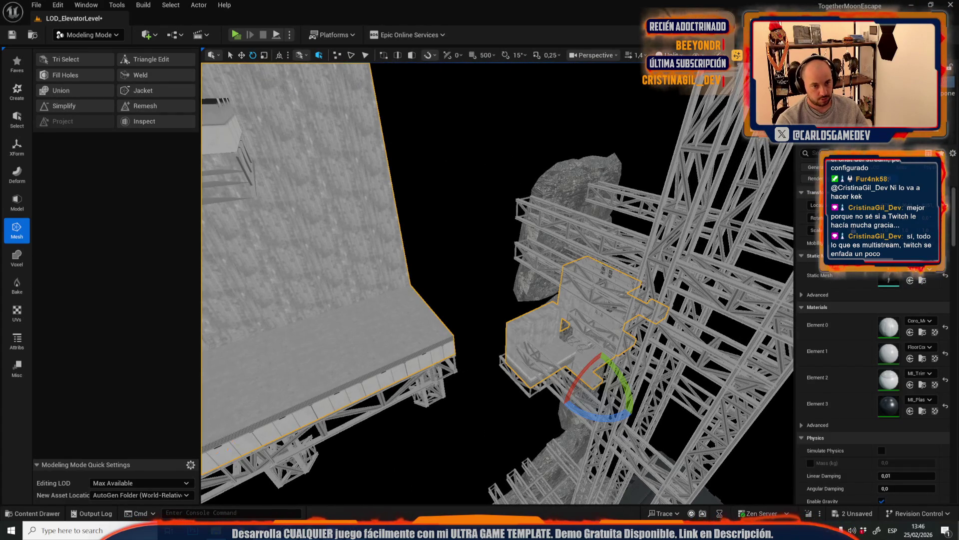
{"action": "left_click", "coordinate": [624, 280]}
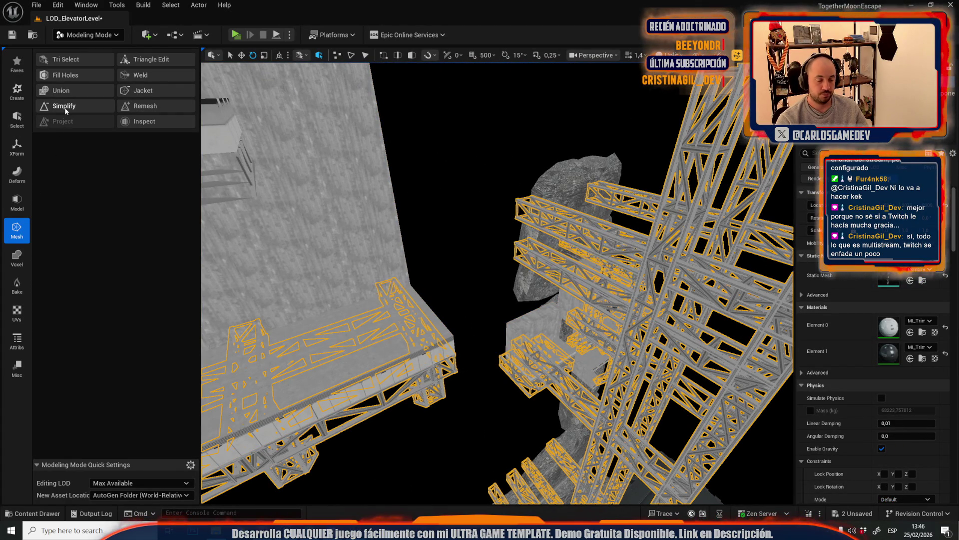
{"action": "left_click", "coordinate": [65, 111]}
Set Simplify's Target Percentage to 4 and accept the simplified truss mesh
{"action": "left_click_drag", "start_coordinate": [450, 183], "coordinate": [480, 210]}
{"action": "left_click_drag", "start_coordinate": [497, 280], "coordinate": [496, 235]}
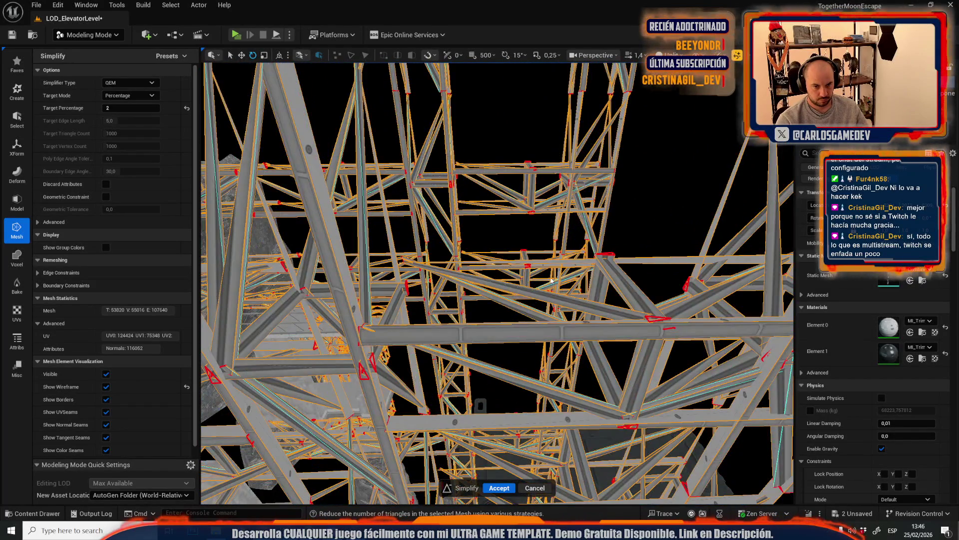
{"action": "left_click_drag", "start_coordinate": [552, 280], "coordinate": [552, 310]}
{"action": "left_click", "coordinate": [120, 109]}
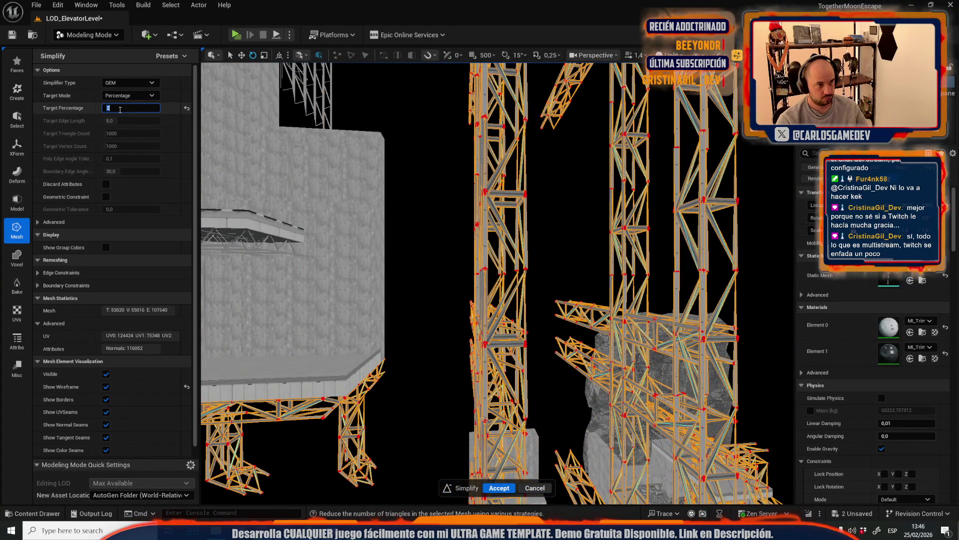
{"action": "type", "text": "4"}
{"action": "left_click_drag", "start_coordinate": [580, 228], "coordinate": [581, 231]}
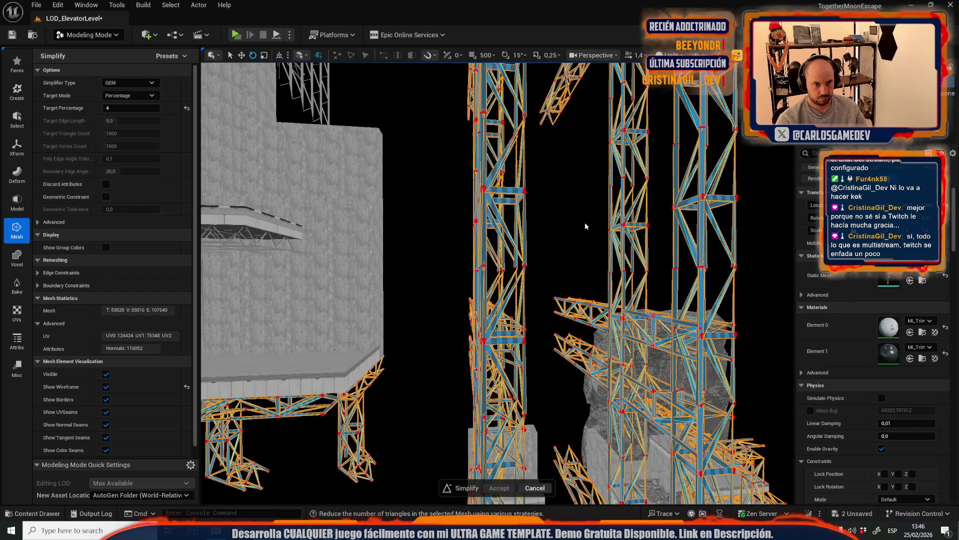
{"action": "left_click_drag", "start_coordinate": [586, 224], "coordinate": [586, 200]}
{"action": "left_click_drag", "start_coordinate": [568, 383], "coordinate": [568, 382]}
{"action": "left_click", "coordinate": [496, 490]}
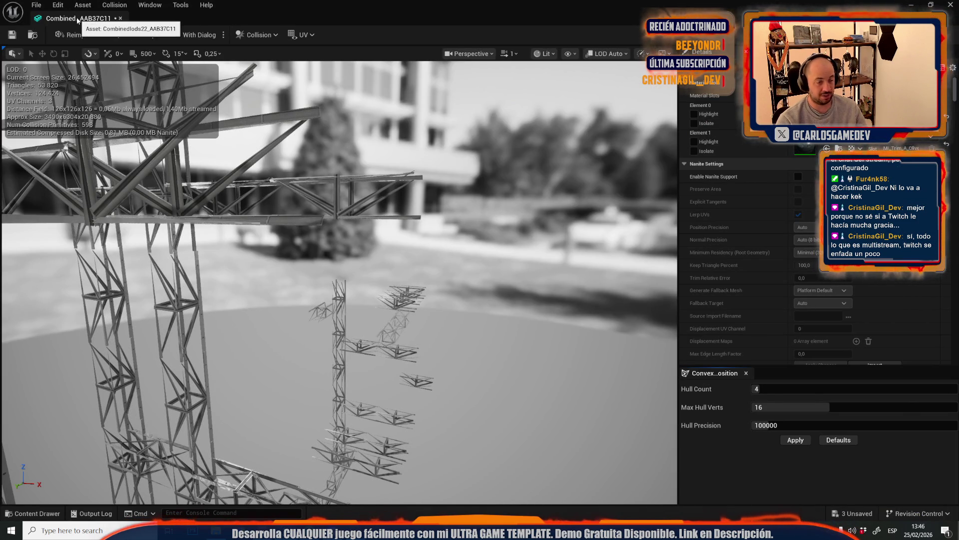
Return to the level editor and bring up the viewport view-mode options
{"action": "key", "text": "alt+Tab"}
{"action": "left_click", "coordinate": [588, 56]}
{"action": "left_click", "coordinate": [667, 55]}
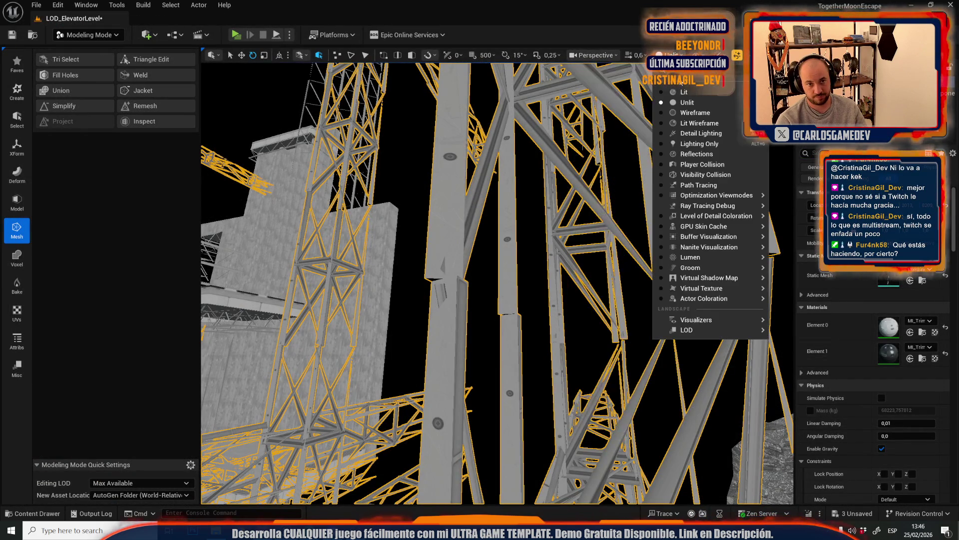
Set the viewport to Wireframe, change to Selection Mode and deselect the scaffolding
{"action": "left_click", "coordinate": [690, 93]}
{"action": "scroll", "coordinate": [500, 223], "scroll_direction": "down", "scroll_amount": 10}
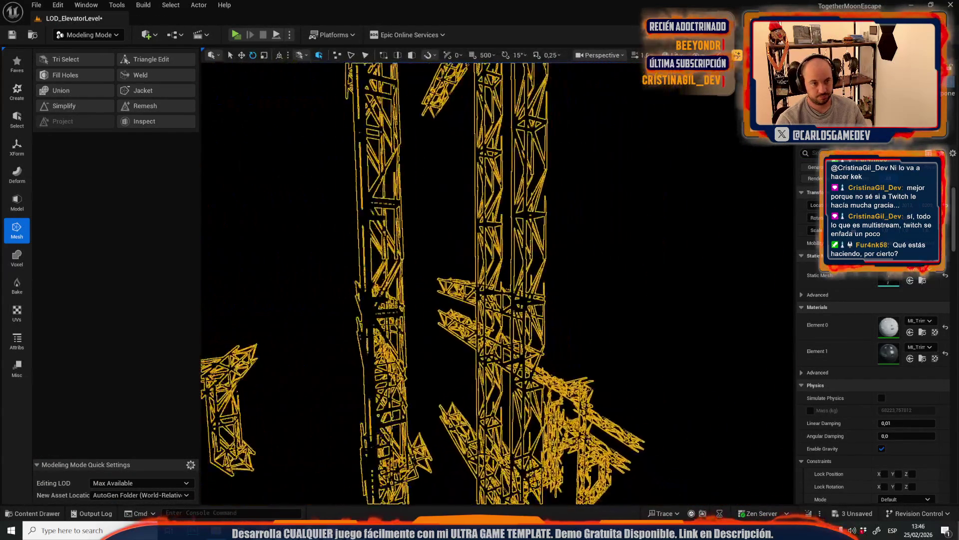
{"action": "scroll", "coordinate": [500, 224], "scroll_direction": "down", "scroll_amount": 2}
{"action": "mouse_move", "coordinate": [491, 223]}
{"action": "left_mouse_down"}
{"action": "mouse_move", "coordinate": [460, 180]}
{"action": "mouse_move", "coordinate": [380, 140]}
{"action": "left_mouse_up"}
{"action": "left_click", "coordinate": [95, 36]}
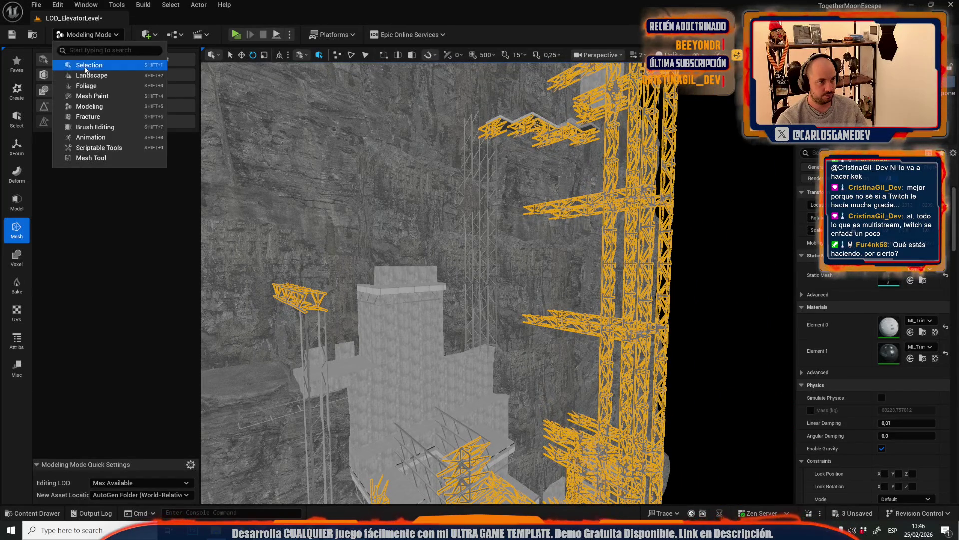
{"action": "left_click", "coordinate": [80, 64]}
{"action": "key", "text": "Escape"}
Switch the viewport back to Unlit and orbit closer around the cliff
{"action": "left_click", "coordinate": [633, 58]}
{"action": "scroll", "coordinate": [380, 280], "scroll_direction": "down", "scroll_amount": 10}
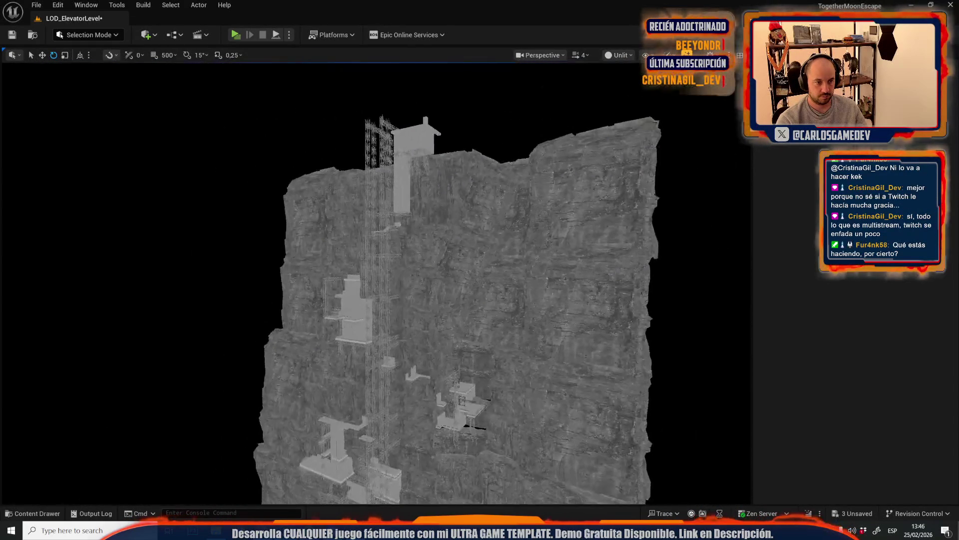
{"action": "scroll", "coordinate": [380, 280], "scroll_direction": "down", "scroll_amount": 3}
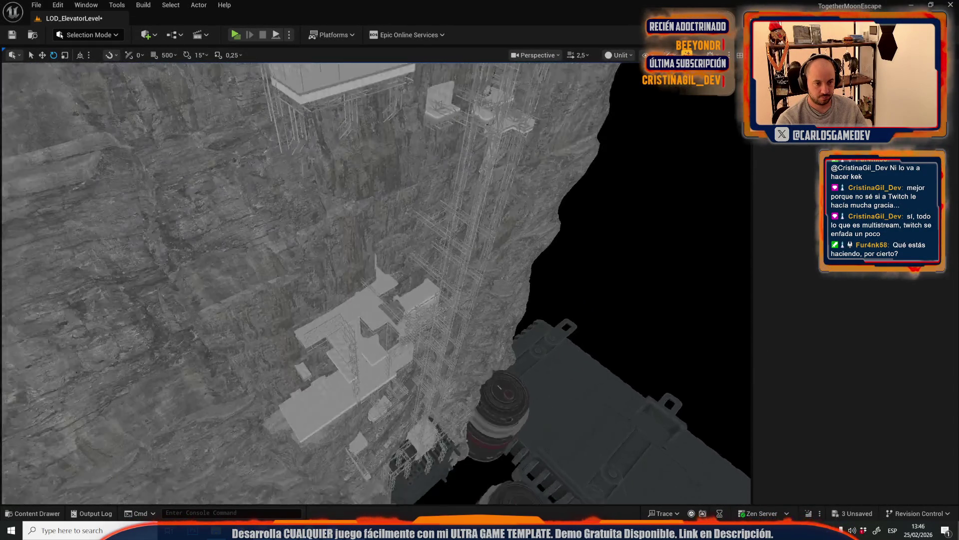
{"action": "left_click_drag", "start_coordinate": [380, 280], "coordinate": [379, 200]}
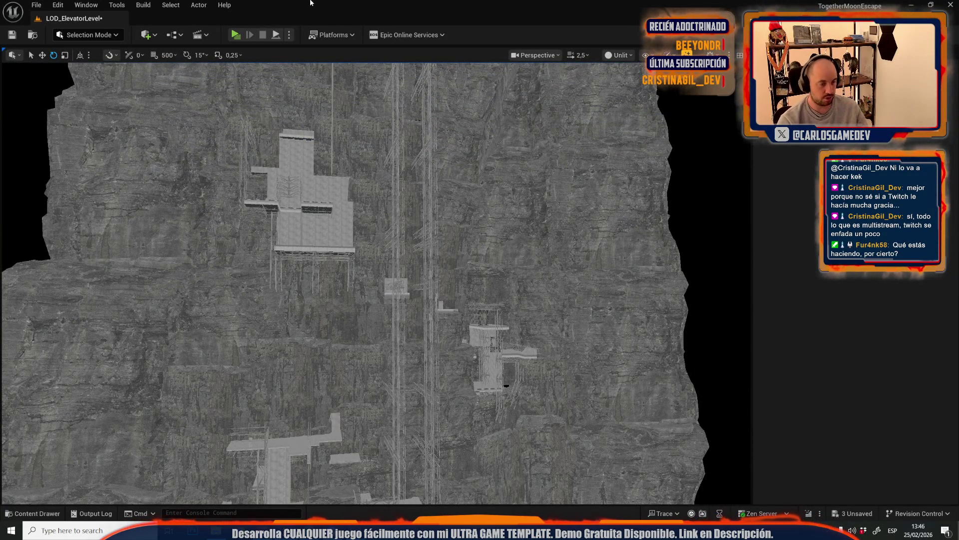
{"action": "left_click_drag", "start_coordinate": [310, 200], "coordinate": [295, 150]}
{"action": "left_click", "coordinate": [37, 5]}
{"action": "mouse_move", "coordinate": [74, 76]}
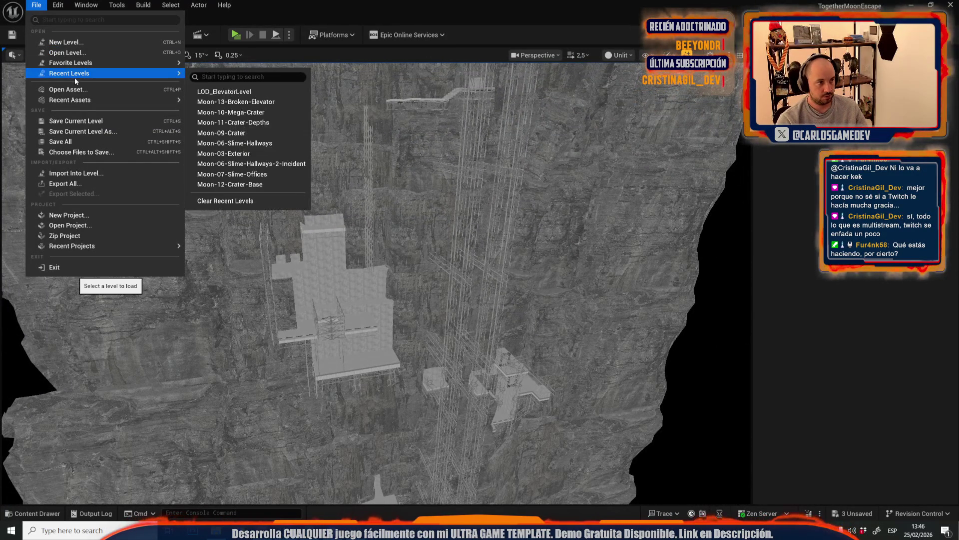
Save LOD_ElevatorLevel, open Moon-13-Broken-Elevator, frame its elevator and locate mesh Combined_C4FA13C4
{"action": "left_click", "coordinate": [250, 99]}
{"action": "left_click", "coordinate": [496, 371]}
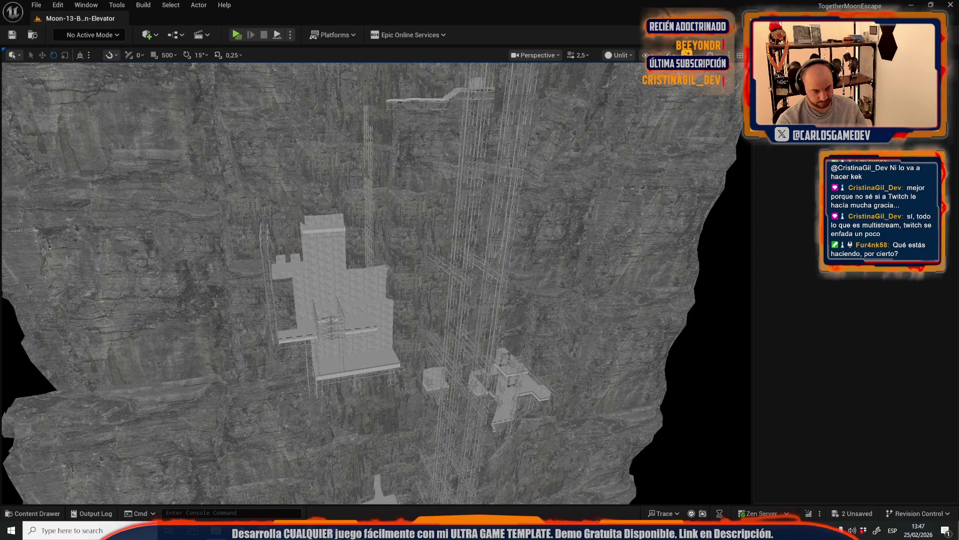
{"action": "key", "text": "f"}
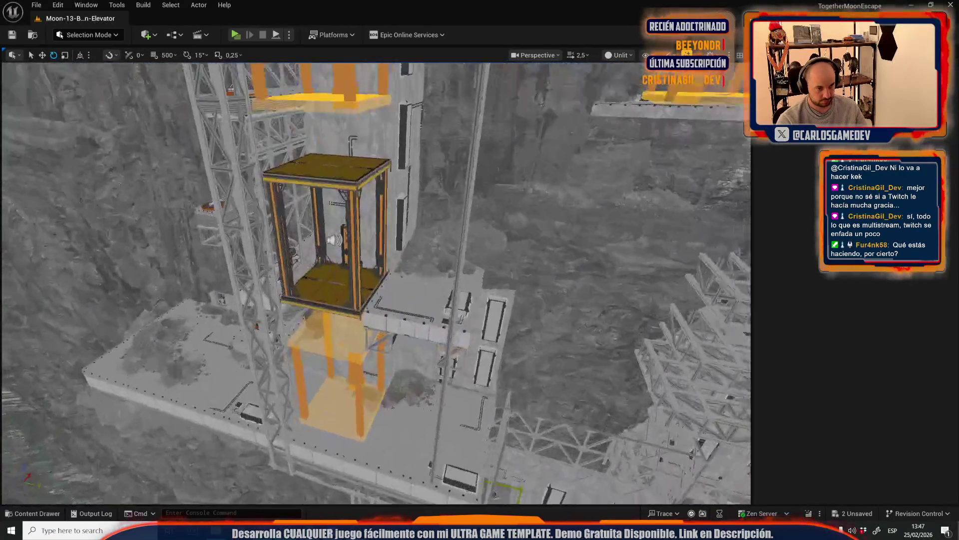
{"action": "mouse_move", "coordinate": [424, 280]}
{"action": "left_mouse_down"}
{"action": "mouse_move", "coordinate": [380, 260]}
{"action": "mouse_move", "coordinate": [415, 275]}
{"action": "mouse_move", "coordinate": [452, 223]}
{"action": "left_mouse_up"}
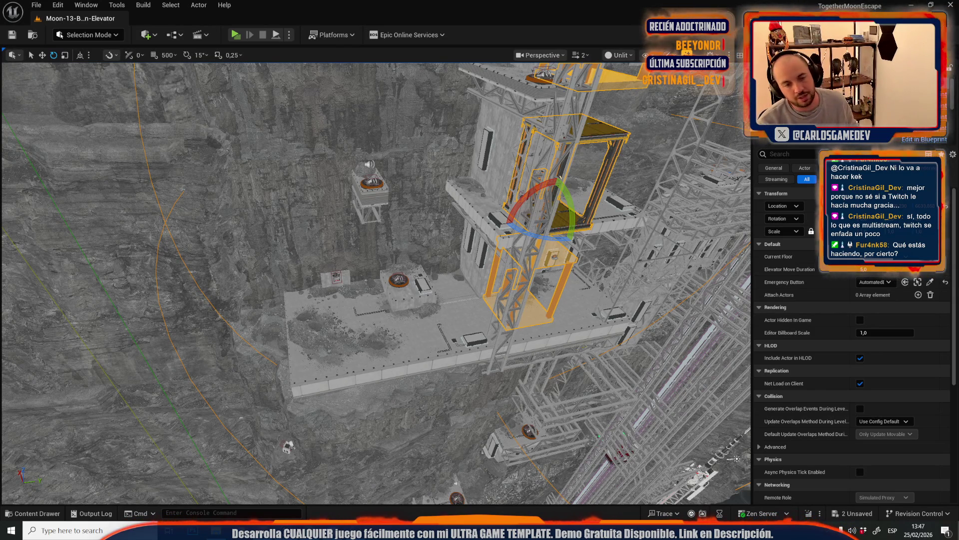
{"action": "left_click_drag", "start_coordinate": [453, 223], "coordinate": [446, 227]}
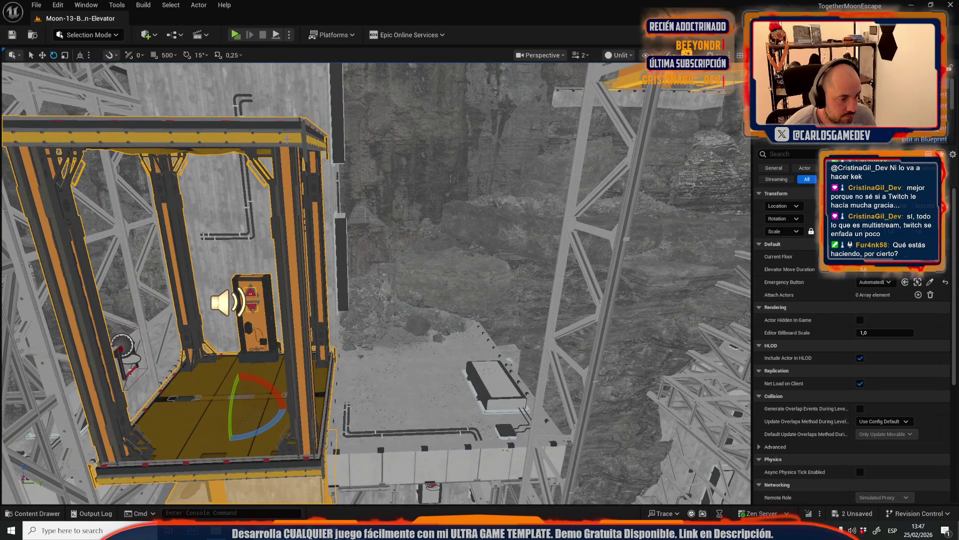
{"action": "left_click", "coordinate": [903, 275]}
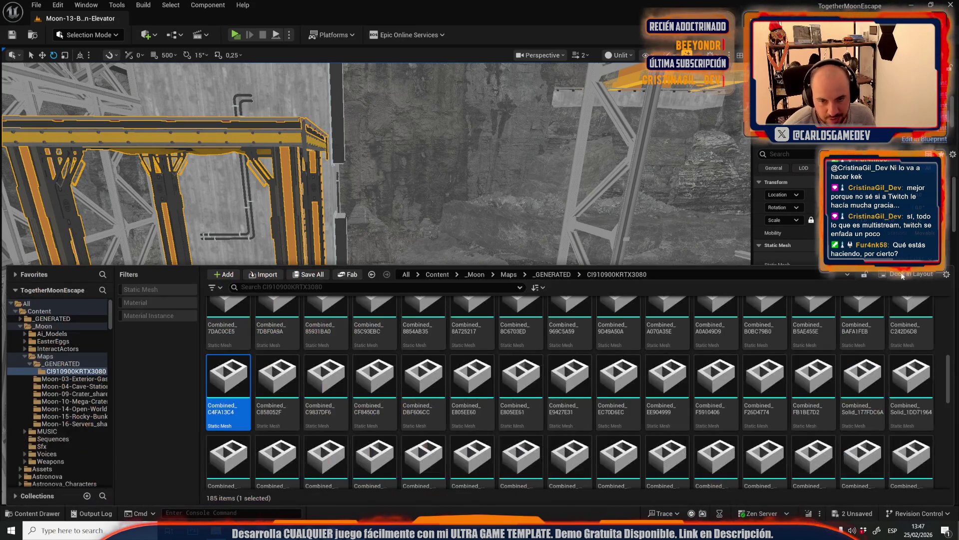
Switch back to LOD_ElevatorLevel, reopen Moon-13-Broken-Elevator and select the elevator actor
{"action": "left_click", "coordinate": [36, 5]}
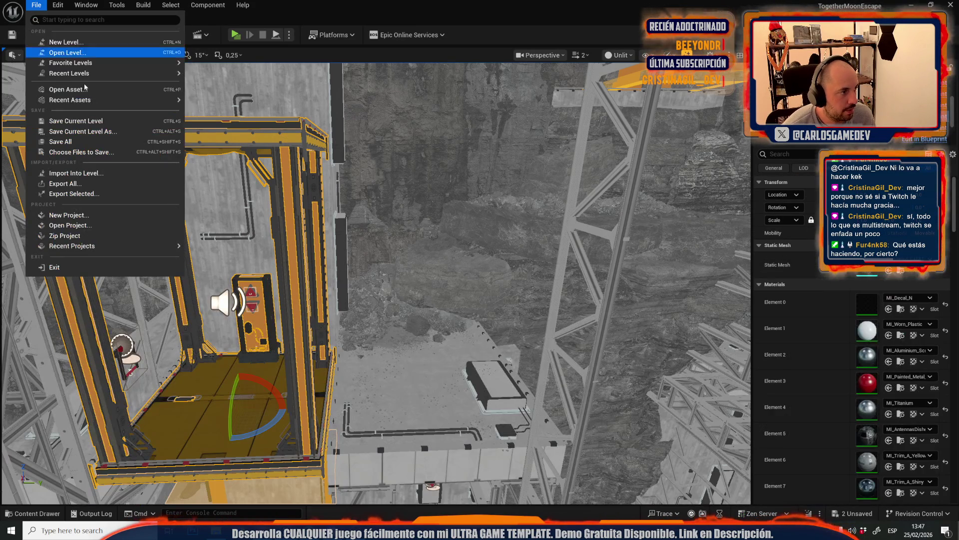
{"action": "mouse_move", "coordinate": [135, 72]}
{"action": "left_click", "coordinate": [267, 102]}
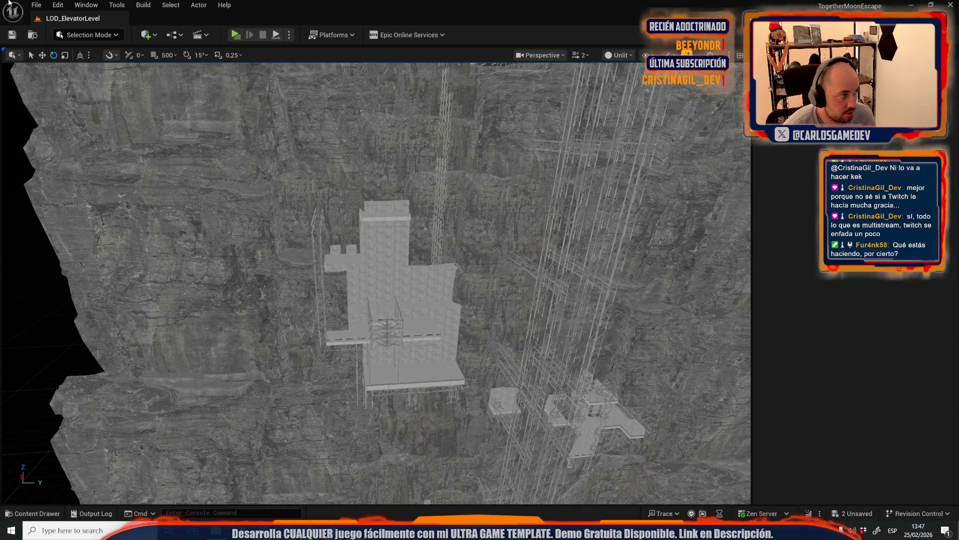
{"action": "left_click", "coordinate": [36, 5]}
{"action": "mouse_move", "coordinate": [99, 67]}
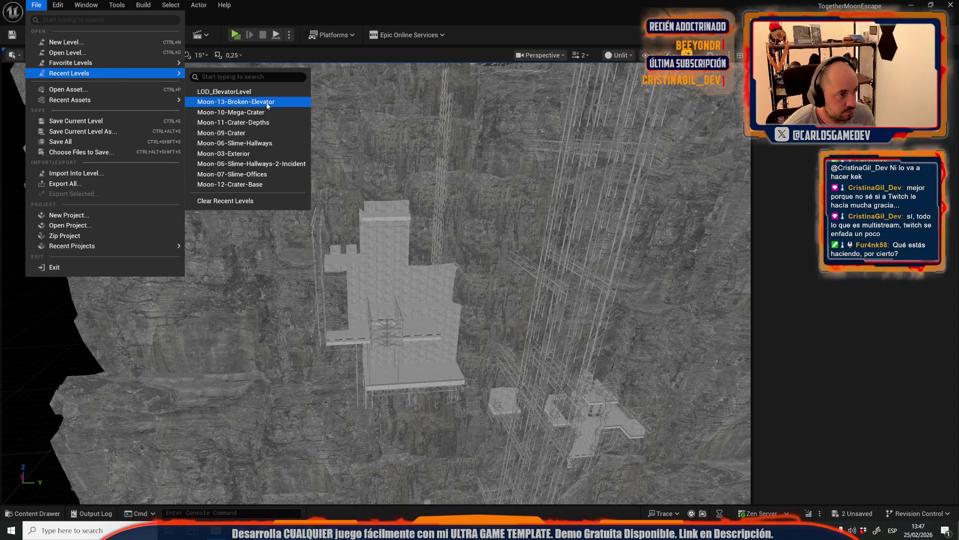
{"action": "left_click", "coordinate": [266, 102]}
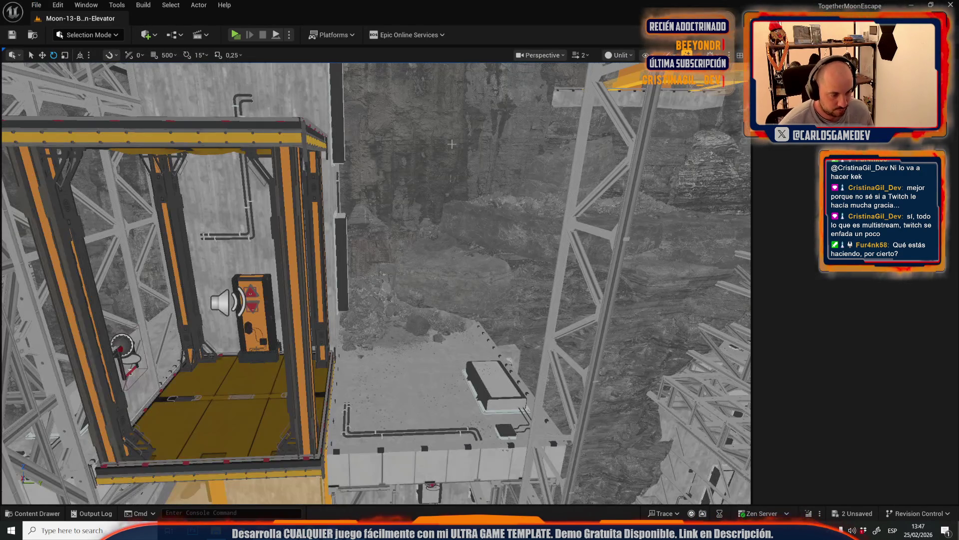
{"action": "left_click", "coordinate": [269, 369]}
{"action": "left_click", "coordinate": [170, 5]}
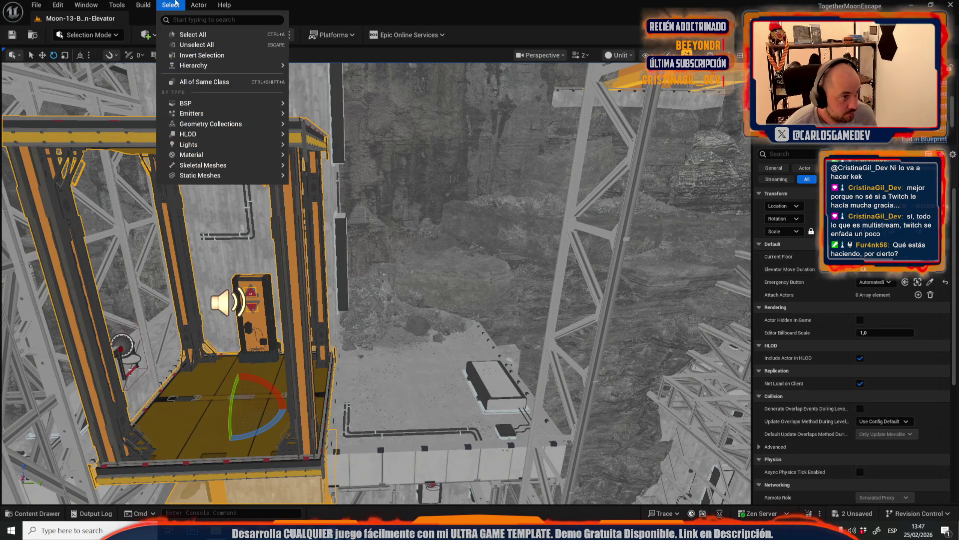
Select every elevator actor of the same class
{"action": "mouse_move", "coordinate": [226, 118]}
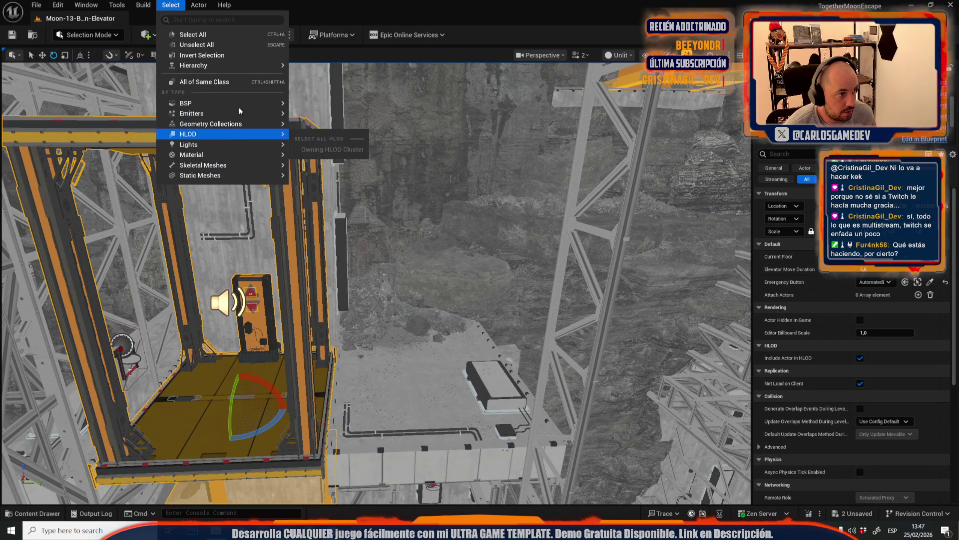
{"action": "left_click", "coordinate": [205, 82]}
{"action": "key", "text": "f"}
Switch to LOD_ElevatorLevel and back to Moon-13-Broken-Elevator, saving LOD_ElevatorLevel
{"action": "left_click", "coordinate": [38, 4]}
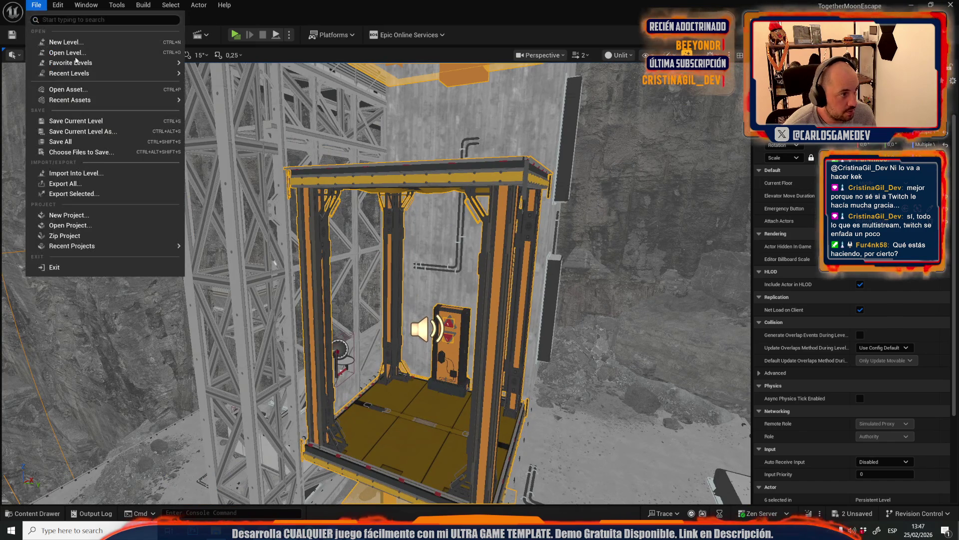
{"action": "mouse_move", "coordinate": [86, 70]}
{"action": "left_click", "coordinate": [246, 100]}
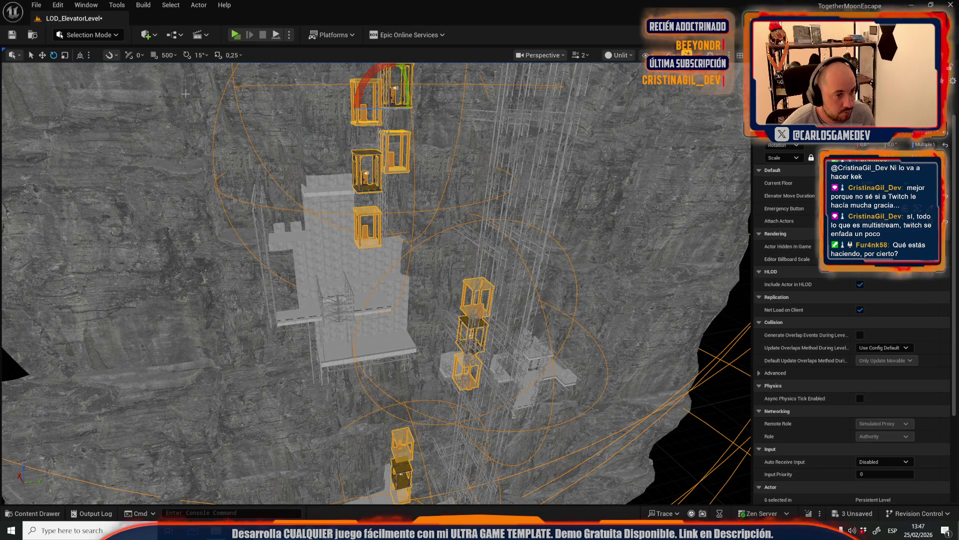
{"action": "left_click", "coordinate": [36, 5]}
{"action": "mouse_move", "coordinate": [100, 73]}
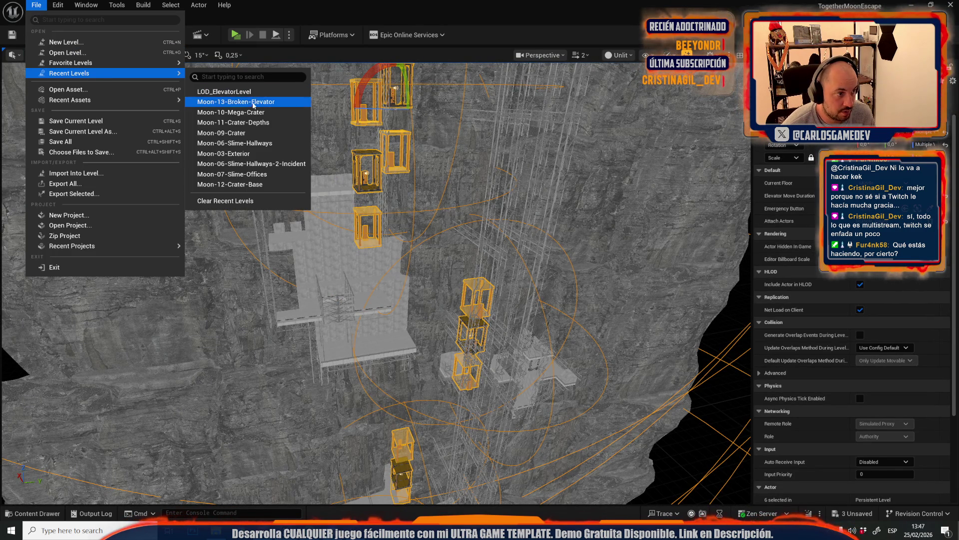
{"action": "left_click", "coordinate": [274, 102]}
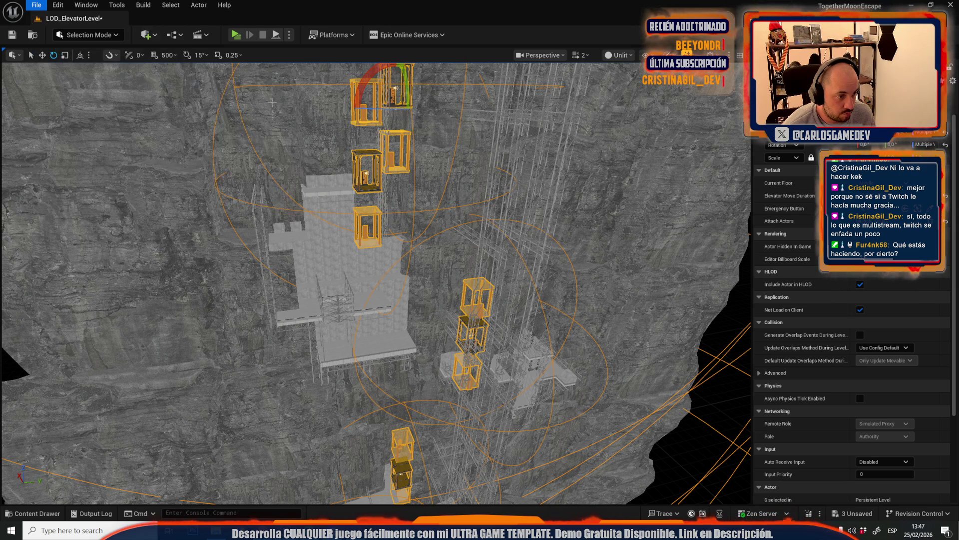
{"action": "left_click", "coordinate": [518, 371]}
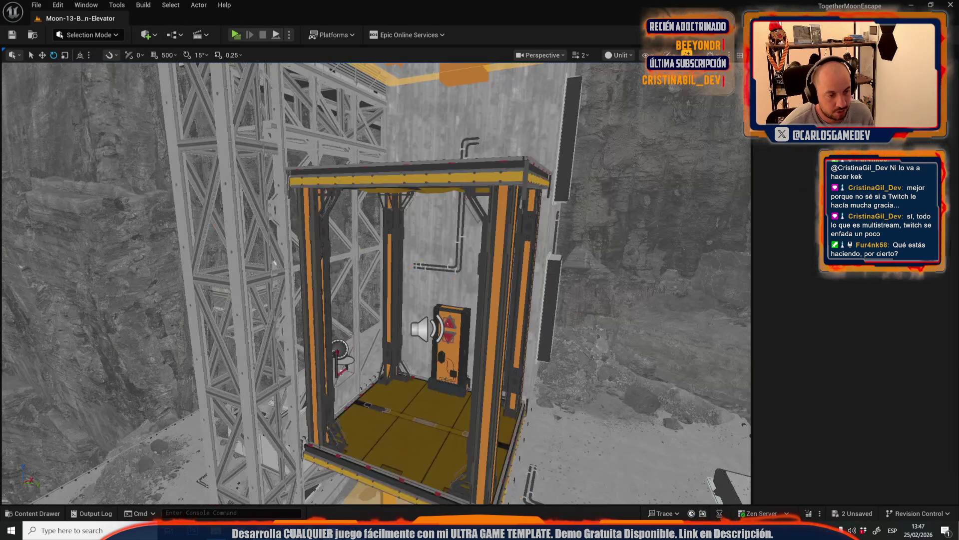
Select the round wind-fan actor and all fan actors of the same class
{"action": "left_click_drag", "start_coordinate": [376, 283], "coordinate": [350, 320]}
{"action": "left_click", "coordinate": [354, 262]}
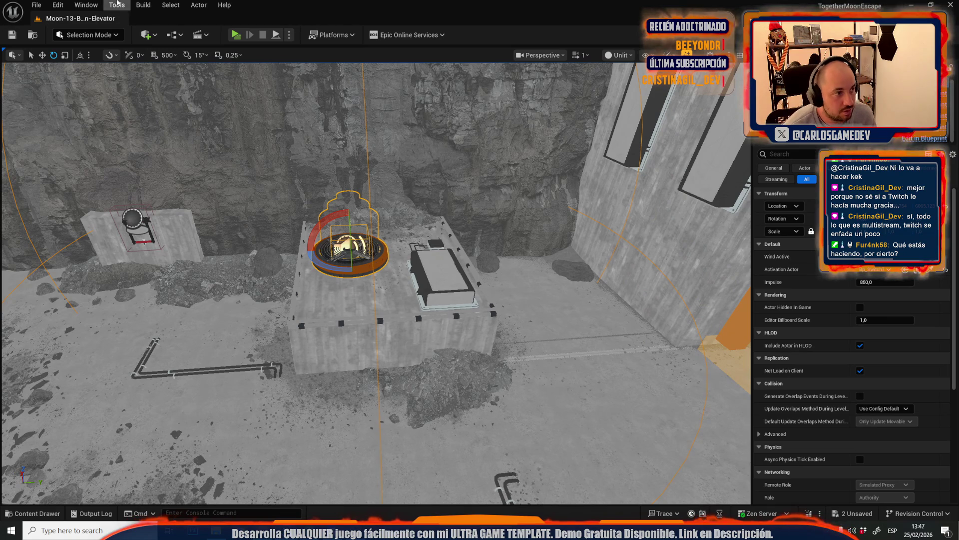
{"action": "left_click", "coordinate": [170, 5]}
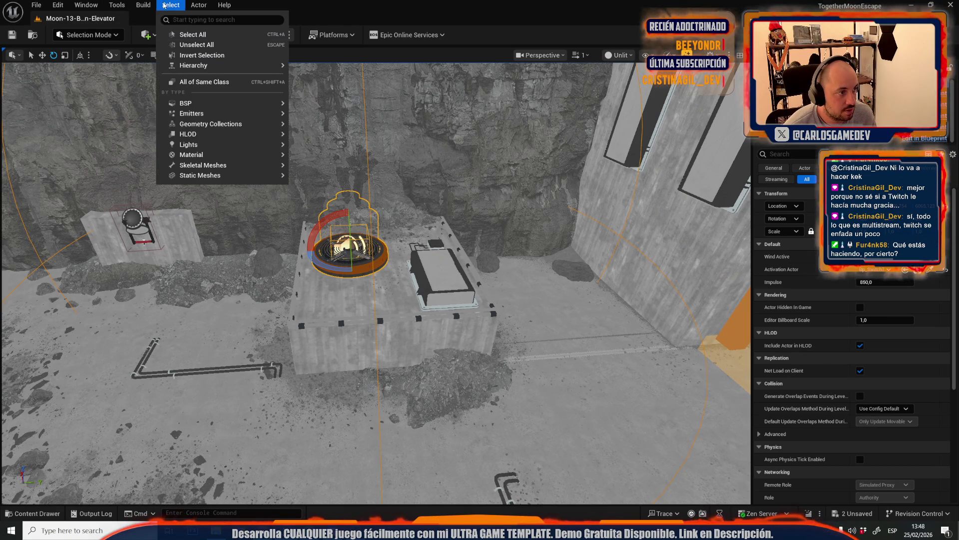
{"action": "left_click", "coordinate": [219, 82]}
{"action": "key", "text": "f"}
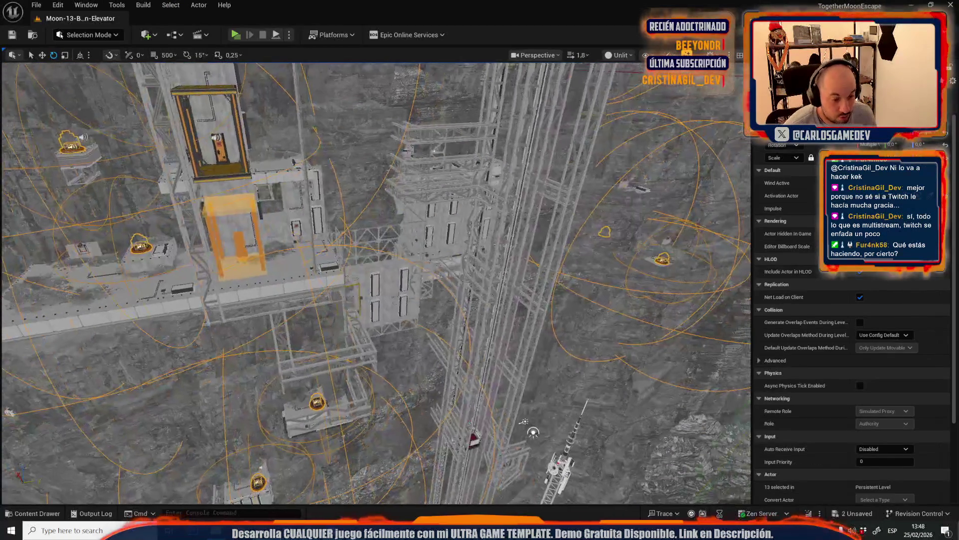
Add the red-triangle panel and another wall panel along the shaft to the selection
{"action": "scroll", "coordinate": [375, 280], "scroll_direction": "up", "scroll_amount": 2}
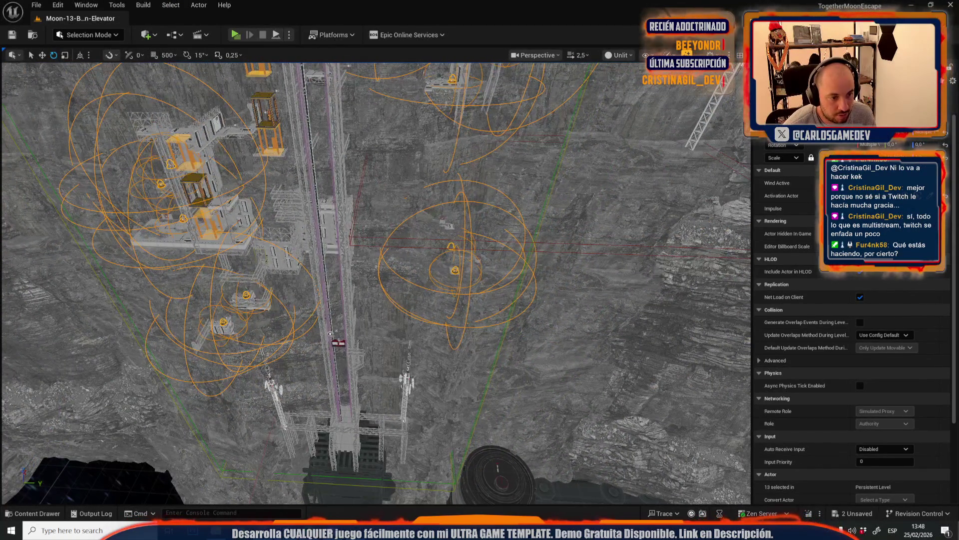
{"action": "scroll", "coordinate": [330, 334], "scroll_direction": "down", "scroll_amount": 1}
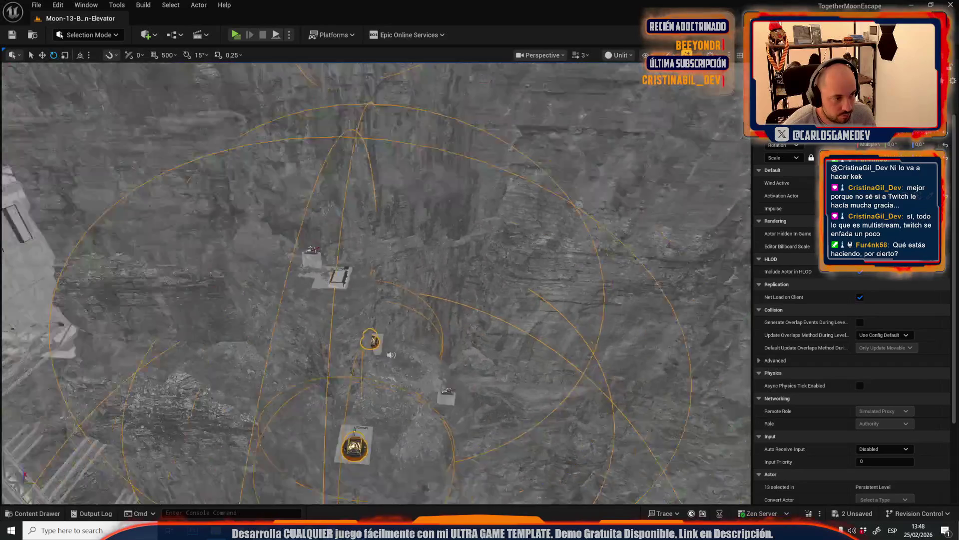
{"action": "scroll", "coordinate": [375, 280], "scroll_direction": "down", "scroll_amount": 1}
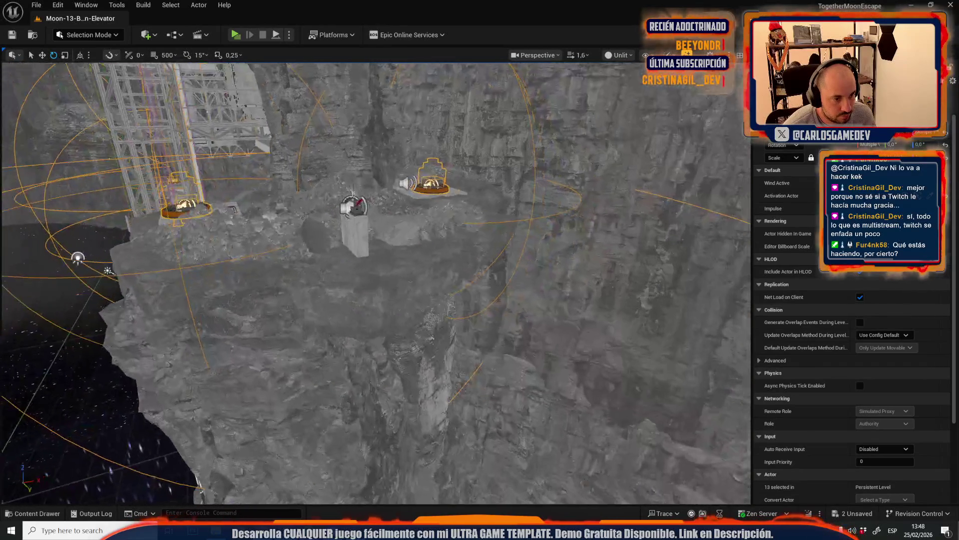
{"action": "scroll", "coordinate": [374, 280], "scroll_direction": "down", "scroll_amount": 3}
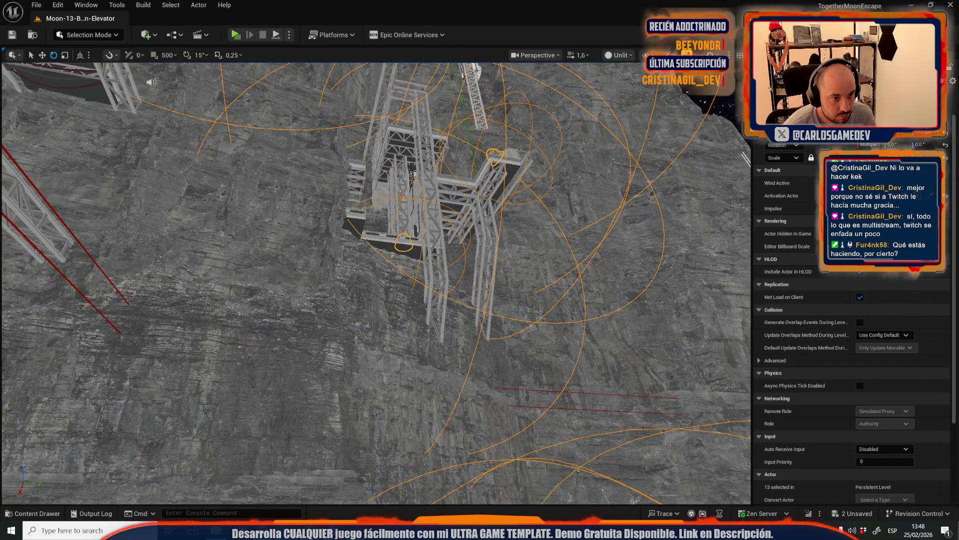
{"action": "scroll", "coordinate": [375, 279], "scroll_direction": "down", "scroll_amount": 3}
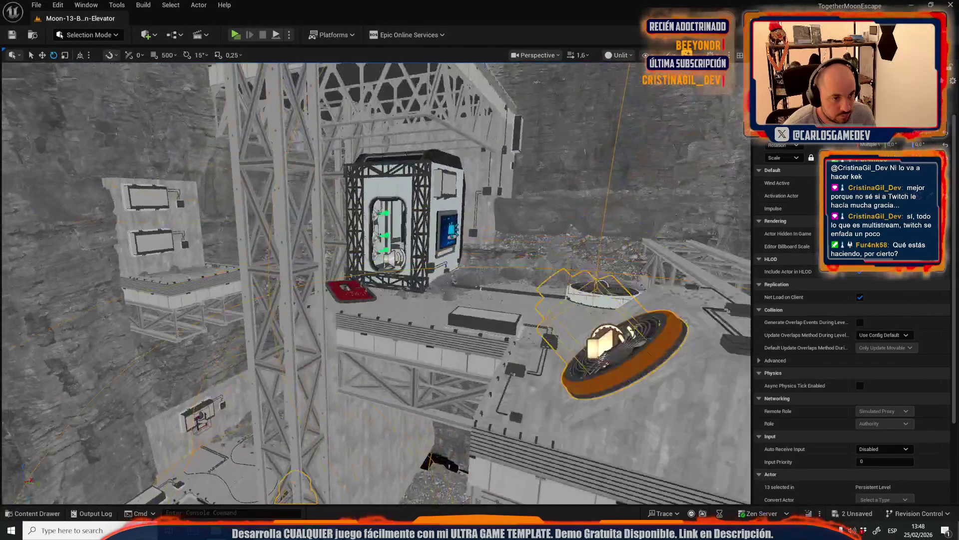
{"action": "scroll", "coordinate": [375, 280], "scroll_direction": "down", "scroll_amount": 5}
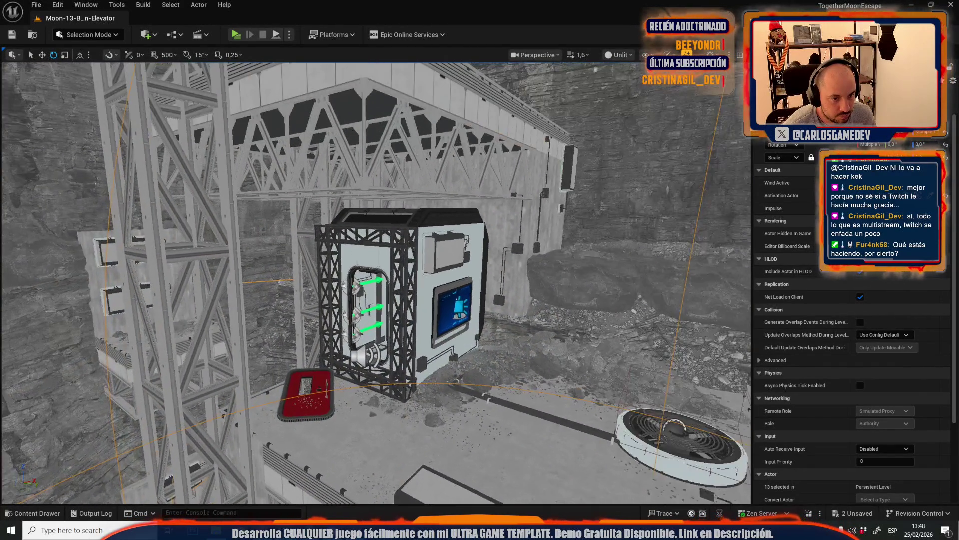
{"action": "scroll", "coordinate": [610, 238], "scroll_direction": "down", "scroll_amount": 5}
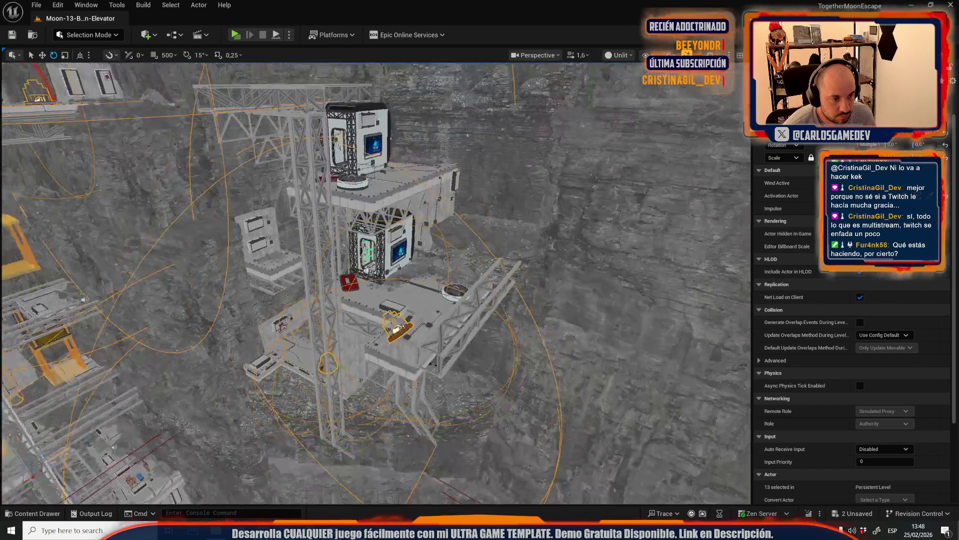
{"action": "scroll", "coordinate": [374, 280], "scroll_direction": "down", "scroll_amount": 5}
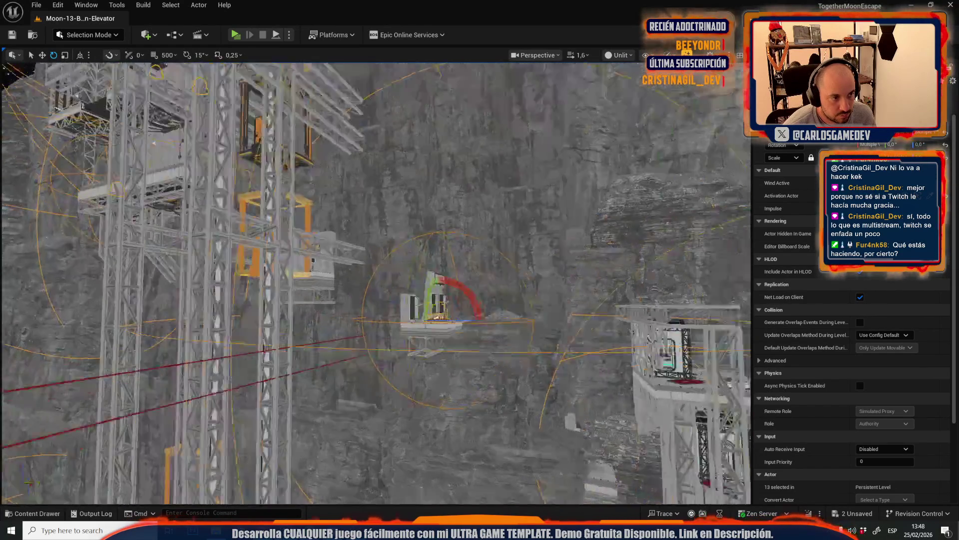
{"action": "scroll", "coordinate": [375, 280], "scroll_direction": "down", "scroll_amount": 5}
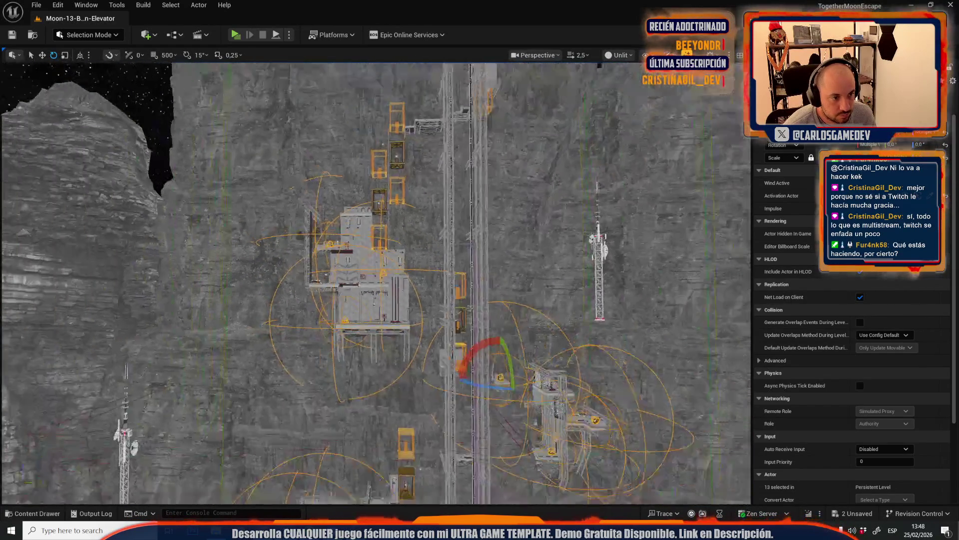
{"action": "scroll", "coordinate": [374, 279], "scroll_direction": "up", "scroll_amount": 5}
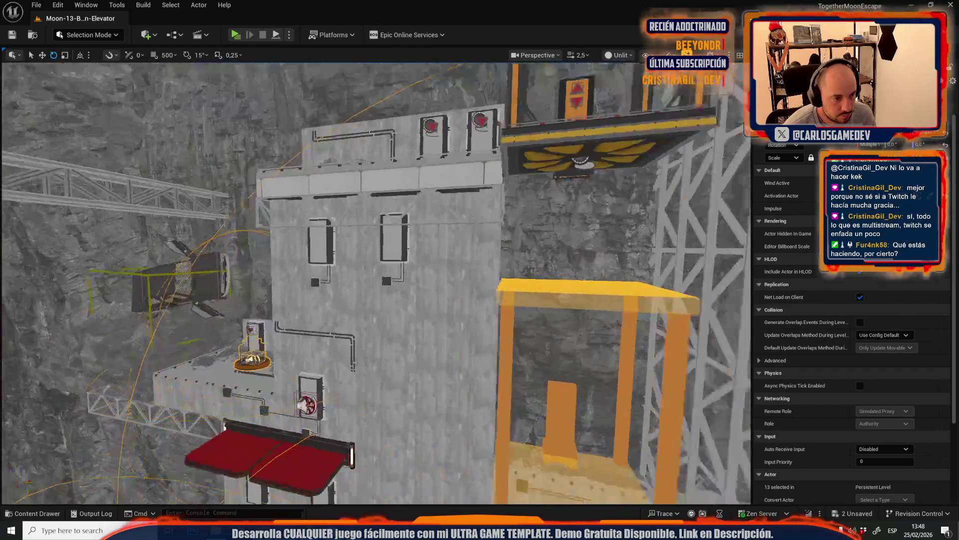
{"action": "scroll", "coordinate": [375, 279], "scroll_direction": "up", "scroll_amount": 2}
{"action": "left_click", "coordinate": [446, 116], "text": "ctrl"}
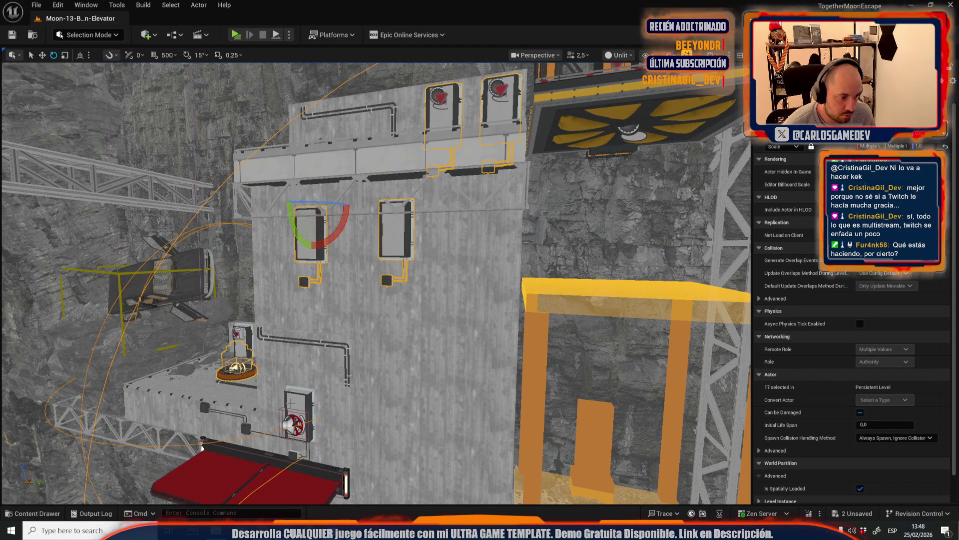
{"action": "left_click", "coordinate": [202, 446], "text": "ctrl"}
{"action": "scroll", "coordinate": [202, 446], "scroll_direction": "down", "scroll_amount": 5}
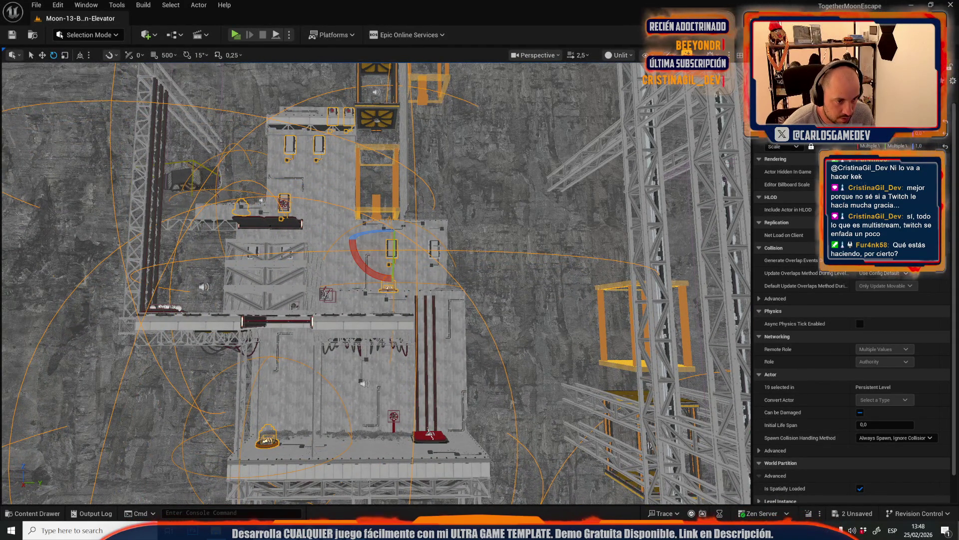
{"action": "scroll", "coordinate": [430, 433], "scroll_direction": "up", "scroll_amount": 5}
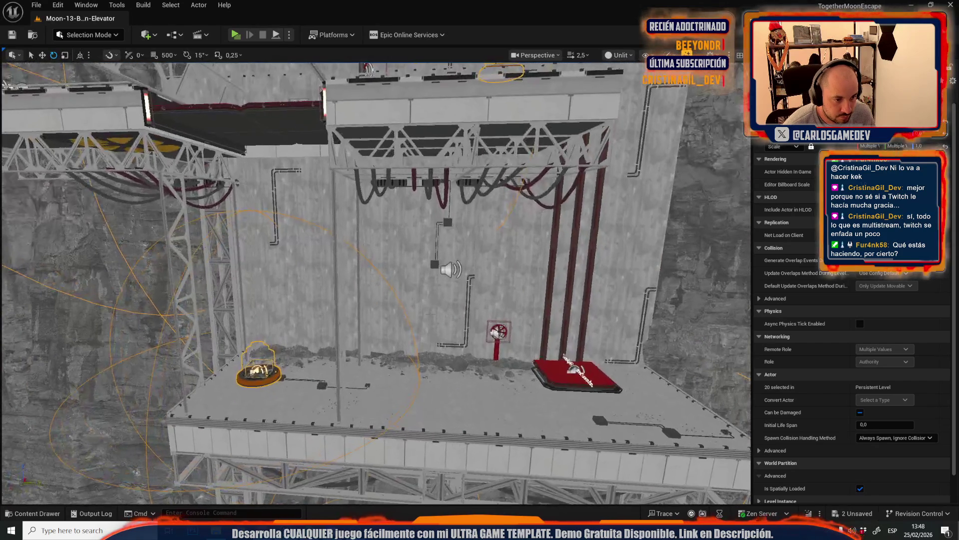
{"action": "scroll", "coordinate": [570, 369], "scroll_direction": "down", "scroll_amount": 5}
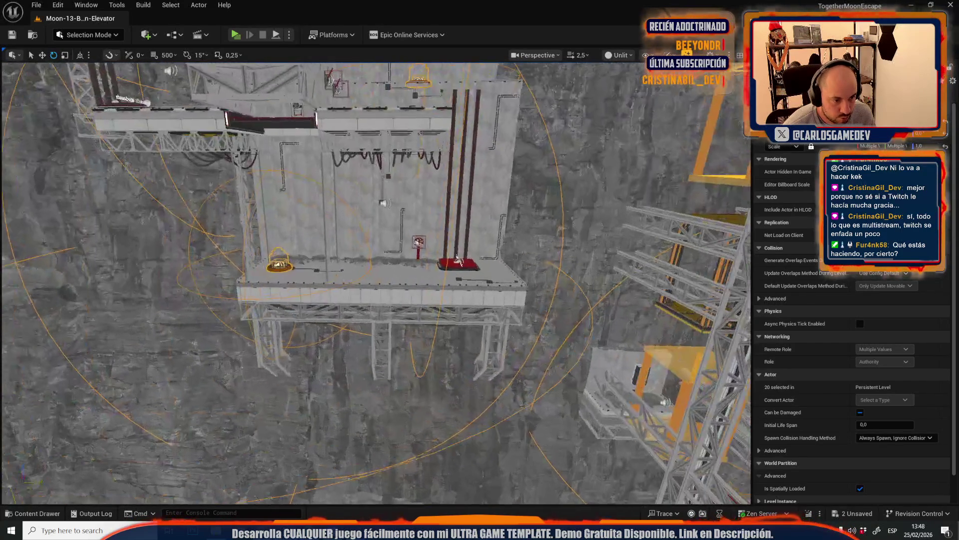
{"action": "scroll", "coordinate": [449, 263], "scroll_direction": "up", "scroll_amount": 10}
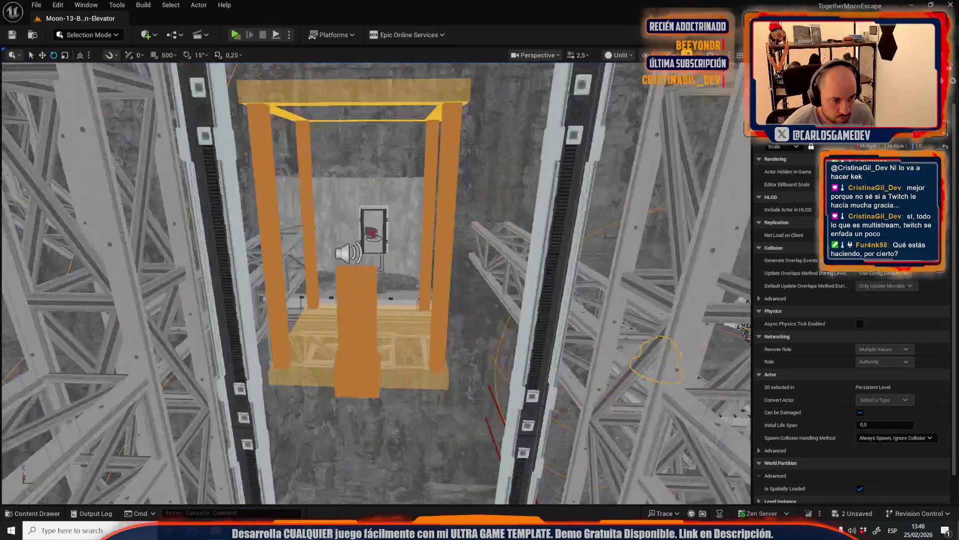
{"action": "key", "text": "a"}
{"action": "scroll", "coordinate": [377, 282], "scroll_direction": "down", "scroll_amount": 5}
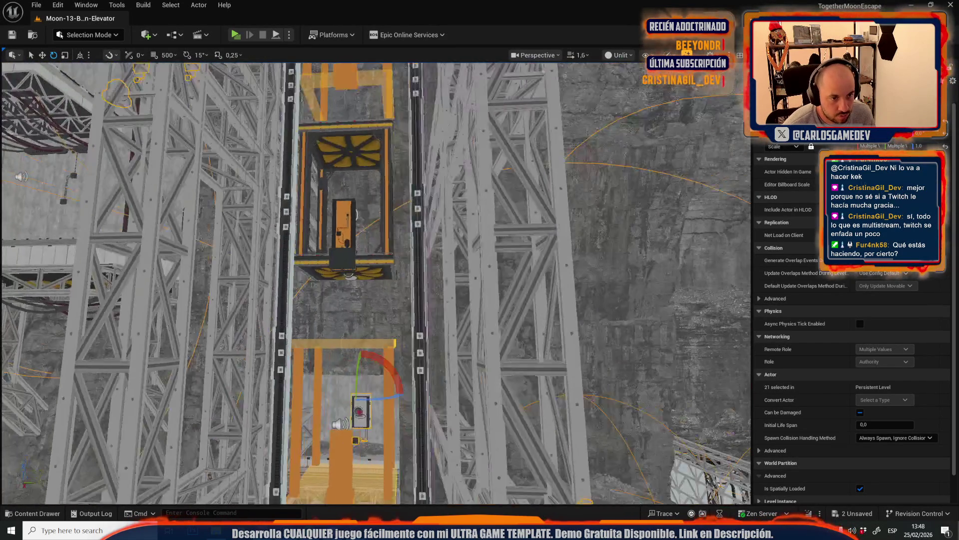
{"action": "scroll", "coordinate": [377, 282], "scroll_direction": "up", "scroll_amount": 4}
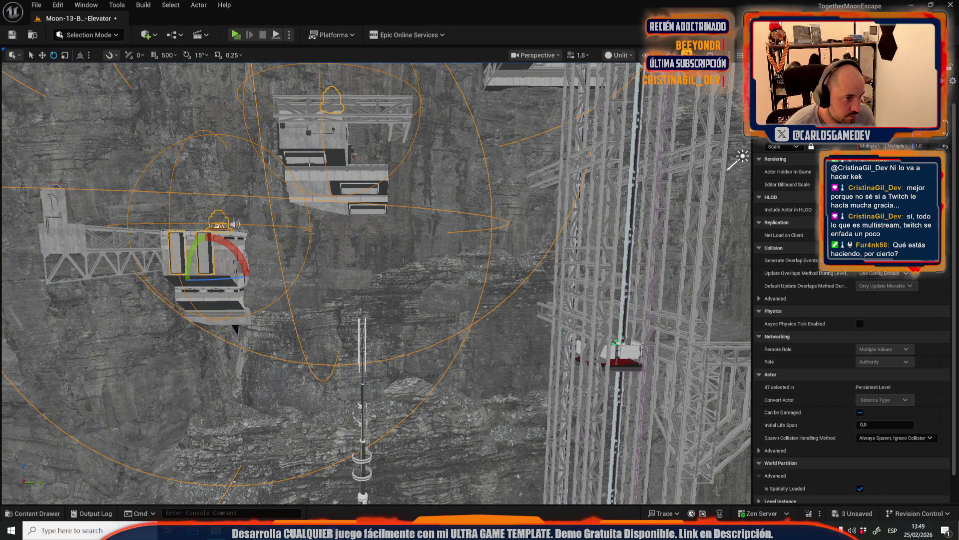
Add the left and right antenna towers at the elevator's base to the selection
{"action": "mouse_move", "coordinate": [367, 206]}
{"action": "left_mouse_down"}
{"action": "mouse_move", "coordinate": [347, 133]}
{"action": "mouse_move", "coordinate": [347, 202]}
{"action": "left_mouse_up"}
{"action": "mouse_move", "coordinate": [332, 313]}
{"action": "left_mouse_down"}
{"action": "mouse_move", "coordinate": [414, 232]}
{"action": "mouse_move", "coordinate": [327, 319]}
{"action": "left_mouse_up"}
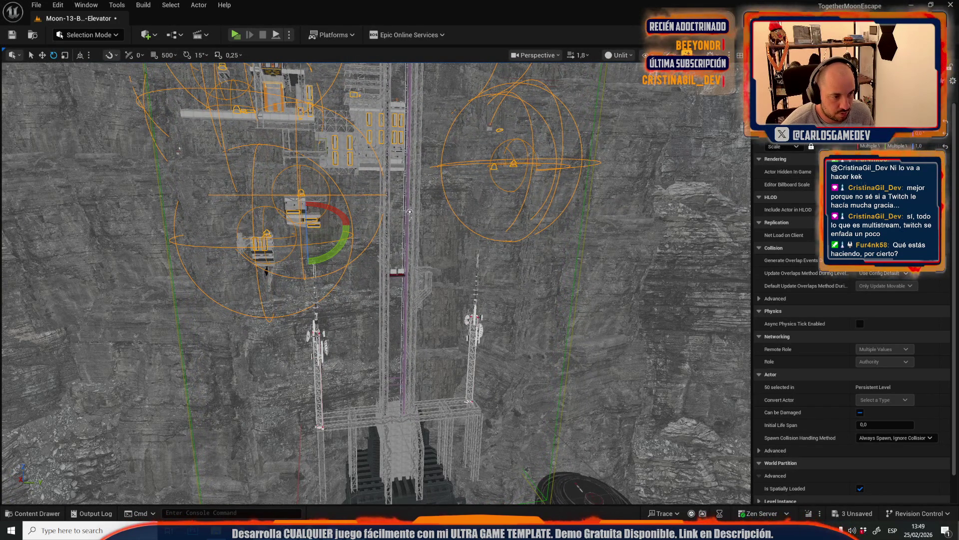
{"action": "left_click", "coordinate": [315, 336], "text": "ctrl"}
{"action": "left_click", "coordinate": [477, 330], "text": "ctrl"}
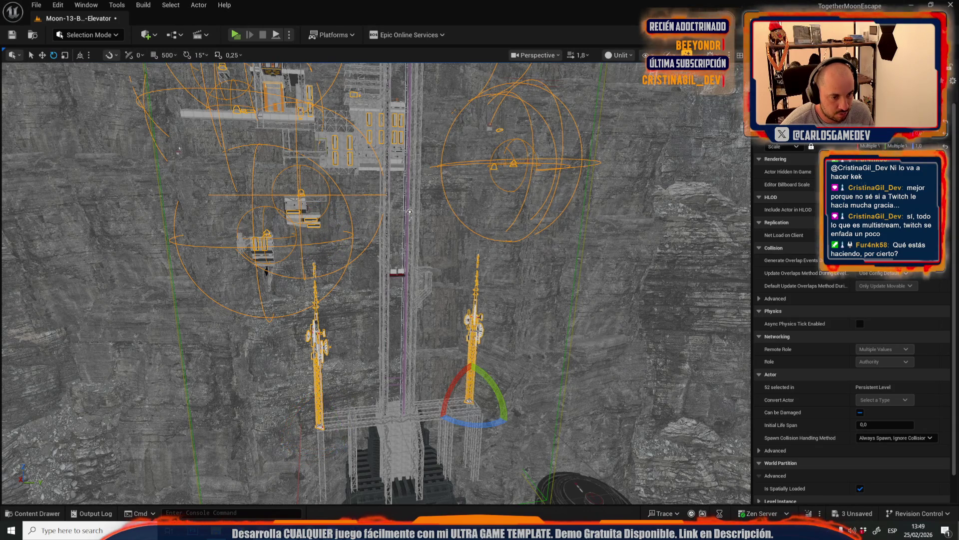
{"action": "left_click_drag", "start_coordinate": [486, 275], "coordinate": [485, 300]}
Add the thin cliff tower to the selection, undoing its accidental rotation, bringing it to 55 actors
{"action": "left_click", "coordinate": [499, 245], "text": "ctrl"}
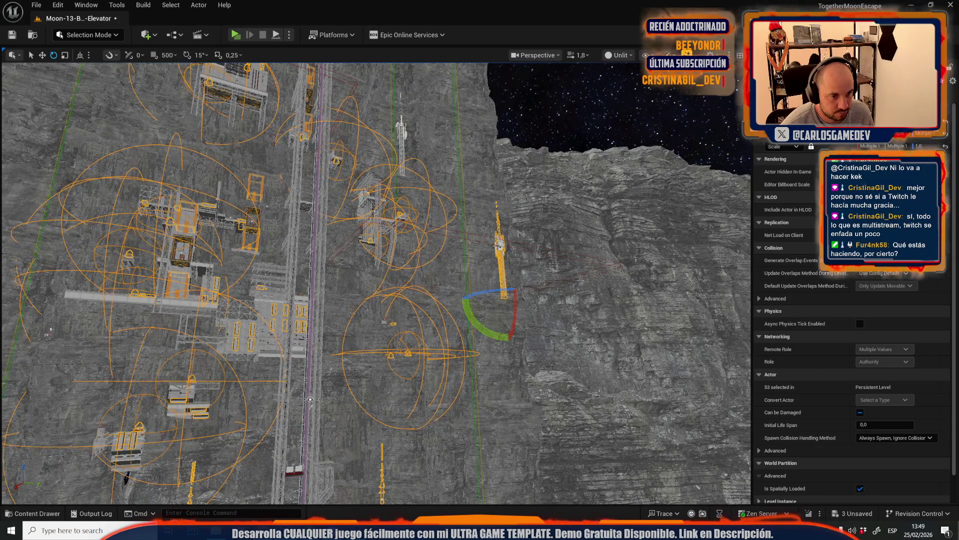
{"action": "key", "text": "ctrl+z"}
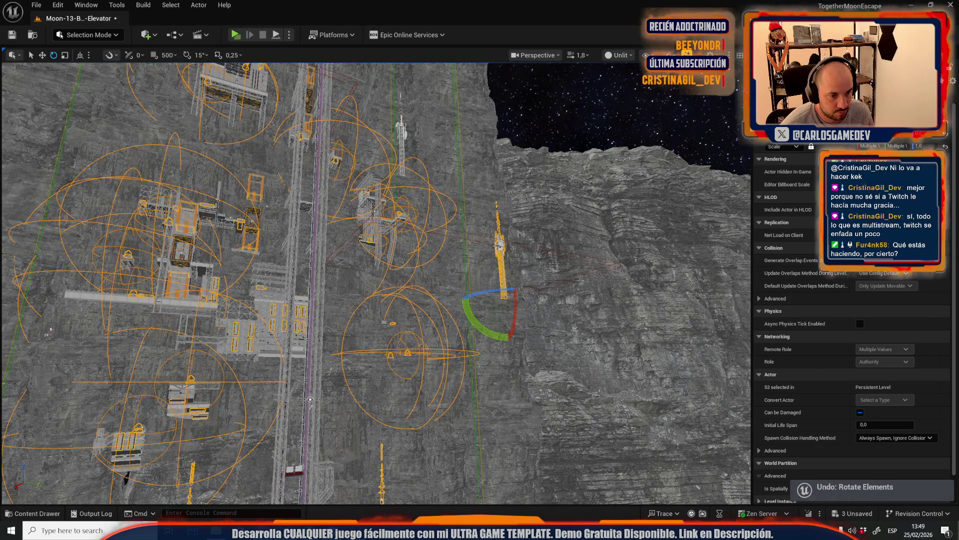
{"action": "left_click", "coordinate": [403, 128], "text": "ctrl"}
{"action": "left_click_drag", "start_coordinate": [310, 400], "coordinate": [590, 385]}
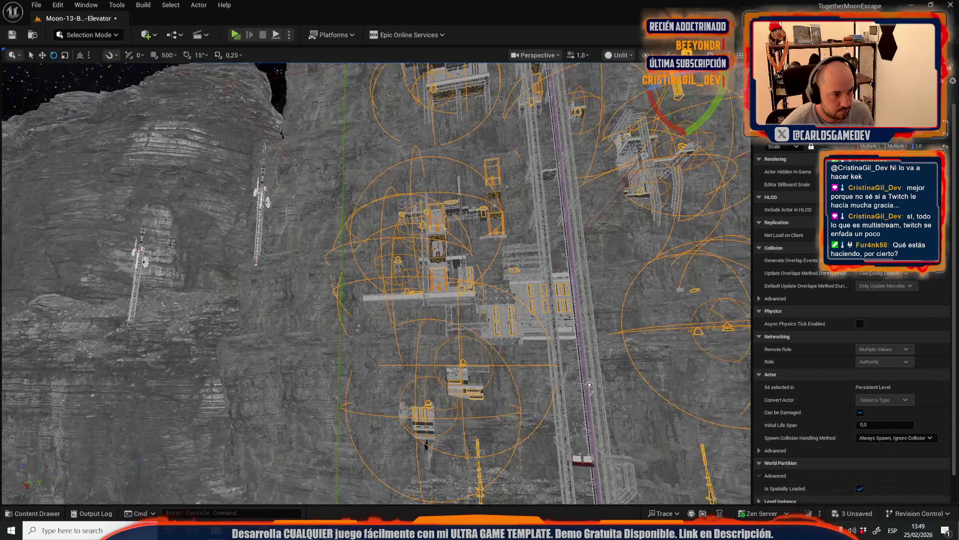
{"action": "left_click_drag", "start_coordinate": [319, 261], "coordinate": [320, 260]}
{"action": "scroll", "coordinate": [320, 261], "scroll_direction": "up", "scroll_amount": 2}
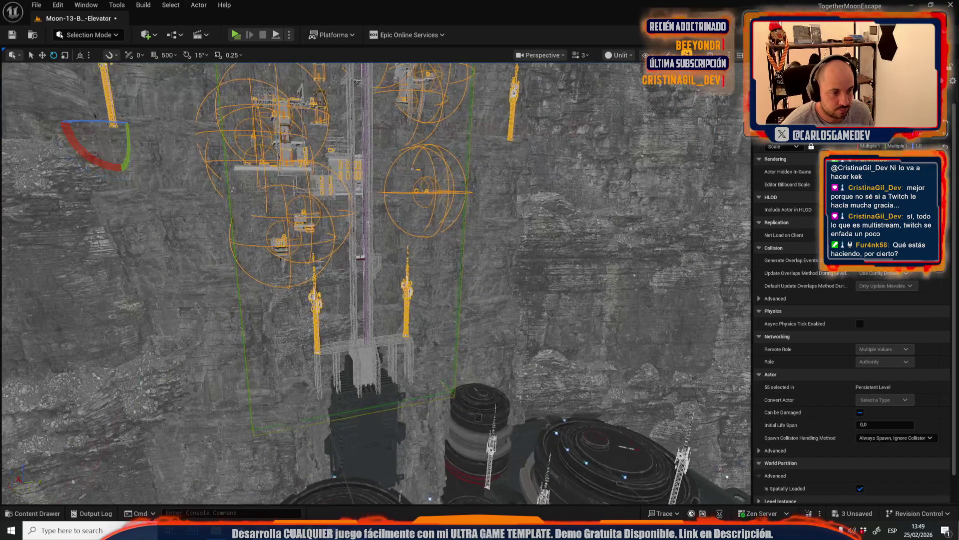
{"action": "left_click", "coordinate": [36, 4]}
Open LOD_ElevatorLevel without saving the broken-elevator level and paste the copied actors
{"action": "mouse_move", "coordinate": [120, 72]}
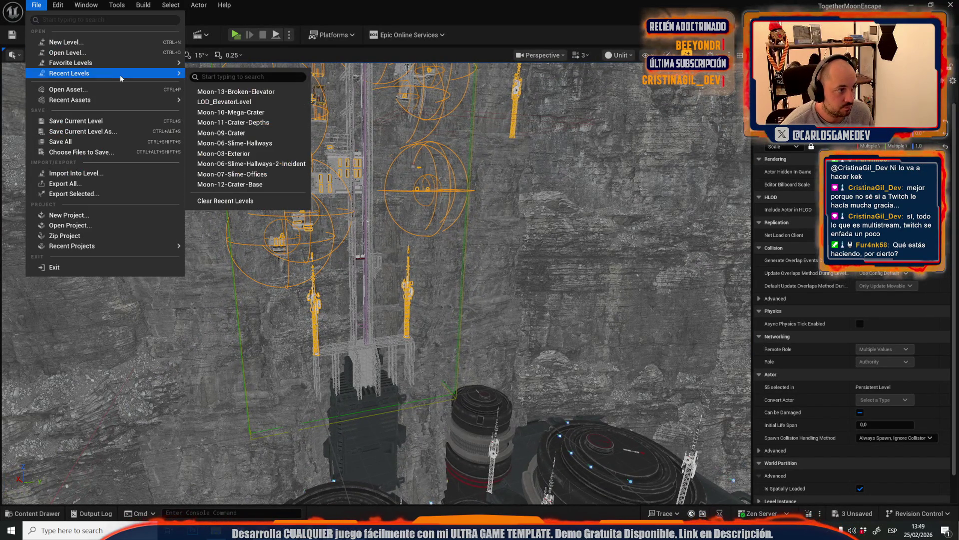
{"action": "left_click", "coordinate": [260, 101]}
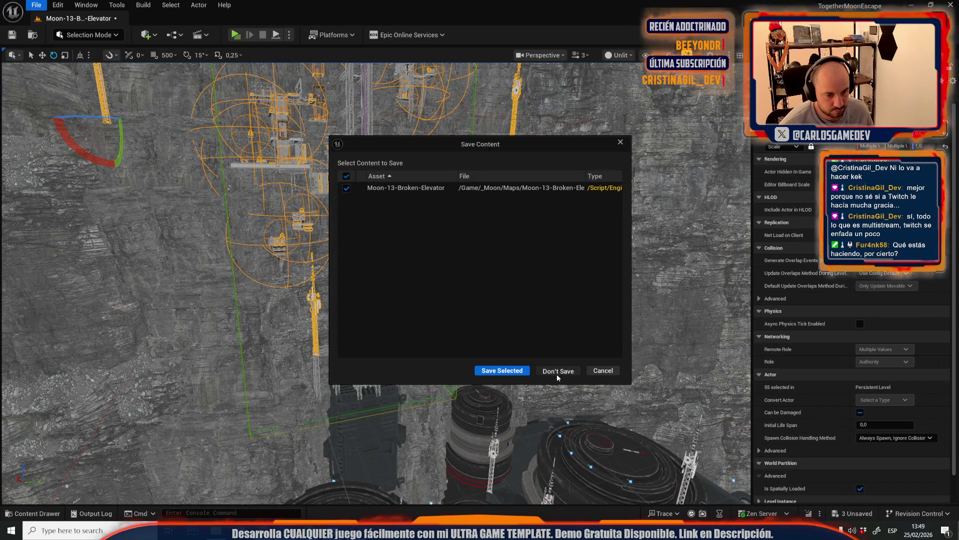
{"action": "left_click", "coordinate": [556, 371]}
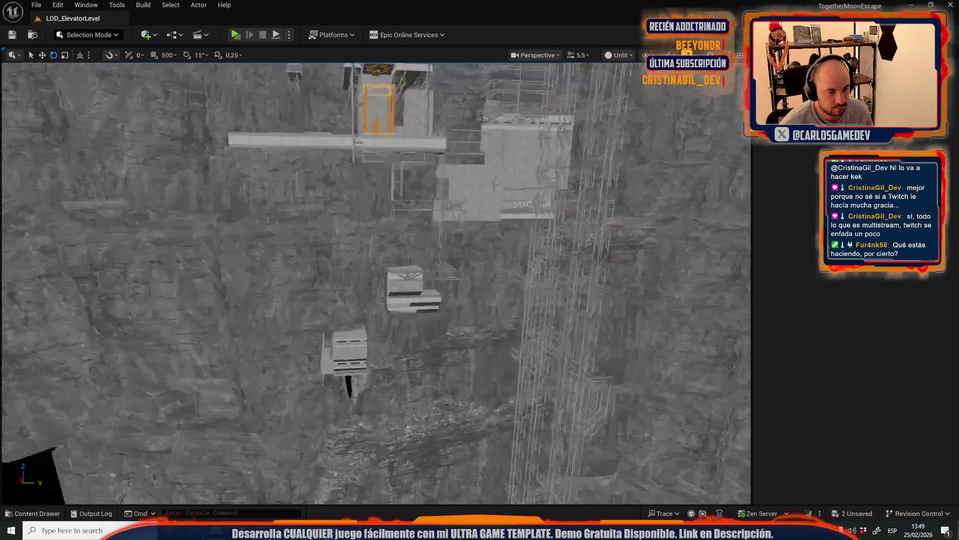
{"action": "key", "text": "ctrl+v"}
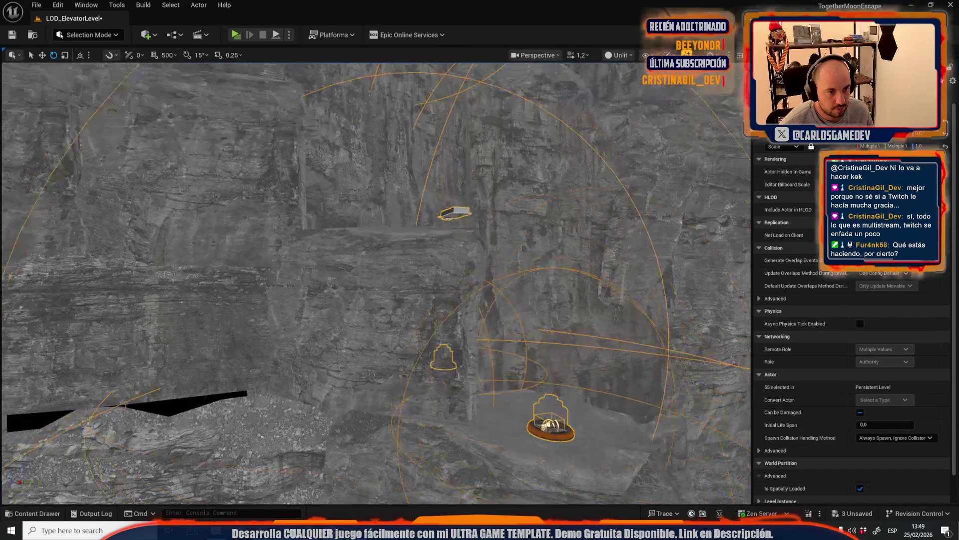
Fly to the pasted fan actors and select the fan on the rooftop building
{"action": "key", "text": "s"}
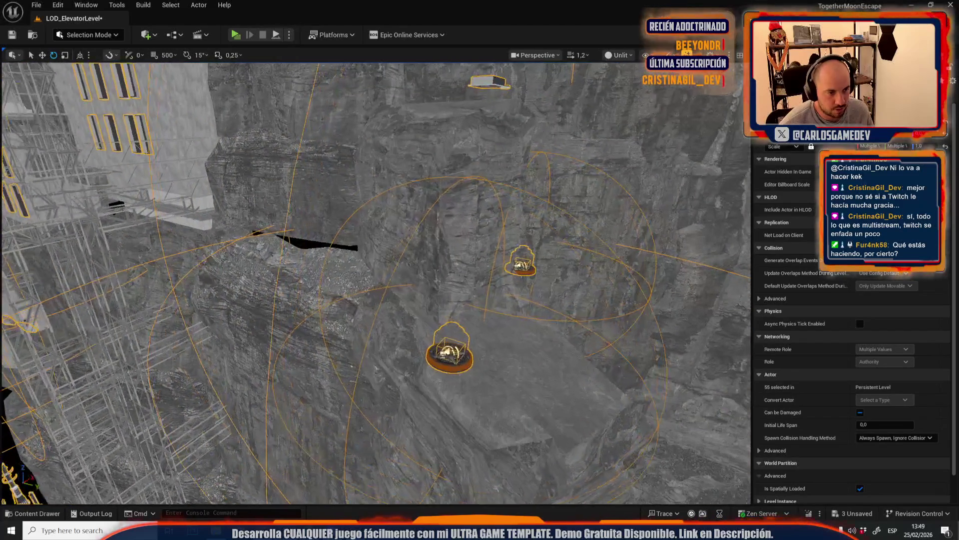
{"action": "key", "text": "s"}
{"action": "scroll", "coordinate": [375, 279], "scroll_direction": "up", "scroll_amount": 2}
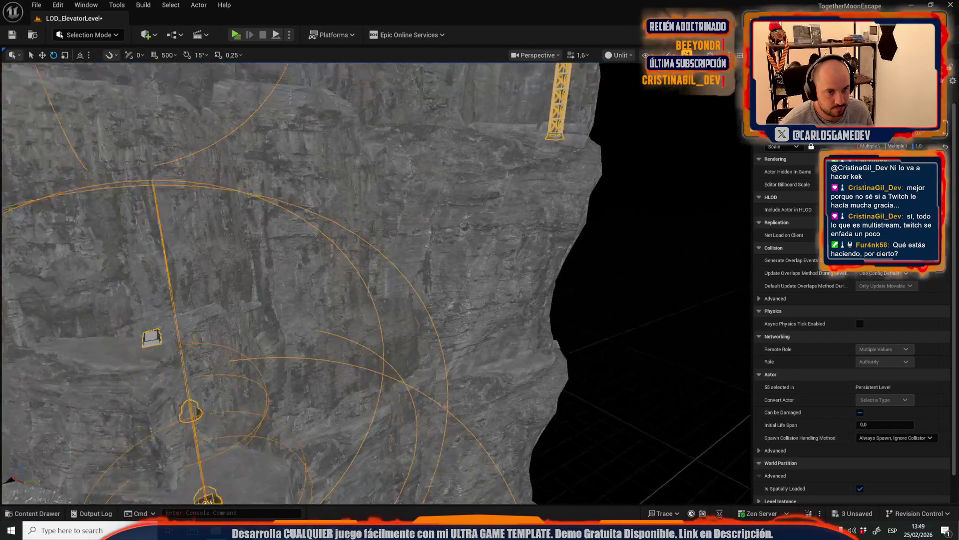
{"action": "key", "text": "w"}
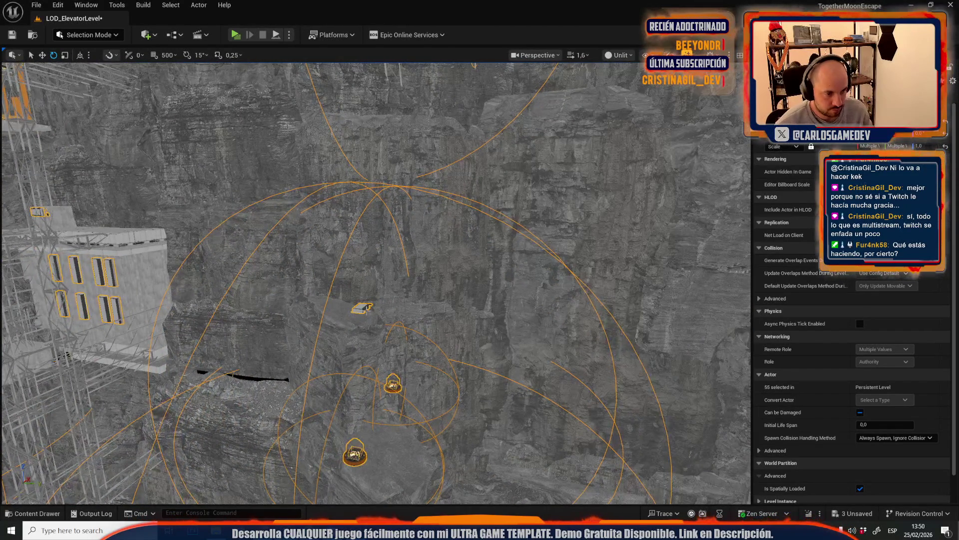
{"action": "left_click", "coordinate": [362, 308]}
{"action": "left_click", "coordinate": [394, 385]}
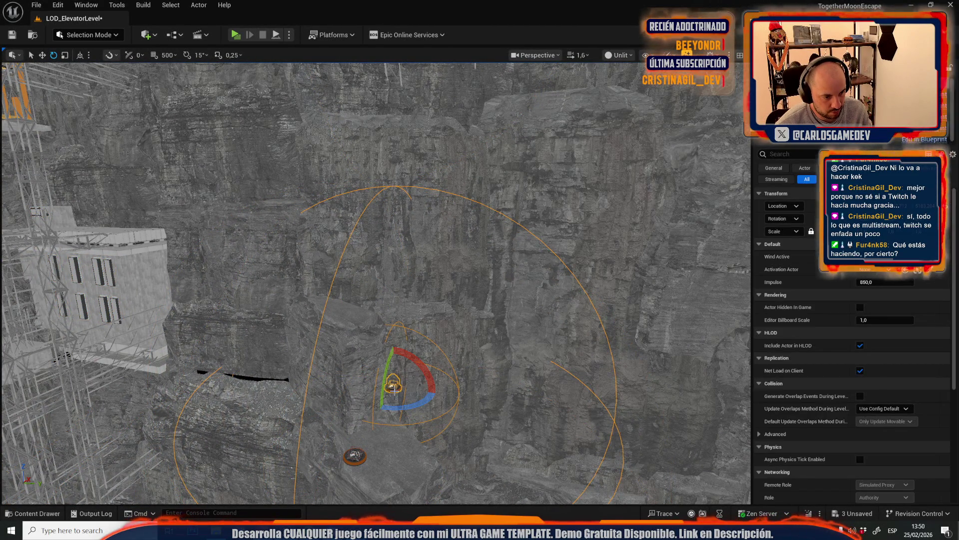
{"action": "key", "text": "Escape"}
{"action": "scroll", "coordinate": [375, 280], "scroll_direction": "up", "scroll_amount": 1}
{"action": "key", "text": "s"}
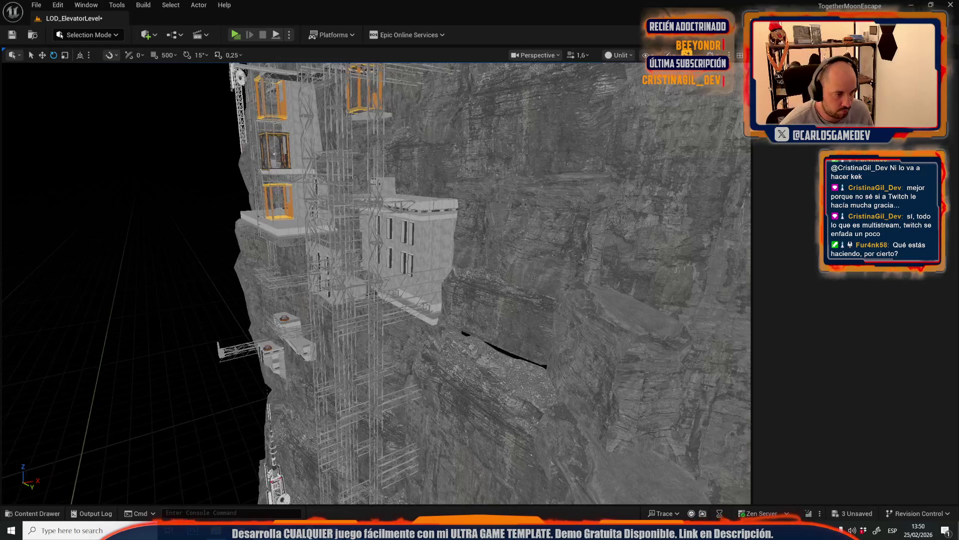
{"action": "key", "text": "w"}
{"action": "left_click", "coordinate": [399, 287]}
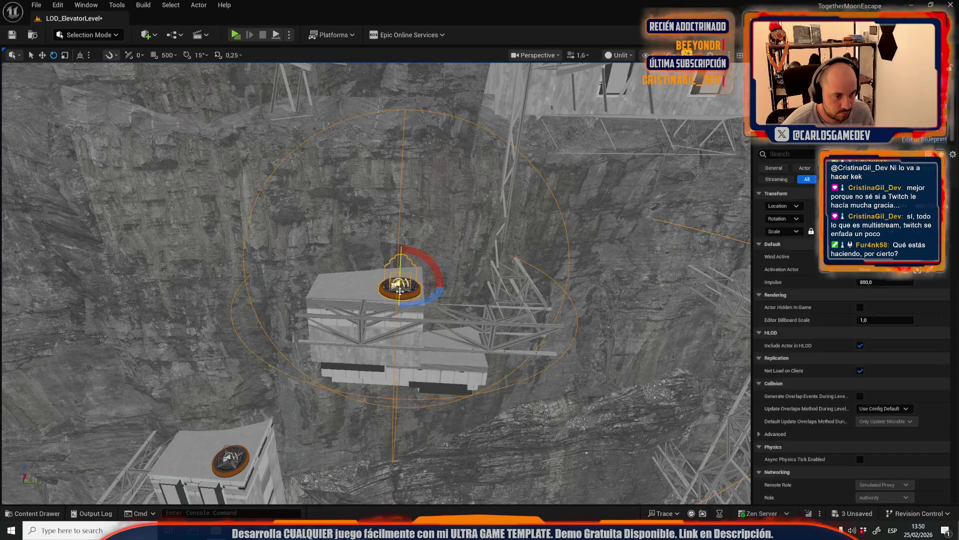
{"action": "left_click", "coordinate": [183, 4]}
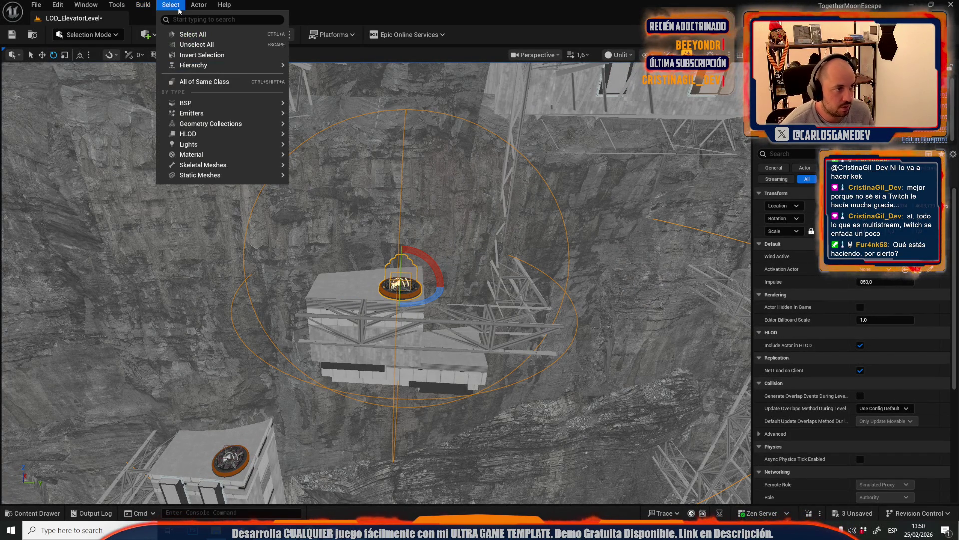
Select all 11 wind-fan actors of the same class and frame them in view
{"action": "left_click", "coordinate": [208, 85]}
{"action": "key", "text": "f"}
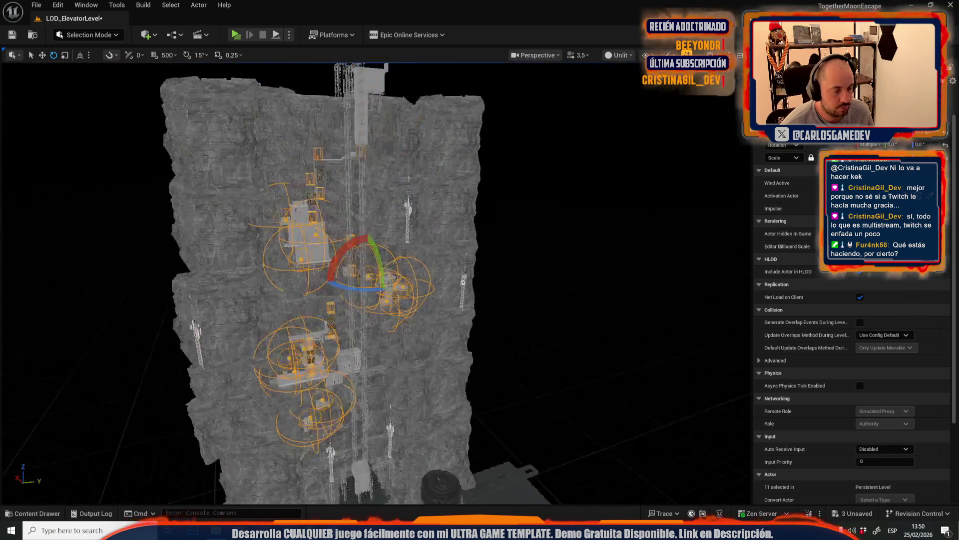
{"action": "scroll", "coordinate": [375, 280], "scroll_direction": "up", "scroll_amount": 5}
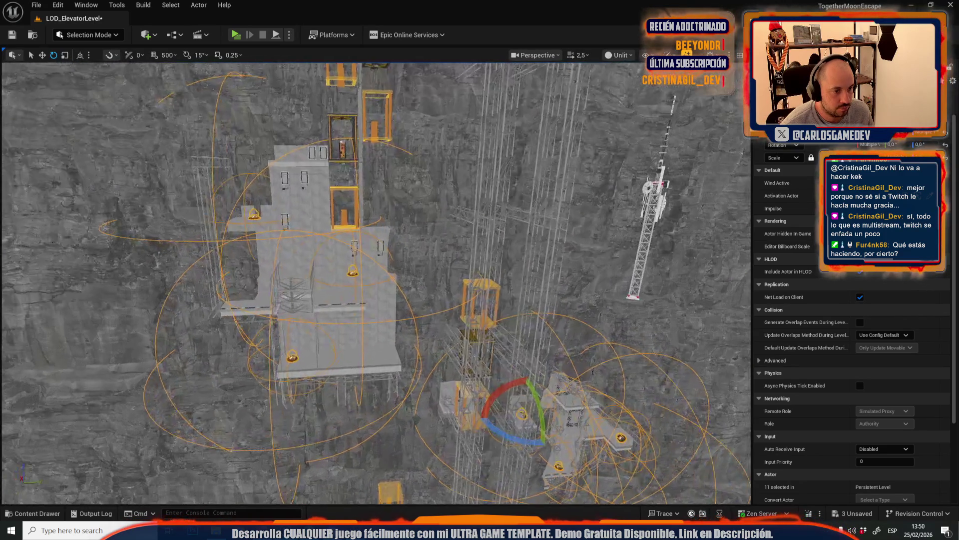
{"action": "scroll", "coordinate": [374, 279], "scroll_direction": "up", "scroll_amount": 3}
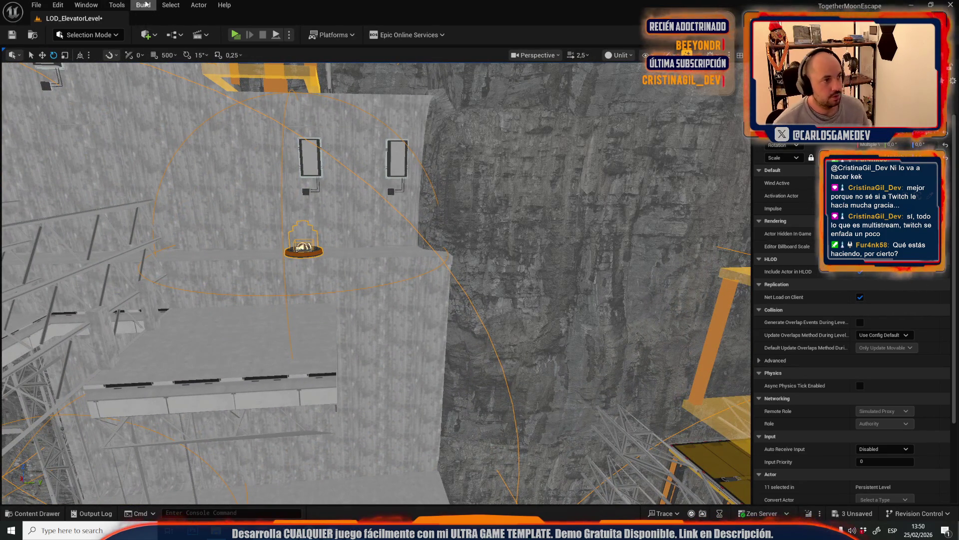
{"action": "left_click", "coordinate": [116, 5]}
{"action": "mouse_move", "coordinate": [150, 84]}
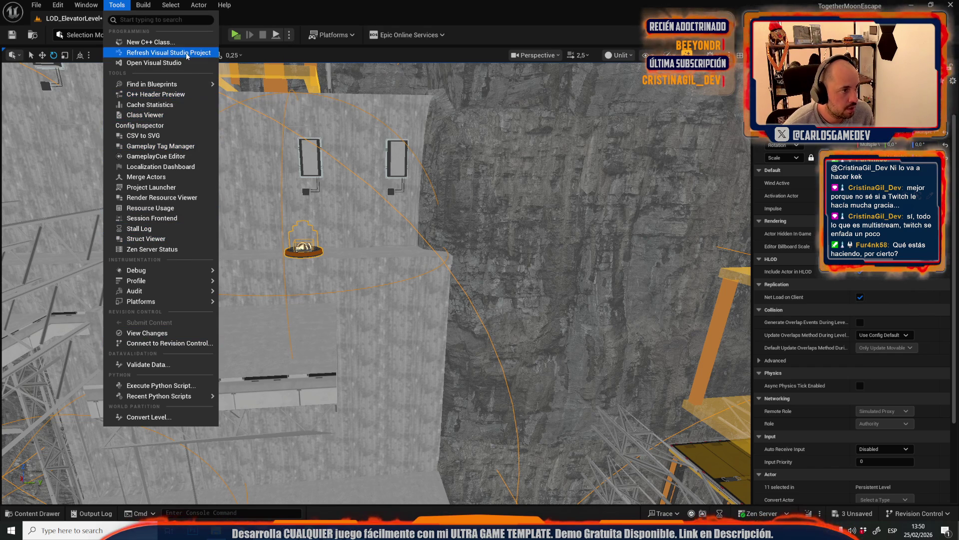
Merge the fans with Replace Source Actors on, saving as SM_MERGED_WindFlush_C_6dfsdg, then frame it
{"action": "left_click", "coordinate": [159, 177]}
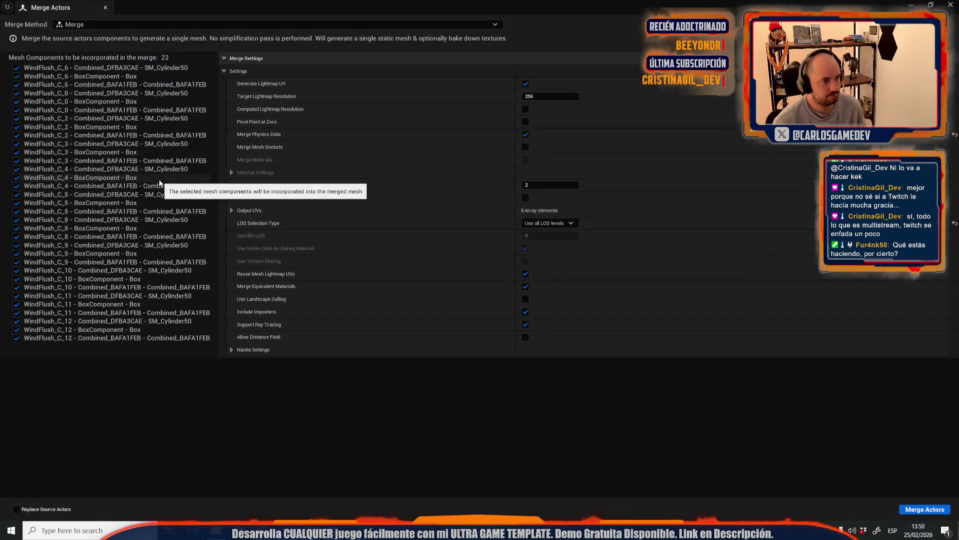
{"action": "left_click", "coordinate": [16, 509]}
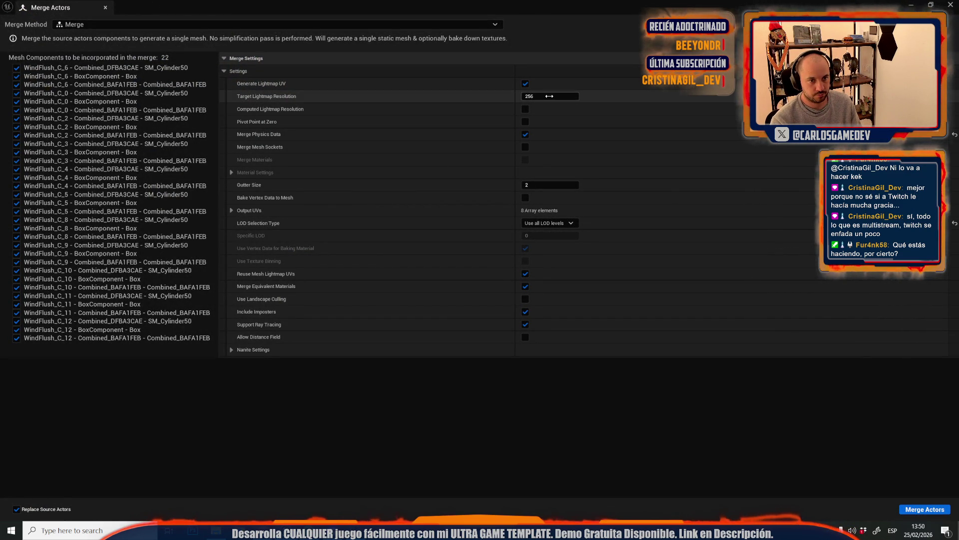
{"action": "left_click", "coordinate": [920, 509]}
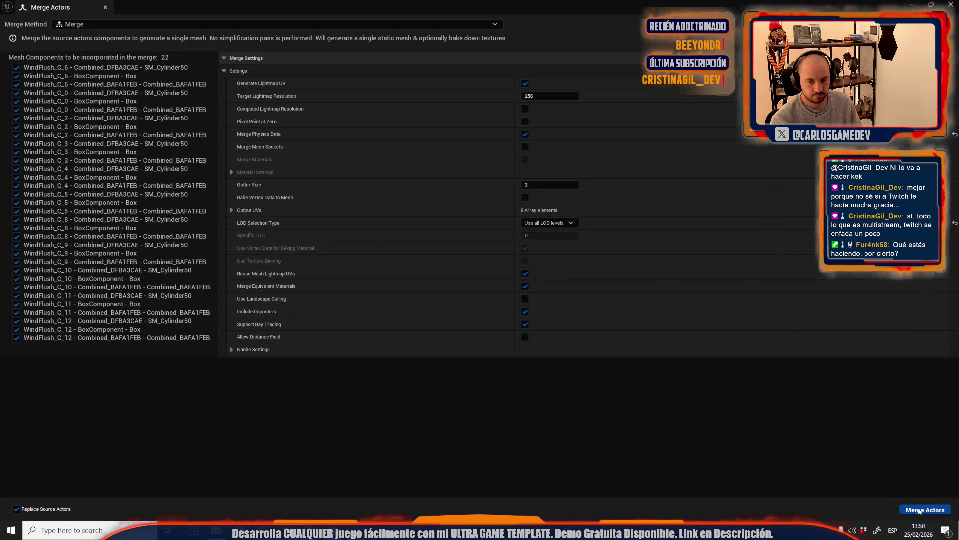
{"action": "left_click", "coordinate": [340, 407]}
{"action": "type", "text": "dfsdg"}
{"action": "left_click", "coordinate": [686, 409]}
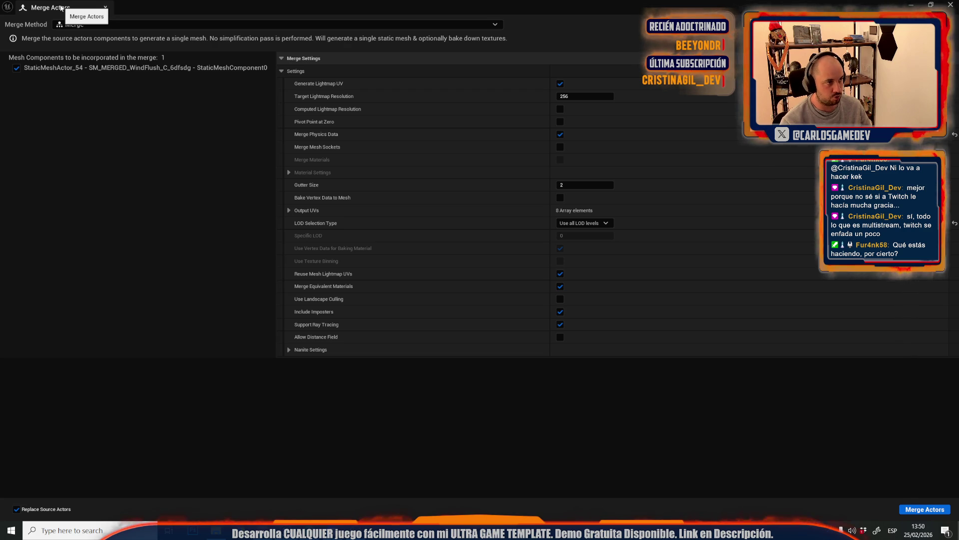
{"action": "key", "text": "alt+Tab"}
{"action": "key", "text": "f"}
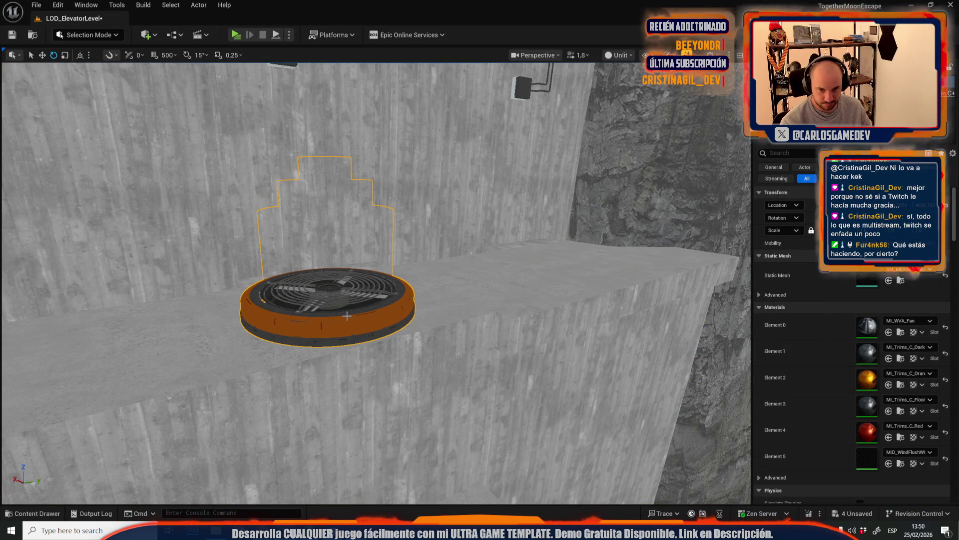
Switch to Mesh Tool mode and enter quad editing with whole-mesh selection
{"action": "left_click", "coordinate": [903, 452]}
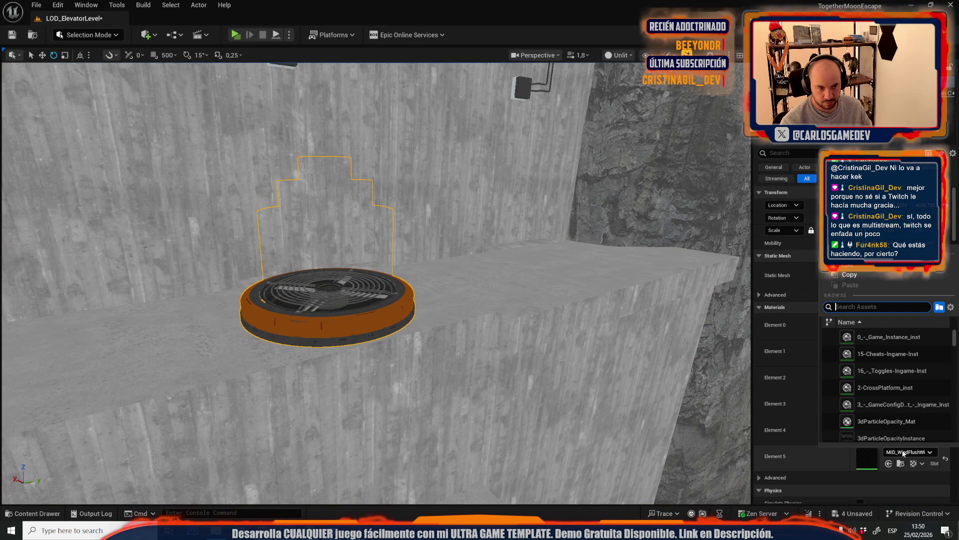
{"action": "left_click", "coordinate": [87, 34]}
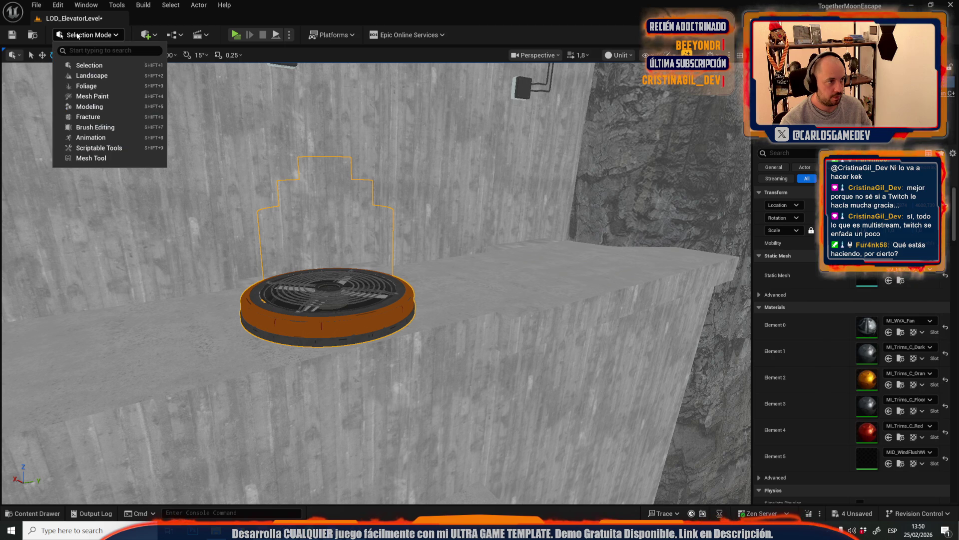
{"action": "left_click", "coordinate": [93, 176]}
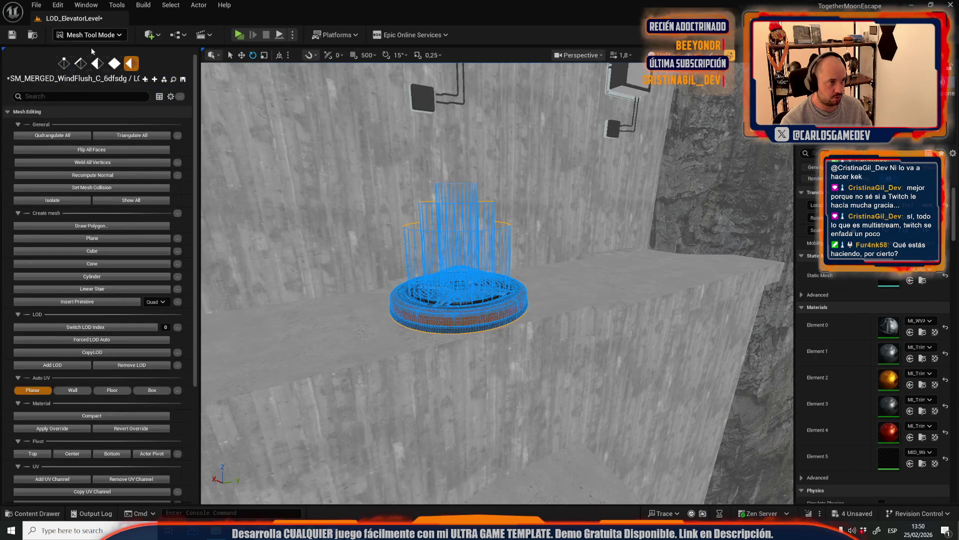
{"action": "left_click", "coordinate": [114, 63]}
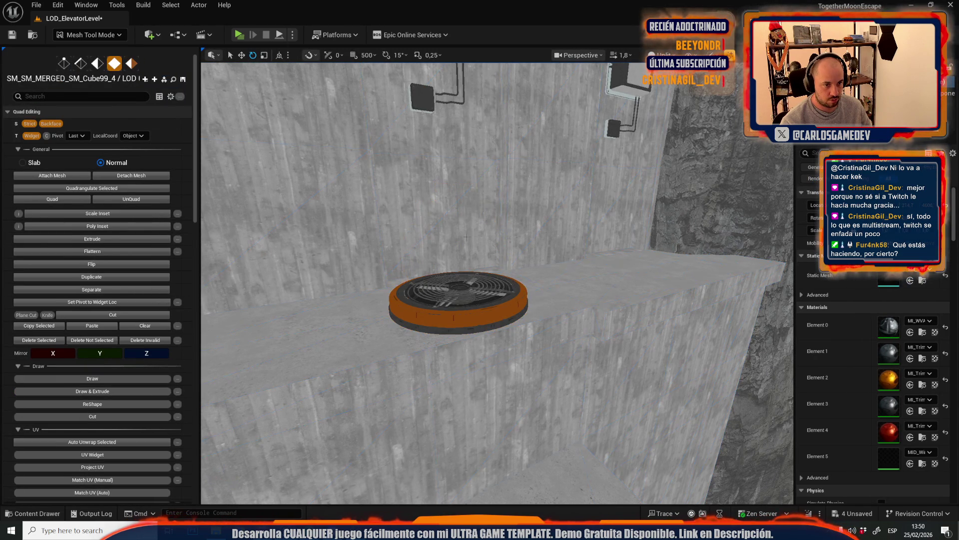
{"action": "mouse_move", "coordinate": [490, 251]}
{"action": "left_mouse_down"}
{"action": "mouse_move", "coordinate": [477, 291]}
{"action": "mouse_move", "coordinate": [446, 318]}
{"action": "mouse_move", "coordinate": [398, 318]}
{"action": "left_mouse_up"}
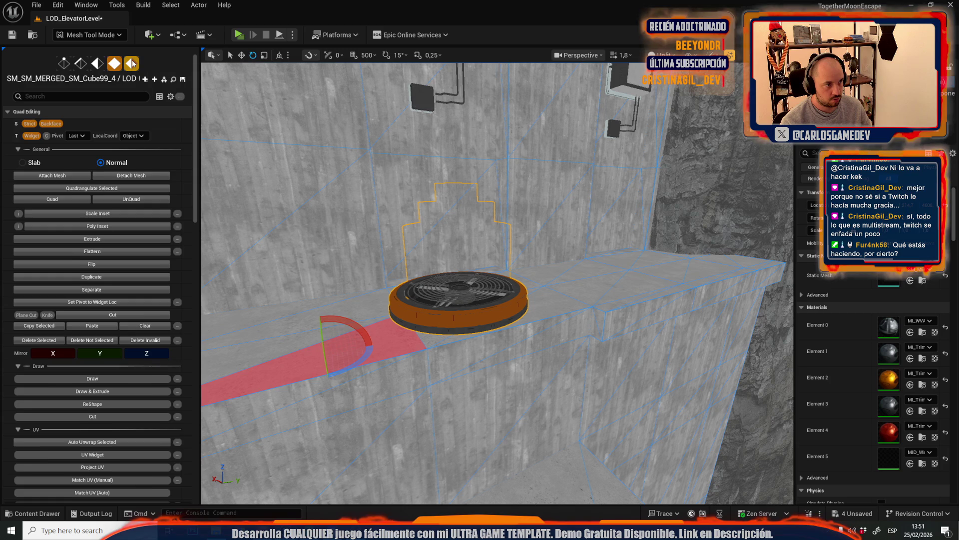
{"action": "key", "text": "5"}
Select the merged fan mesh and centre the view on it
{"action": "left_click", "coordinate": [446, 322]}
{"action": "scroll", "coordinate": [174, 339], "scroll_direction": "down", "scroll_amount": 5}
{"action": "scroll", "coordinate": [86, 109], "scroll_direction": "up", "scroll_amount": 5}
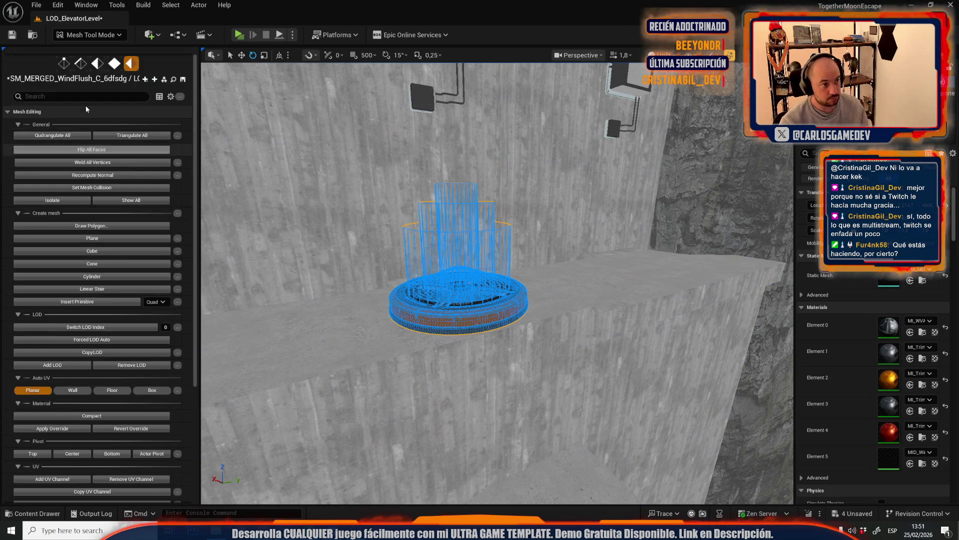
{"action": "scroll", "coordinate": [86, 109], "scroll_direction": "down", "scroll_amount": 15}
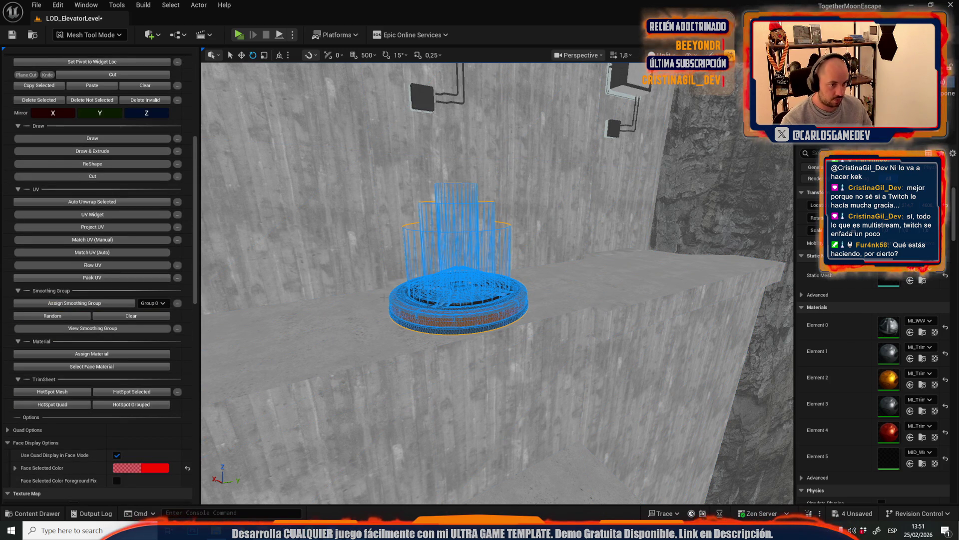
{"action": "key", "text": "f"}
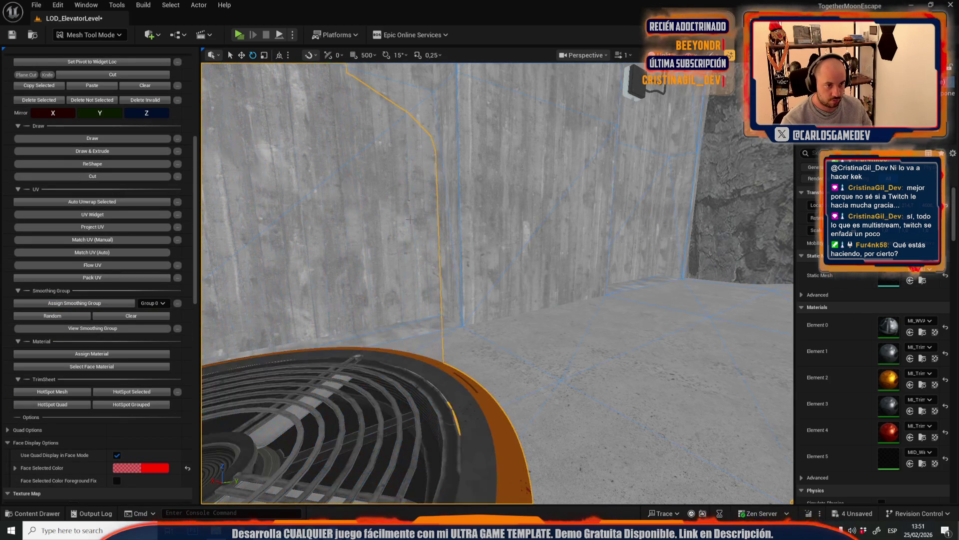
{"action": "scroll", "coordinate": [476, 435], "scroll_direction": "down", "scroll_amount": 3}
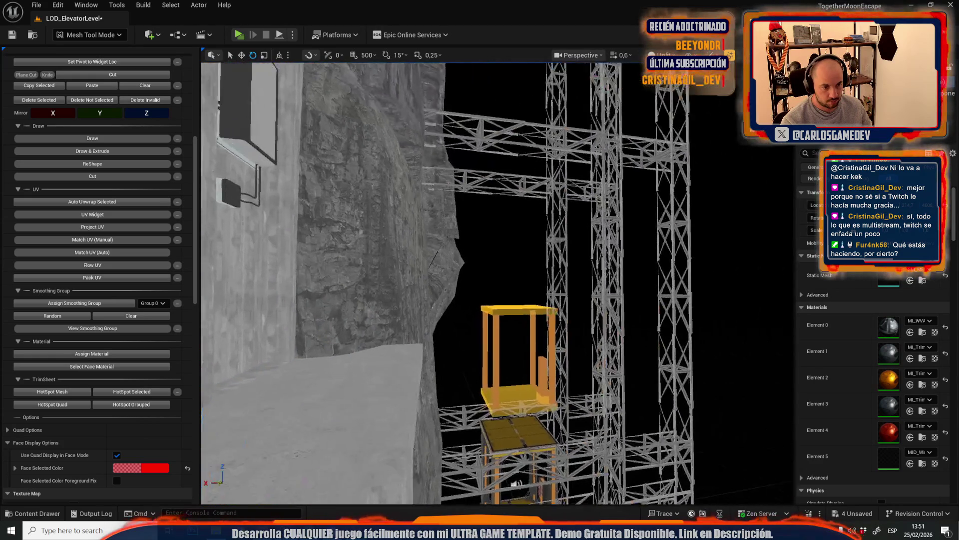
{"action": "mouse_move", "coordinate": [530, 310]}
{"action": "left_mouse_down"}
{"action": "mouse_move", "coordinate": [529, 282]}
{"action": "mouse_move", "coordinate": [530, 310]}
{"action": "left_mouse_up"}
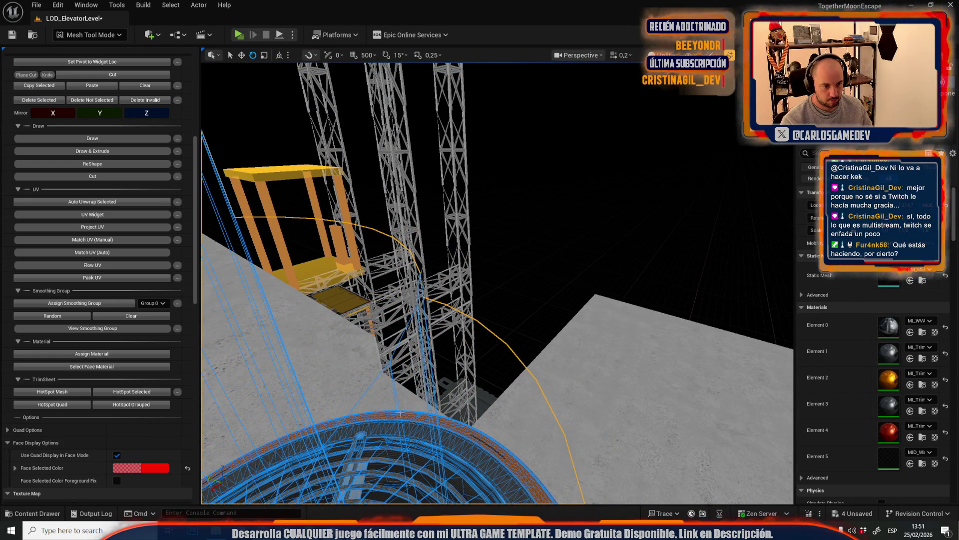
{"action": "key", "text": "f"}
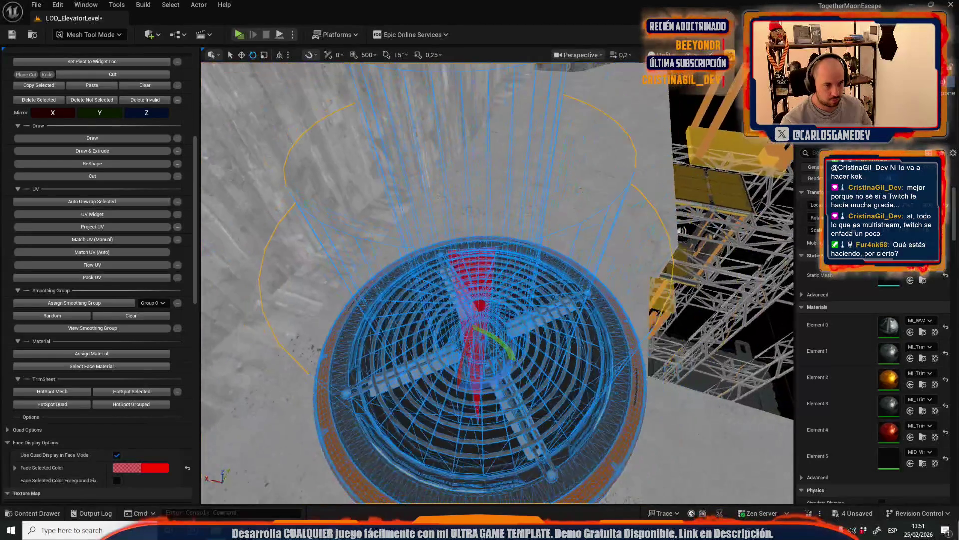
{"action": "scroll", "coordinate": [95, 303], "scroll_direction": "down", "scroll_amount": 1}
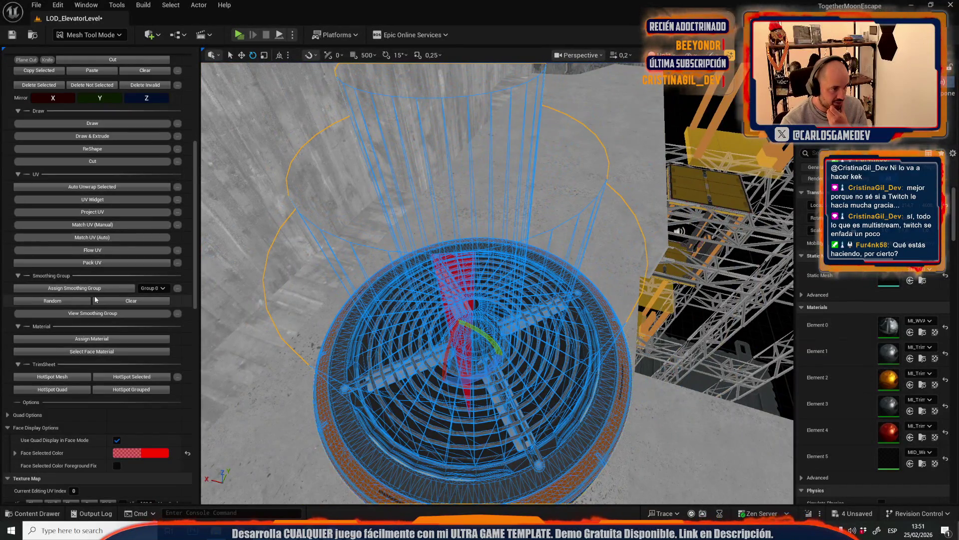
Select the wind-cylinder faces by material, delete them, and return to Modeling mode
{"action": "left_click", "coordinate": [100, 354]}
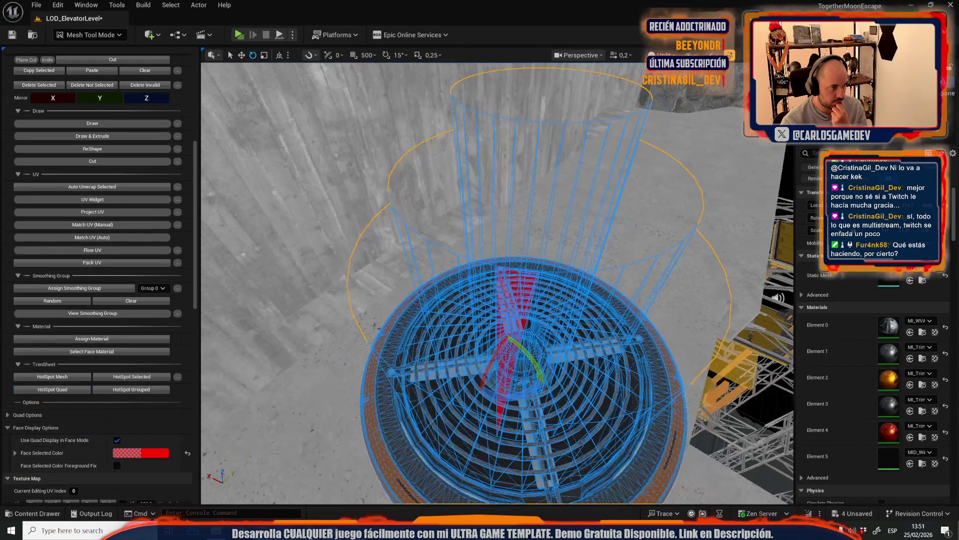
{"action": "scroll", "coordinate": [144, 266], "scroll_direction": "down", "scroll_amount": 20}
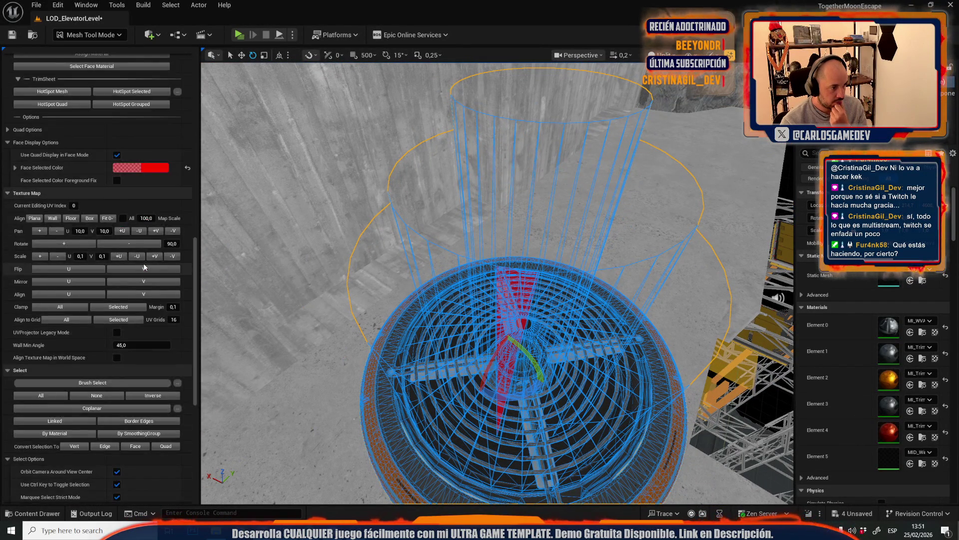
{"action": "left_click", "coordinate": [73, 330]}
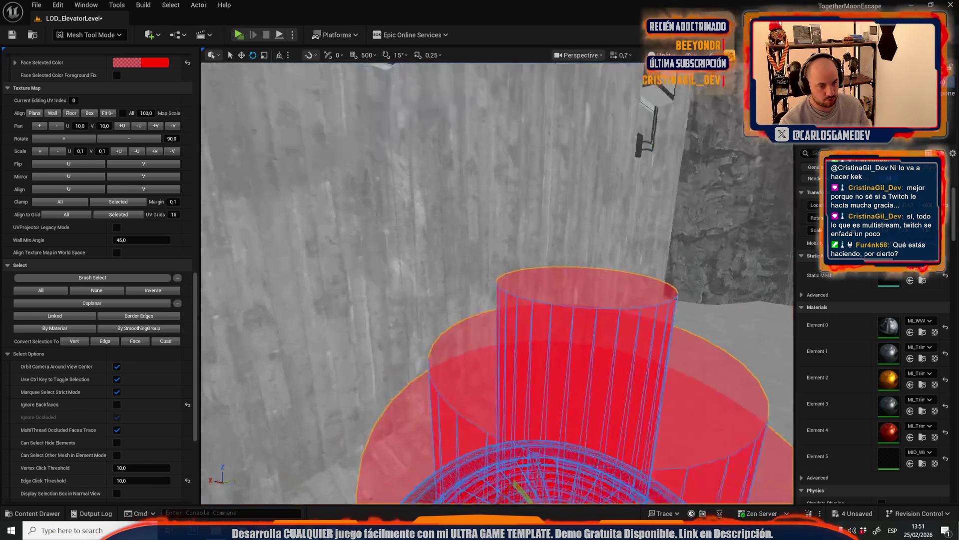
{"action": "left_click_drag", "start_coordinate": [420, 268], "coordinate": [419, 267]}
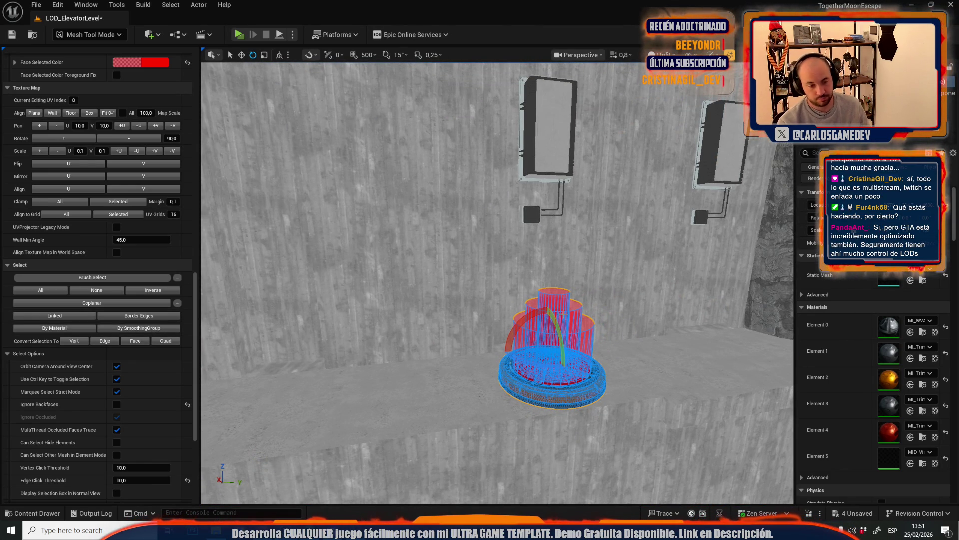
{"action": "key", "text": "Delete"}
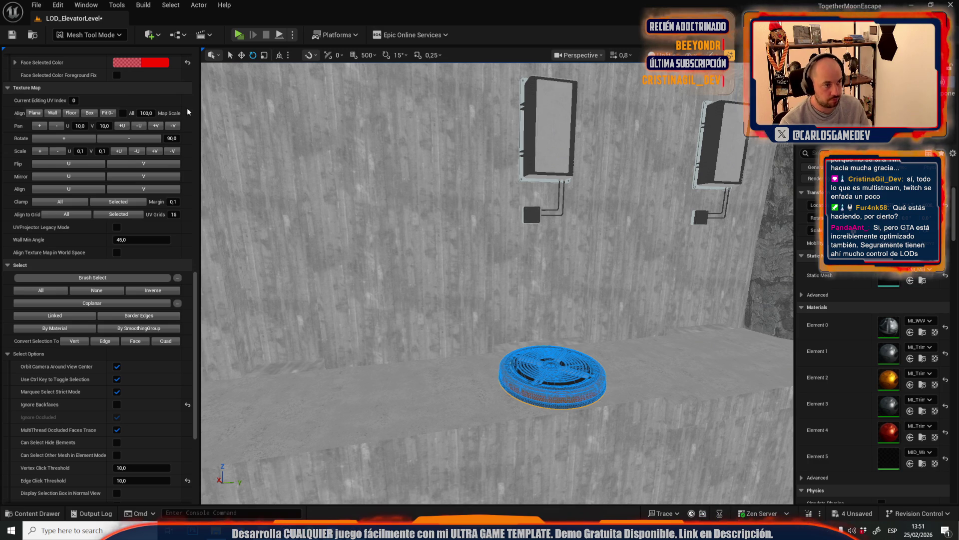
{"action": "scroll", "coordinate": [189, 112], "scroll_direction": "up", "scroll_amount": 15}
{"action": "left_click", "coordinate": [63, 31]}
{"action": "left_click", "coordinate": [85, 107]}
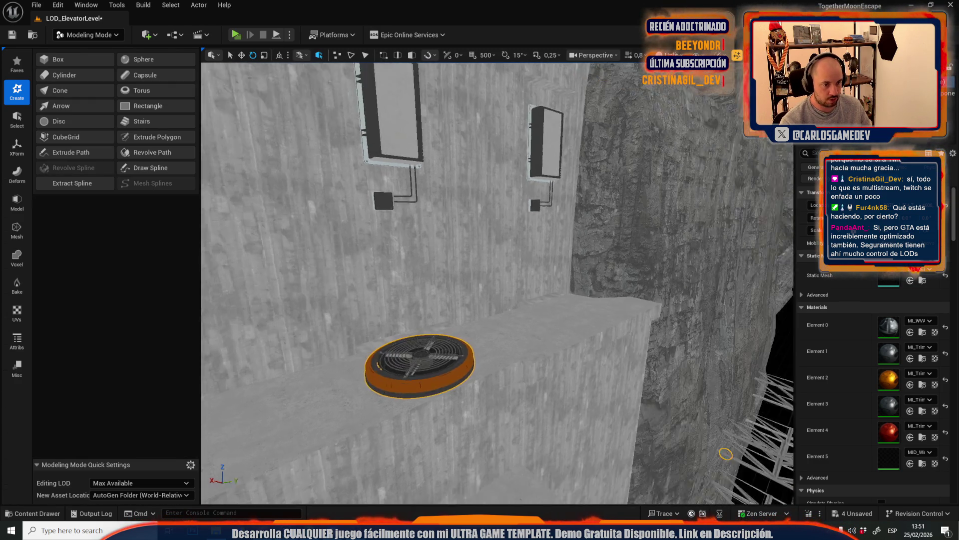
Select the tower's wall light, then select every static mesh in the level
{"action": "scroll", "coordinate": [726, 453], "scroll_direction": "down", "scroll_amount": 10}
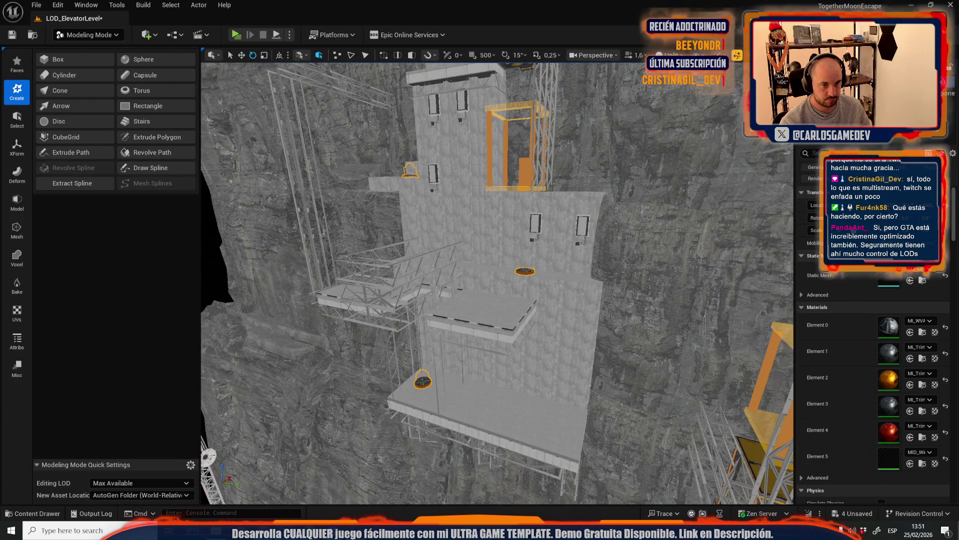
{"action": "left_click", "coordinate": [535, 225]}
{"action": "left_click", "coordinate": [199, 5]}
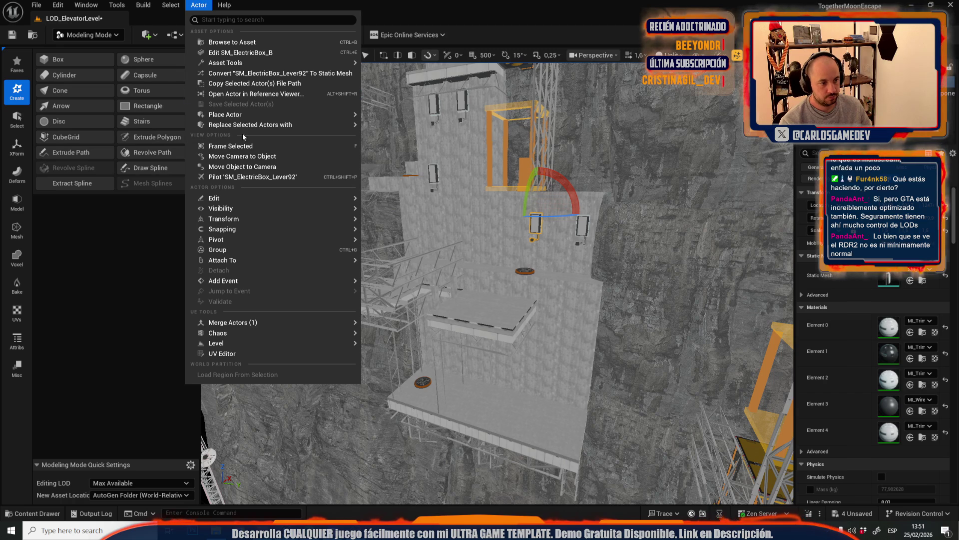
{"action": "mouse_move", "coordinate": [269, 243]}
{"action": "mouse_move", "coordinate": [165, 2]}
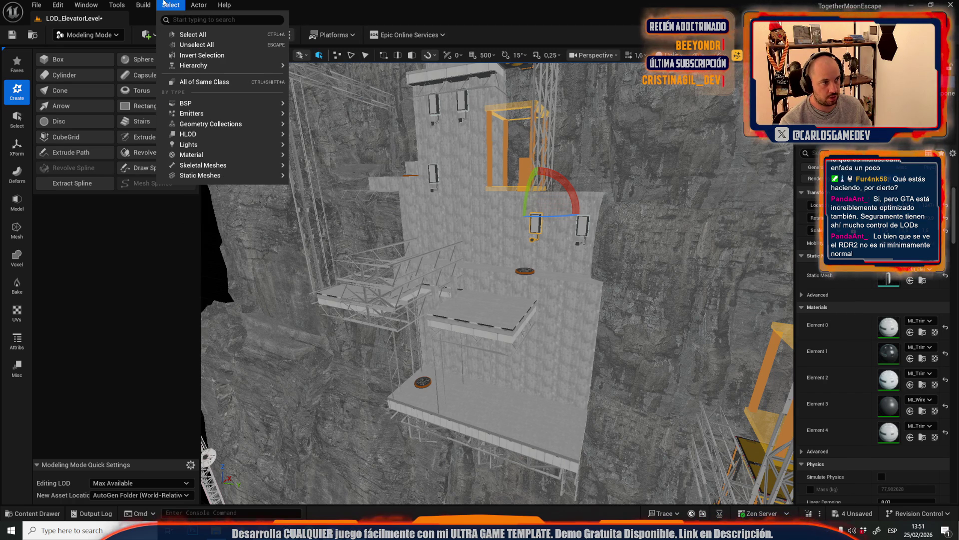
{"action": "mouse_move", "coordinate": [238, 176]}
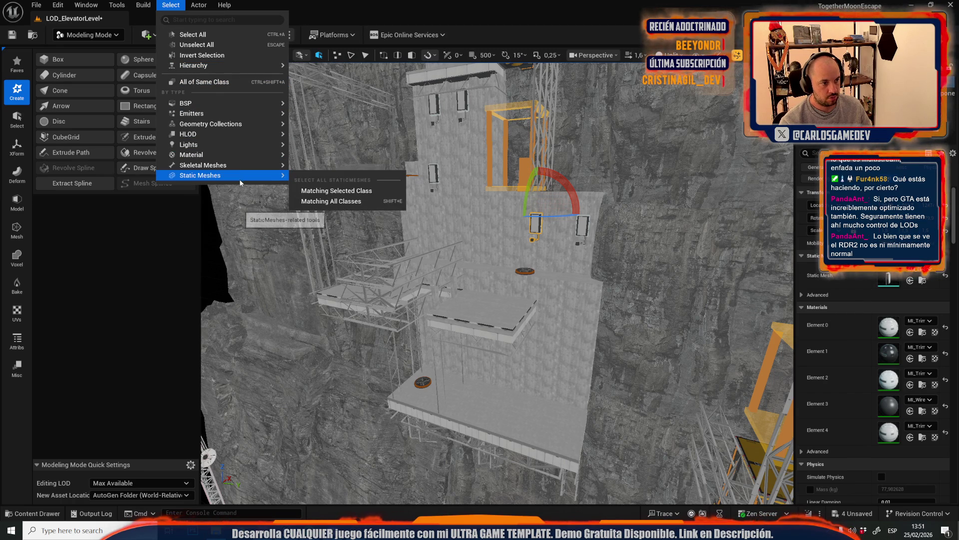
{"action": "left_click", "coordinate": [323, 202]}
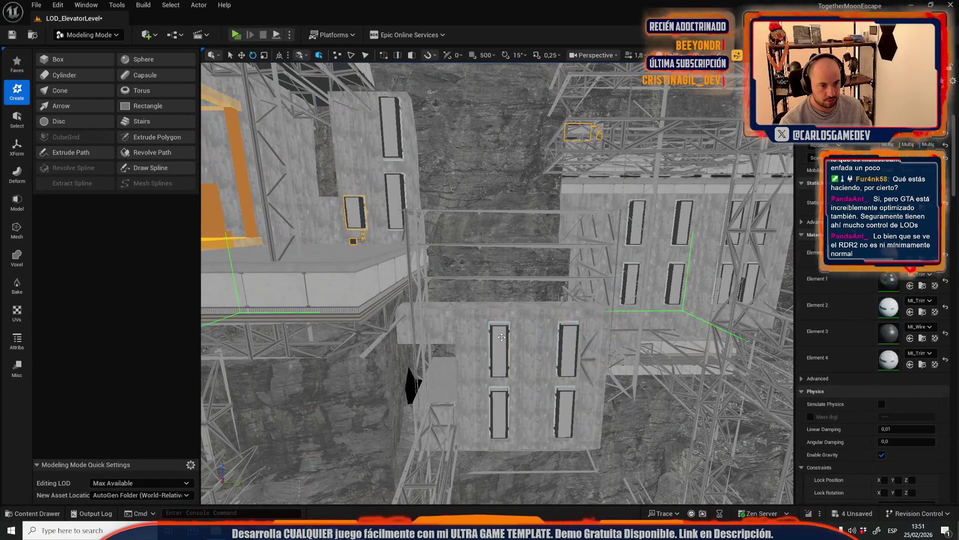
Select all facade windows that use the same static mesh
{"action": "left_click", "coordinate": [502, 337]}
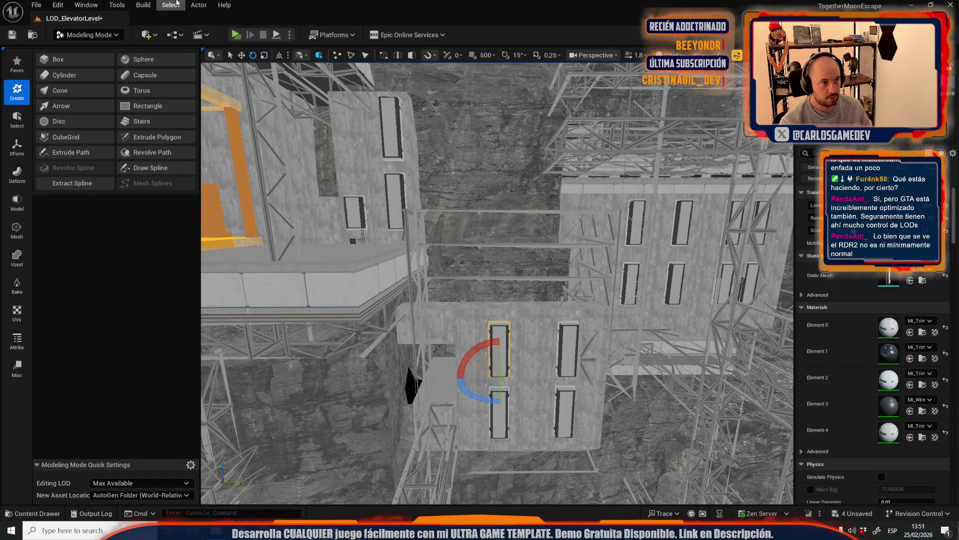
{"action": "left_click", "coordinate": [170, 5]}
{"action": "mouse_move", "coordinate": [282, 176]}
{"action": "left_click", "coordinate": [328, 190]}
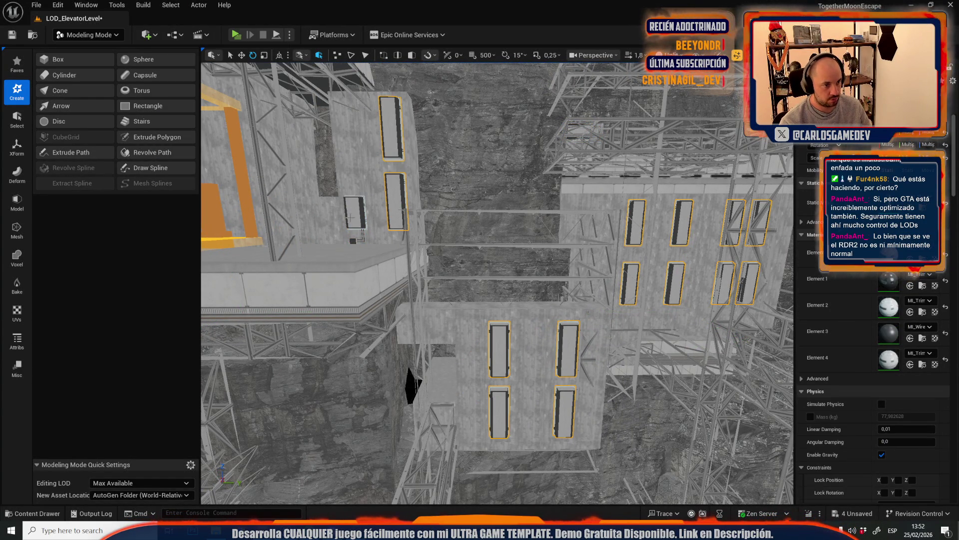
{"action": "scroll", "coordinate": [402, 264], "scroll_direction": "down", "scroll_amount": 5}
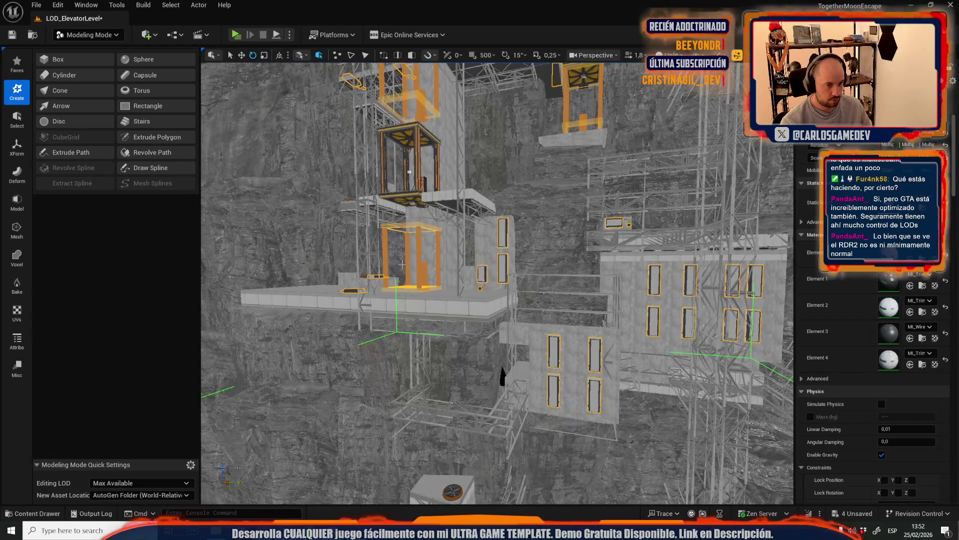
{"action": "scroll", "coordinate": [402, 264], "scroll_direction": "up", "scroll_amount": 10}
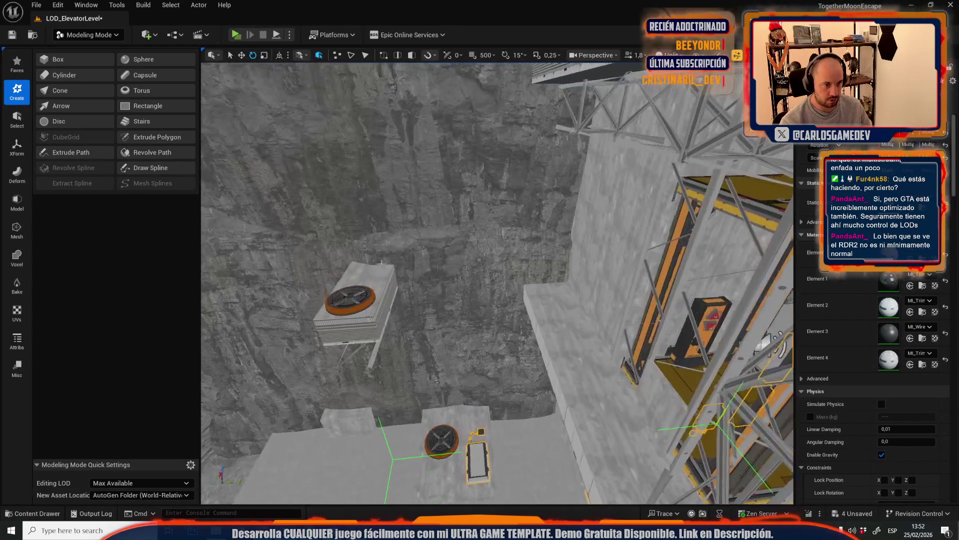
Select both rooftop fan units and open Simplify, cancelling without applying it
{"action": "left_click", "coordinate": [344, 297]}
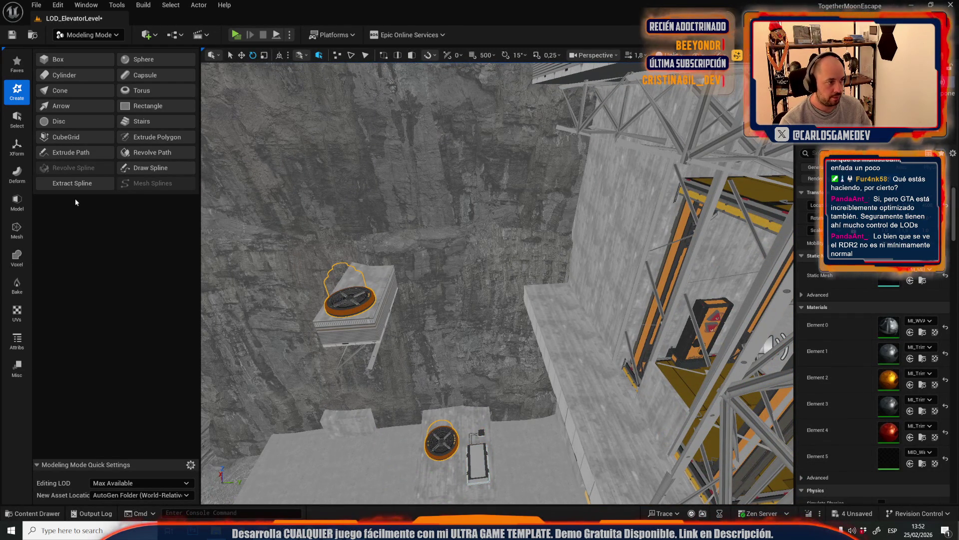
{"action": "left_click", "coordinate": [19, 234]}
{"action": "left_click", "coordinate": [83, 109]}
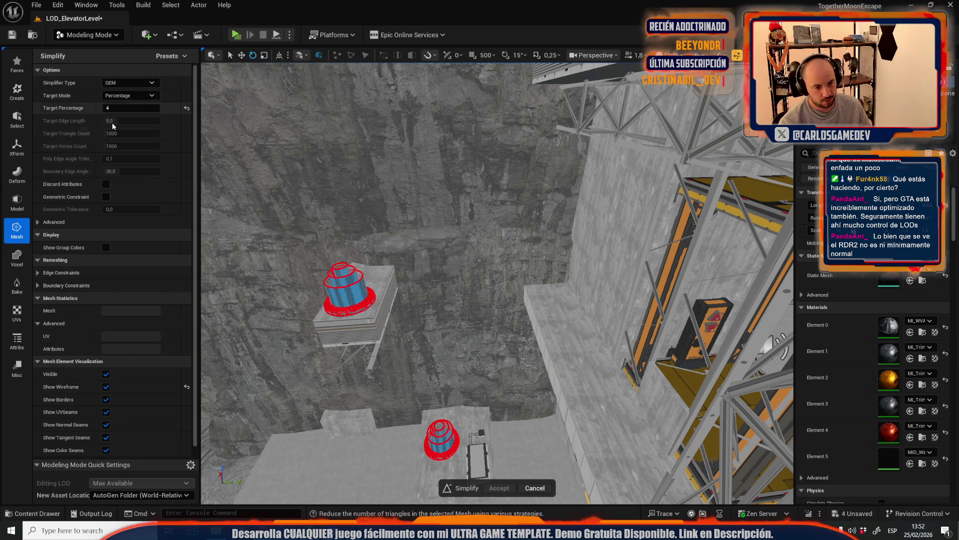
{"action": "left_click", "coordinate": [534, 488]}
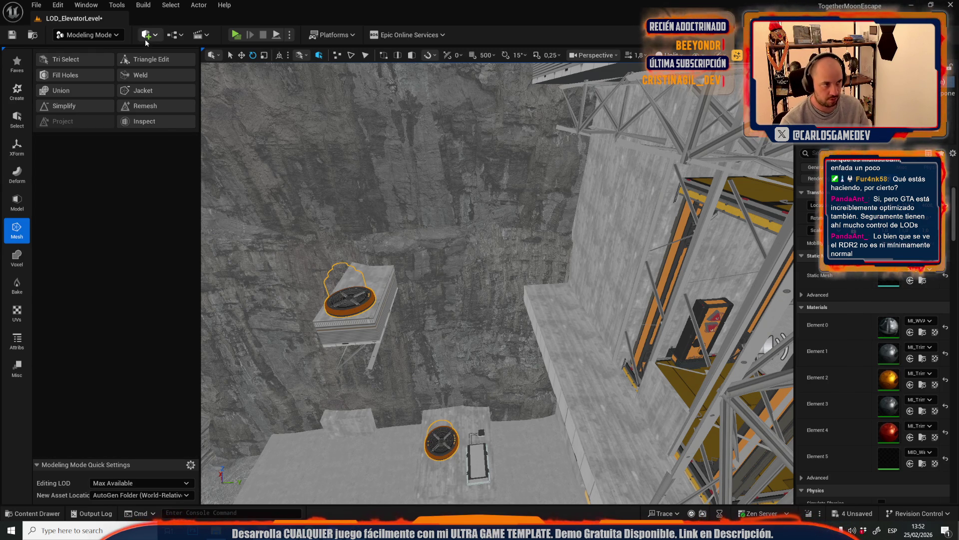
Return the editor to Selection Mode
{"action": "left_click", "coordinate": [91, 36]}
{"action": "left_click", "coordinate": [366, 258]}
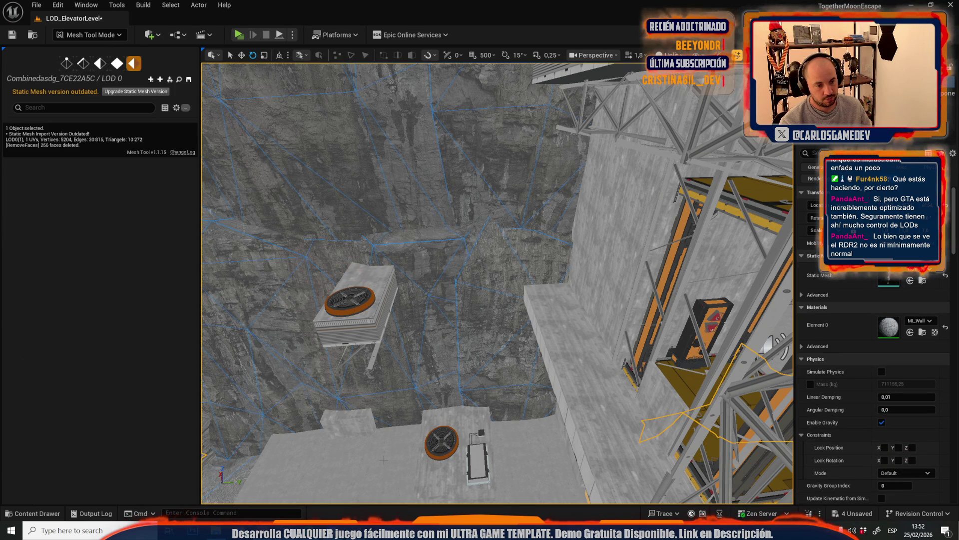
{"action": "left_click", "coordinate": [90, 34]}
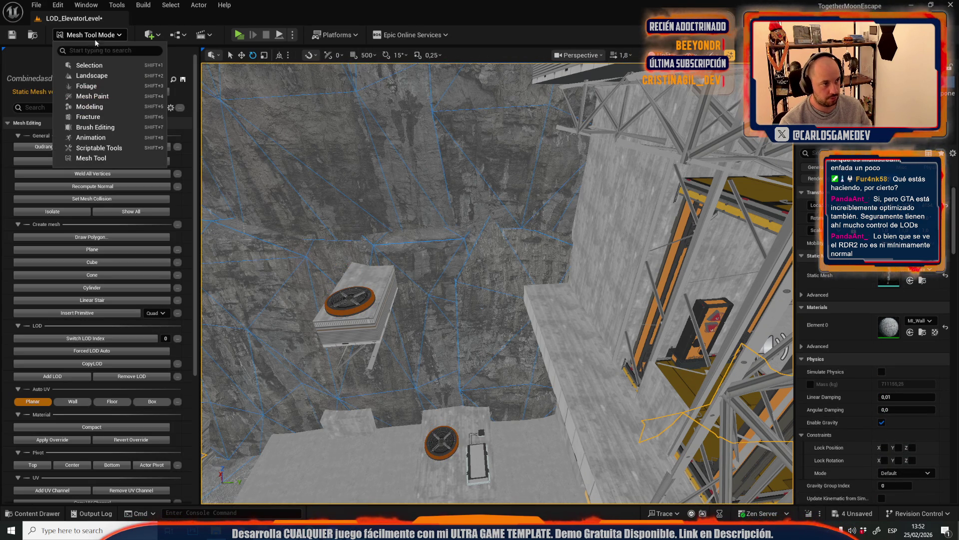
{"action": "left_click", "coordinate": [85, 64]}
Save all four modified assets from the Content Drawer via Save Selected, then close it
{"action": "key", "text": "ctrl+space"}
{"action": "left_click", "coordinate": [308, 275]}
{"action": "left_click", "coordinate": [544, 372]}
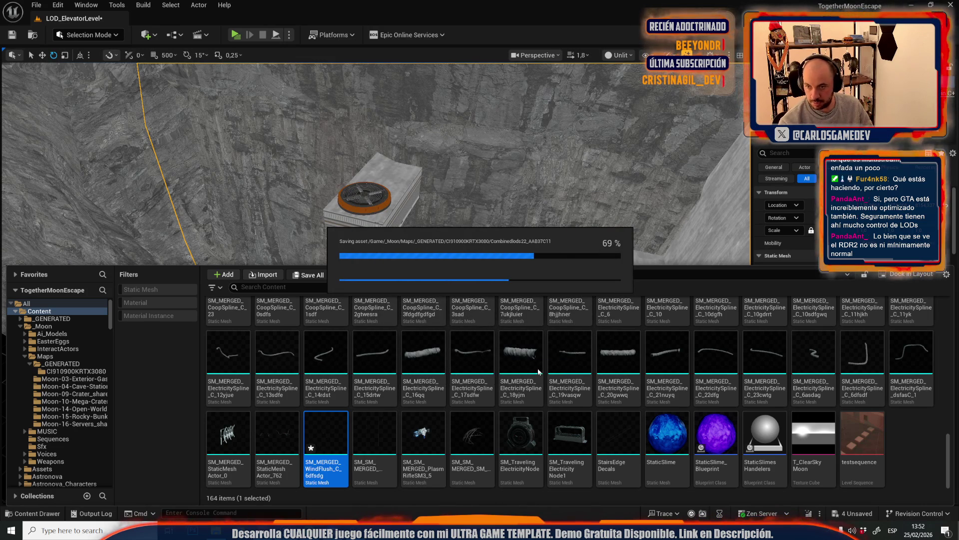
{"action": "mouse_move", "coordinate": [537, 368]}
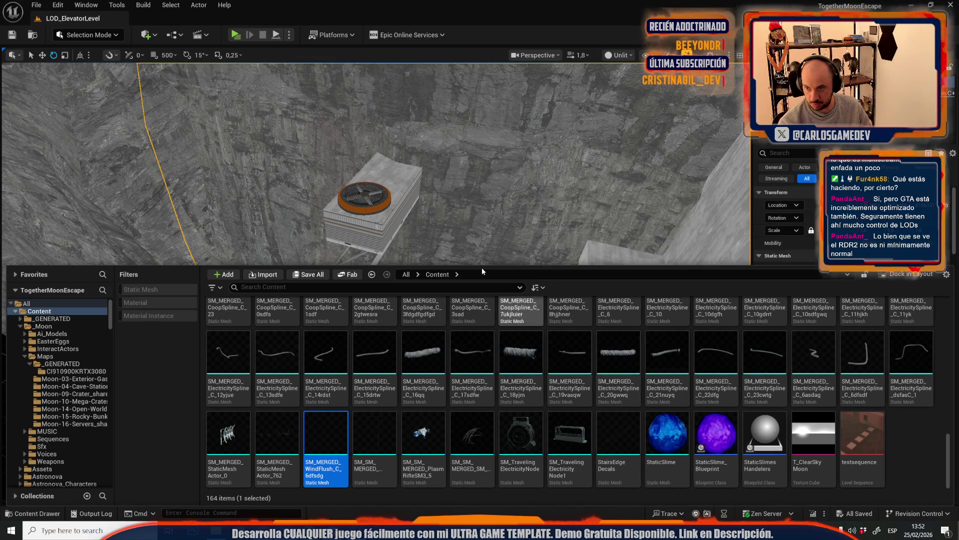
{"action": "left_click", "coordinate": [378, 201]}
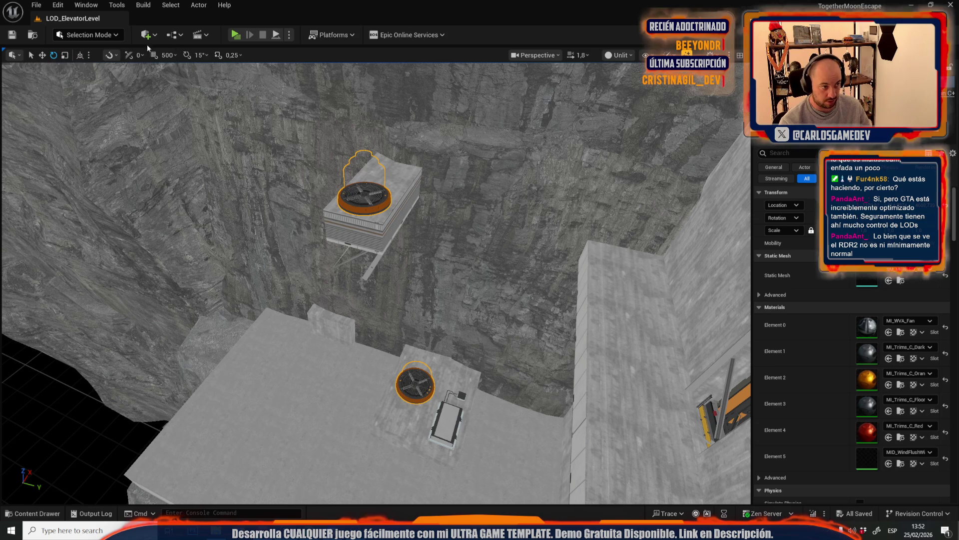
Enter Mesh Tool mode and reframe the view on the rooftop fan units
{"action": "left_click", "coordinate": [87, 35]}
{"action": "left_click", "coordinate": [107, 165]}
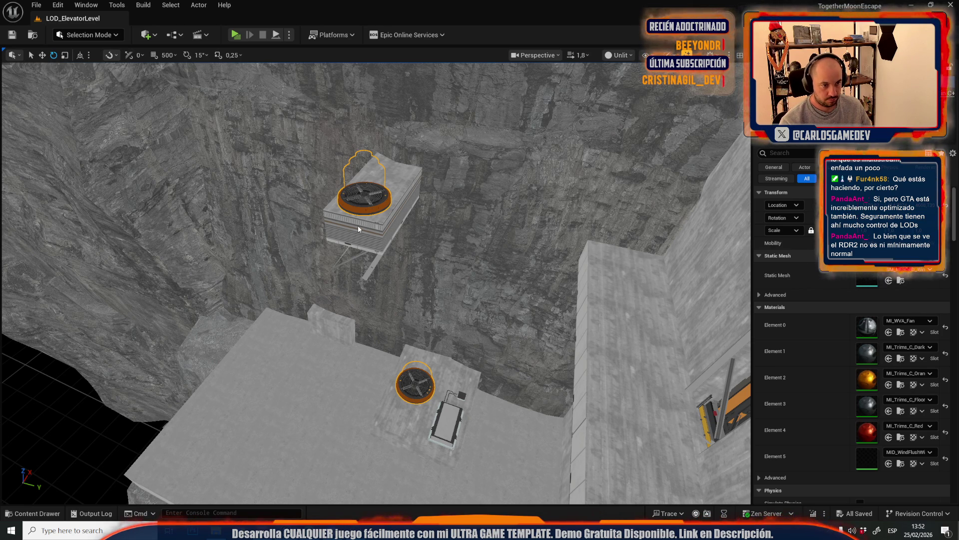
{"action": "right_click", "coordinate": [359, 191]}
{"action": "left_click_drag", "start_coordinate": [421, 131], "coordinate": [417, 170]}
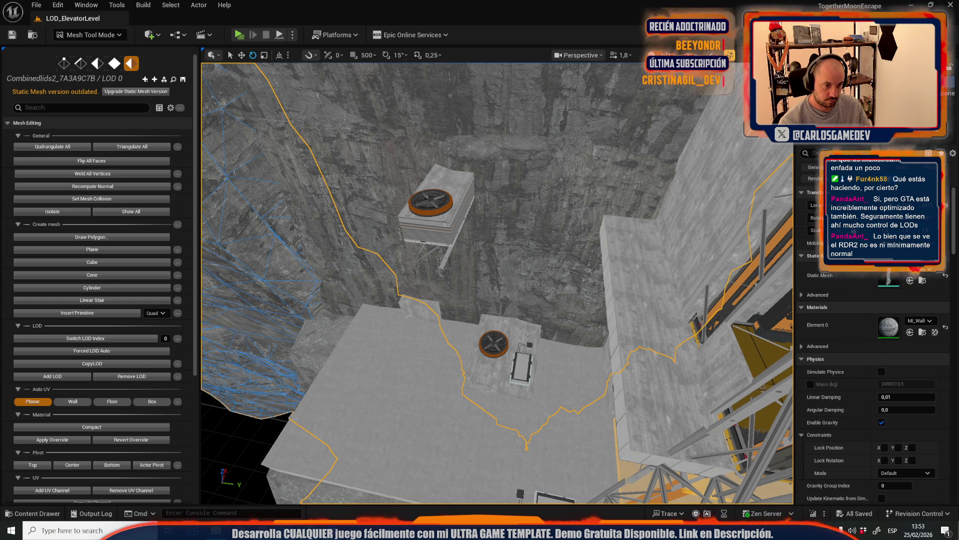
Select SM_MERGED_WindFlush in Quad Editing face mode and focus the view on it
{"action": "left_click", "coordinate": [424, 210]}
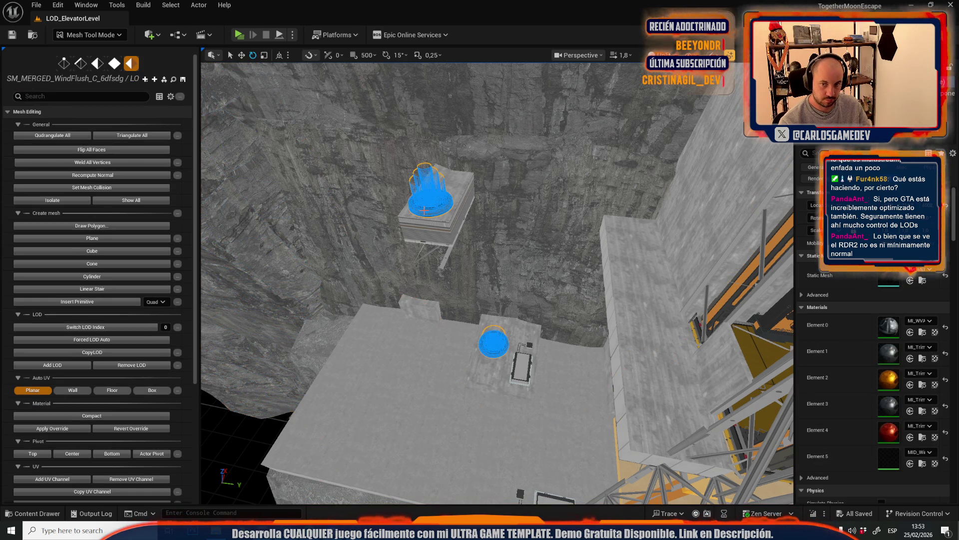
{"action": "left_click", "coordinate": [114, 64]}
{"action": "key", "text": "f"}
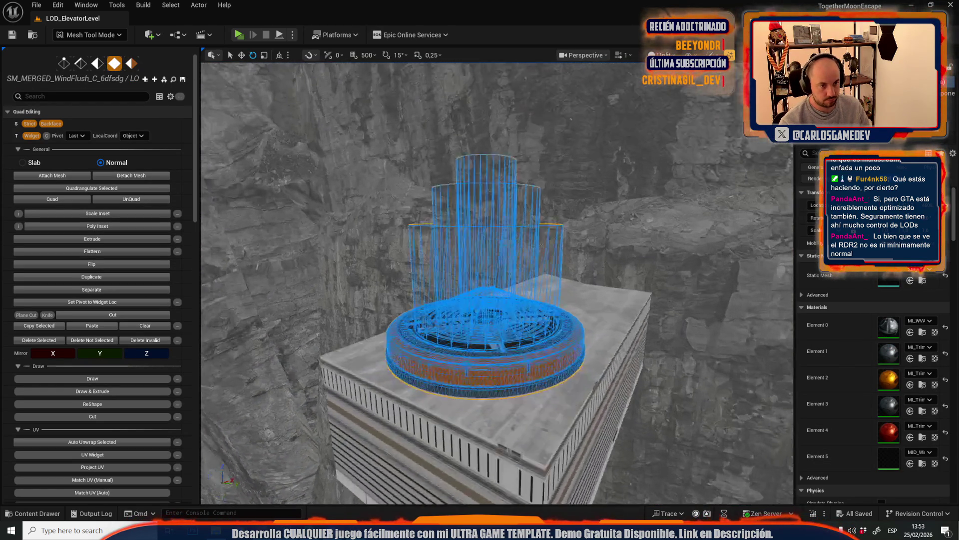
{"action": "left_click", "coordinate": [455, 384]}
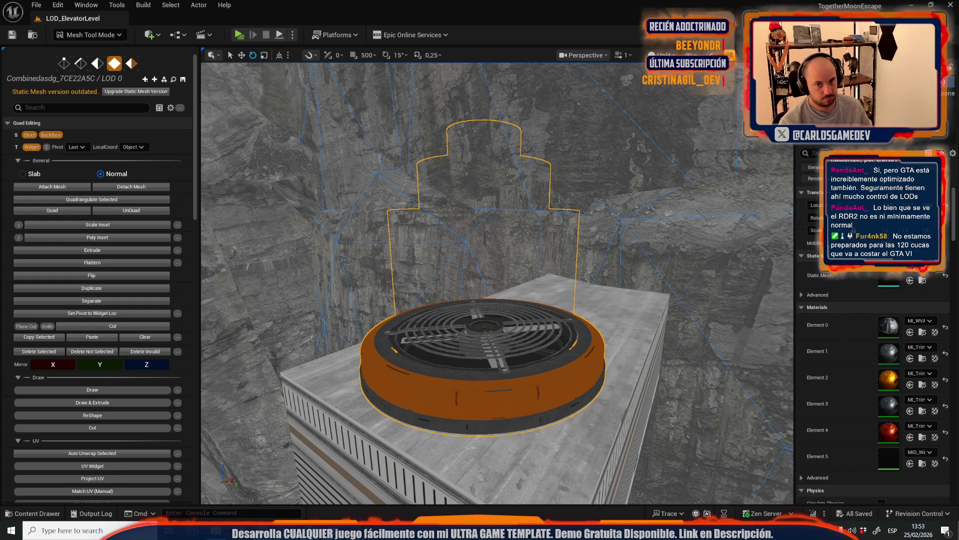
{"action": "left_click", "coordinate": [454, 389]}
{"action": "scroll", "coordinate": [481, 265], "scroll_direction": "up", "scroll_amount": 5}
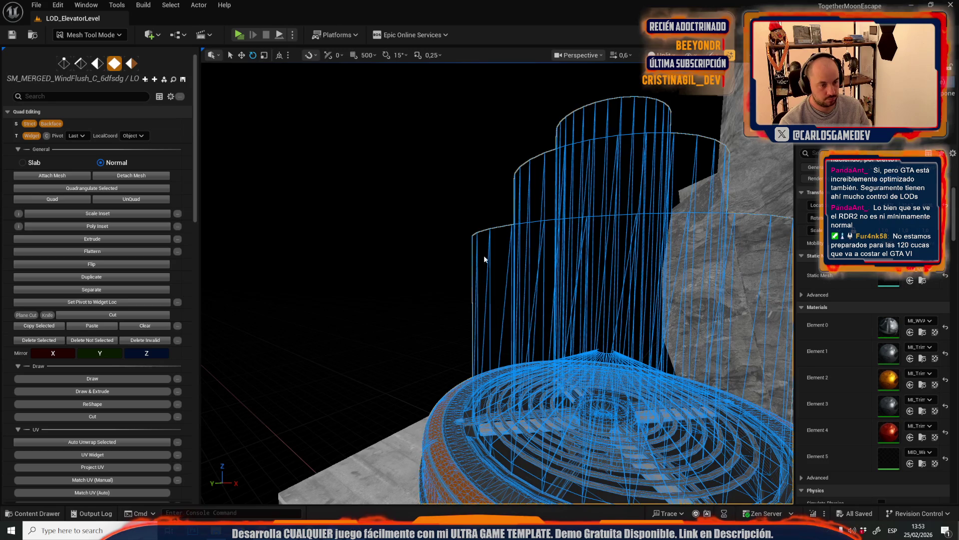
{"action": "key", "text": "Right"}
Pick a wind-cylinder face and select all faces sharing its material
{"action": "left_click", "coordinate": [434, 245]}
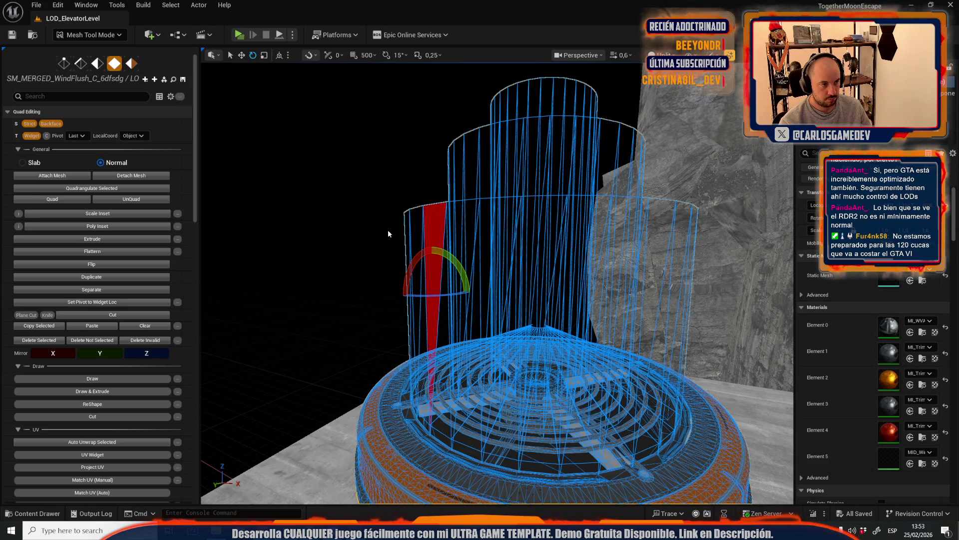
{"action": "scroll", "coordinate": [108, 343], "scroll_direction": "down", "scroll_amount": 15}
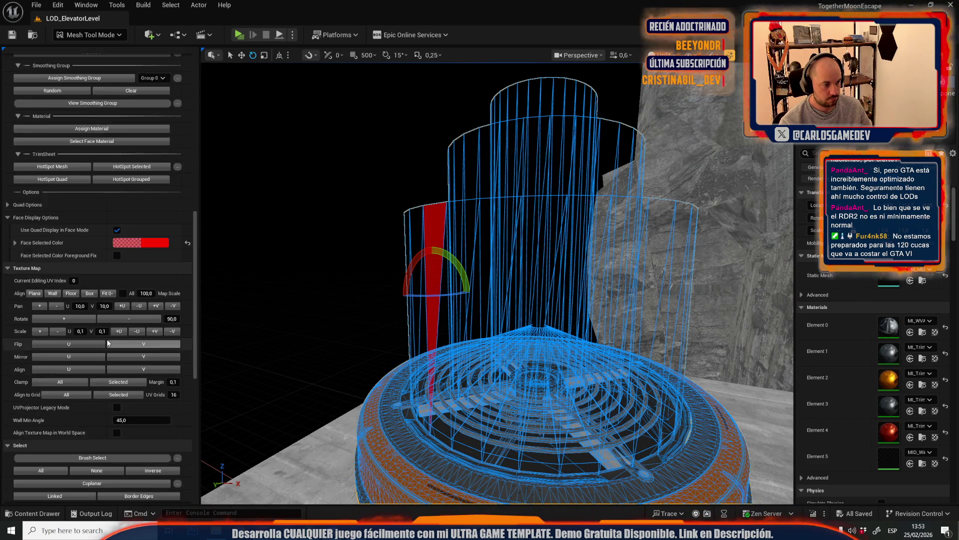
{"action": "scroll", "coordinate": [108, 343], "scroll_direction": "down", "scroll_amount": 3}
{"action": "left_click", "coordinate": [65, 403]}
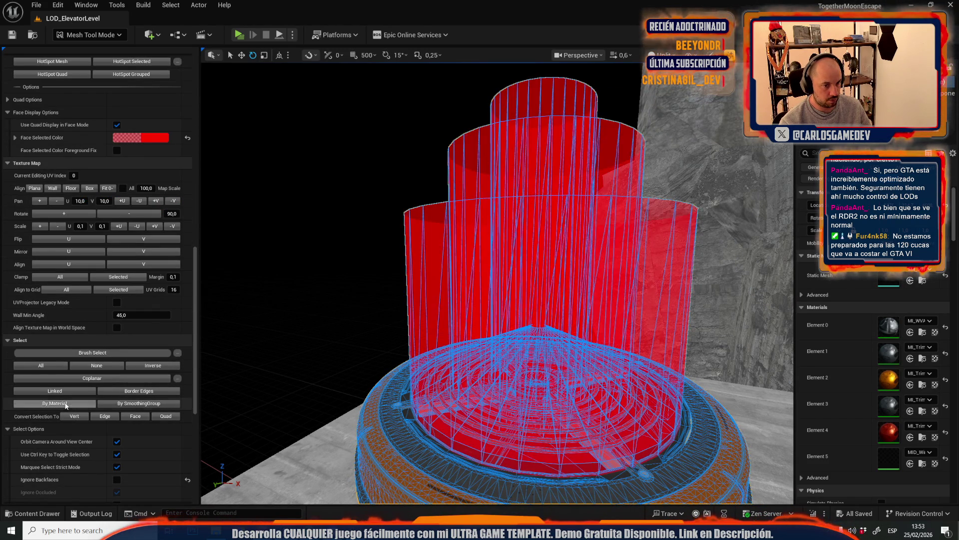
{"action": "scroll", "coordinate": [497, 283], "scroll_direction": "down", "scroll_amount": 5}
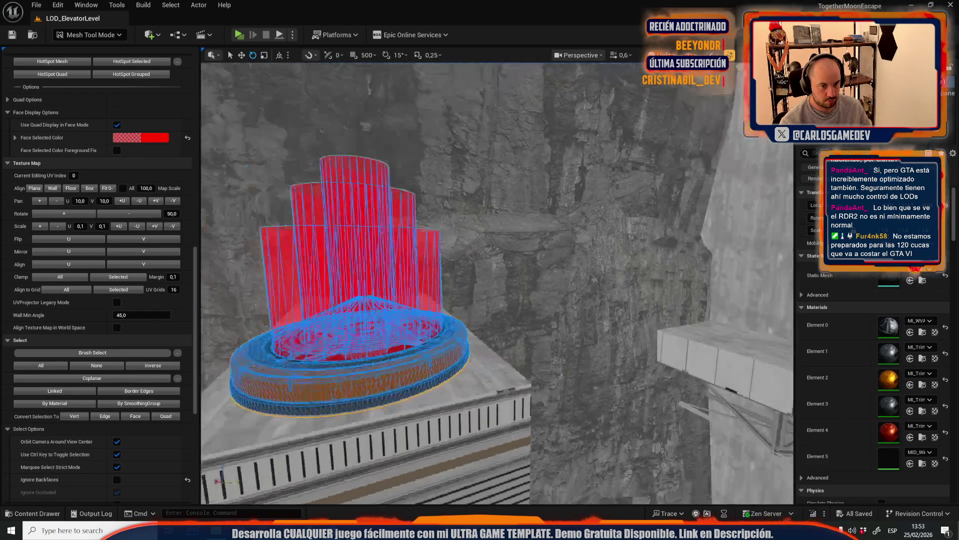
{"action": "scroll", "coordinate": [497, 283], "scroll_direction": "down", "scroll_amount": 10}
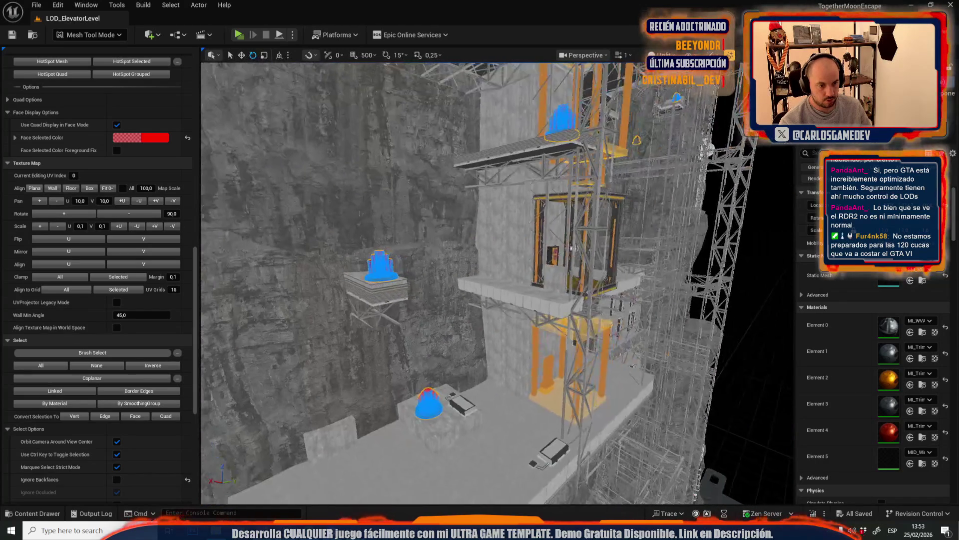
{"action": "key", "text": "d"}
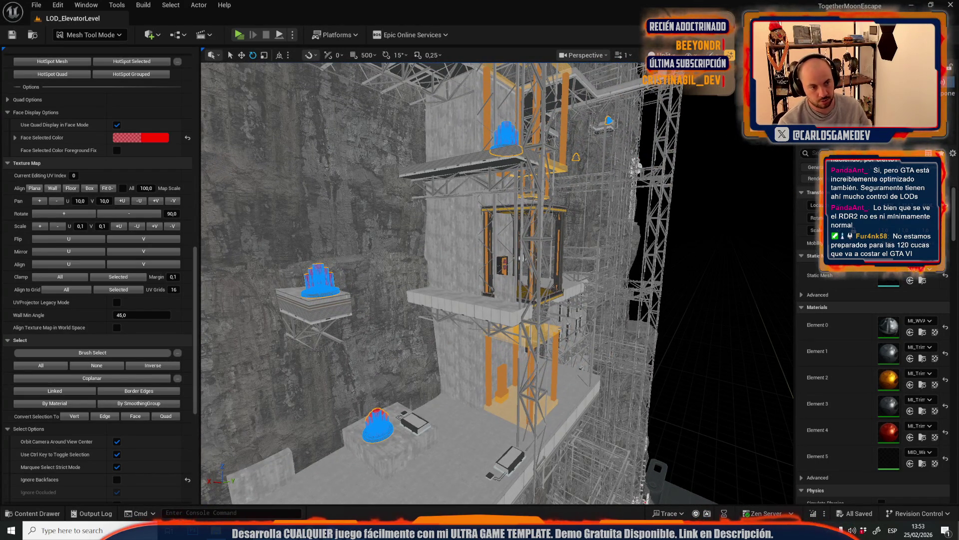
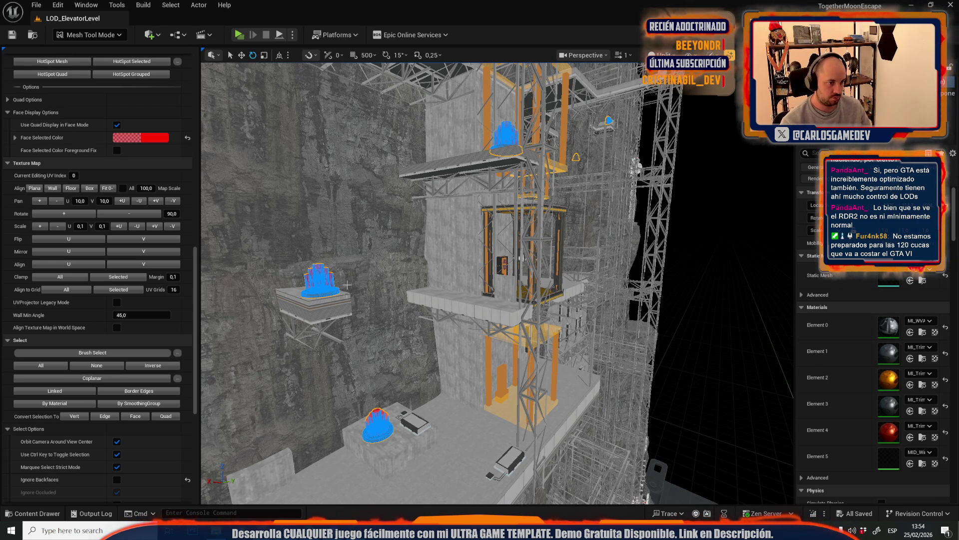
Flatten the selected blue domes into discs and return to Selection Mode
{"action": "key", "text": "ctrl+z"}
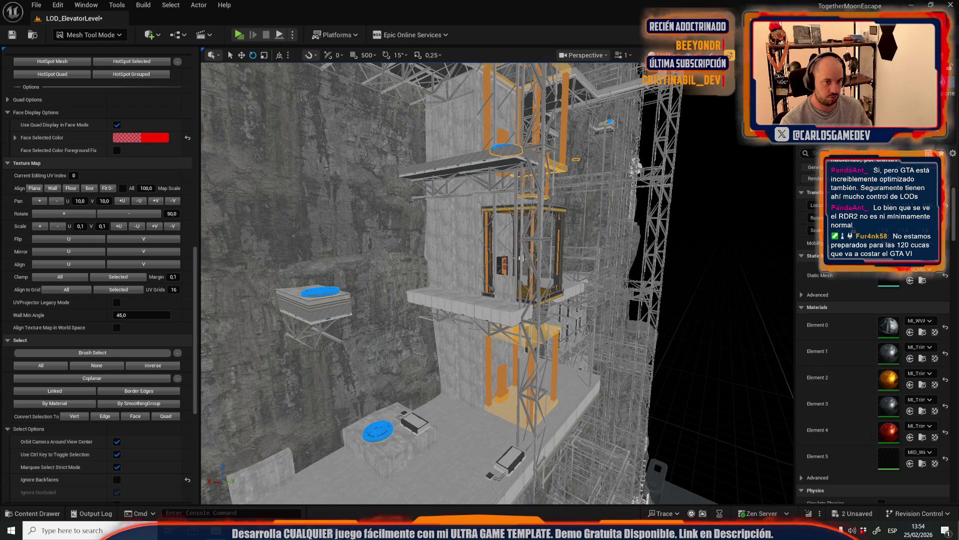
{"action": "scroll", "coordinate": [497, 282], "scroll_direction": "down", "scroll_amount": 10}
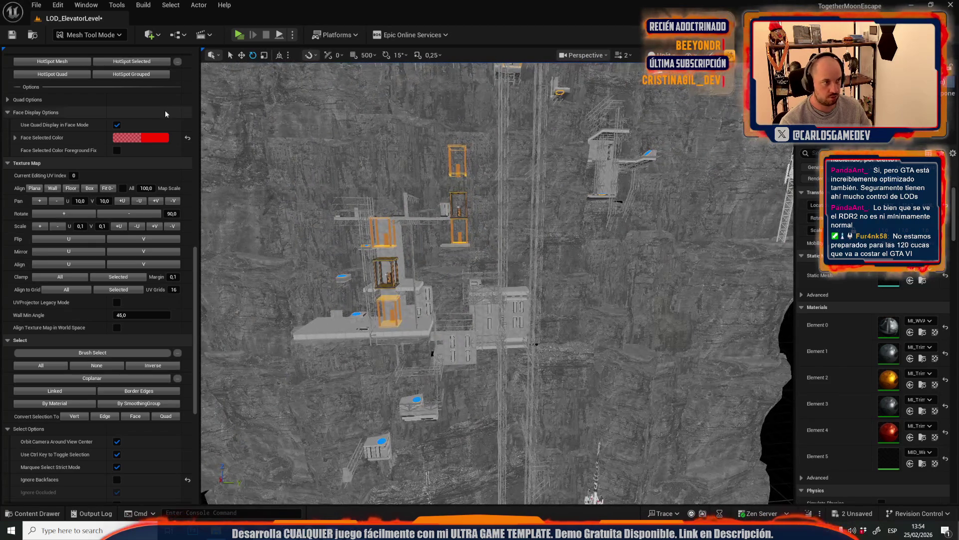
{"action": "left_click", "coordinate": [90, 35]}
{"action": "left_click", "coordinate": [85, 66]}
Save LOD_ElevatorLevel and SM_MERGED_WindFlush_C_6dfsdg with Save All, then select the elevator
{"action": "key", "text": "ctrl+space"}
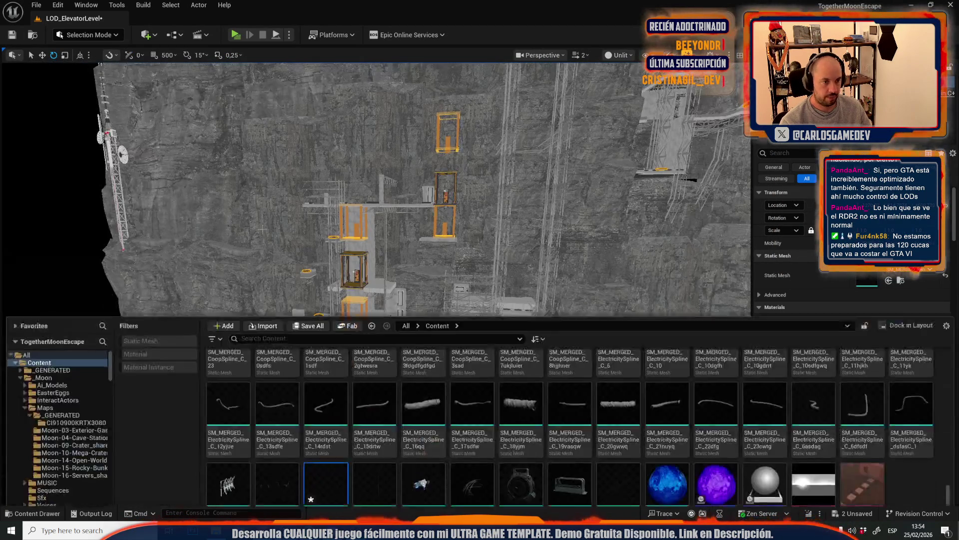
{"action": "left_click", "coordinate": [308, 275]}
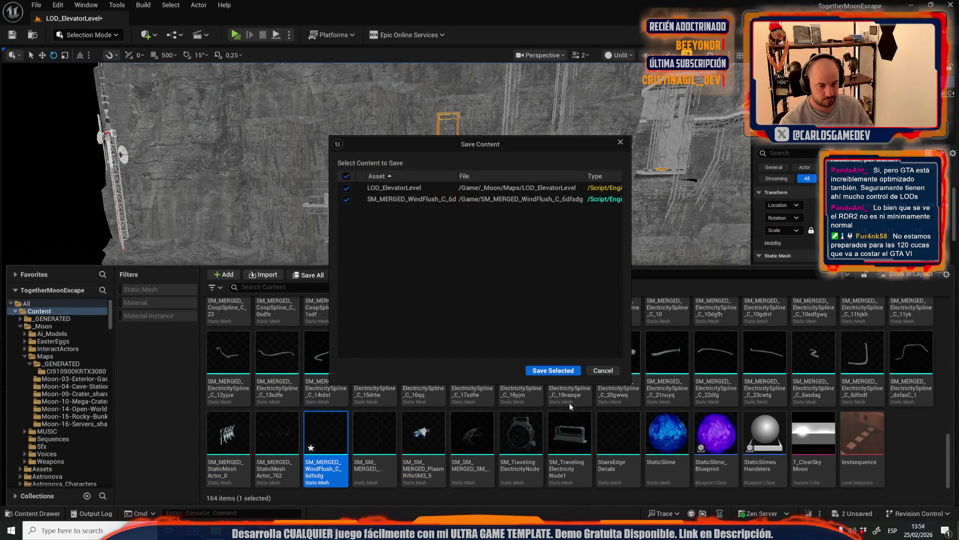
{"action": "left_click", "coordinate": [553, 370]}
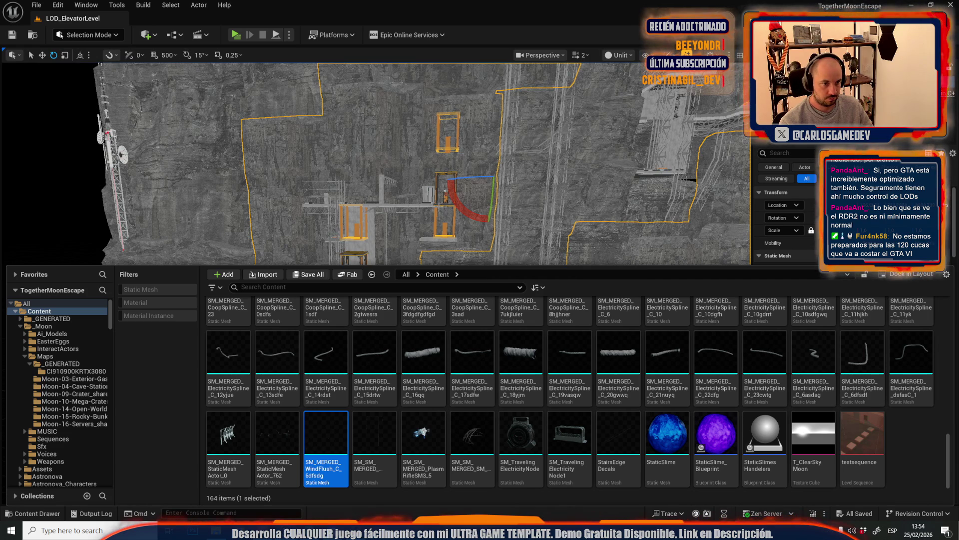
{"action": "left_click", "coordinate": [446, 192]}
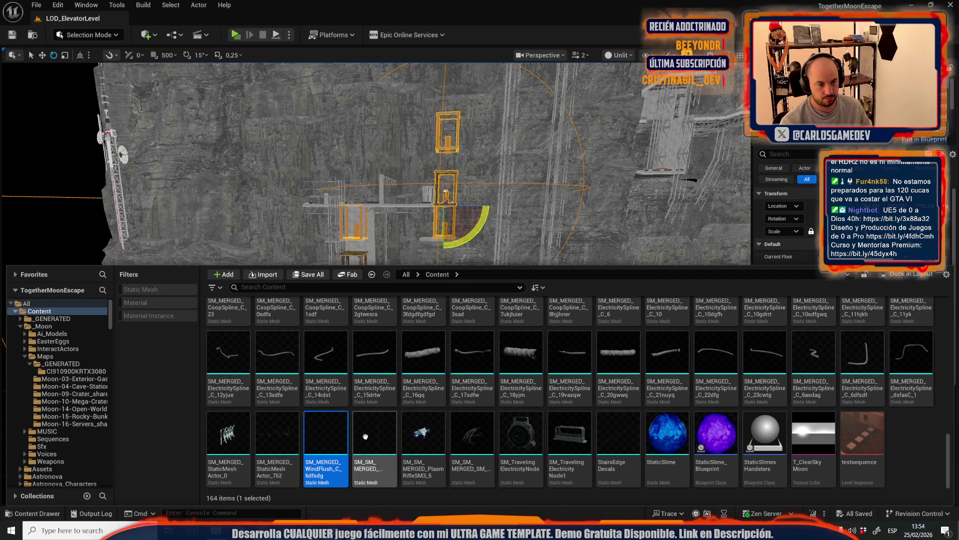
Frame the elevator and select its mesh component
{"action": "key", "text": "ctrl+space"}
{"action": "key", "text": "f"}
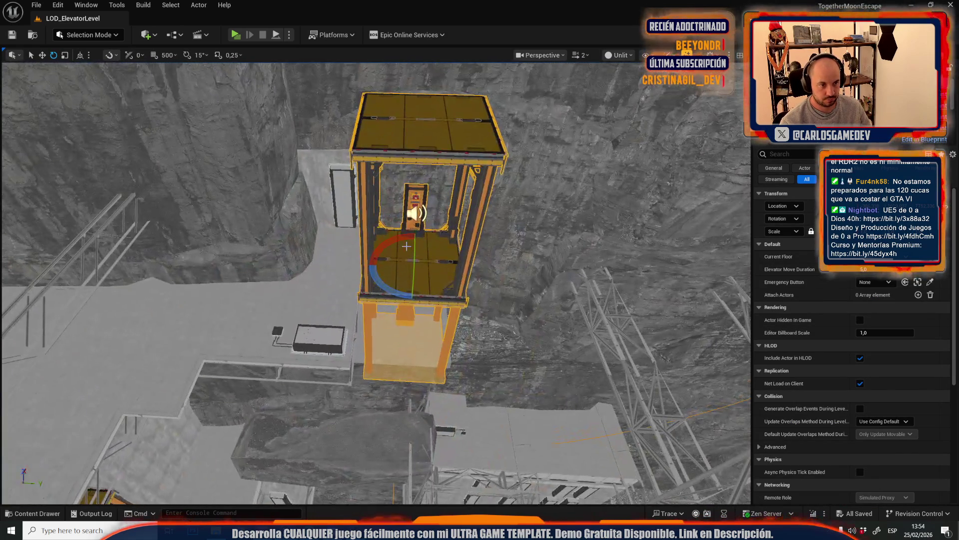
{"action": "left_click", "coordinate": [396, 216]}
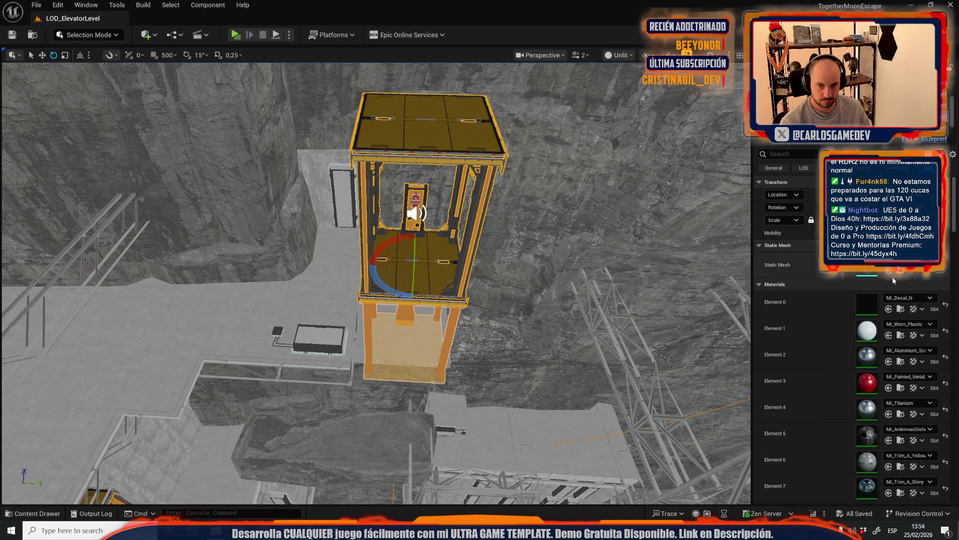
Drag a copy of Combined_C4FA13C4 beside the original elevator and switch to Modeling Mode
{"action": "key", "text": "ctrl+space"}
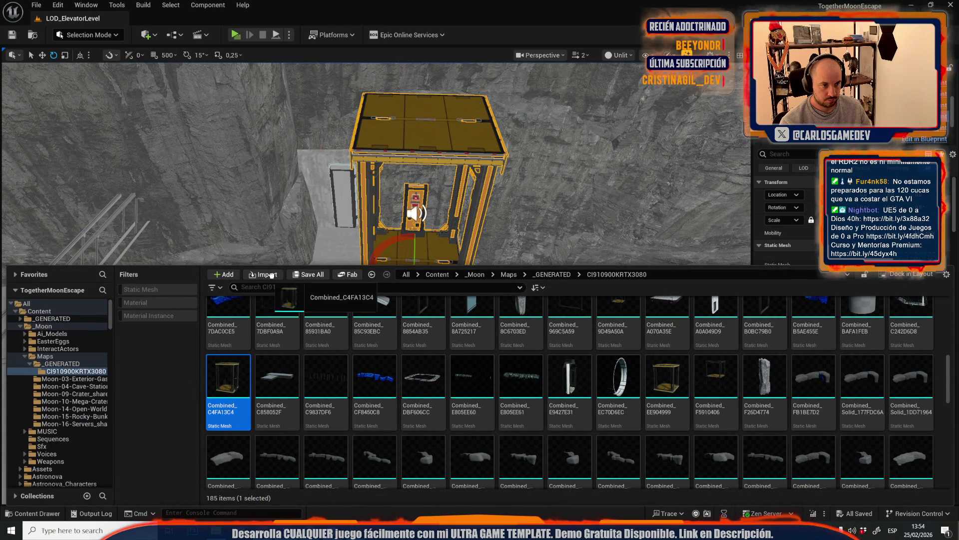
{"action": "key", "text": "ctrl+space"}
{"action": "mouse_move", "coordinate": [321, 228]}
{"action": "left_mouse_down"}
{"action": "mouse_move", "coordinate": [310, 310]}
{"action": "mouse_move", "coordinate": [295, 330]}
{"action": "left_mouse_up"}
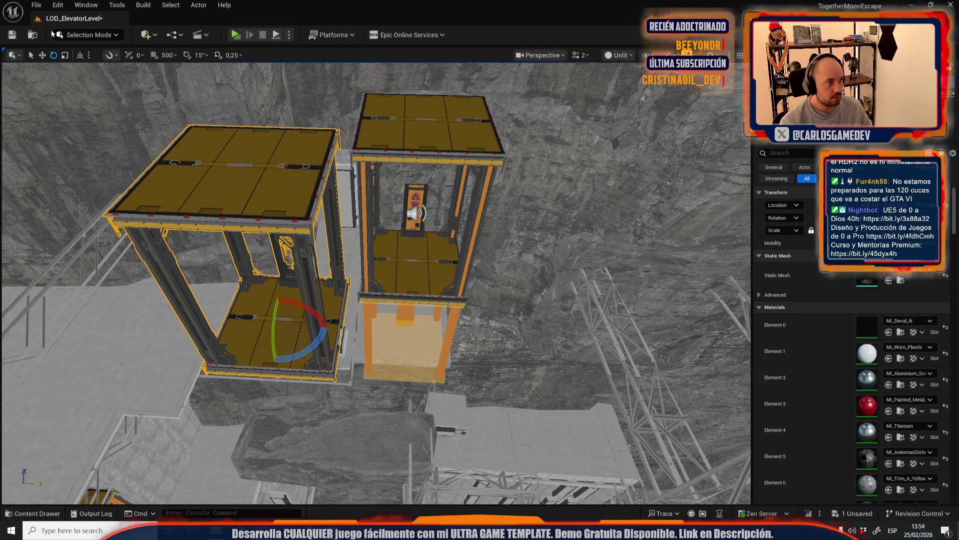
{"action": "left_click", "coordinate": [75, 35]}
{"action": "left_click", "coordinate": [89, 106]}
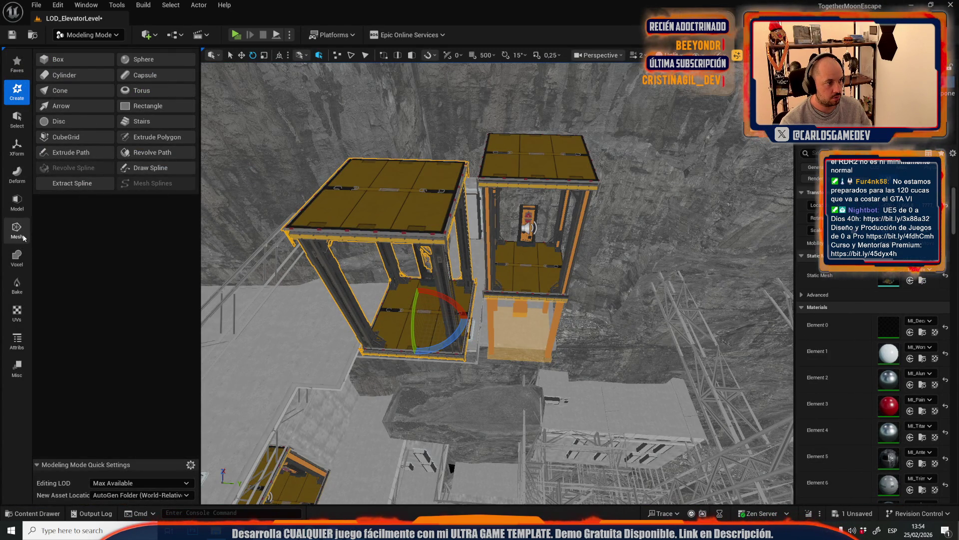
Simplify the copied elevator mesh to a 4 percent target percentage and accept the result
{"action": "left_click", "coordinate": [16, 230]}
{"action": "left_click", "coordinate": [64, 105]}
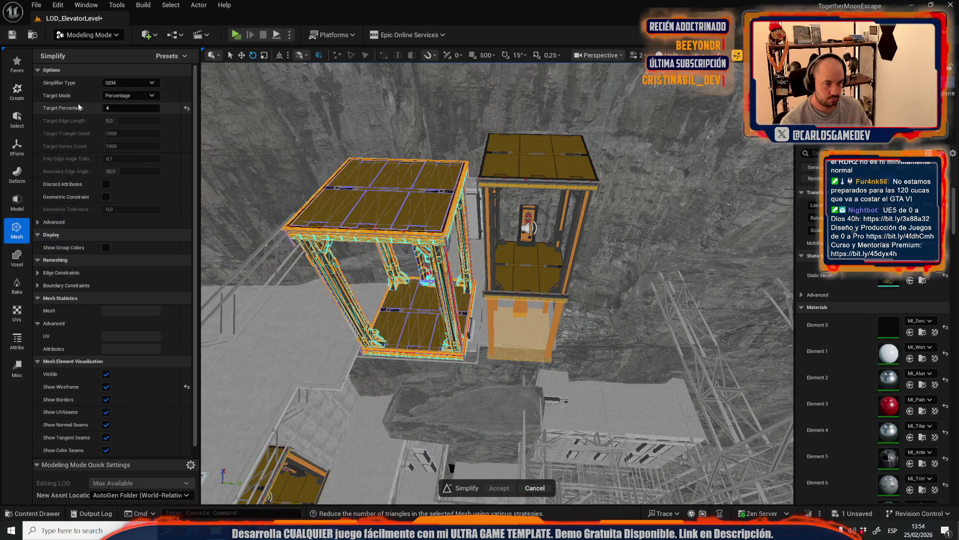
{"action": "left_click", "coordinate": [126, 109]}
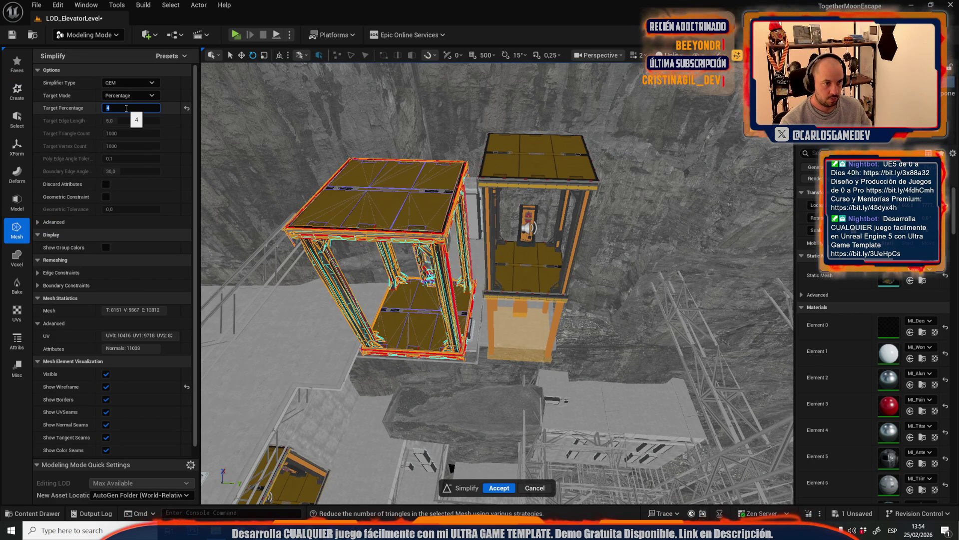
{"action": "type", "text": "2"}
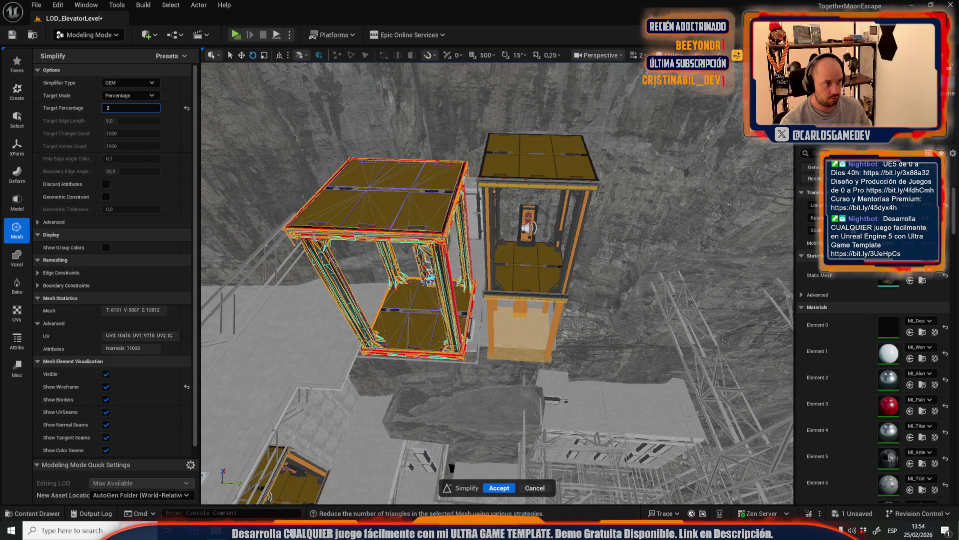
{"action": "type", "text": "f"}
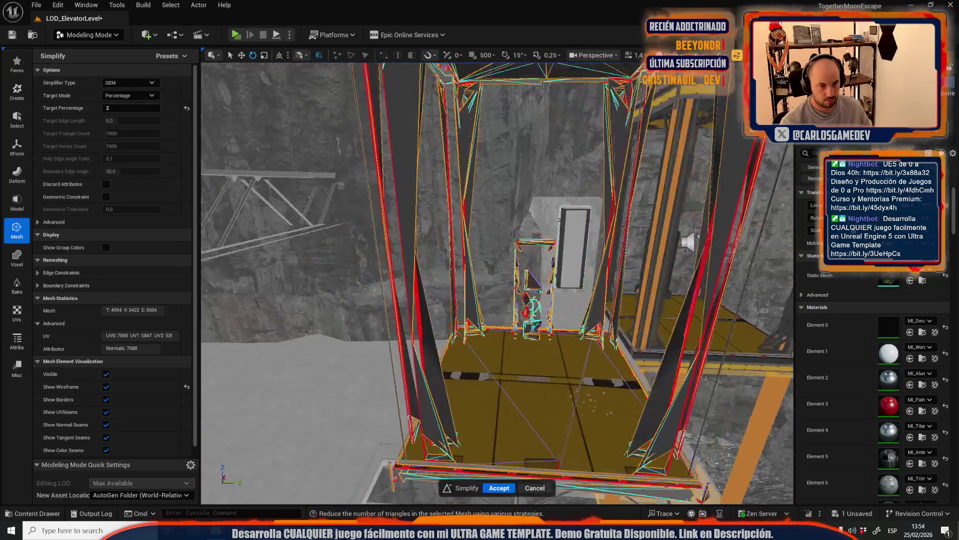
{"action": "type", "text": "4"}
{"action": "key", "text": "Return"}
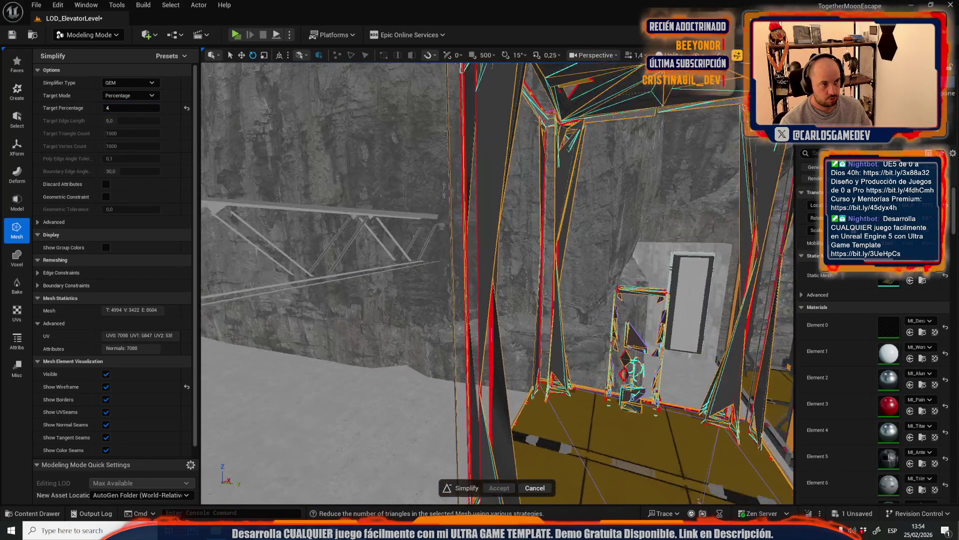
{"action": "left_click", "coordinate": [117, 108]}
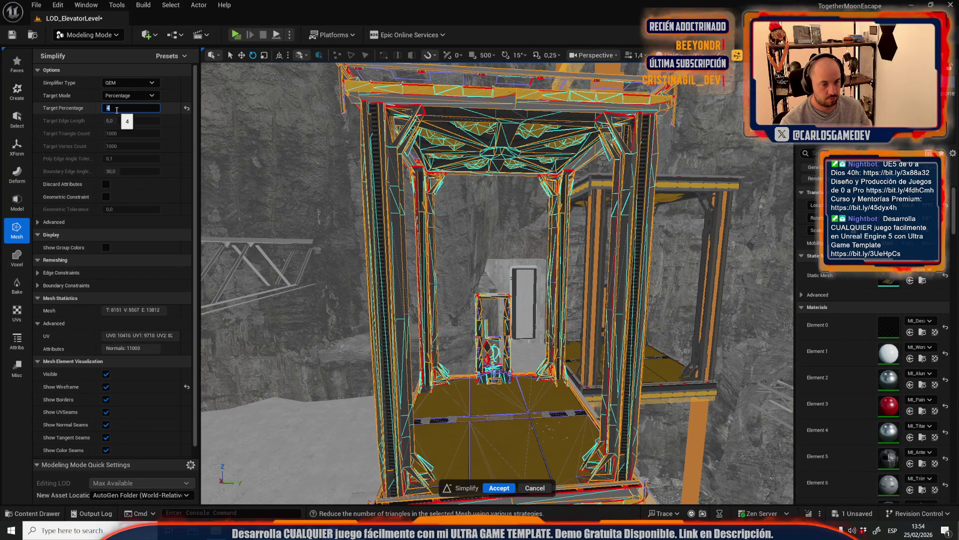
{"action": "key", "text": "Return"}
{"action": "left_click_drag", "start_coordinate": [540, 231], "coordinate": [540, 231]}
{"action": "left_click", "coordinate": [501, 492]}
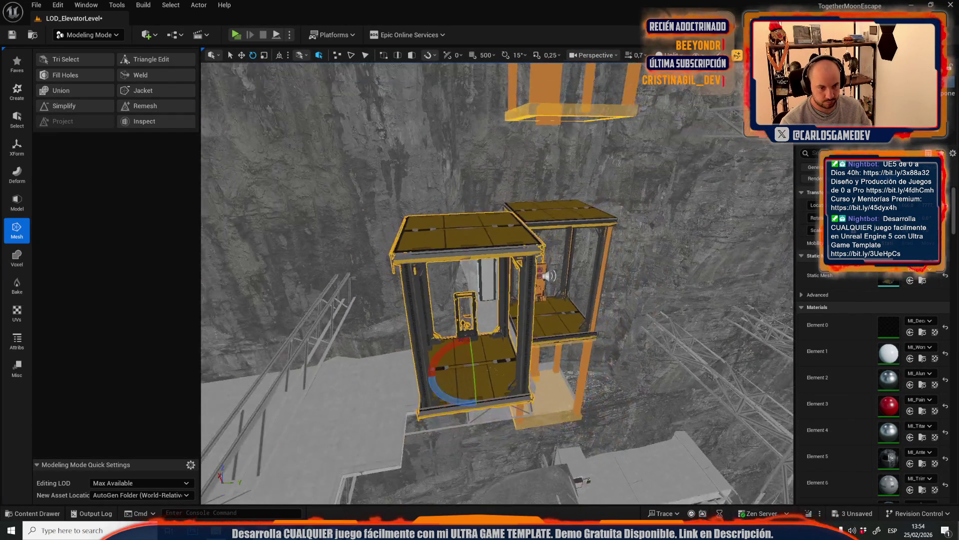
Pick the dark trim material and assign it to elements 17, 18, 20 and 21
{"action": "left_click_drag", "start_coordinate": [540, 232], "coordinate": [540, 232]}
{"action": "scroll", "coordinate": [911, 437], "scroll_direction": "down", "scroll_amount": 5}
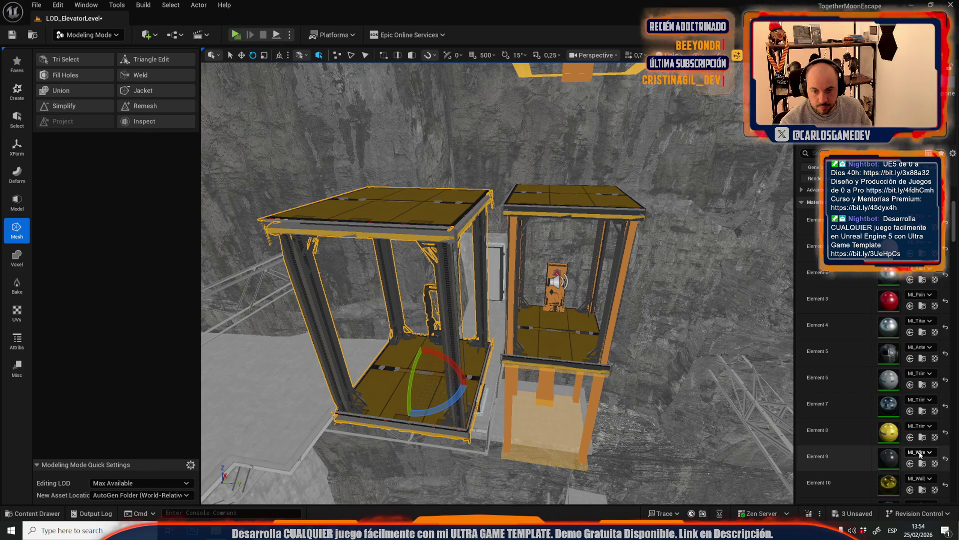
{"action": "scroll", "coordinate": [911, 437], "scroll_direction": "down", "scroll_amount": 5}
{"action": "left_click", "coordinate": [922, 452]}
{"action": "scroll", "coordinate": [854, 422], "scroll_direction": "down", "scroll_amount": 3}
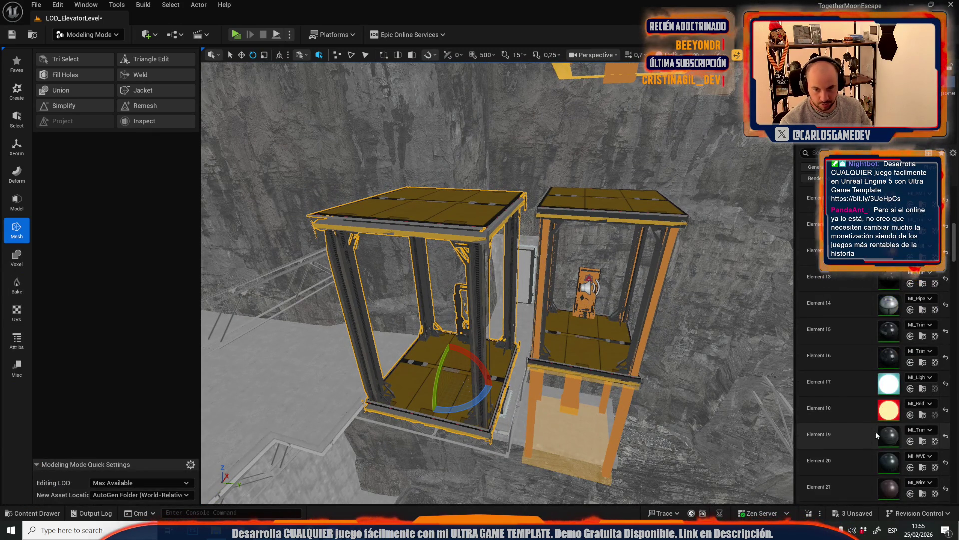
{"action": "left_click", "coordinate": [911, 415]}
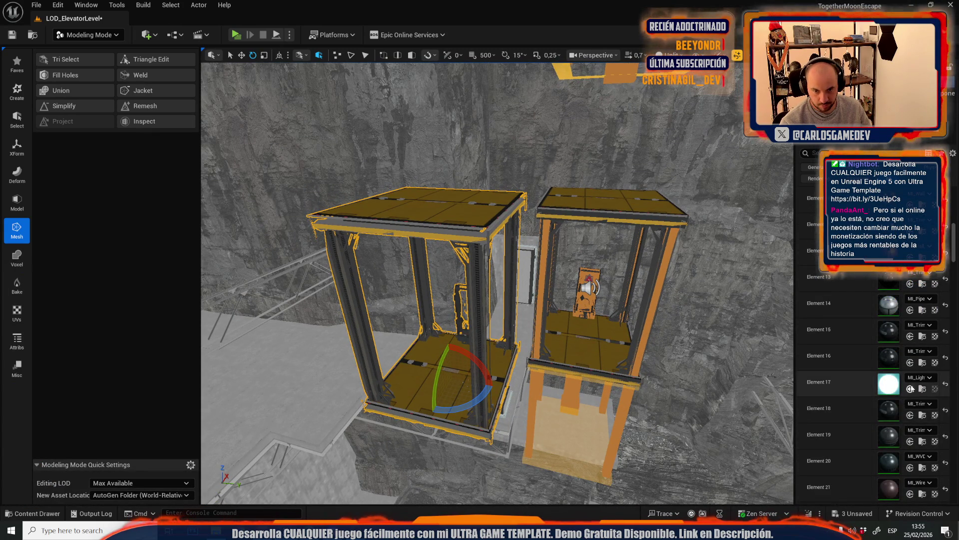
{"action": "left_click", "coordinate": [911, 388]}
{"action": "left_click", "coordinate": [910, 467]}
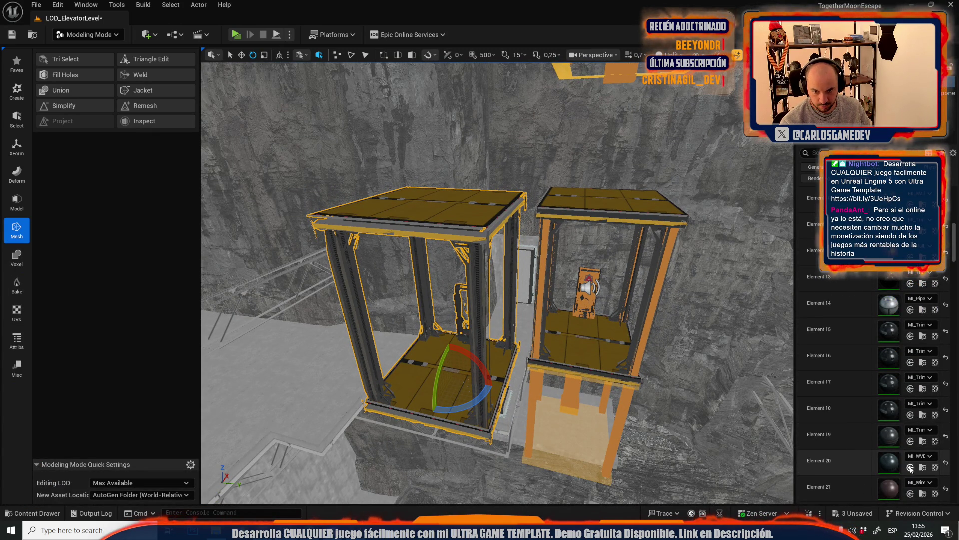
{"action": "left_click", "coordinate": [910, 494]}
Assign the trim material to elements 23, 14, 4 and 3 as well
{"action": "scroll", "coordinate": [911, 479], "scroll_direction": "down", "scroll_amount": 4}
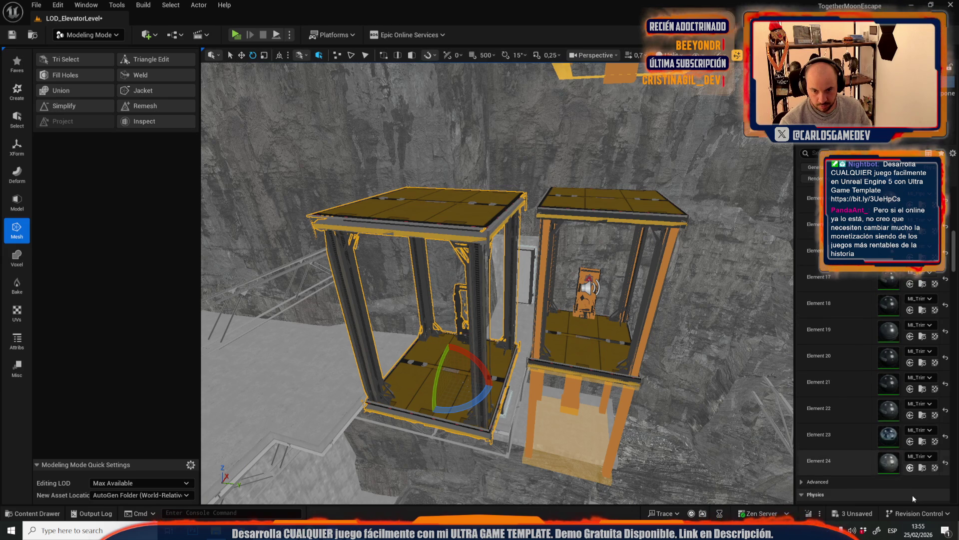
{"action": "left_click", "coordinate": [911, 440]}
{"action": "scroll", "coordinate": [913, 415], "scroll_direction": "up", "scroll_amount": 7}
{"action": "left_click", "coordinate": [910, 385]}
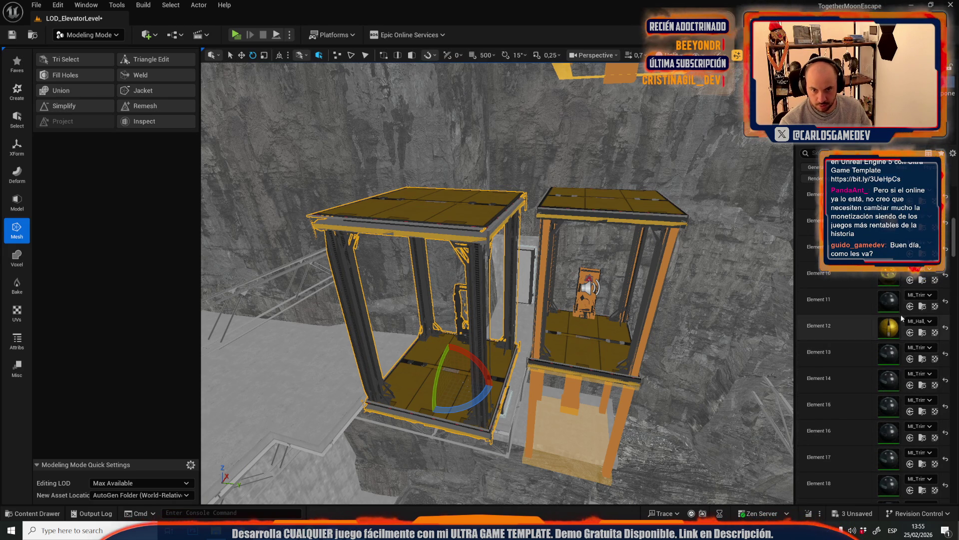
{"action": "scroll", "coordinate": [902, 318], "scroll_direction": "up", "scroll_amount": 3}
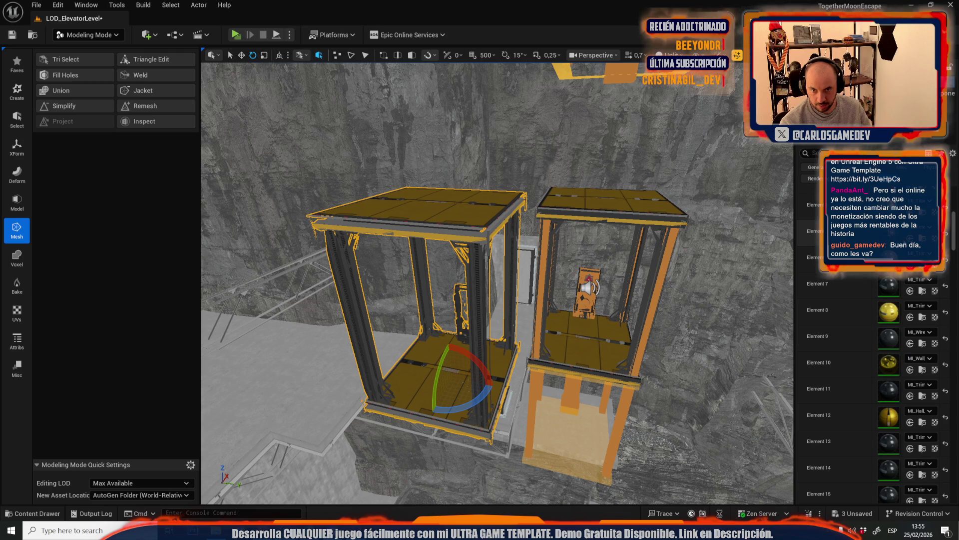
{"action": "scroll", "coordinate": [918, 304], "scroll_direction": "up", "scroll_amount": 4}
{"action": "left_click", "coordinate": [911, 317]}
{"action": "left_click", "coordinate": [911, 290]}
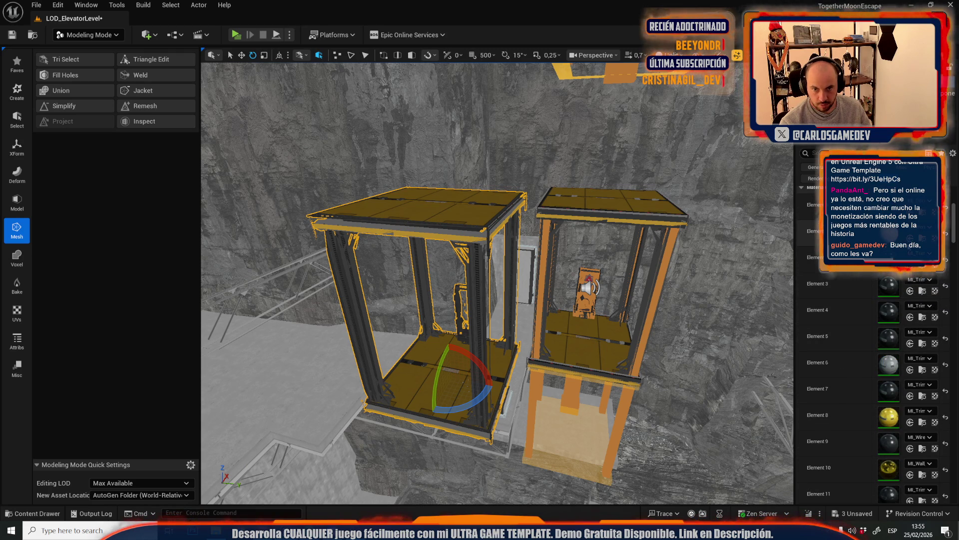
{"action": "scroll", "coordinate": [910, 289], "scroll_direction": "up", "scroll_amount": 2}
{"action": "scroll", "coordinate": [910, 289], "scroll_direction": "down", "scroll_amount": 3}
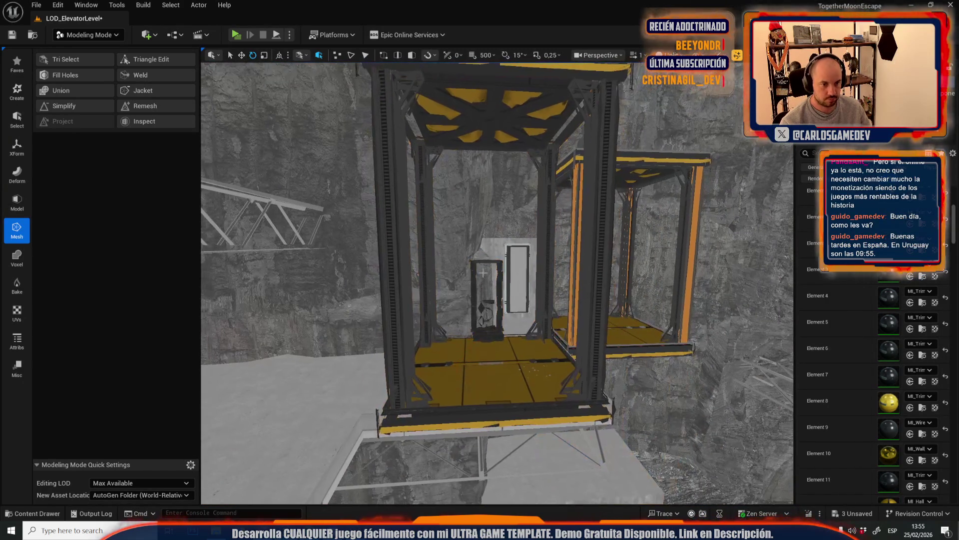
Return to Selection Mode and select the left elevator
{"action": "left_click", "coordinate": [88, 34]}
{"action": "left_click", "coordinate": [75, 67]}
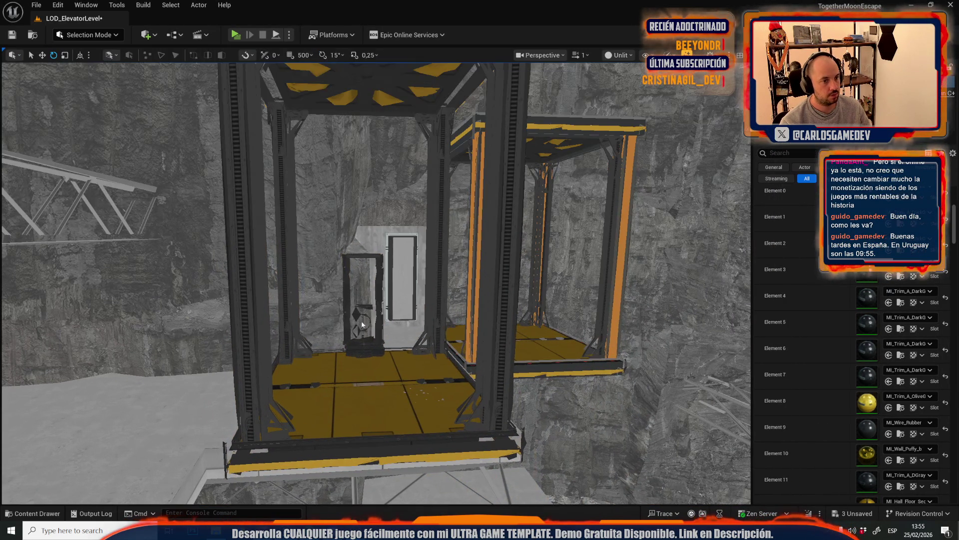
{"action": "key", "text": "f"}
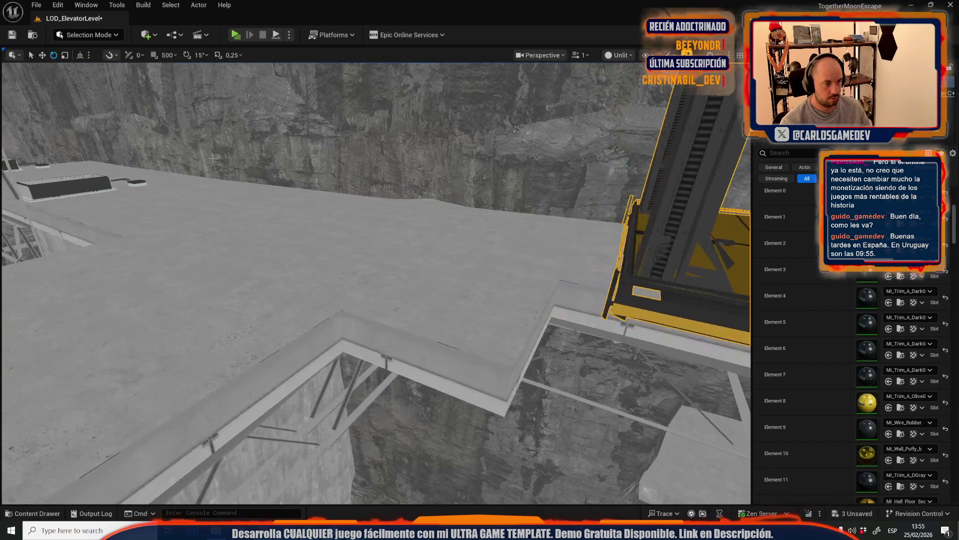
{"action": "key", "text": "f"}
{"action": "scroll", "coordinate": [424, 228], "scroll_direction": "down", "scroll_amount": 2}
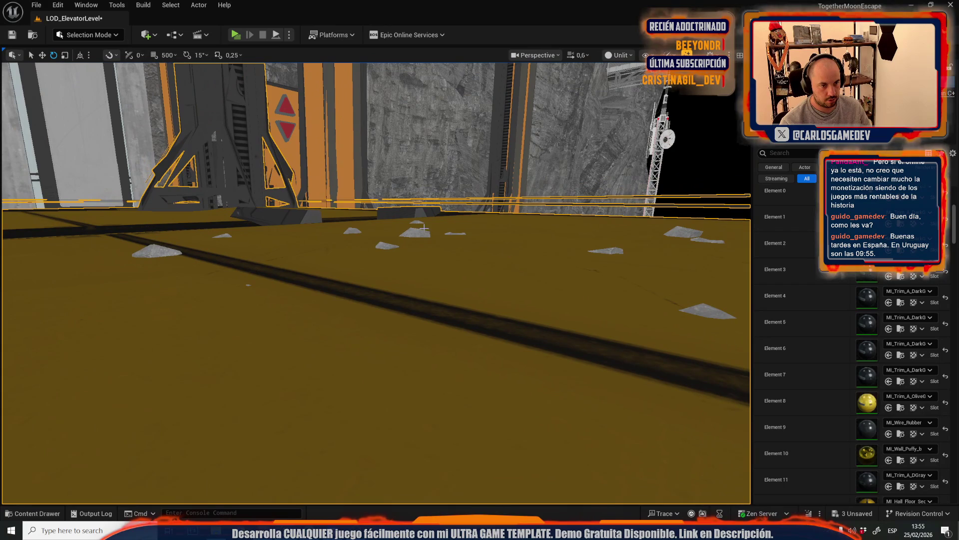
{"action": "left_click", "coordinate": [423, 228]}
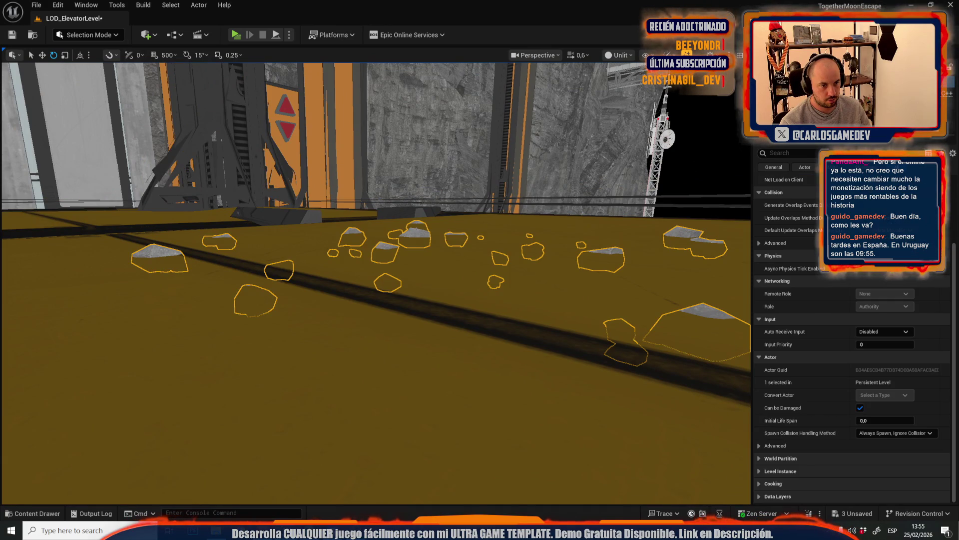
{"action": "scroll", "coordinate": [424, 227], "scroll_direction": "up", "scroll_amount": 3}
{"action": "key", "text": "Escape"}
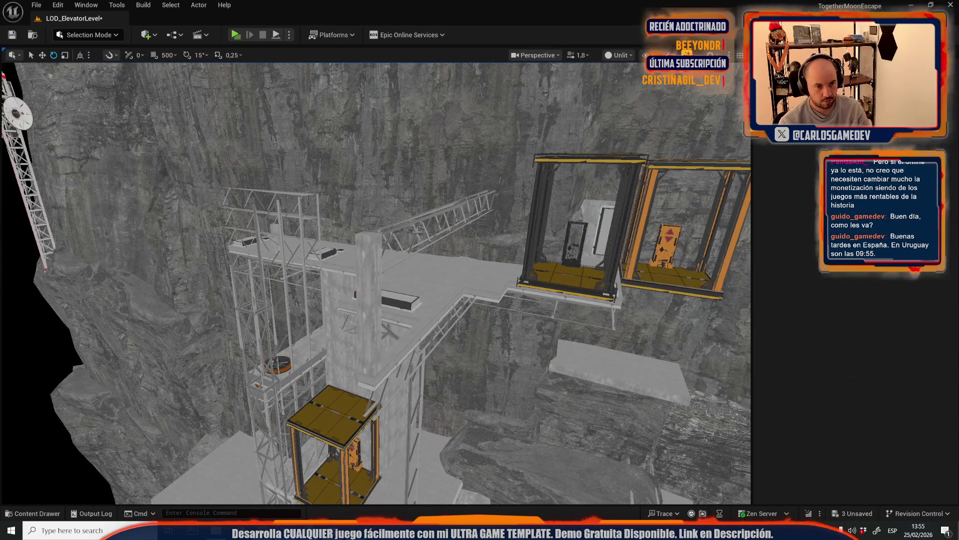
{"action": "scroll", "coordinate": [416, 231], "scroll_direction": "down", "scroll_amount": 3}
{"action": "left_click", "coordinate": [416, 231]}
{"action": "scroll", "coordinate": [416, 231], "scroll_direction": "up", "scroll_amount": 2}
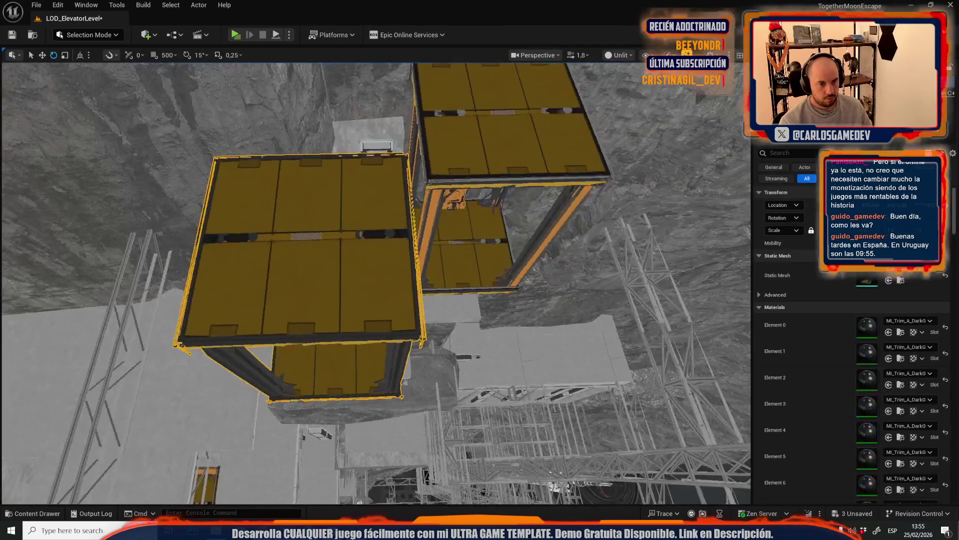
Move the left elevator onto the central elevator's spot
{"action": "key", "text": "w"}
{"action": "left_click_drag", "start_coordinate": [243, 331], "coordinate": [372, 228]}
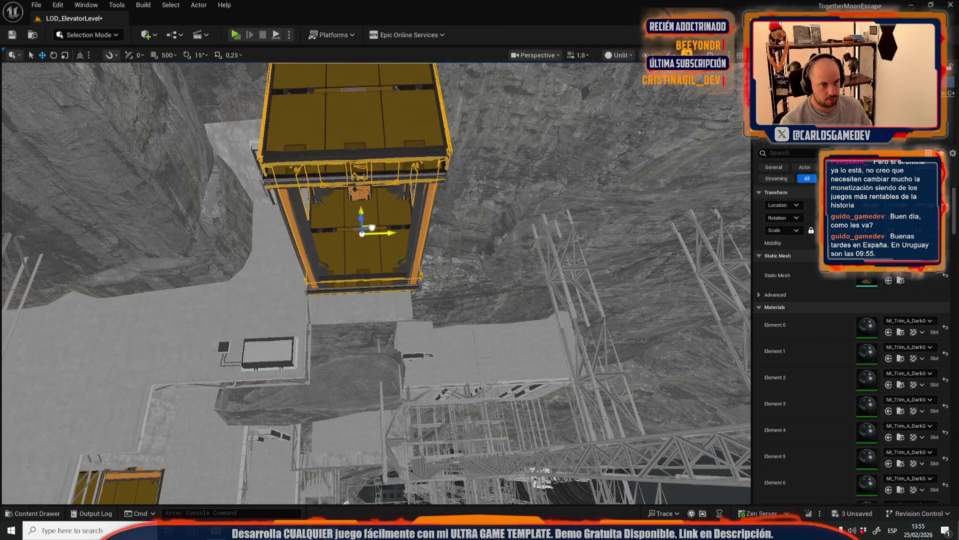
{"action": "scroll", "coordinate": [370, 309], "scroll_direction": "down", "scroll_amount": 8}
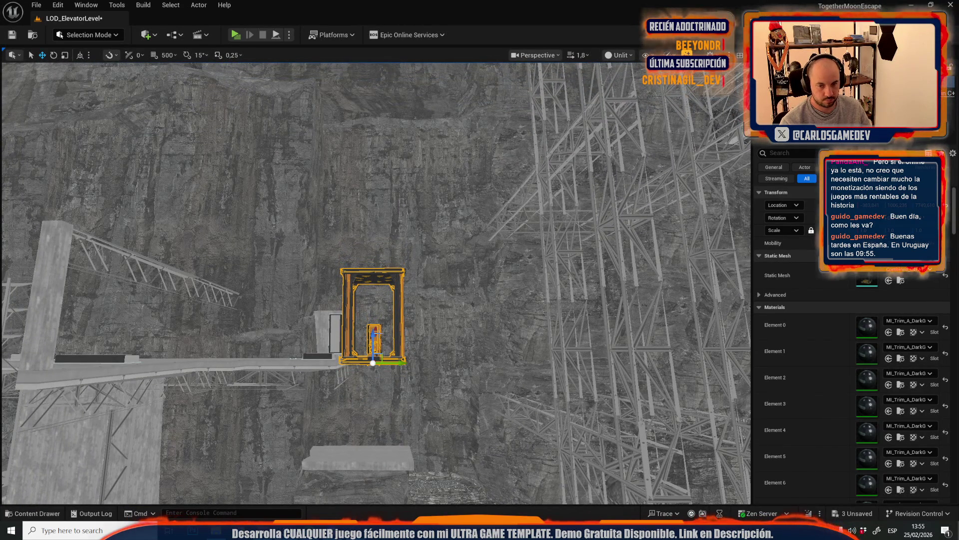
{"action": "scroll", "coordinate": [909, 378], "scroll_direction": "down", "scroll_amount": 5}
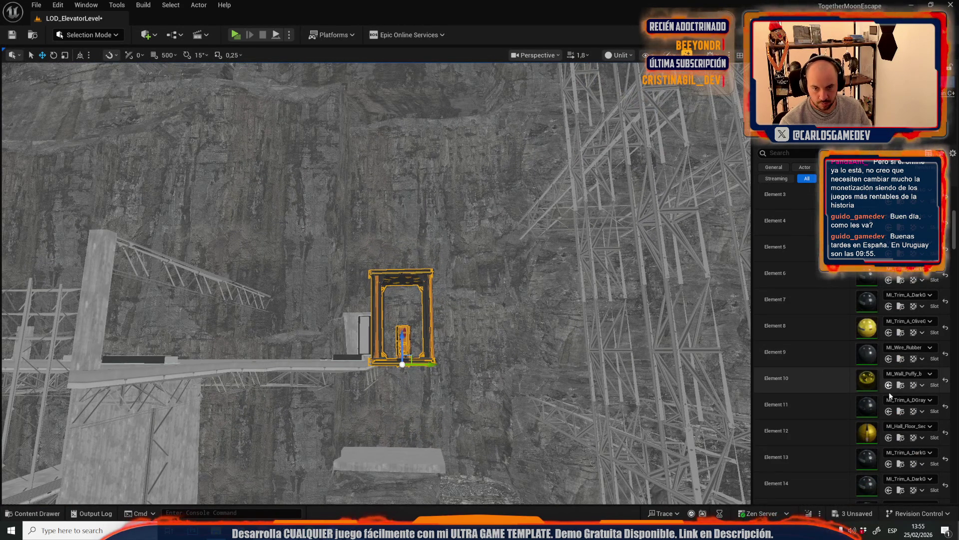
Give Elements 10 and 12 the olive MI_Trim_A_OliveG material
{"action": "left_click", "coordinate": [891, 388]}
{"action": "left_click", "coordinate": [892, 436]}
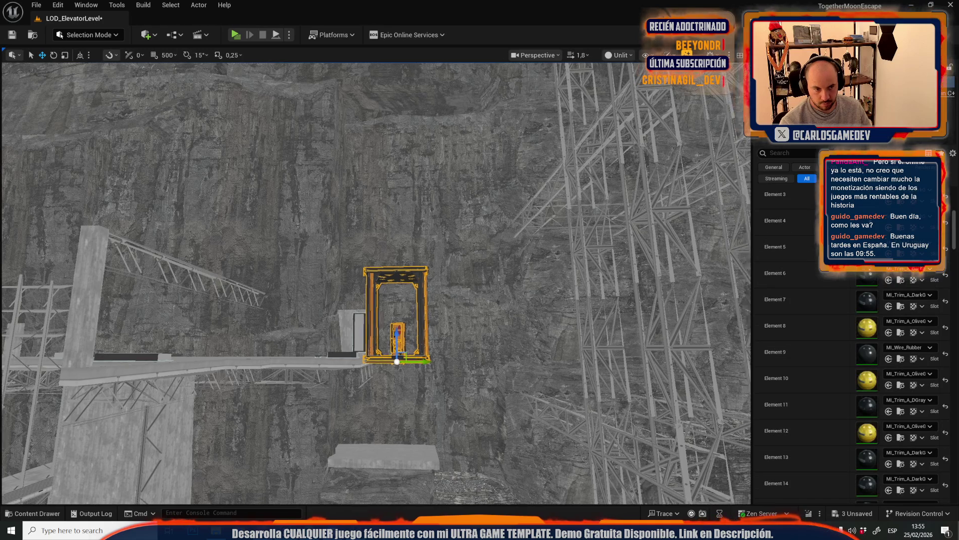
{"action": "scroll", "coordinate": [846, 311], "scroll_direction": "down", "scroll_amount": 3}
{"action": "scroll", "coordinate": [847, 311], "scroll_direction": "down", "scroll_amount": 6}
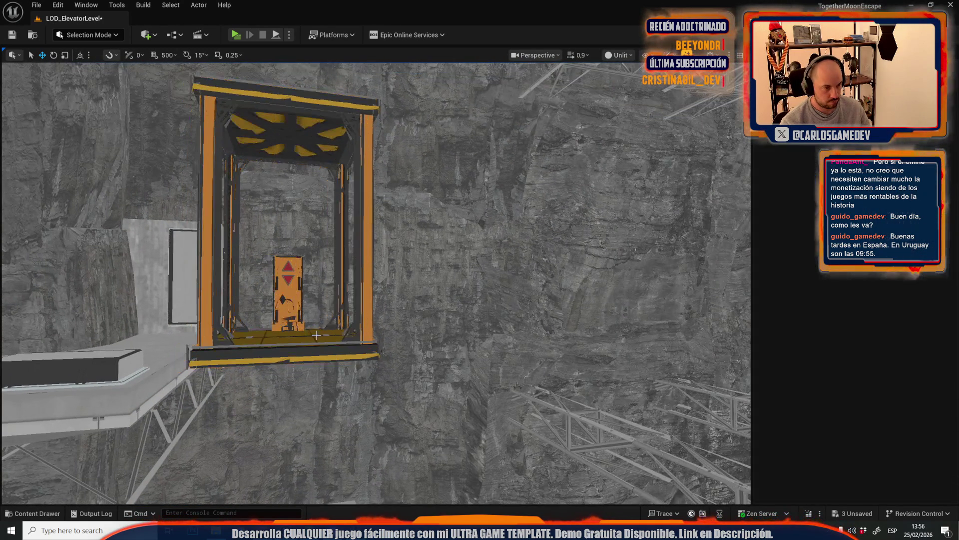
Frame and select the elevator actor, then bring up the Save Content dialog
{"action": "left_click", "coordinate": [309, 335]}
{"action": "key", "text": "w"}
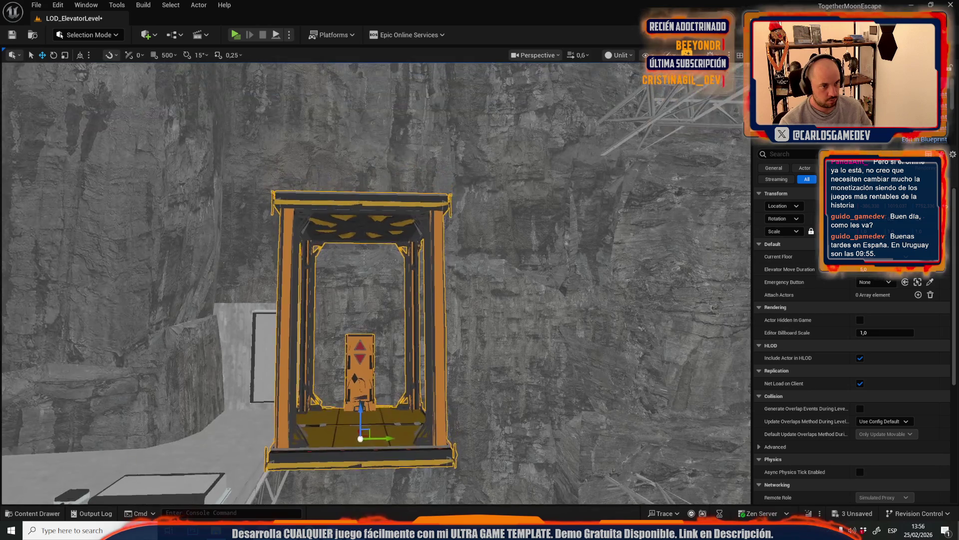
{"action": "scroll", "coordinate": [309, 335], "scroll_direction": "down", "scroll_amount": 1}
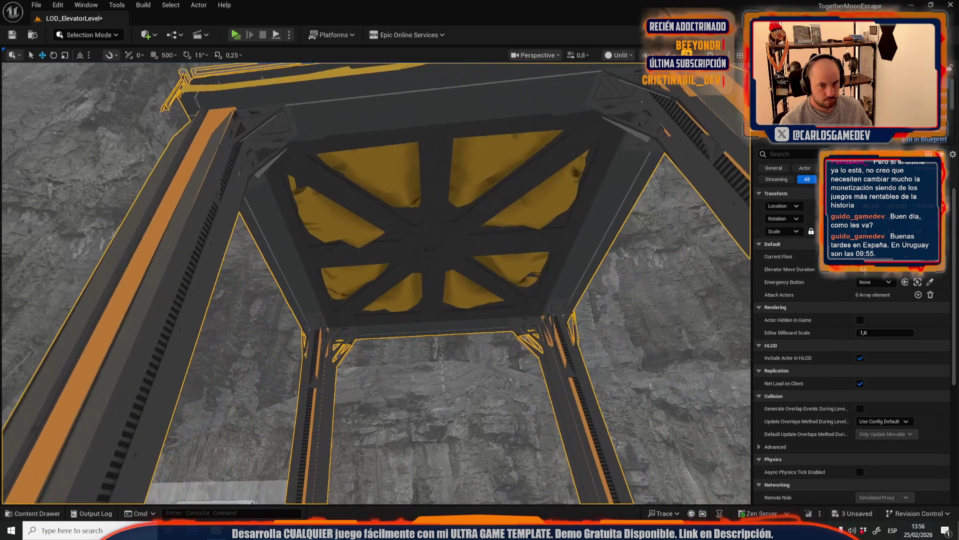
{"action": "key", "text": "f"}
{"action": "left_click_drag", "start_coordinate": [360, 322], "coordinate": [405, 218]}
{"action": "left_click", "coordinate": [407, 208]}
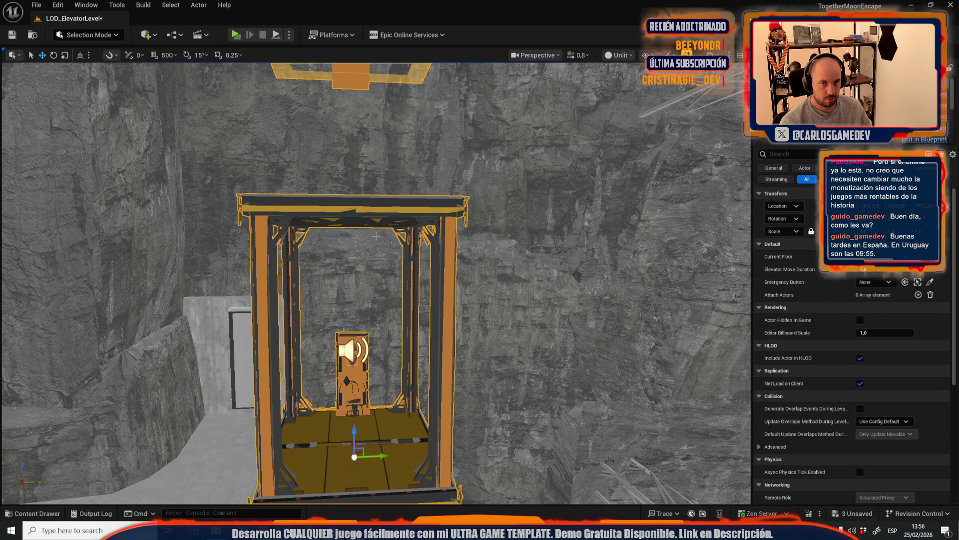
{"action": "left_click", "coordinate": [951, 4]}
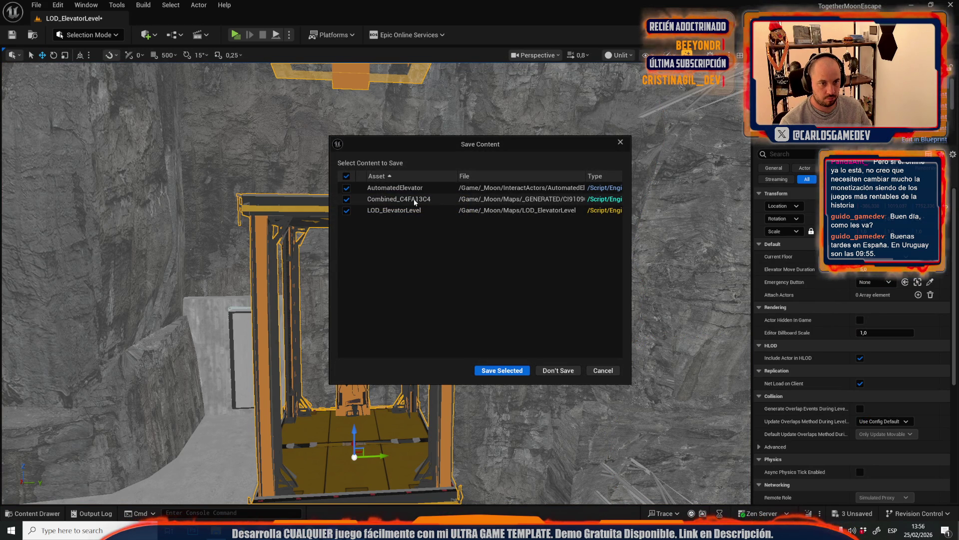
Save only LOD_ElevatorLevel, then relaunch TogetherMoonEscape.uproject
{"action": "left_click", "coordinate": [347, 188]}
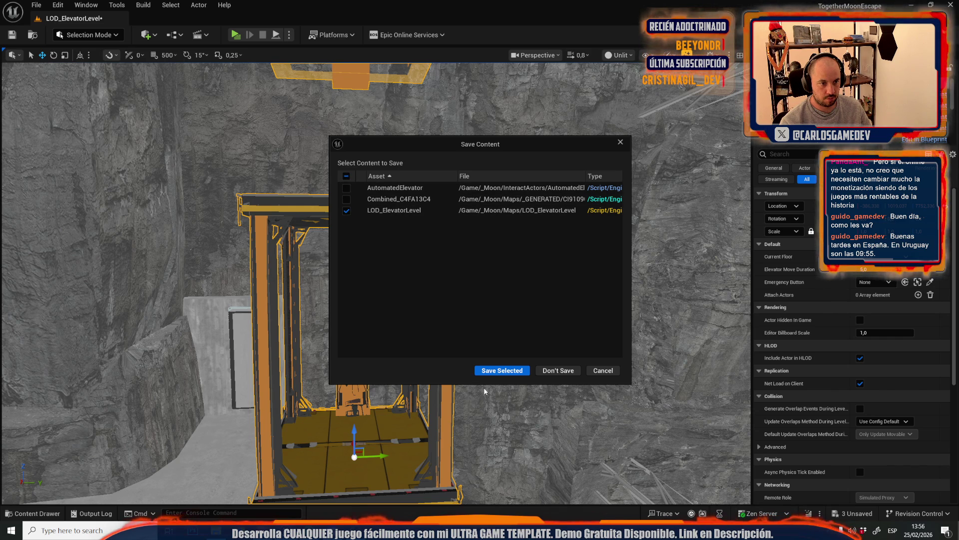
{"action": "left_click", "coordinate": [517, 374]}
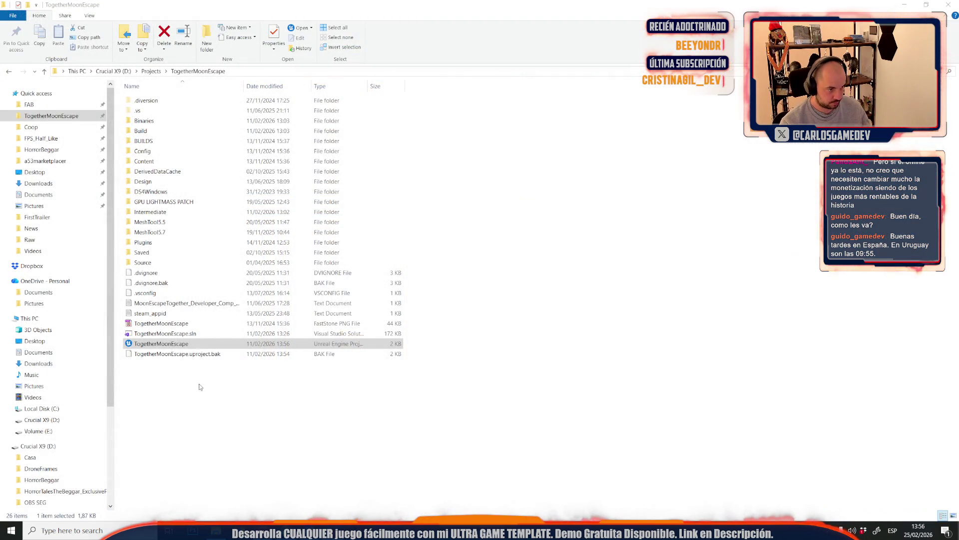
{"action": "double_click", "coordinate": [202, 345]}
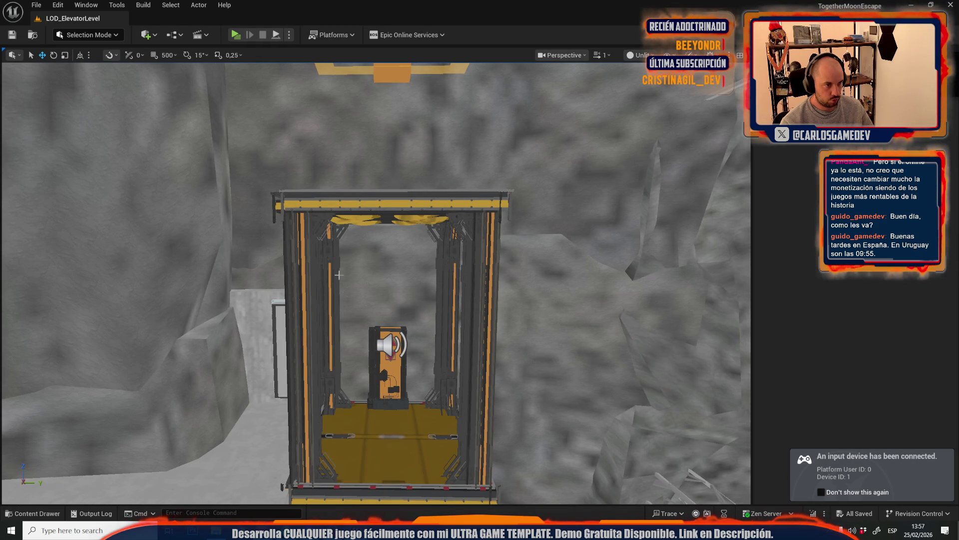
Select and frame the elevator, then show its Static Mesh component's material slots
{"action": "left_click", "coordinate": [339, 274]}
{"action": "key", "text": "f"}
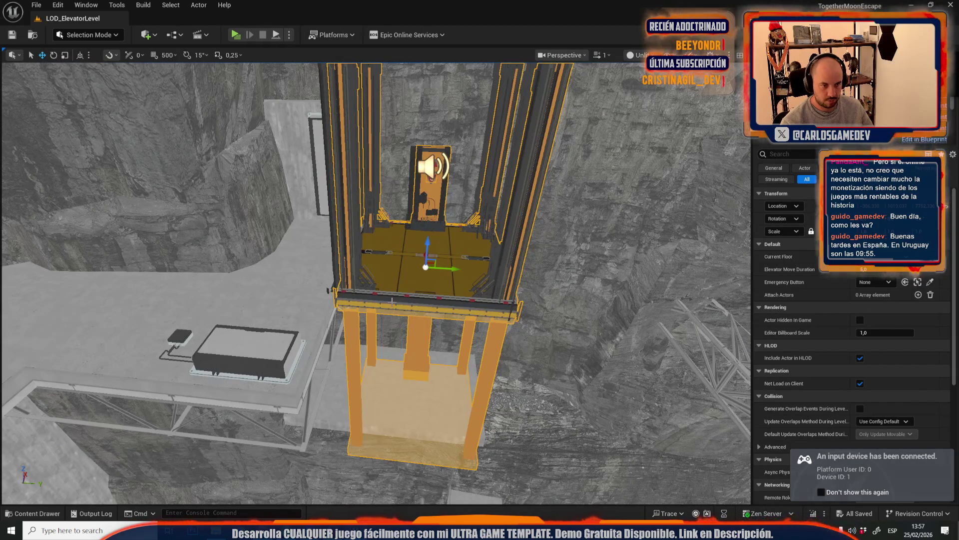
{"action": "left_click", "coordinate": [424, 151]}
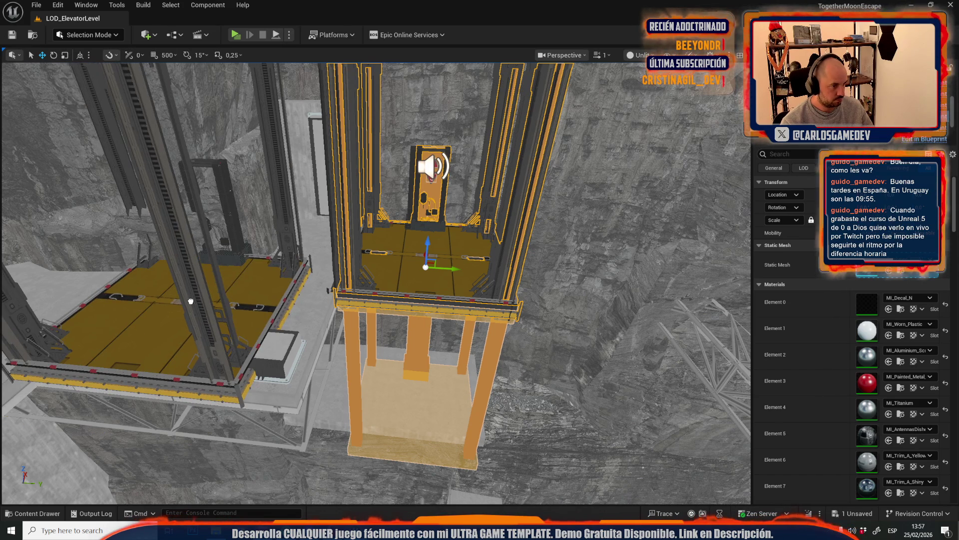
{"action": "scroll", "coordinate": [424, 151], "scroll_direction": "down", "scroll_amount": 1}
Select the right elevator cage and pull back to see both cages
{"action": "scroll", "coordinate": [424, 151], "scroll_direction": "up", "scroll_amount": 1}
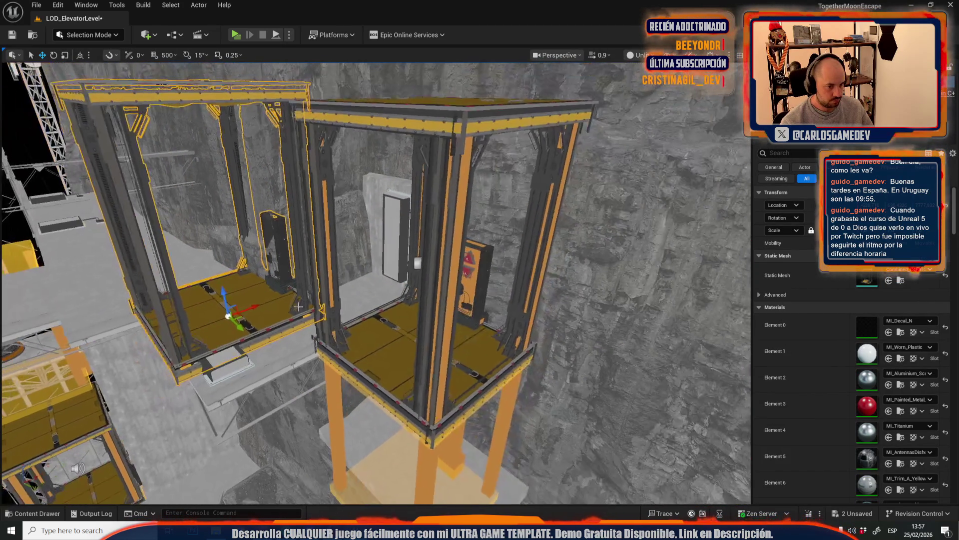
{"action": "left_click", "coordinate": [442, 378]}
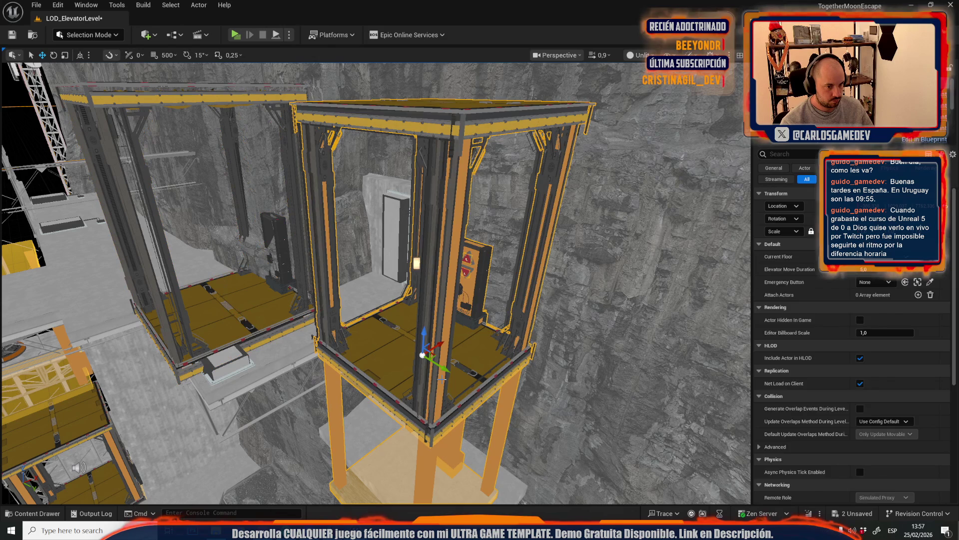
{"action": "key", "text": "s"}
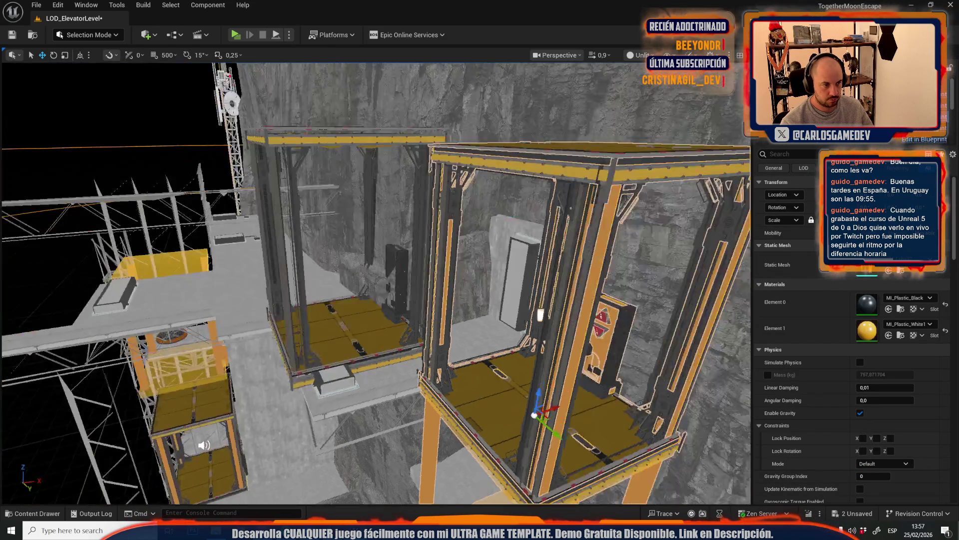
{"action": "key", "text": "a"}
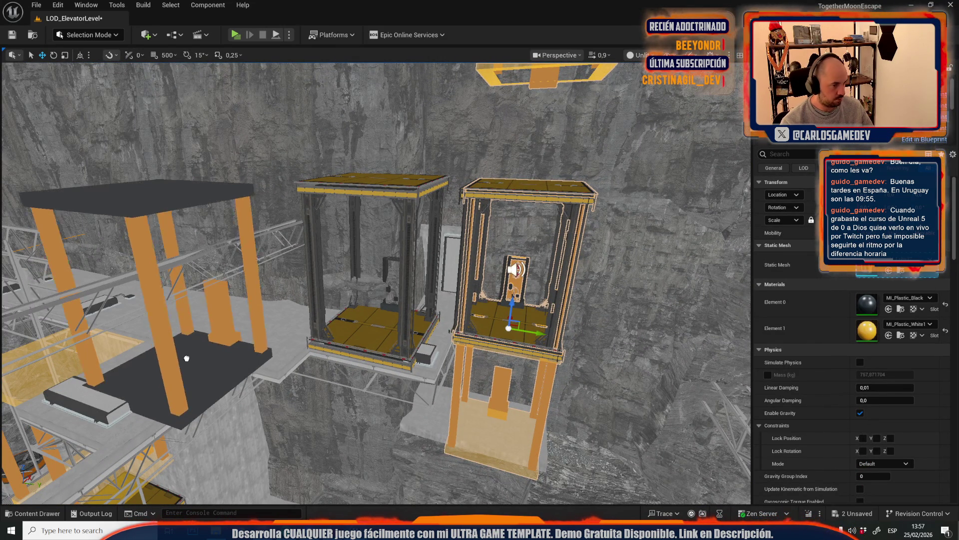
Select the orange low-poly structure, undo stray edits, and drag it into the shaft
{"action": "left_click", "coordinate": [191, 350]}
{"action": "key", "text": "a"}
{"action": "key", "text": "ctrl+z"}
{"action": "key", "text": "ctrl+z"}
{"action": "key", "text": "ctrl+z"}
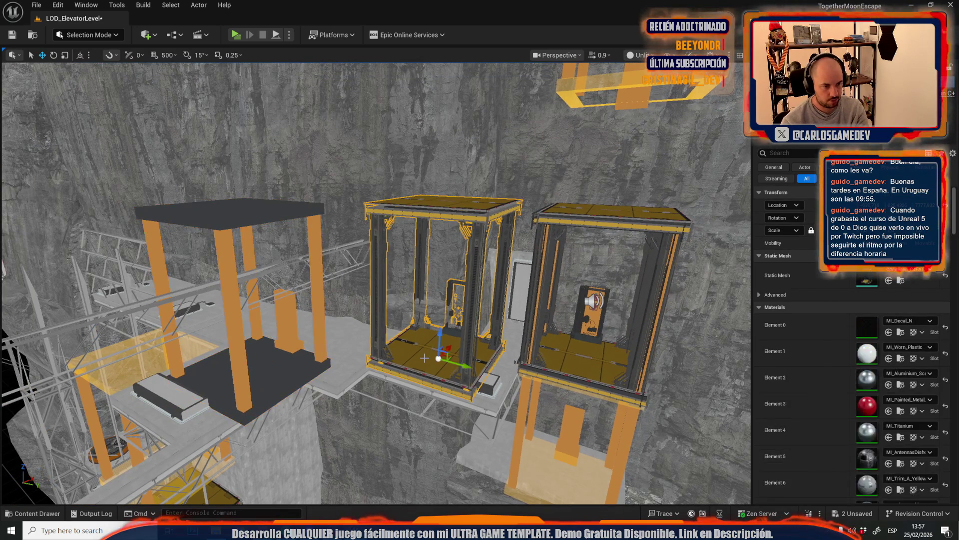
{"action": "key", "text": "ctrl+y"}
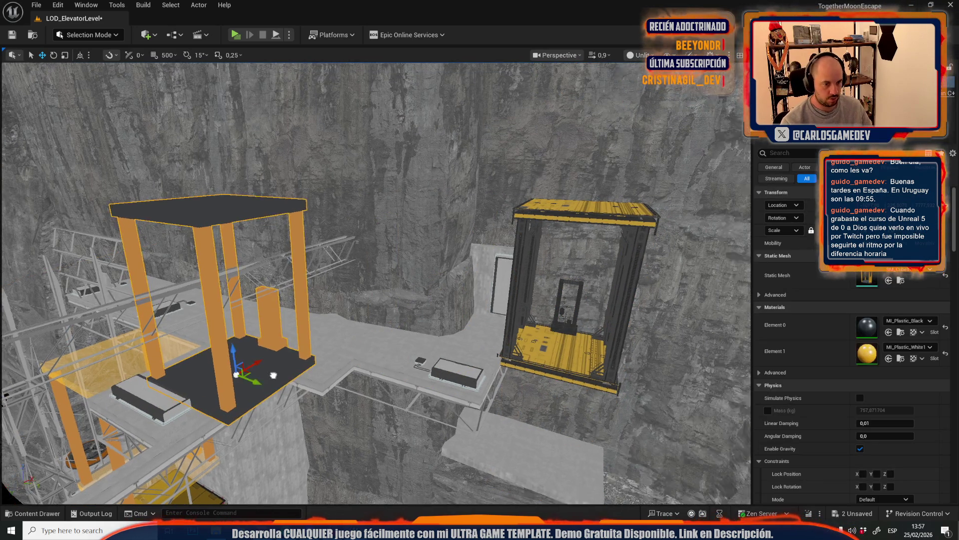
{"action": "key", "text": "d"}
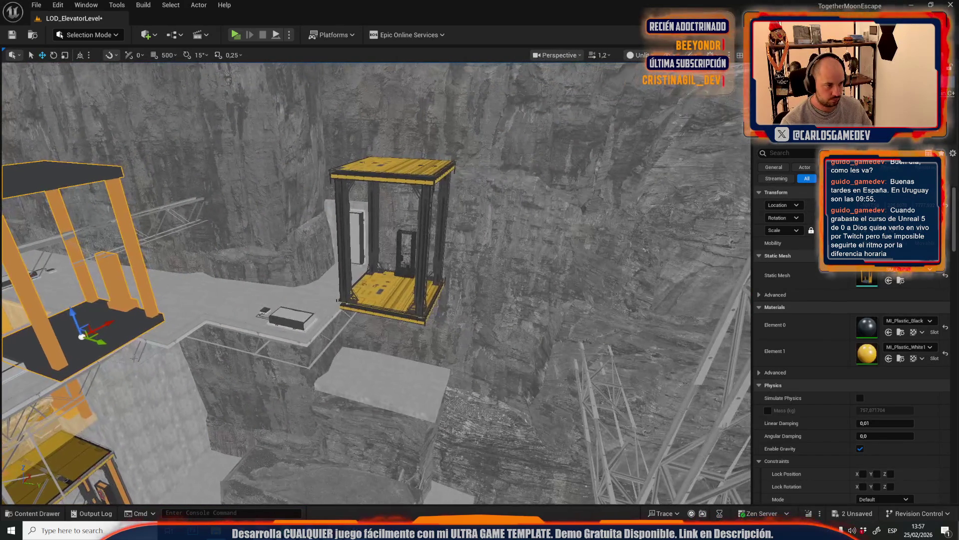
{"action": "mouse_move", "coordinate": [100, 336]}
{"action": "left_mouse_down"}
{"action": "mouse_move", "coordinate": [306, 350]}
{"action": "mouse_move", "coordinate": [382, 282]}
{"action": "mouse_move", "coordinate": [398, 273]}
{"action": "mouse_move", "coordinate": [414, 288]}
{"action": "mouse_move", "coordinate": [395, 270]}
{"action": "mouse_move", "coordinate": [407, 85]}
{"action": "left_mouse_up"}
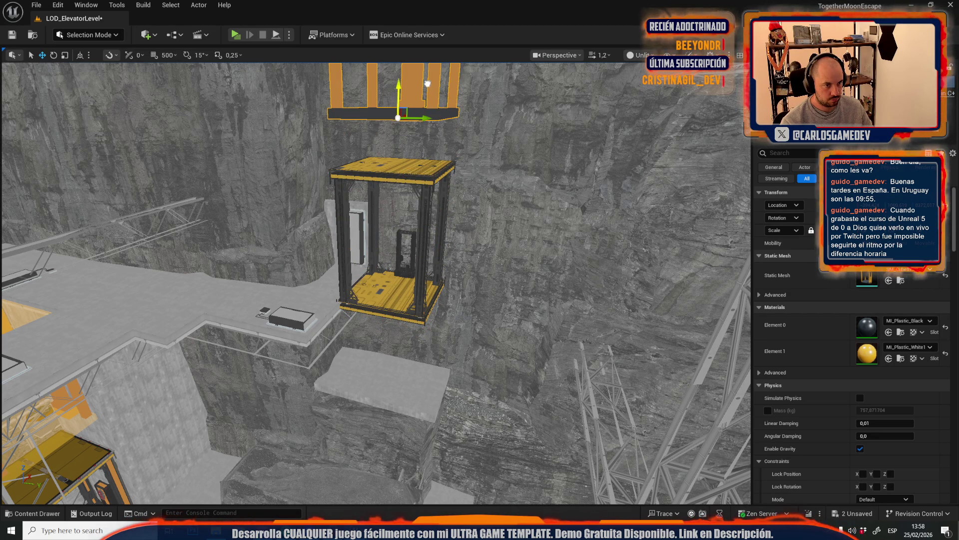
Frame the detailed elevator cage, then clear the selection to survey the level
{"action": "left_click", "coordinate": [414, 177]}
{"action": "key", "text": "f"}
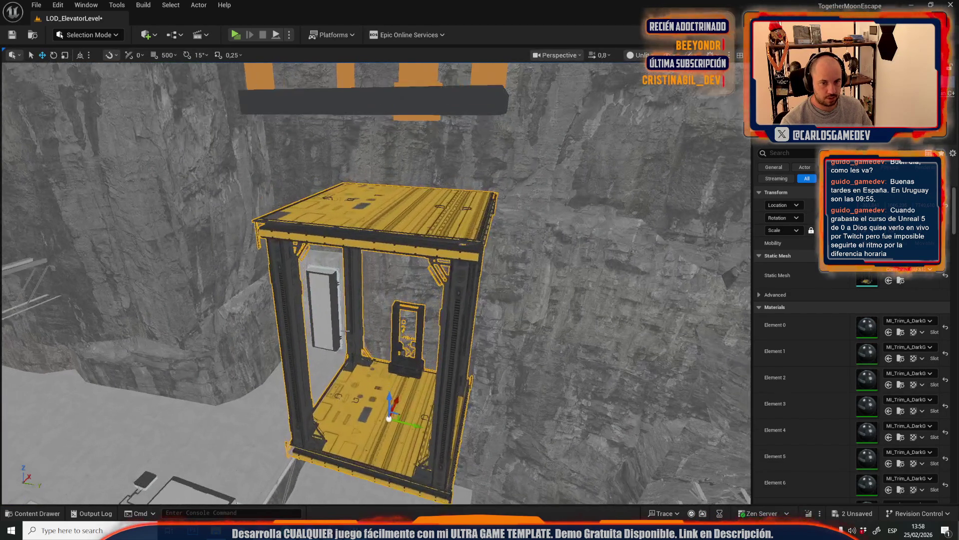
{"action": "scroll", "coordinate": [377, 293], "scroll_direction": "down", "scroll_amount": 5}
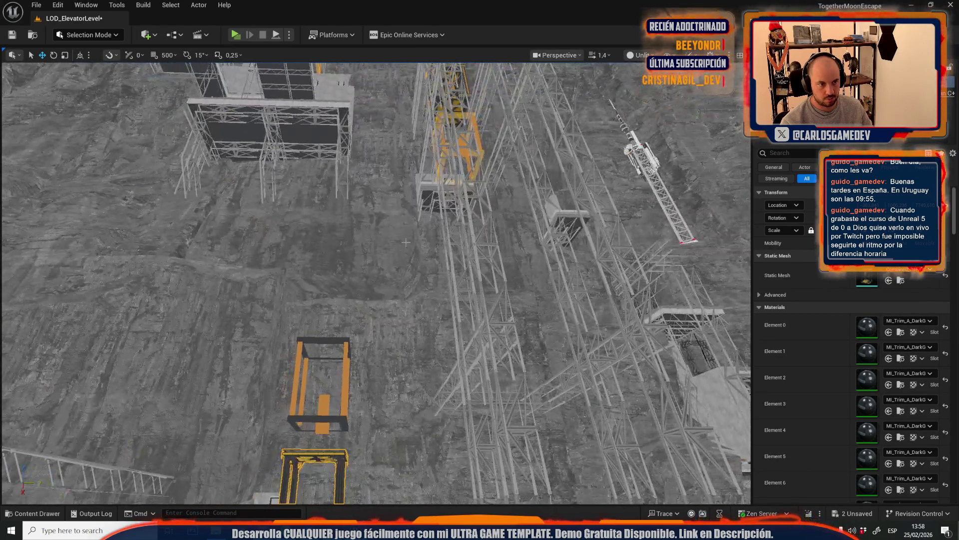
{"action": "left_click", "coordinate": [378, 294]}
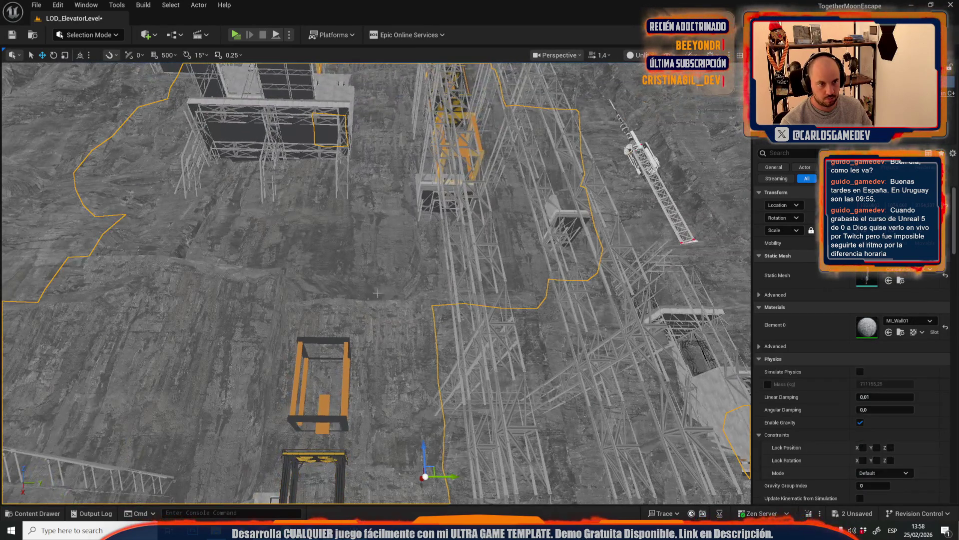
{"action": "left_click", "coordinate": [304, 457]}
{"action": "key", "text": "f"}
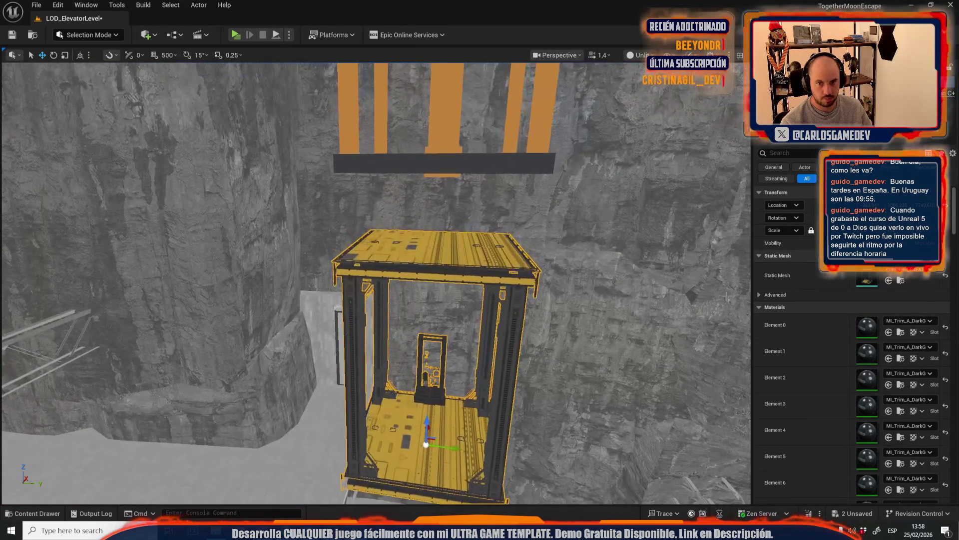
{"action": "key", "text": "Escape"}
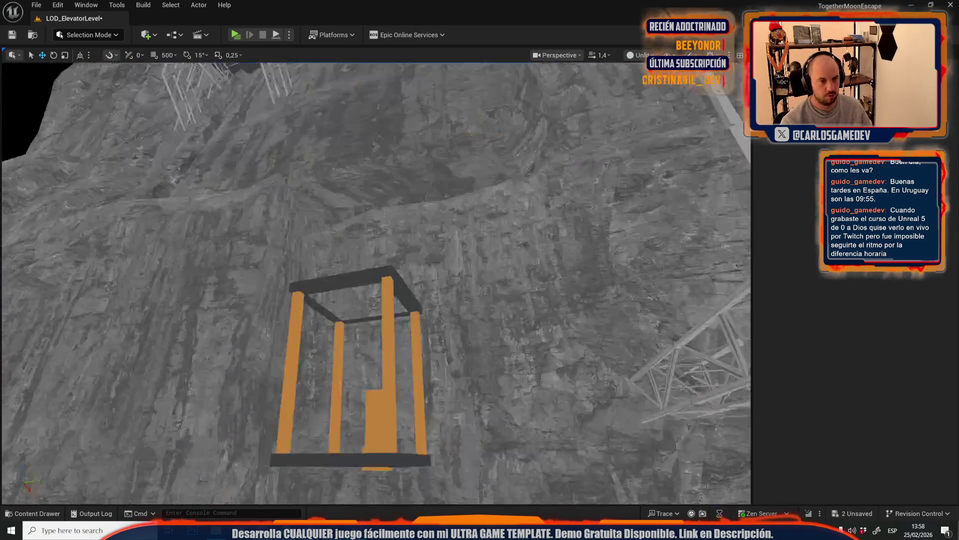
{"action": "scroll", "coordinate": [376, 283], "scroll_direction": "up", "scroll_amount": 1}
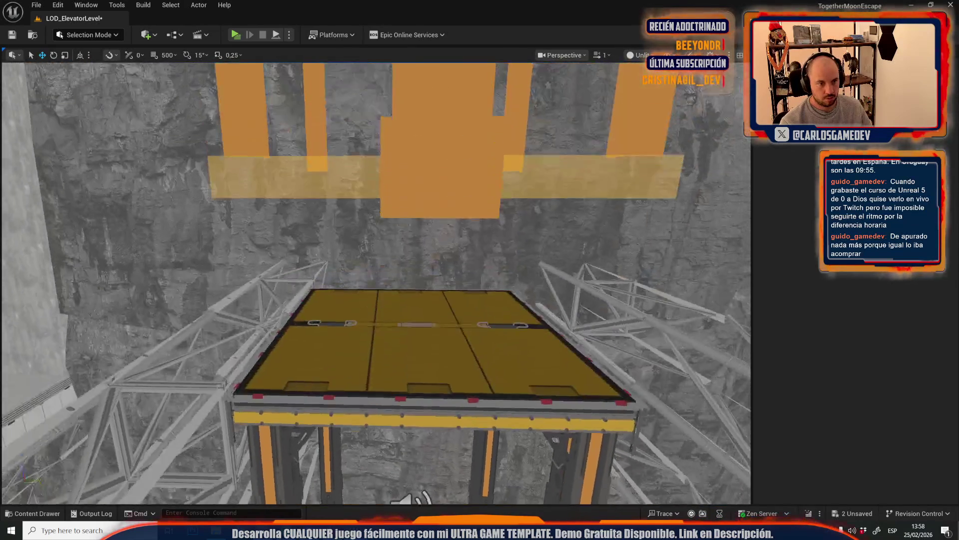
{"action": "scroll", "coordinate": [376, 283], "scroll_direction": "up", "scroll_amount": 1}
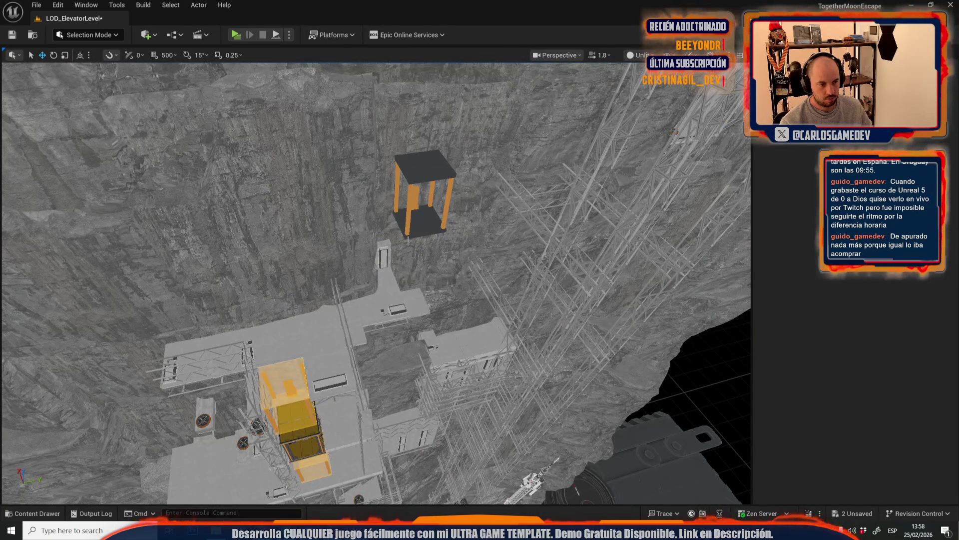
Focus on the orange elevator cage and duplicate it
{"action": "left_click", "coordinate": [423, 199]}
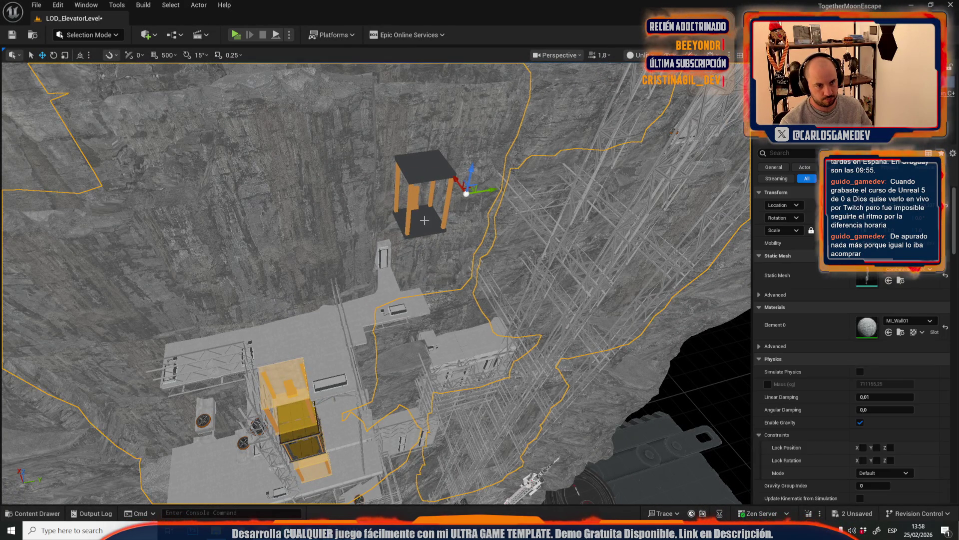
{"action": "key", "text": "f"}
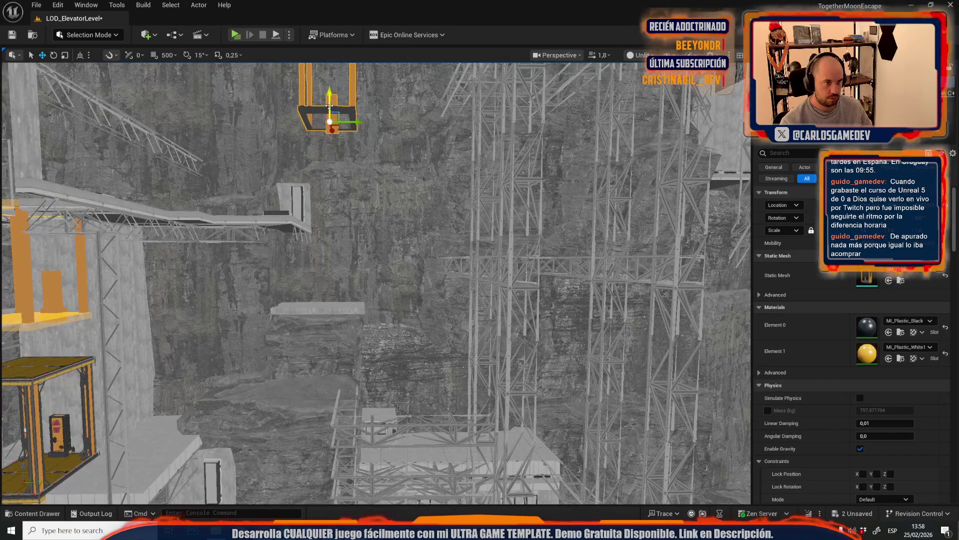
{"action": "left_click_drag", "start_coordinate": [376, 282], "coordinate": [376, 240]}
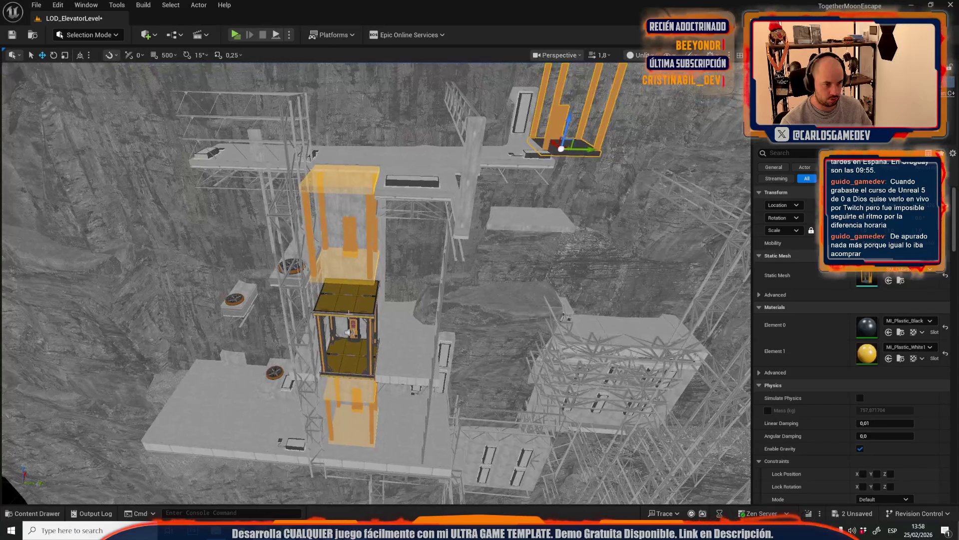
{"action": "key", "text": "ctrl+v"}
Fly the view in to the dark elevator cage, undoing a stray rock-wall selection
{"action": "left_click_drag", "start_coordinate": [431, 366], "coordinate": [466, 373]}
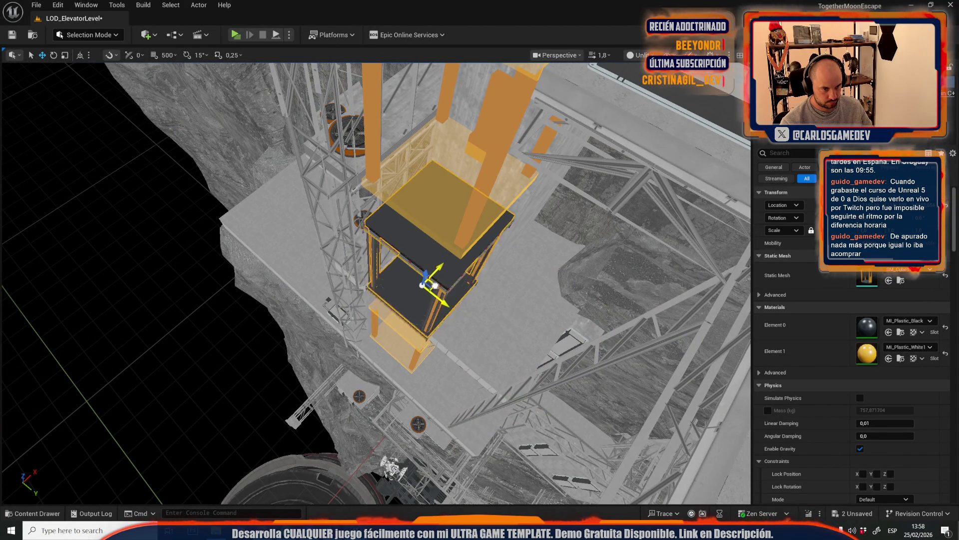
{"action": "mouse_move", "coordinate": [434, 289]}
{"action": "left_mouse_down"}
{"action": "mouse_move", "coordinate": [231, 93]}
{"action": "mouse_move", "coordinate": [231, 62]}
{"action": "mouse_move", "coordinate": [231, 350]}
{"action": "left_mouse_up"}
{"action": "left_click_drag", "start_coordinate": [480, 285], "coordinate": [437, 316]}
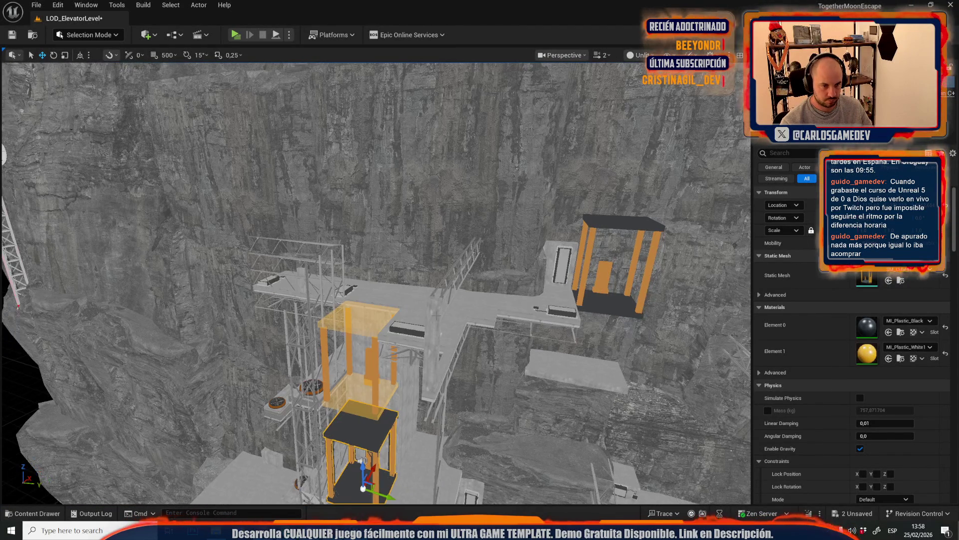
{"action": "key", "text": "ctrl+z"}
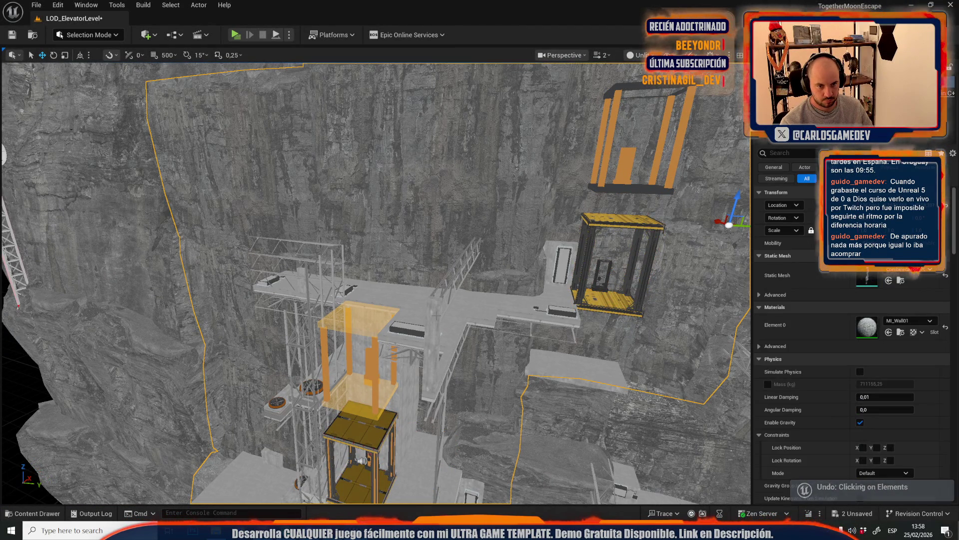
{"action": "left_click_drag", "start_coordinate": [623, 186], "coordinate": [623, 186]}
{"action": "scroll", "coordinate": [374, 283], "scroll_direction": "down", "scroll_amount": 5}
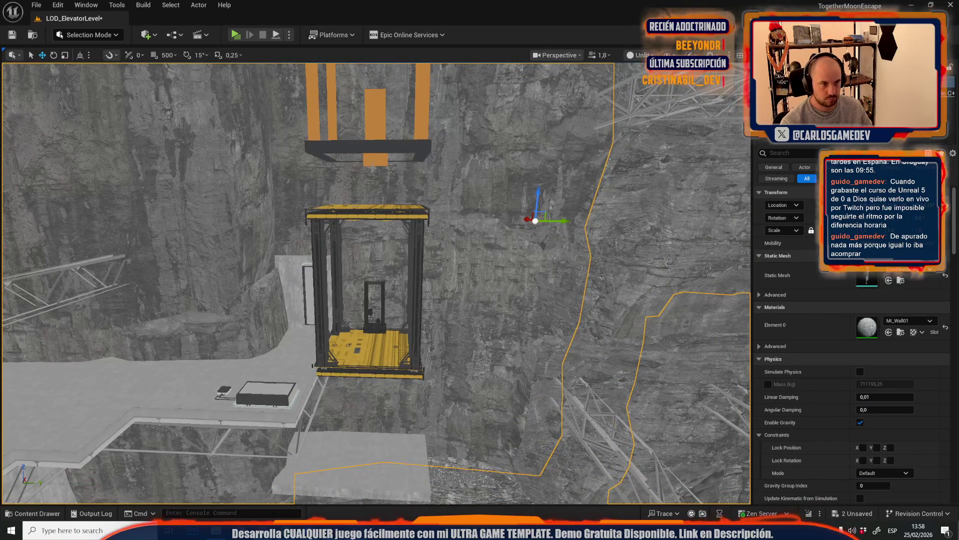
Copy the elevator cage's Location and paste it onto the orange top beam
{"action": "left_click", "coordinate": [375, 282]}
{"action": "right_click", "coordinate": [780, 205]}
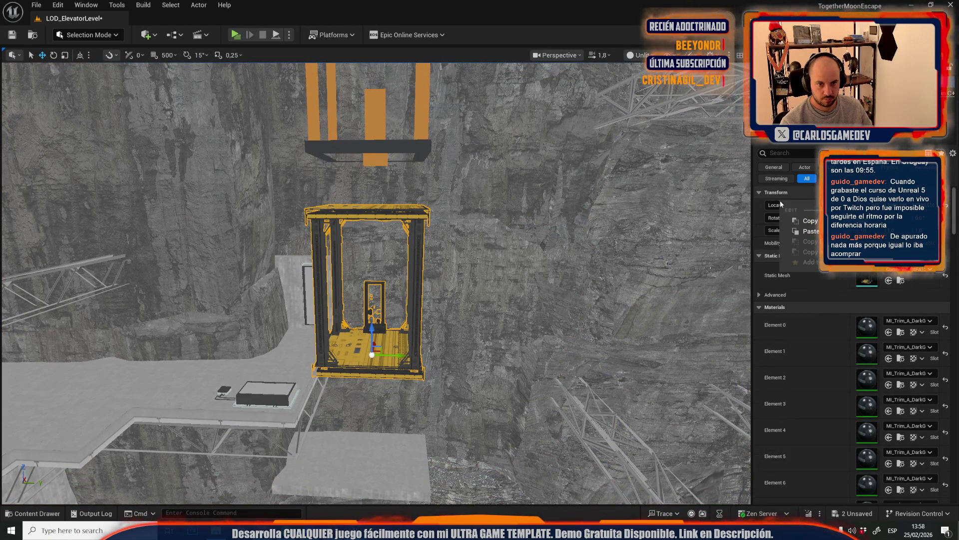
{"action": "left_click", "coordinate": [802, 221]}
{"action": "left_click", "coordinate": [387, 147]}
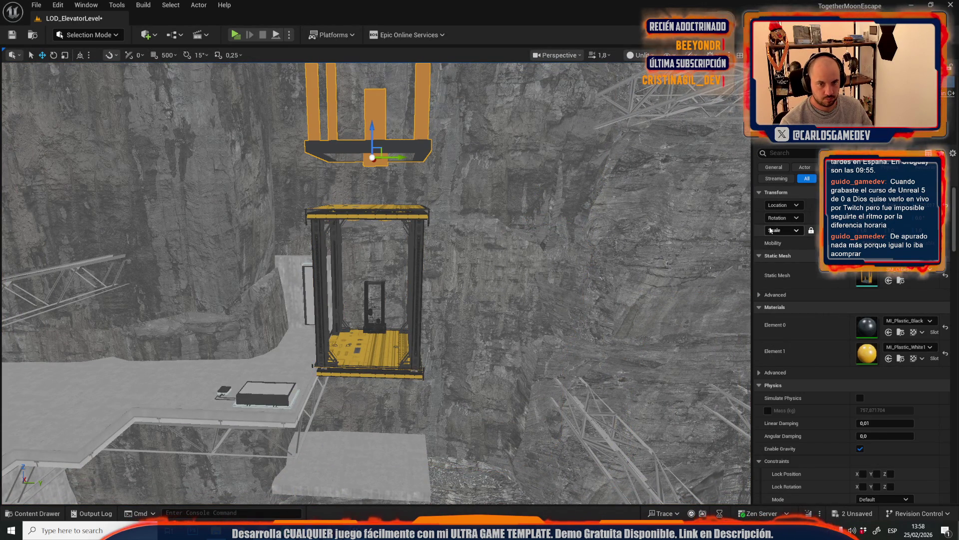
{"action": "right_click", "coordinate": [773, 206]}
{"action": "left_click", "coordinate": [799, 234]}
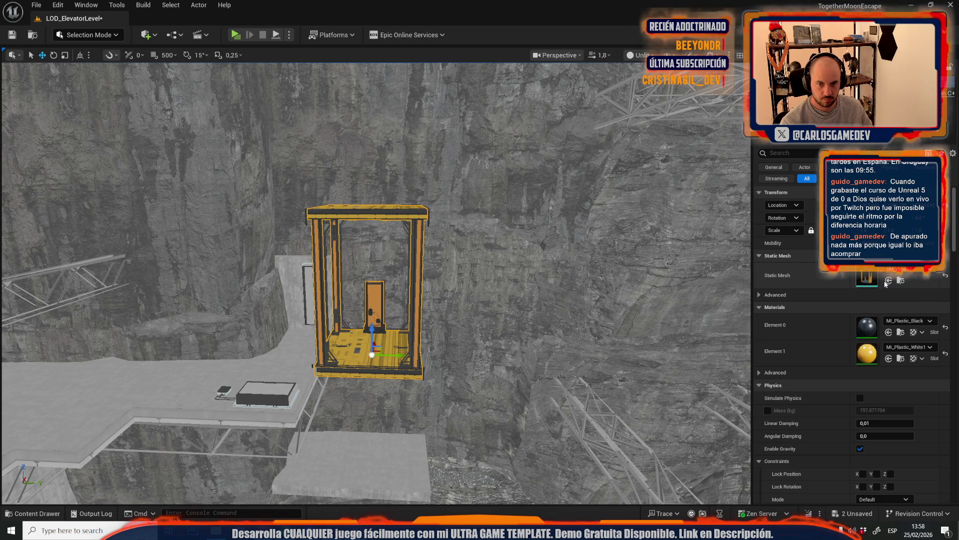
{"action": "left_click_drag", "start_coordinate": [640, 277], "coordinate": [491, 268]}
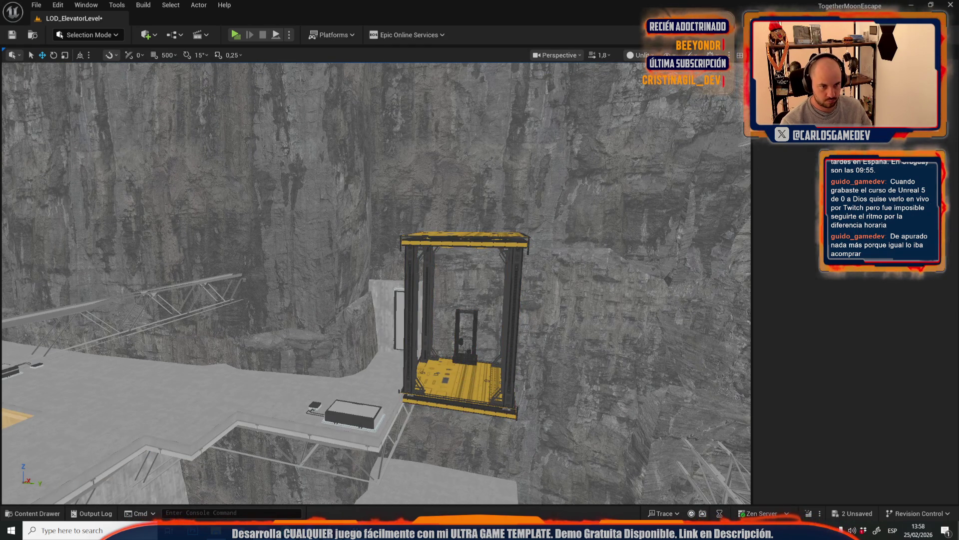
{"action": "left_click", "coordinate": [465, 319]}
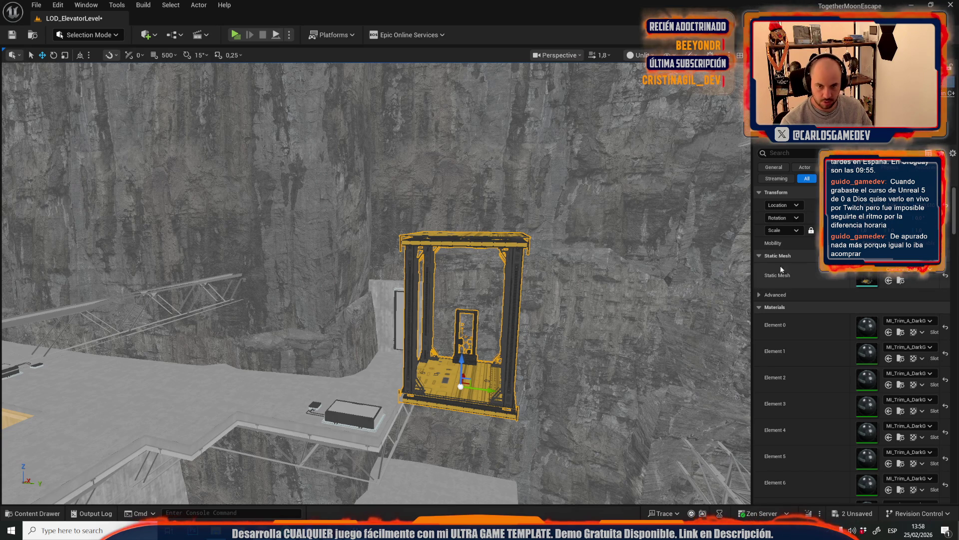
Save LOD_ElevatorLevel and the Combined_C4FA13C5 mesh through Save All in the Content Drawer
{"action": "left_click", "coordinate": [890, 281]}
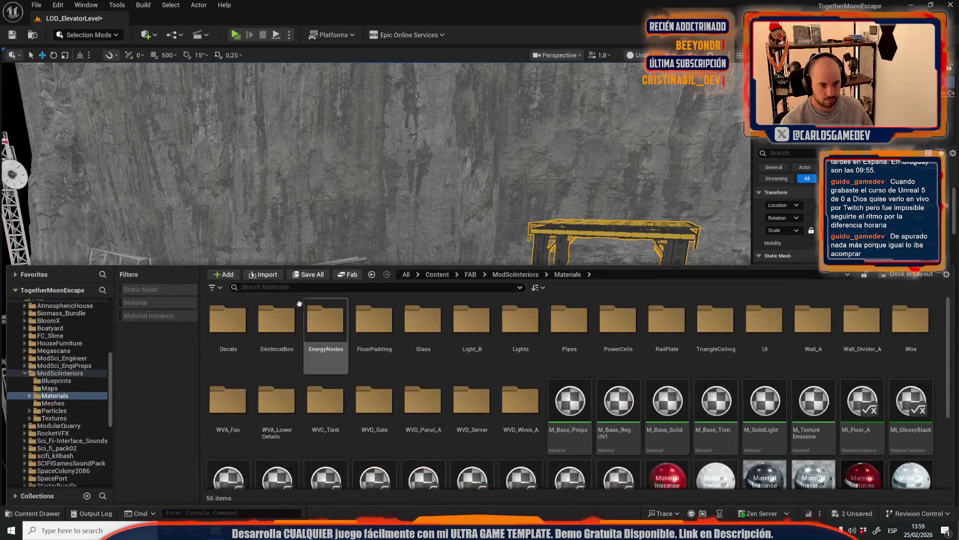
{"action": "left_click", "coordinate": [308, 275]}
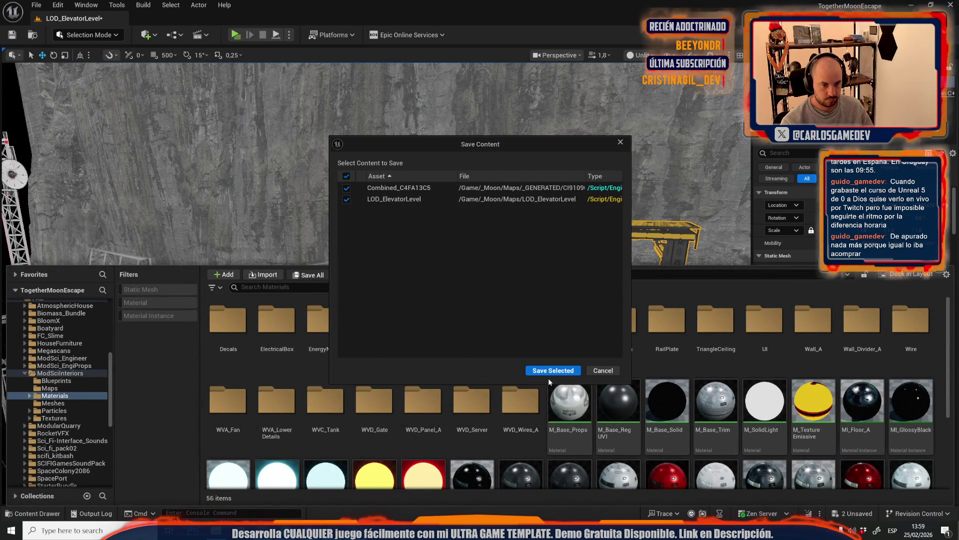
{"action": "left_click", "coordinate": [551, 372]}
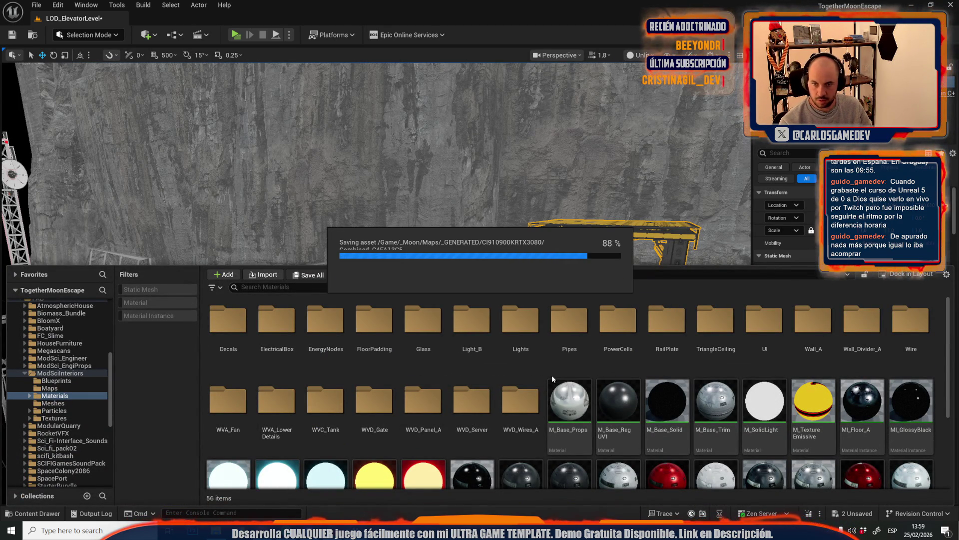
{"action": "key", "text": "ctrl+space"}
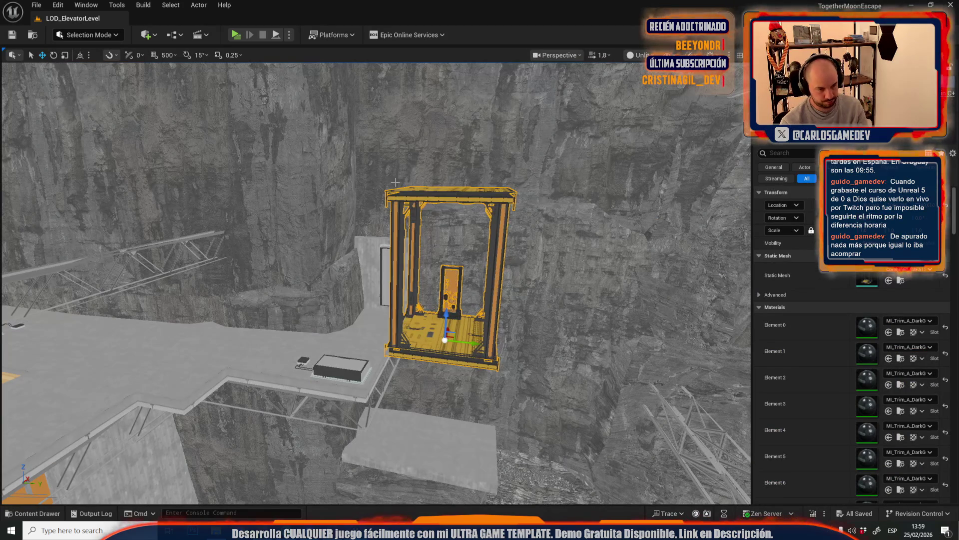
{"action": "left_click", "coordinate": [79, 36]}
Start Simplify on the elevator in Modeling Mode and try a 2 percent target
{"action": "left_click", "coordinate": [79, 107]}
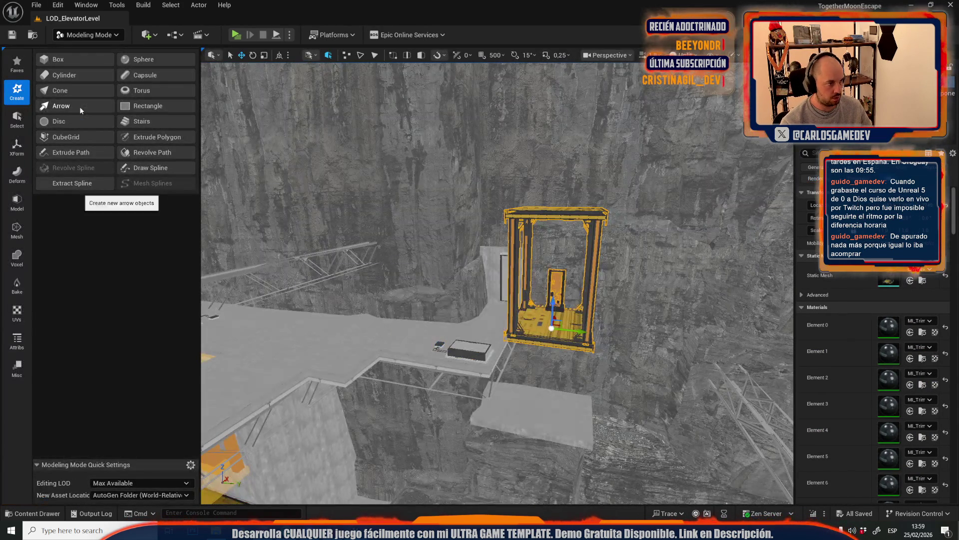
{"action": "left_click", "coordinate": [16, 229]}
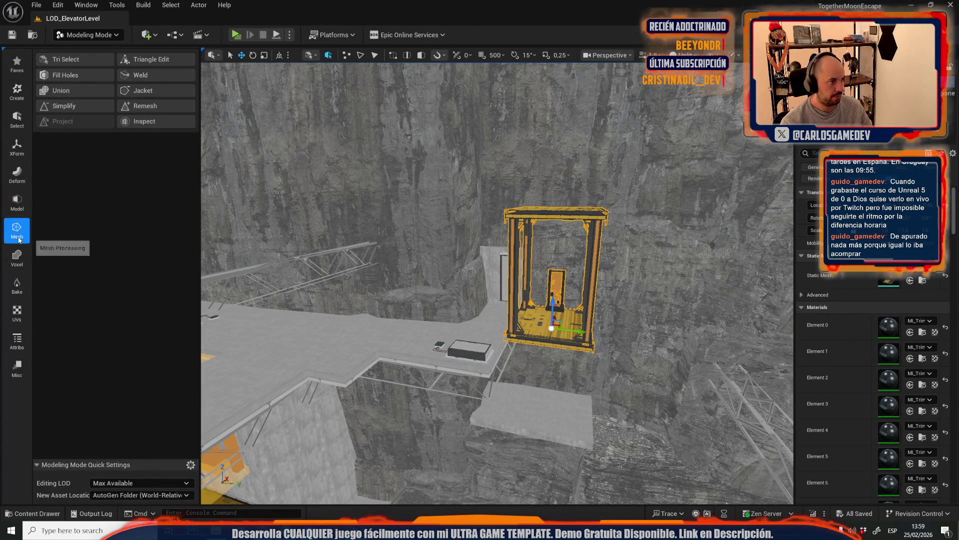
{"action": "left_click", "coordinate": [75, 108]}
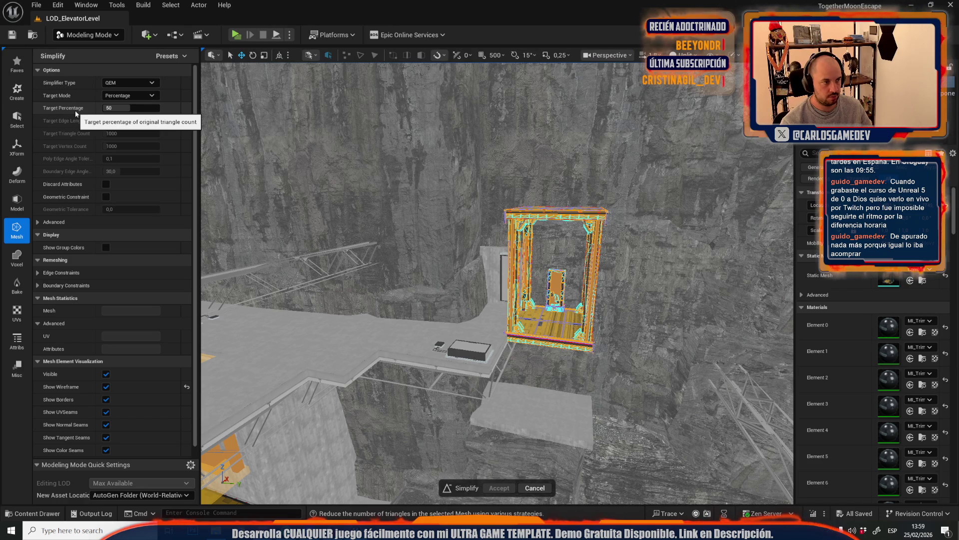
{"action": "left_click", "coordinate": [104, 108]}
{"action": "type", "text": "2"}
{"action": "key", "text": "Return"}
Change the simplify target to 4 percent and accept it on the elevator
{"action": "scroll", "coordinate": [550, 280], "scroll_direction": "up", "scroll_amount": 5}
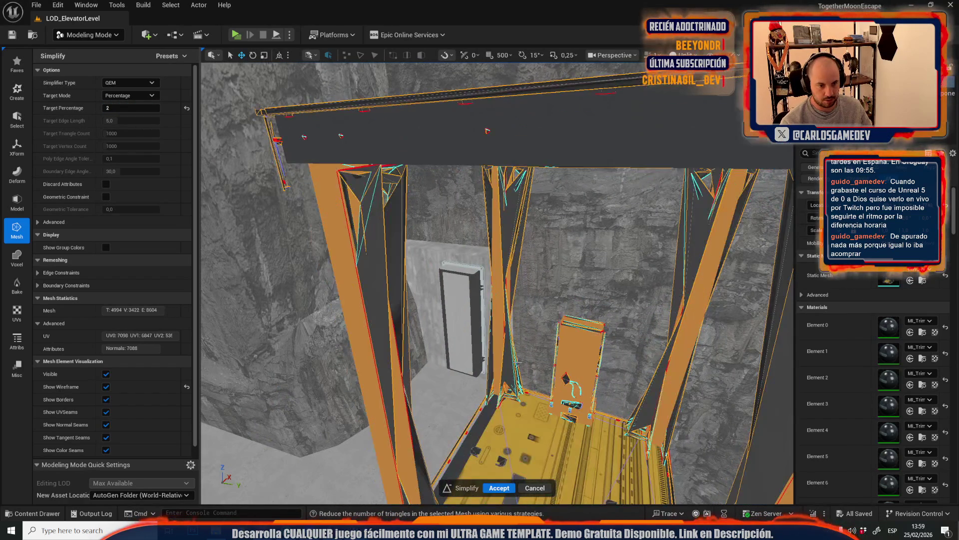
{"action": "scroll", "coordinate": [498, 283], "scroll_direction": "down", "scroll_amount": 10}
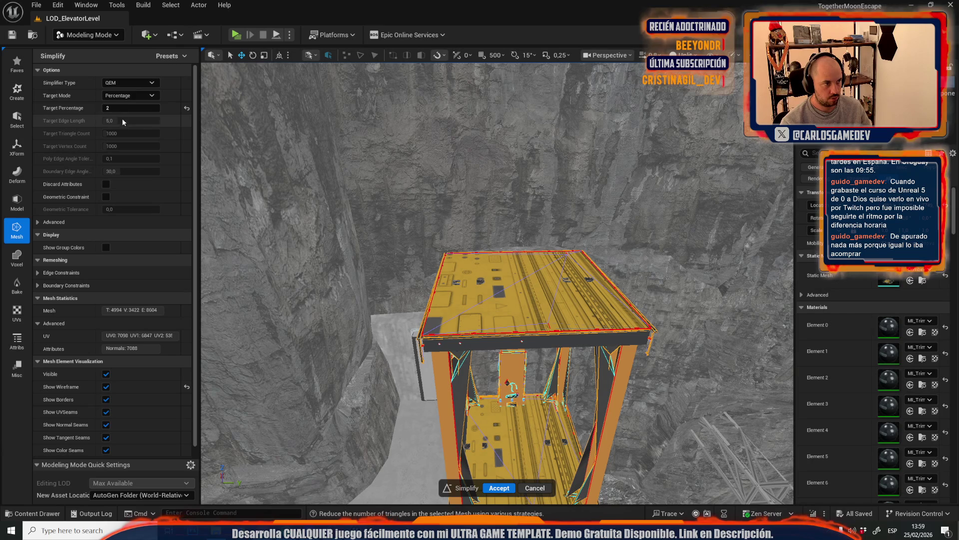
{"action": "left_click", "coordinate": [123, 107]}
{"action": "type", "text": "4"}
{"action": "key", "text": "Return"}
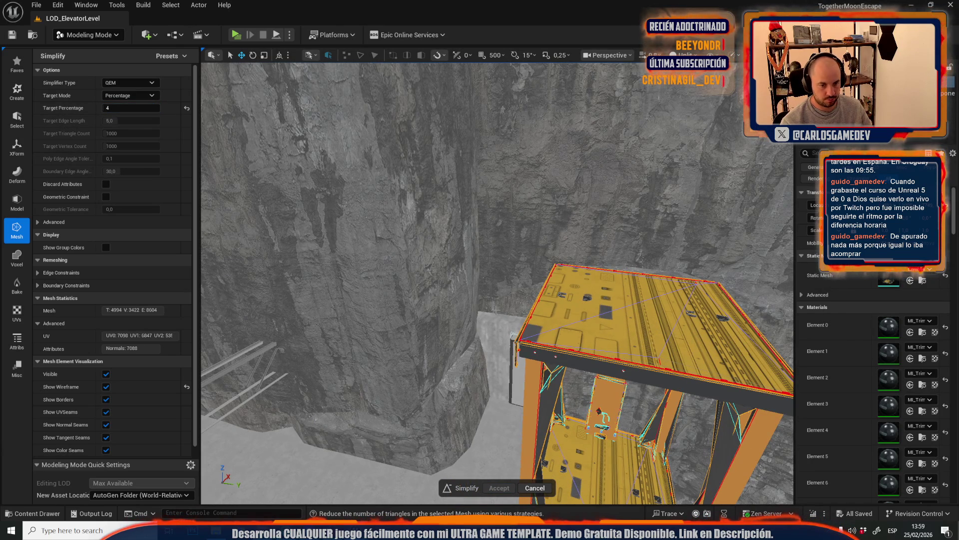
{"action": "key", "text": "f"}
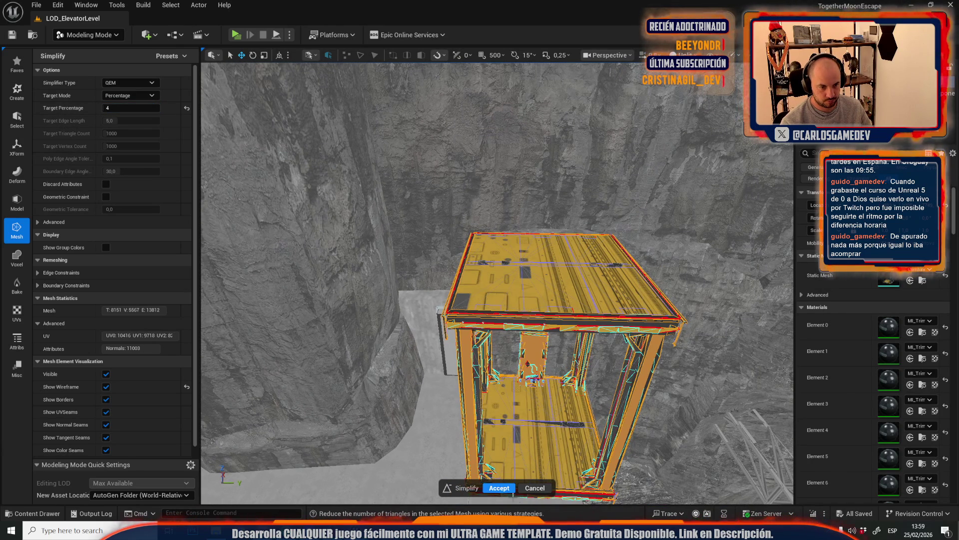
{"action": "left_click", "coordinate": [510, 491]}
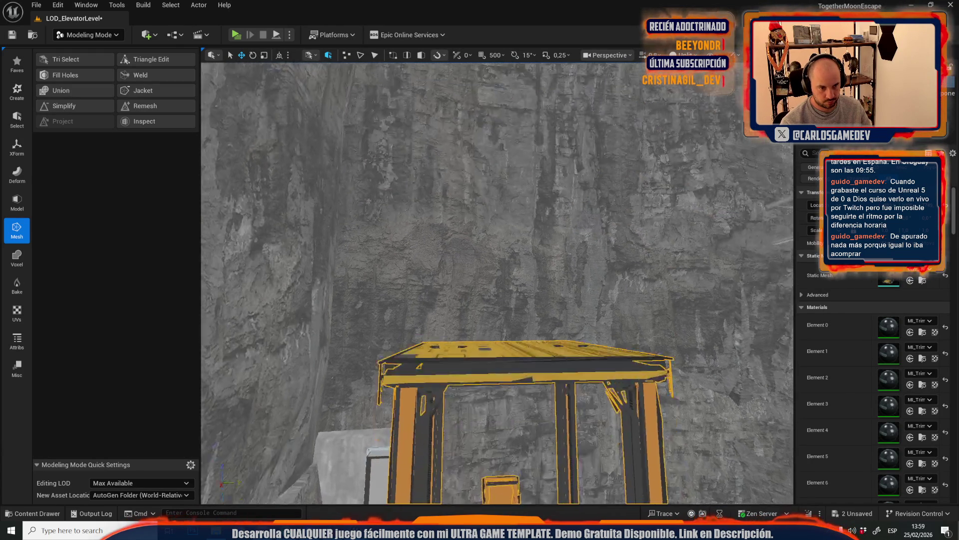
Inspect the simplified elevator from above, then reselect it and its top beam
{"action": "scroll", "coordinate": [841, 331], "scroll_direction": "down", "scroll_amount": 10}
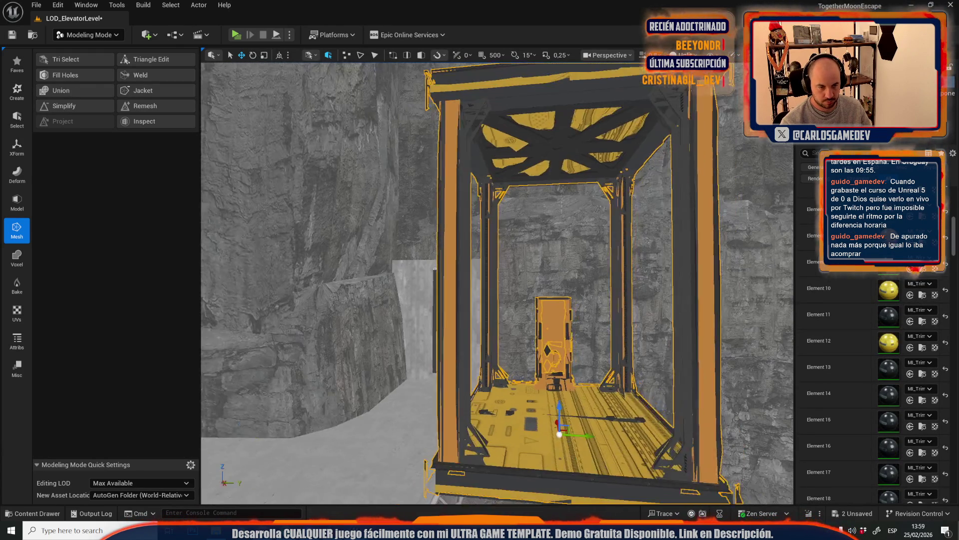
{"action": "left_click_drag", "start_coordinate": [497, 300], "coordinate": [498, 235]}
{"action": "scroll", "coordinate": [460, 338], "scroll_direction": "up", "scroll_amount": 5}
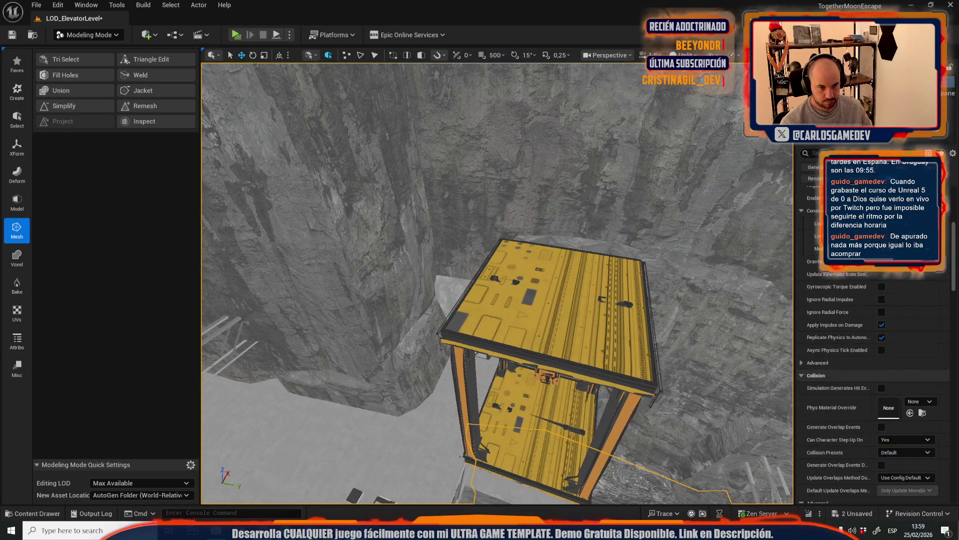
{"action": "key", "text": "Escape"}
{"action": "left_click", "coordinate": [460, 339]}
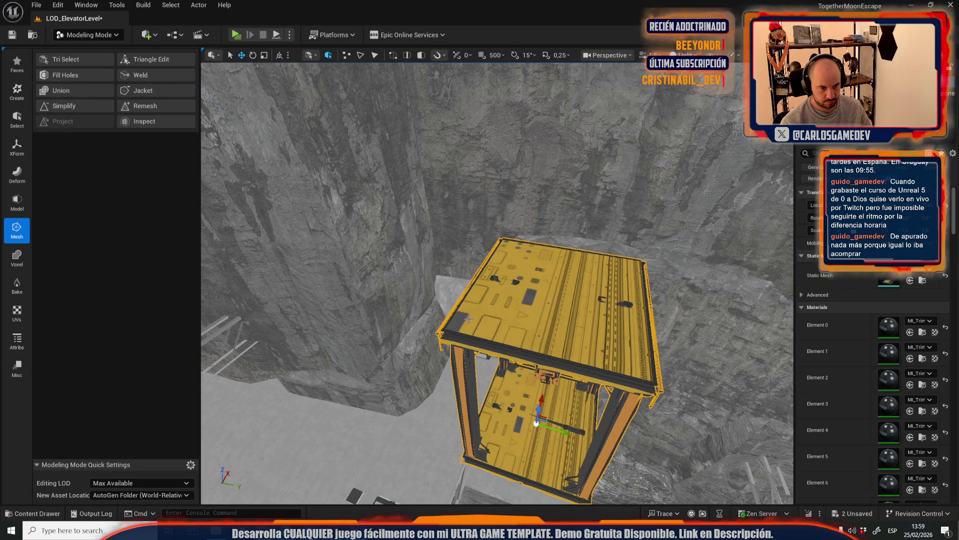
{"action": "left_click", "coordinate": [462, 392]}
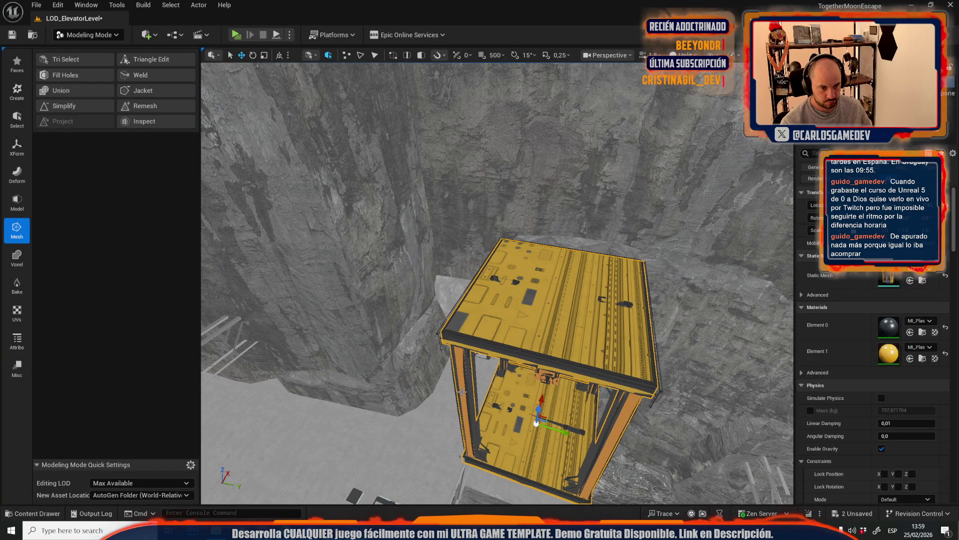
Append all selected elevator pieces into one merged mesh named 'dffffff'
{"action": "left_click", "coordinate": [453, 333], "text": "ctrl"}
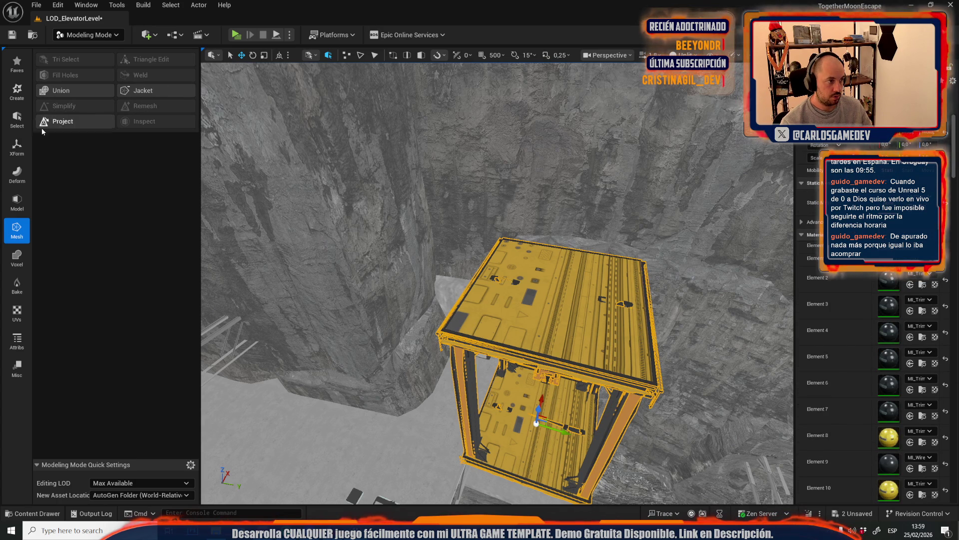
{"action": "left_click", "coordinate": [16, 146]}
{"action": "left_click", "coordinate": [65, 82]}
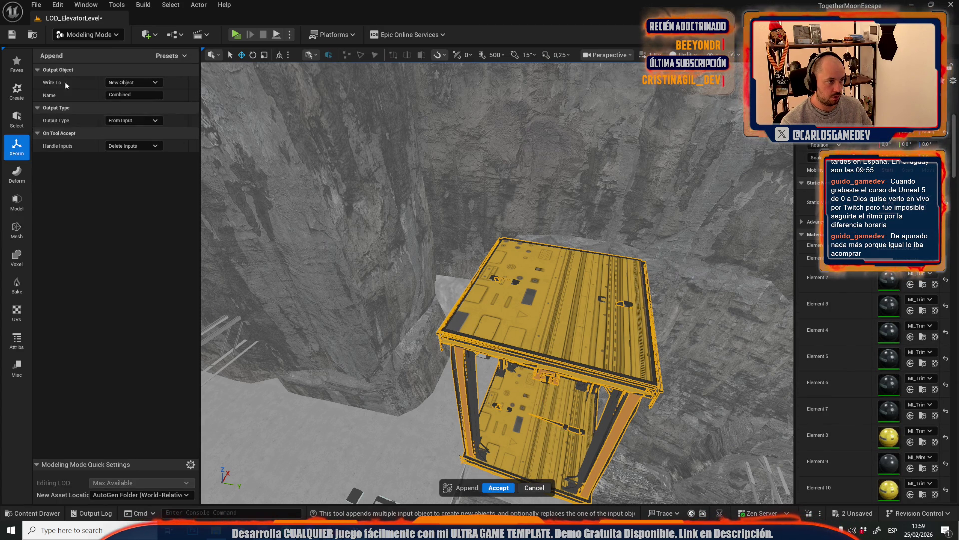
{"action": "left_click", "coordinate": [134, 95]}
{"action": "type", "text": "dff"}
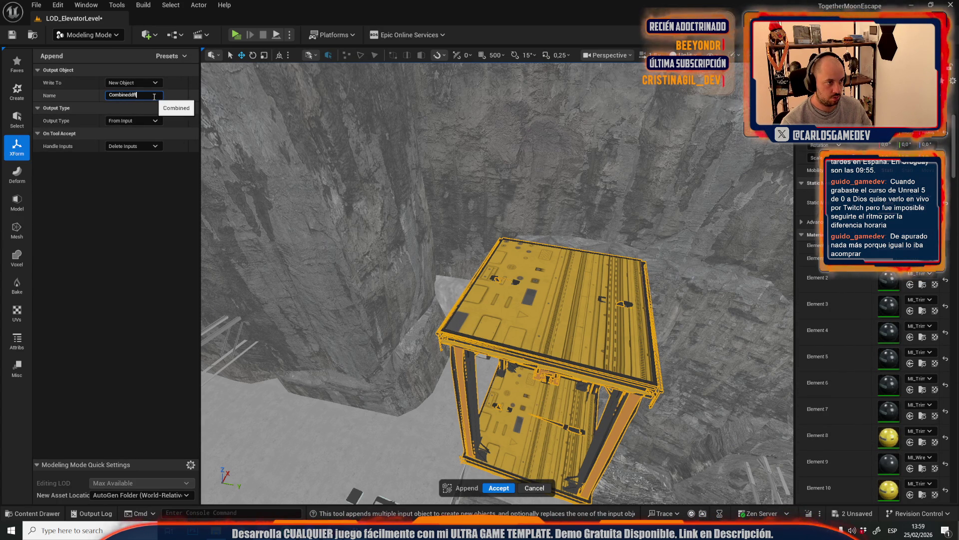
{"action": "type", "text": "ffff"}
{"action": "left_click", "coordinate": [503, 489]}
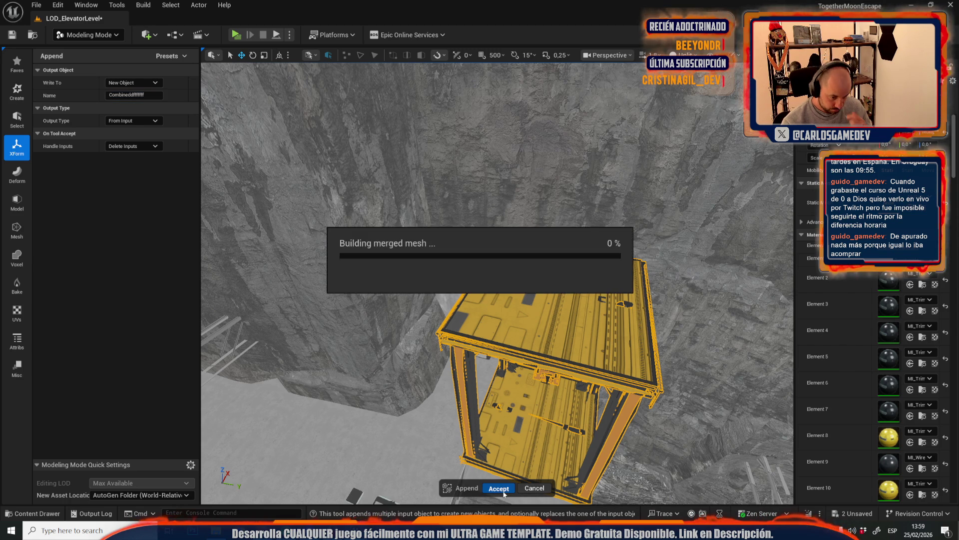
In Selection Mode, assign MI_Plastic_White1 to material Element 3 of the merged elevator
{"action": "left_click", "coordinate": [88, 34]}
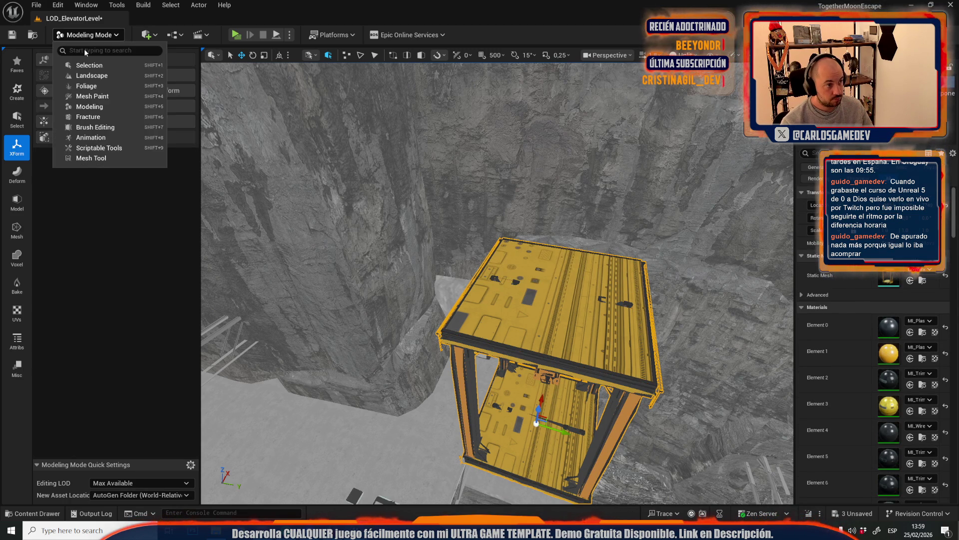
{"action": "left_click", "coordinate": [80, 64]}
{"action": "left_click", "coordinate": [512, 371]}
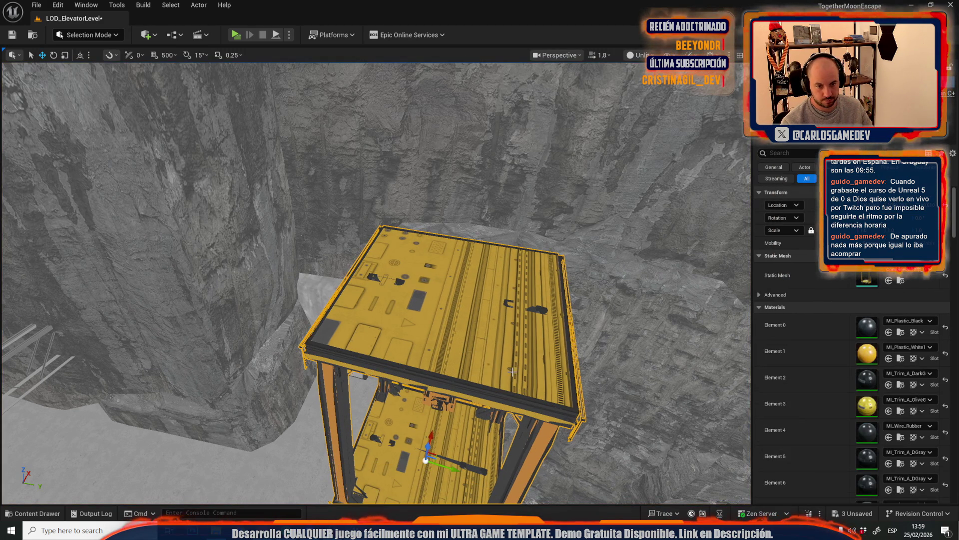
{"action": "left_click", "coordinate": [899, 358]}
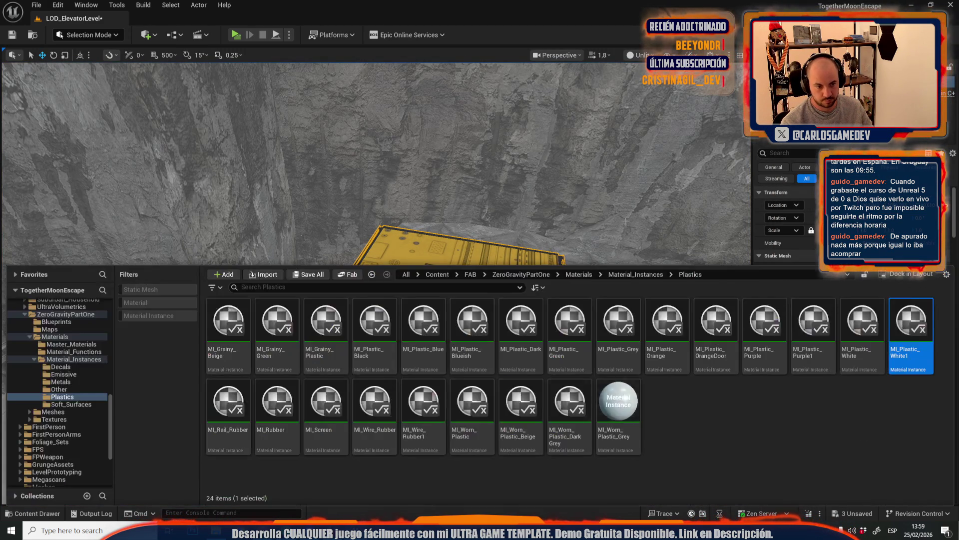
{"action": "left_click", "coordinate": [889, 411]}
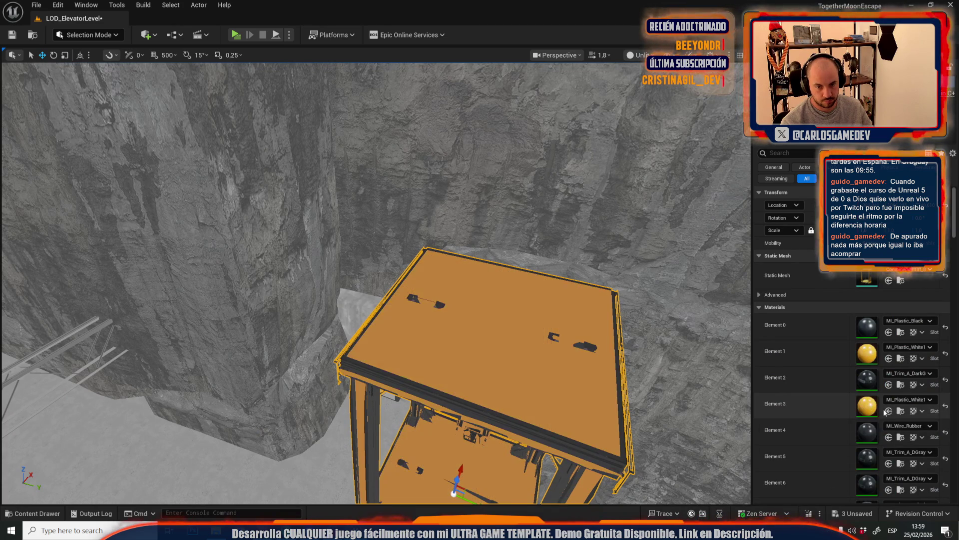
{"action": "key", "text": "f"}
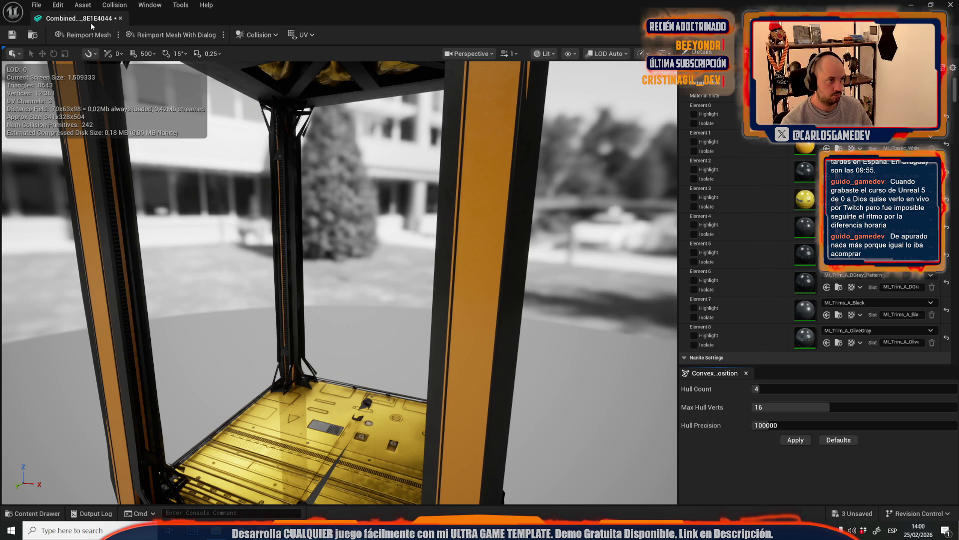
{"action": "left_click", "coordinate": [120, 18]}
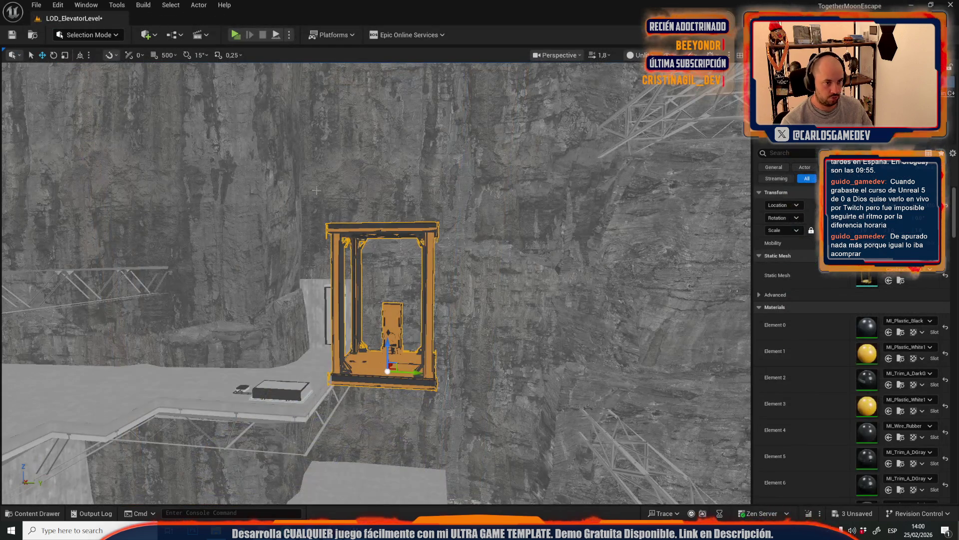
Preview Simplify on the merged elevator at 10, then 64 percent, closing without applying
{"action": "left_click", "coordinate": [75, 34]}
{"action": "left_click", "coordinate": [106, 107]}
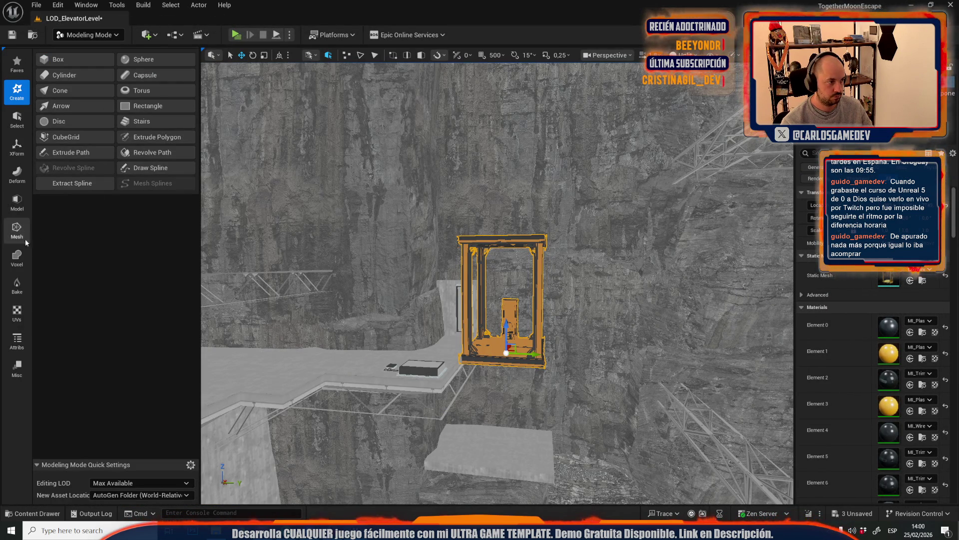
{"action": "left_click", "coordinate": [18, 231]}
{"action": "left_click", "coordinate": [66, 107]}
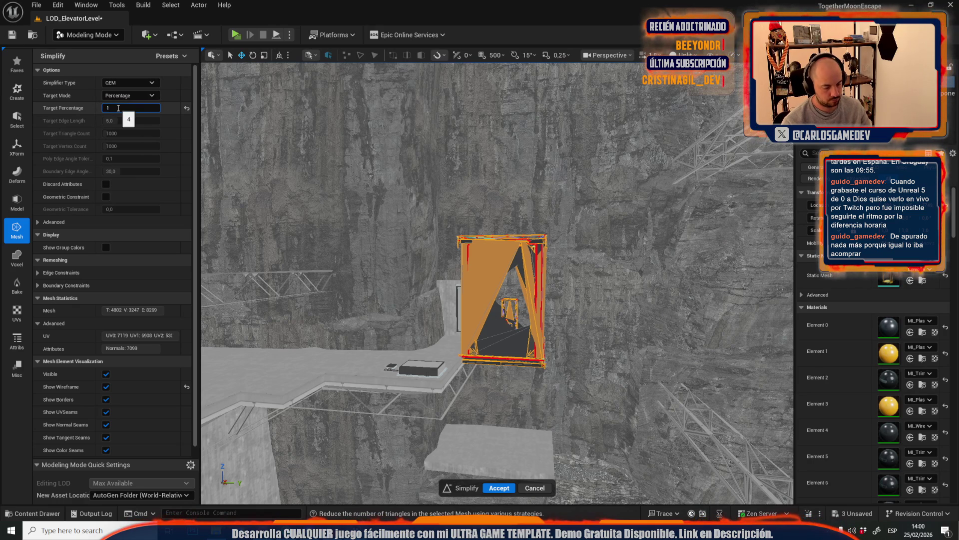
{"action": "type", "text": "0"}
{"action": "left_click_drag", "start_coordinate": [449, 152], "coordinate": [559, 159]}
{"action": "key", "text": "f"}
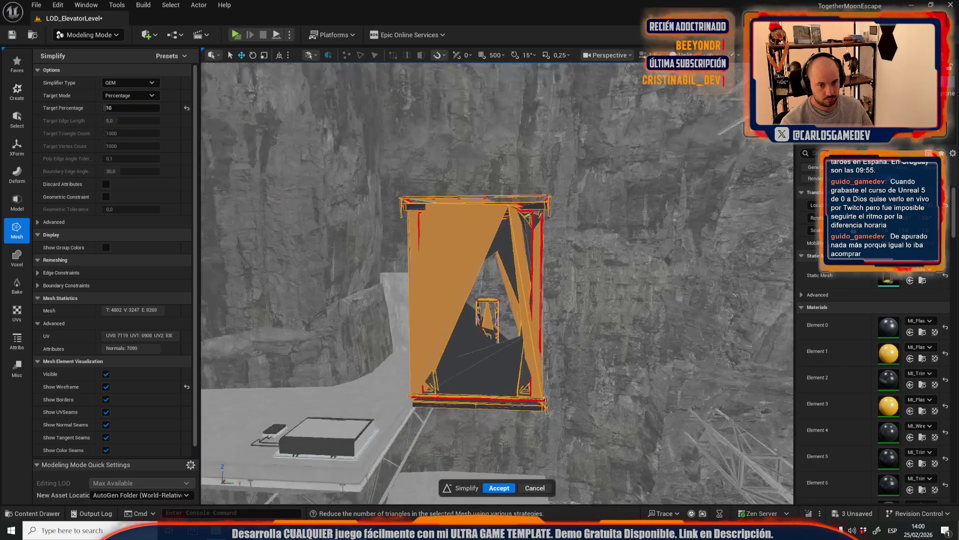
{"action": "mouse_move", "coordinate": [116, 111]}
{"action": "left_mouse_down"}
{"action": "mouse_move", "coordinate": [140, 111]}
{"action": "mouse_move", "coordinate": [131, 109]}
{"action": "left_mouse_up"}
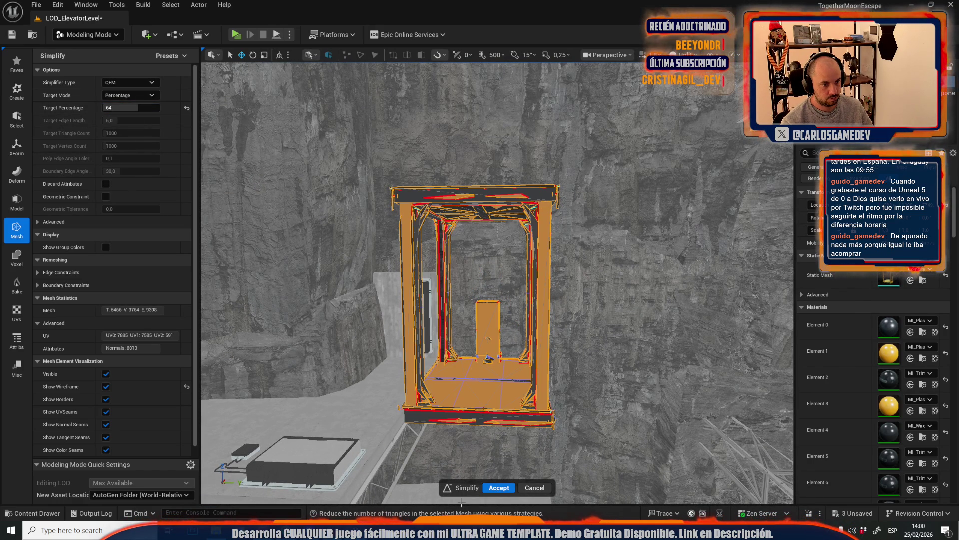
{"action": "left_click", "coordinate": [532, 487]}
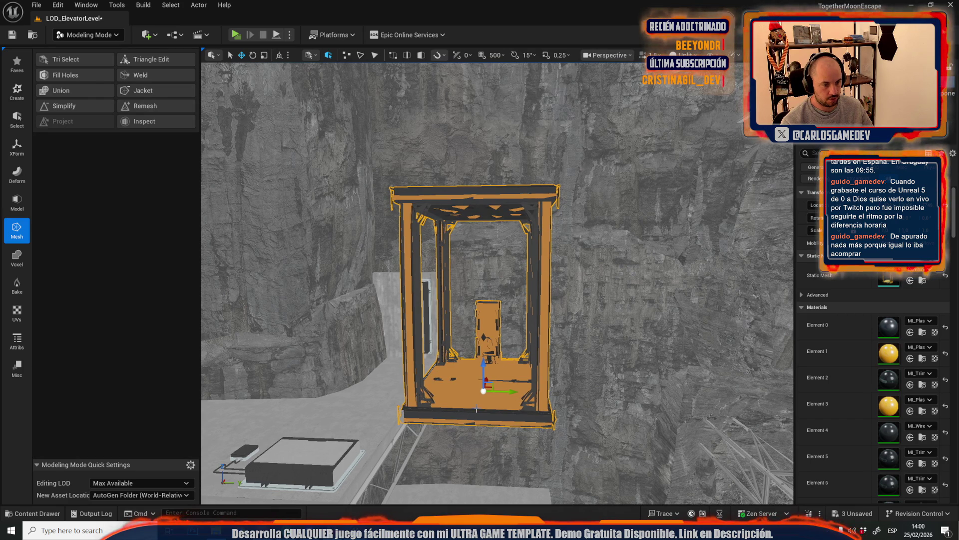
Remesh the merged elevator, trying 2000 then 100 target triangles, accepting the 8,113-triangle result
{"action": "left_click", "coordinate": [167, 106]}
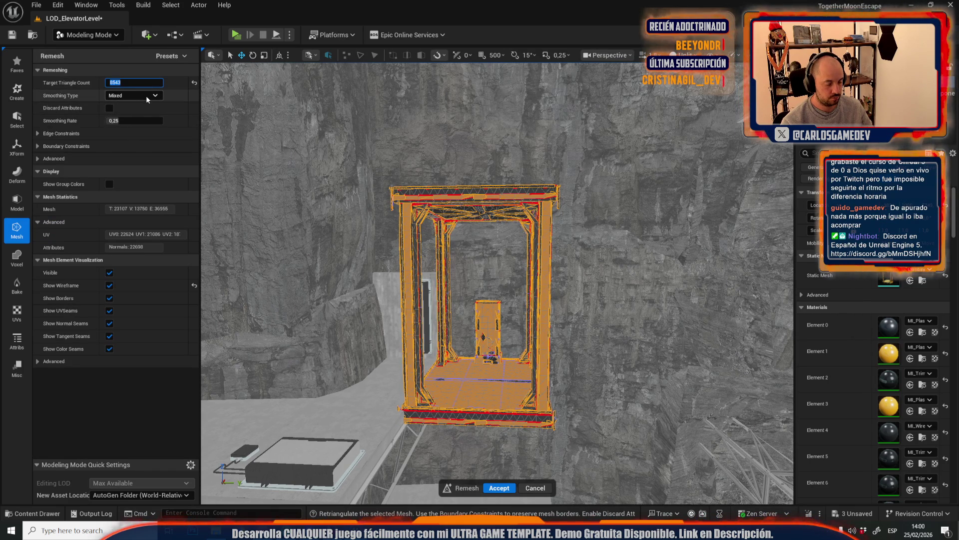
{"action": "type", "text": "000"}
{"action": "key", "text": "Return"}
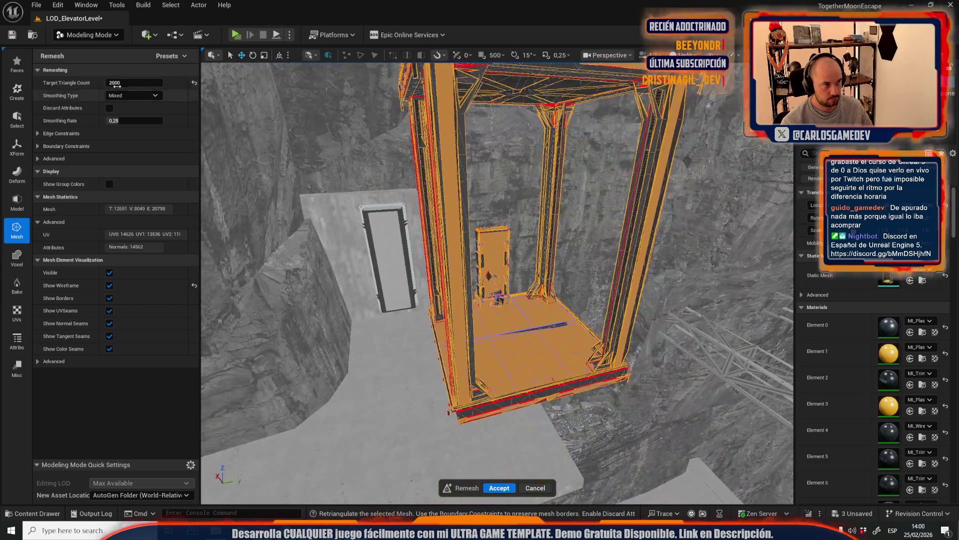
{"action": "left_click", "coordinate": [107, 82]}
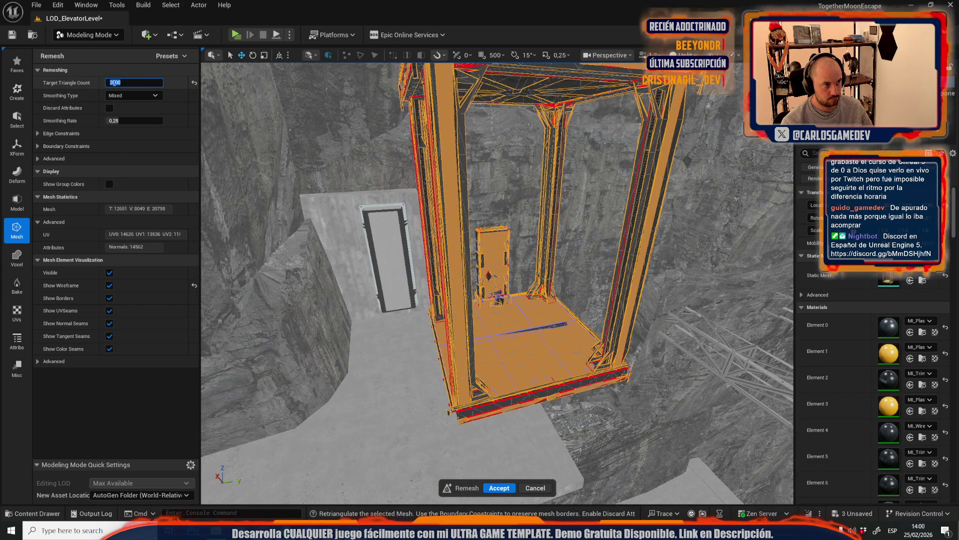
{"action": "type", "text": "100"}
{"action": "key", "text": "Return"}
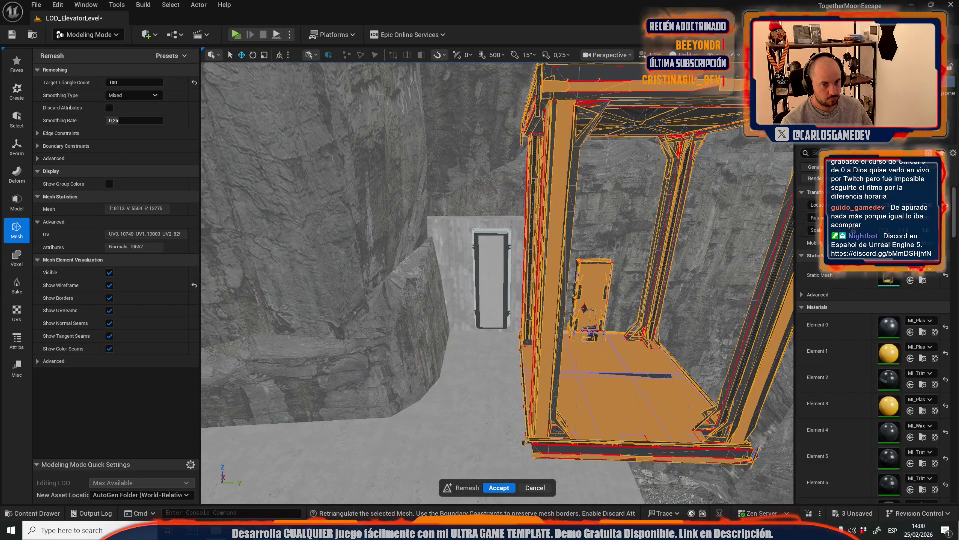
{"action": "key", "text": "f"}
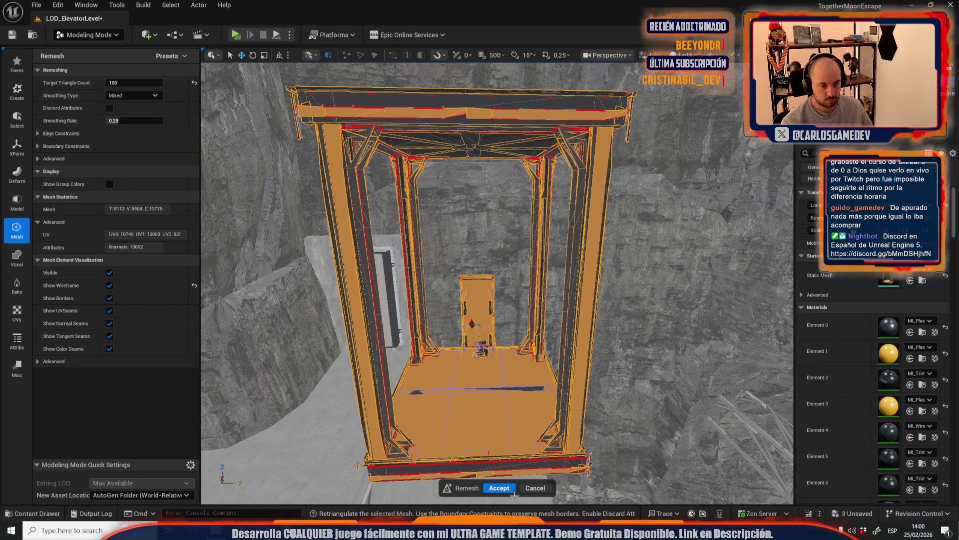
{"action": "left_click", "coordinate": [499, 489]}
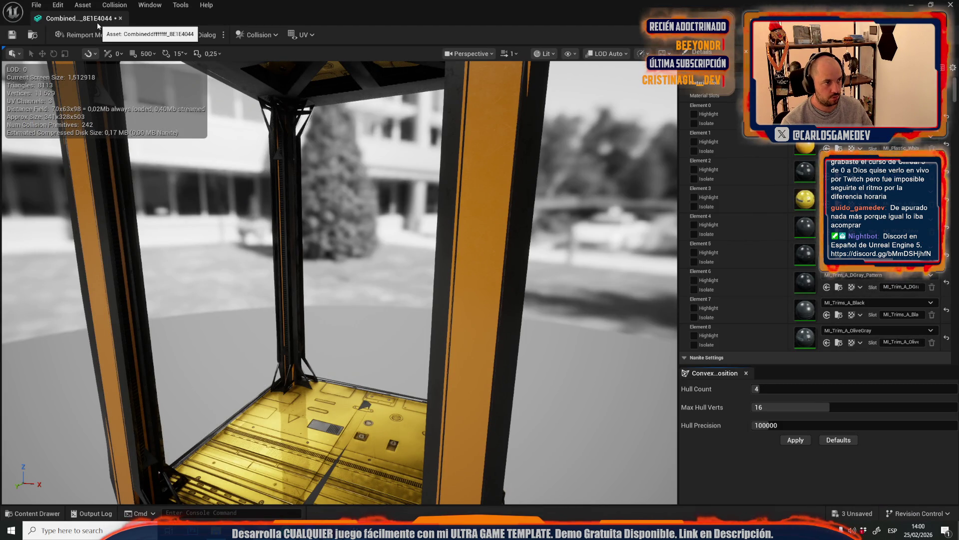
{"action": "left_click", "coordinate": [120, 18]}
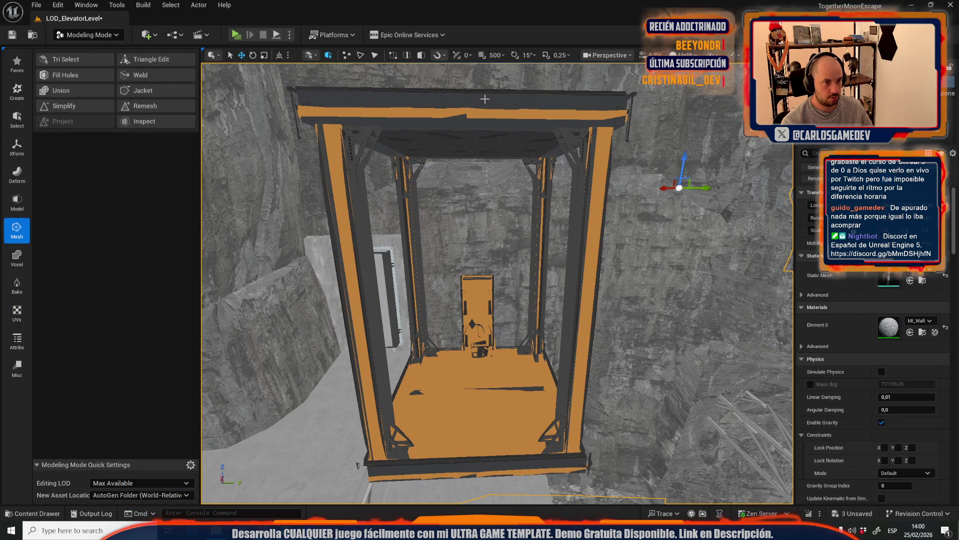
Trial a 1000-triangle remesh on the elevator and cancel it
{"action": "left_click", "coordinate": [484, 99]}
{"action": "left_click", "coordinate": [139, 107]}
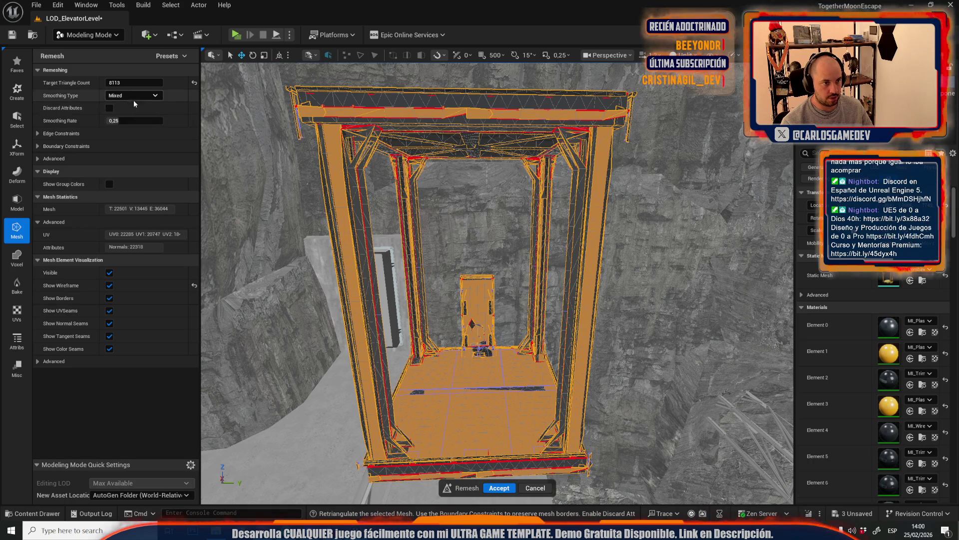
{"action": "left_click", "coordinate": [118, 82]}
{"action": "type", "text": "000"}
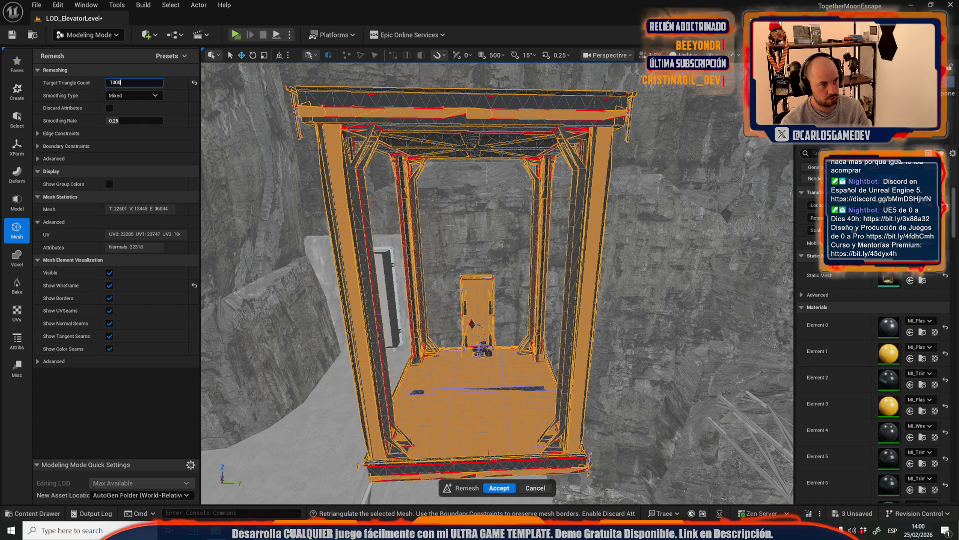
{"action": "left_click_drag", "start_coordinate": [450, 225], "coordinate": [434, 227]}
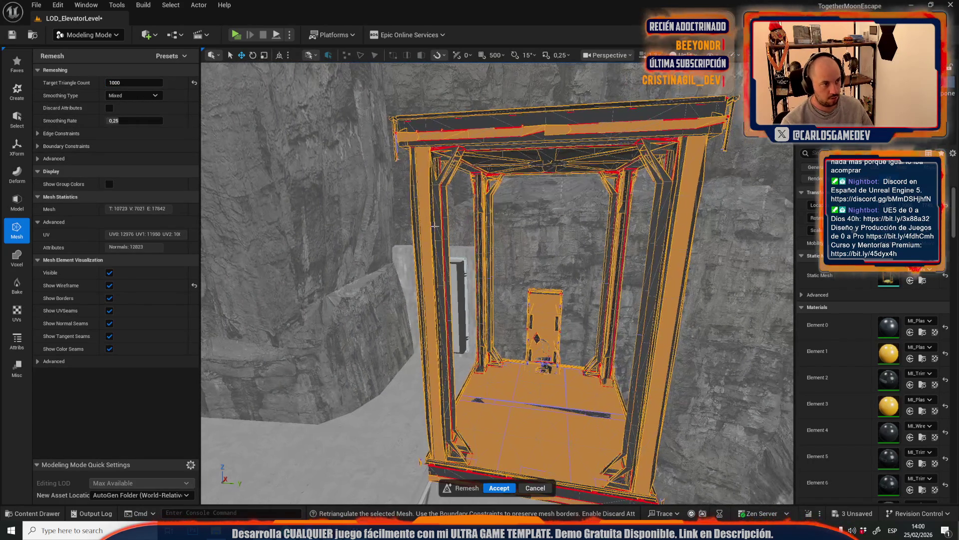
{"action": "mouse_move", "coordinate": [483, 300]}
{"action": "left_mouse_down"}
{"action": "mouse_move", "coordinate": [473, 275]}
{"action": "mouse_move", "coordinate": [475, 296]}
{"action": "left_mouse_up"}
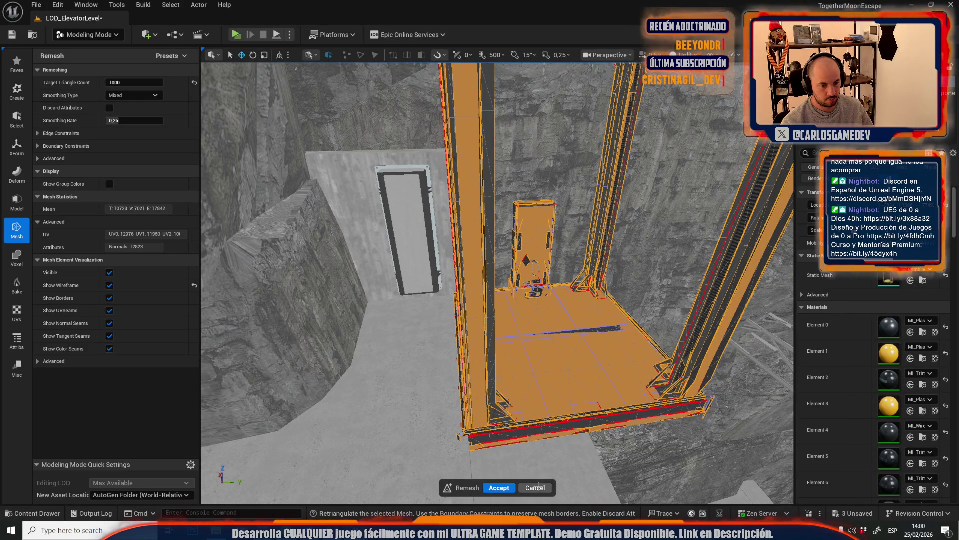
{"action": "left_click", "coordinate": [535, 487]}
Apply a Simplify pass, discard a second near-100 percent trial, and close the mesh editor
{"action": "left_click", "coordinate": [60, 106]}
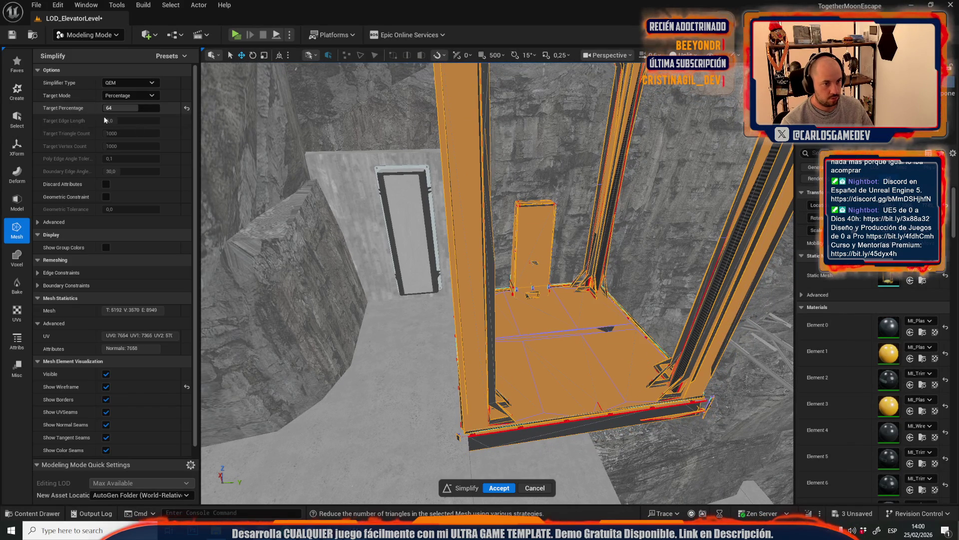
{"action": "left_click_drag", "start_coordinate": [479, 280], "coordinate": [485, 452]}
{"action": "left_click", "coordinate": [498, 487]}
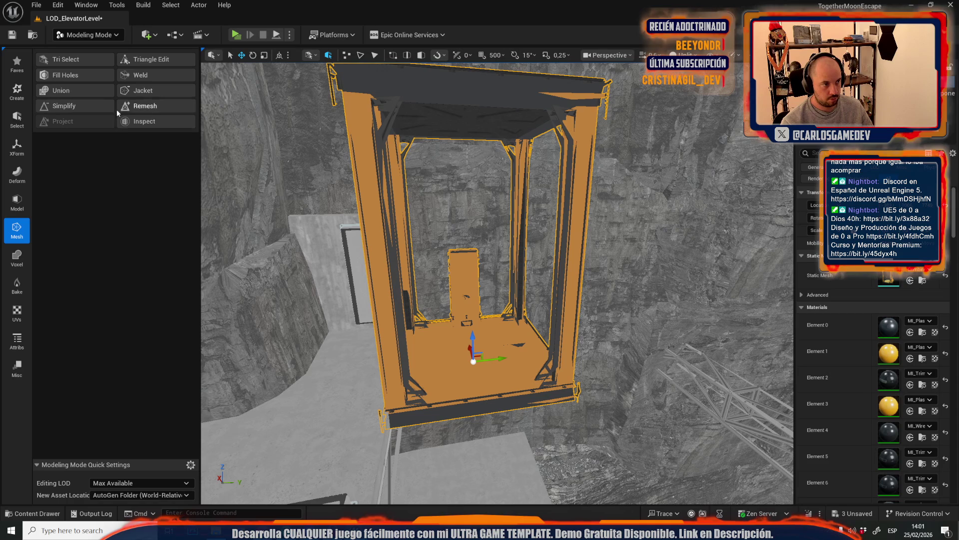
{"action": "left_click", "coordinate": [78, 105]}
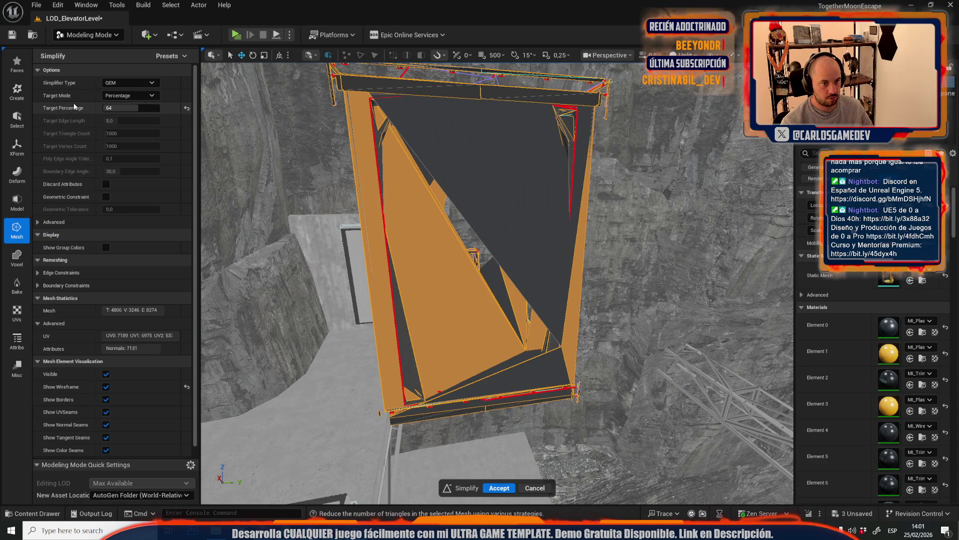
{"action": "left_click_drag", "start_coordinate": [134, 109], "coordinate": [135, 109]}
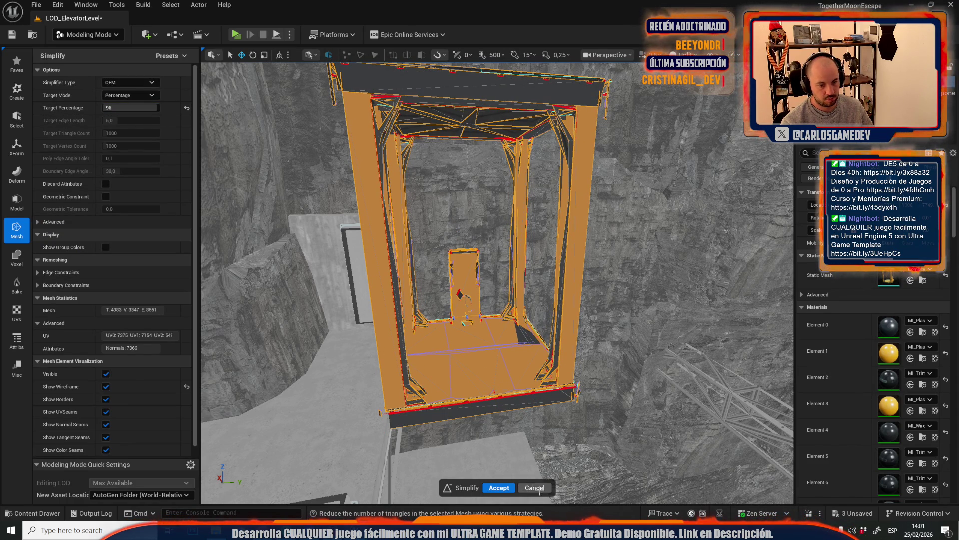
{"action": "left_click", "coordinate": [538, 489]}
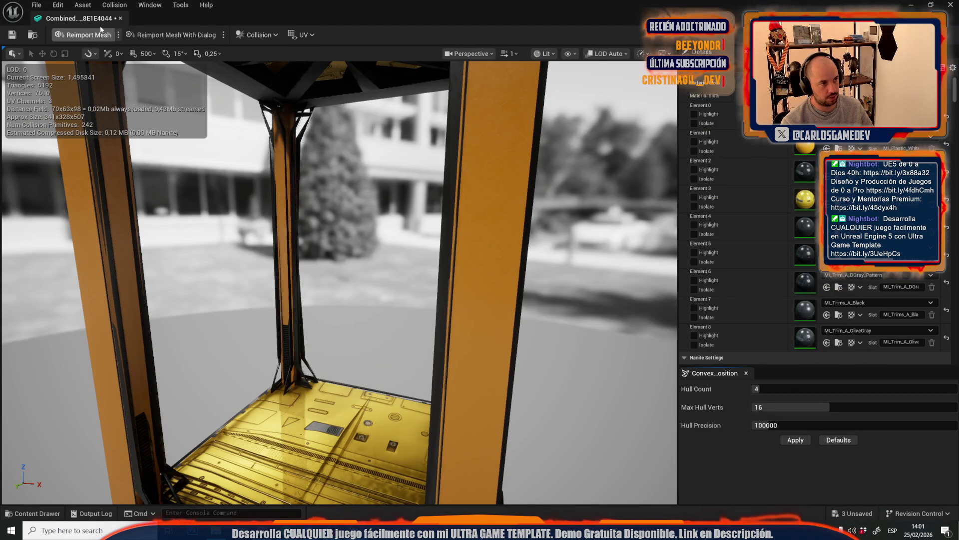
{"action": "left_click", "coordinate": [121, 18]}
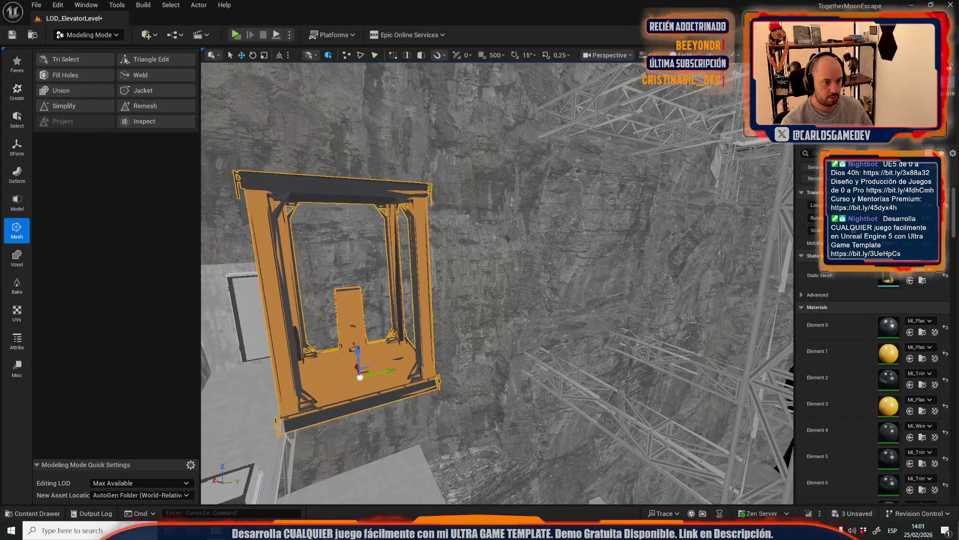
Focus on the elevator frame and small orange mesh, then return to Selection Mode
{"action": "left_click", "coordinate": [335, 200]}
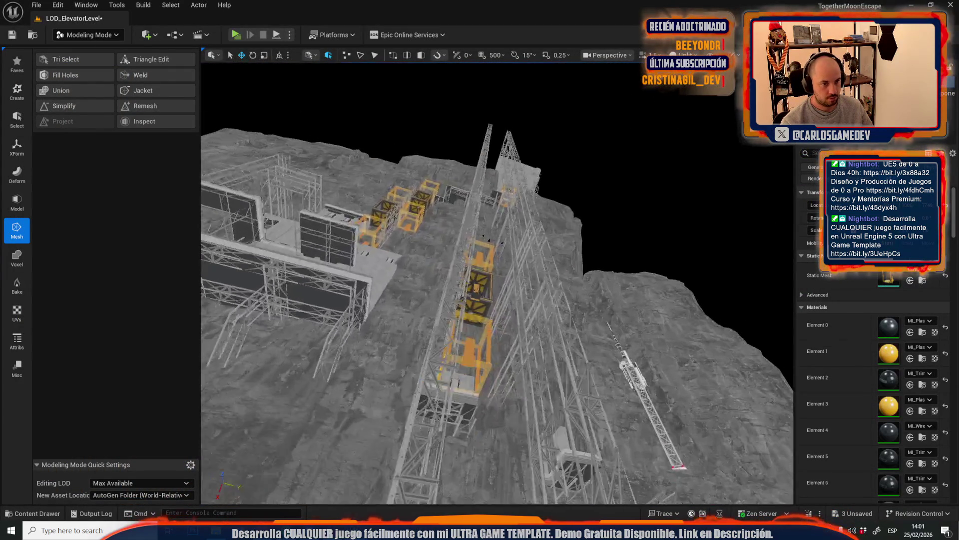
{"action": "scroll", "coordinate": [497, 283], "scroll_direction": "down", "scroll_amount": 10}
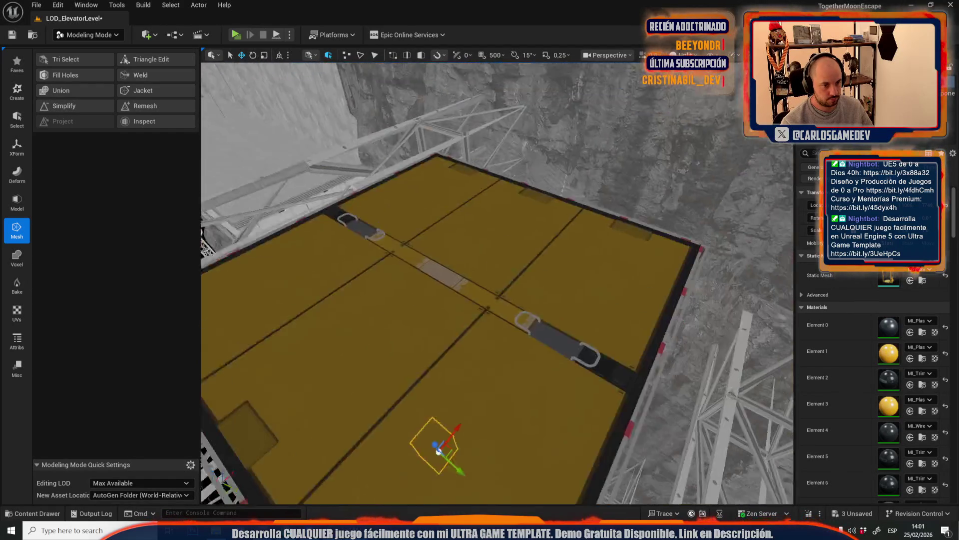
{"action": "scroll", "coordinate": [497, 283], "scroll_direction": "up", "scroll_amount": 10}
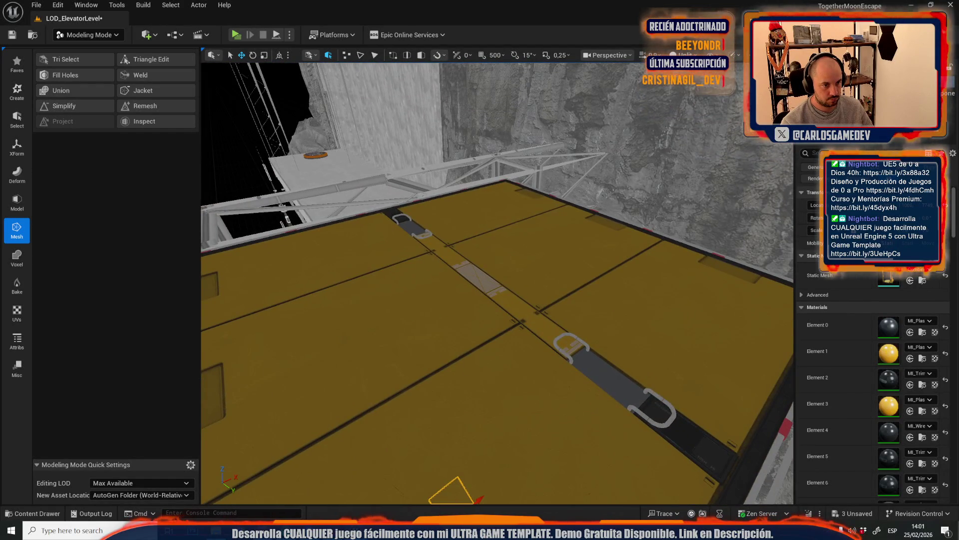
{"action": "key", "text": "f"}
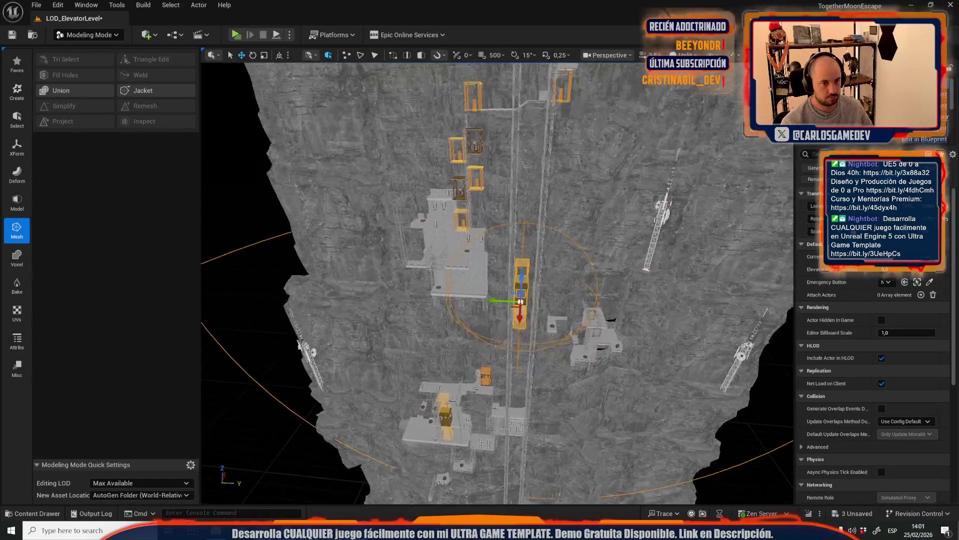
{"action": "left_click", "coordinate": [481, 415]}
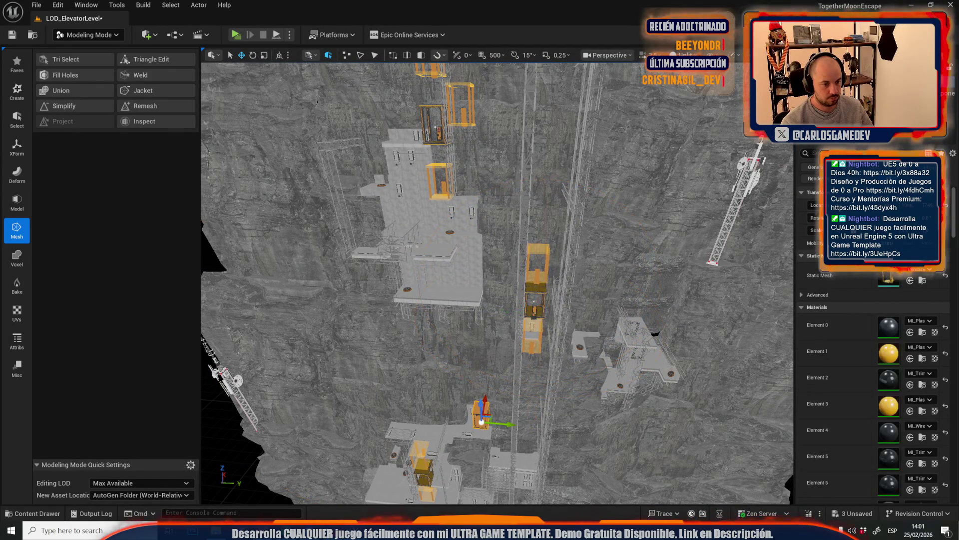
{"action": "left_click", "coordinate": [101, 35]}
{"action": "left_click", "coordinate": [92, 65]}
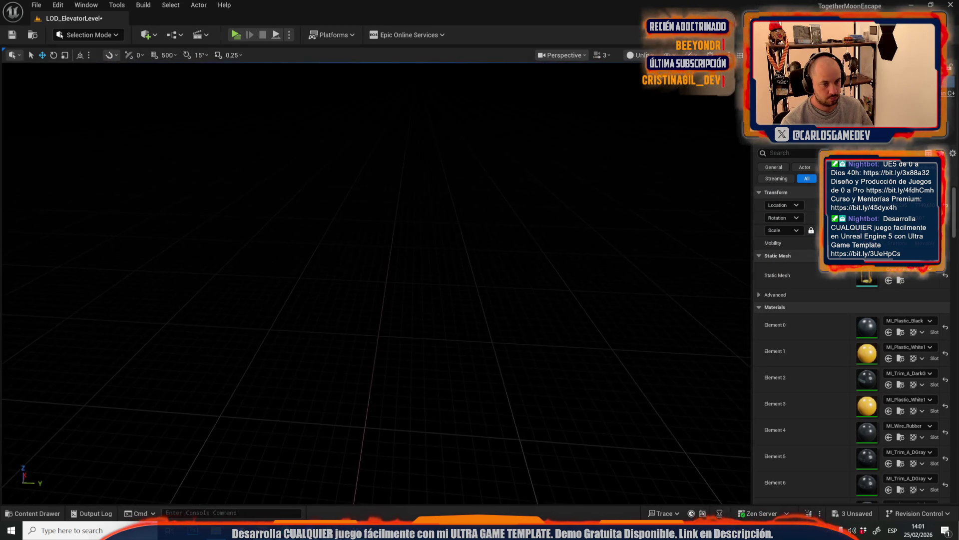
Fly along the shaft, delete the selected elevator cab, and frame another cab
{"action": "scroll", "coordinate": [352, 247], "scroll_direction": "up", "scroll_amount": 10}
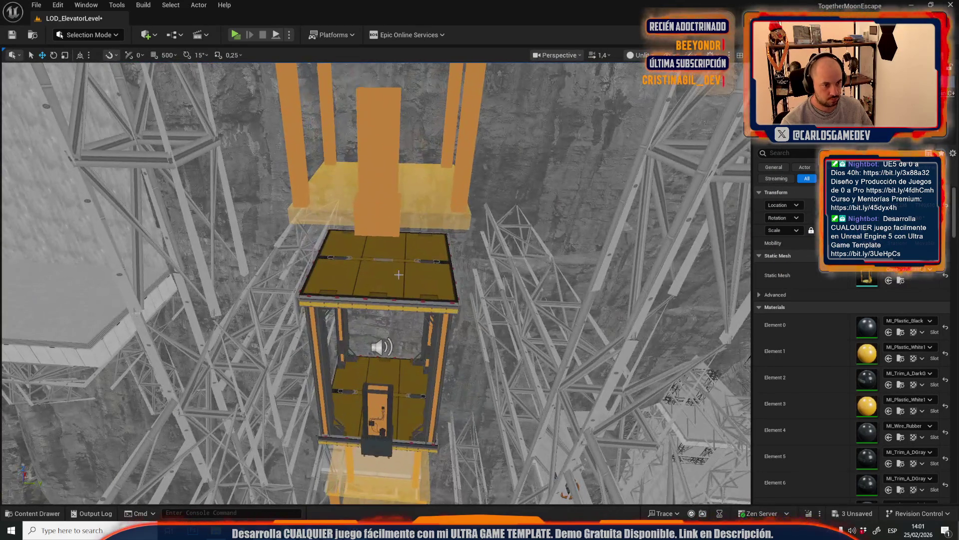
{"action": "left_click", "coordinate": [383, 265]}
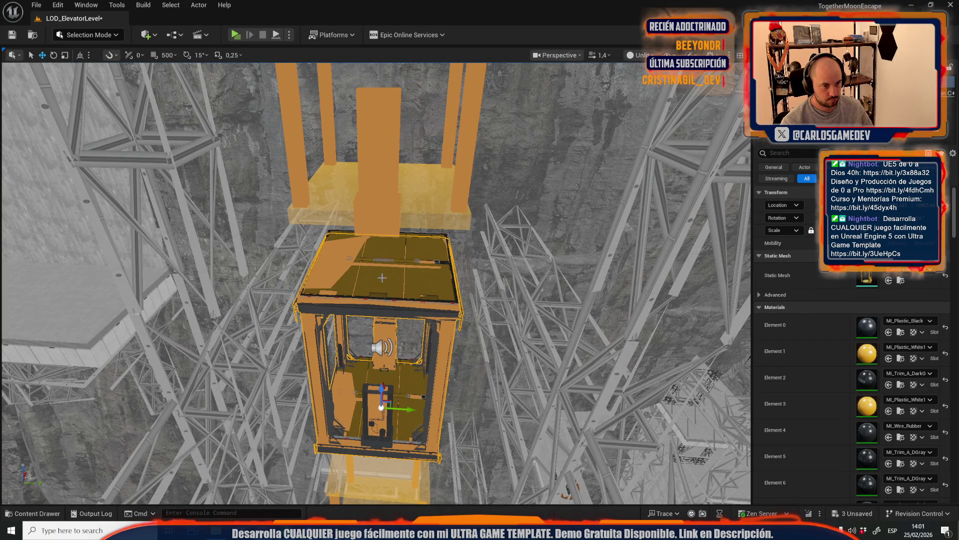
{"action": "left_click_drag", "start_coordinate": [382, 276], "coordinate": [382, 277]}
{"action": "left_click_drag", "start_coordinate": [433, 296], "coordinate": [517, 290]}
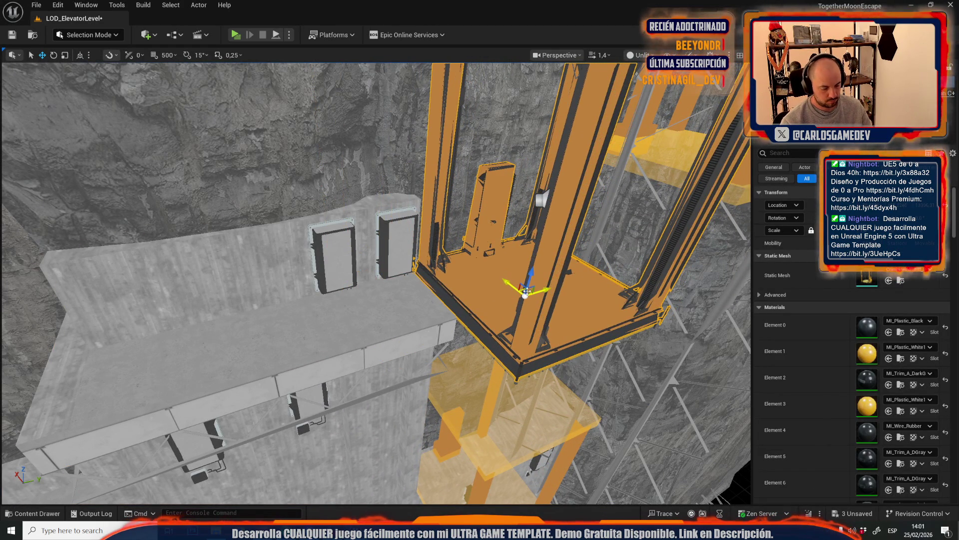
{"action": "key", "text": "Delete"}
{"action": "left_click_drag", "start_coordinate": [498, 310], "coordinate": [499, 311]}
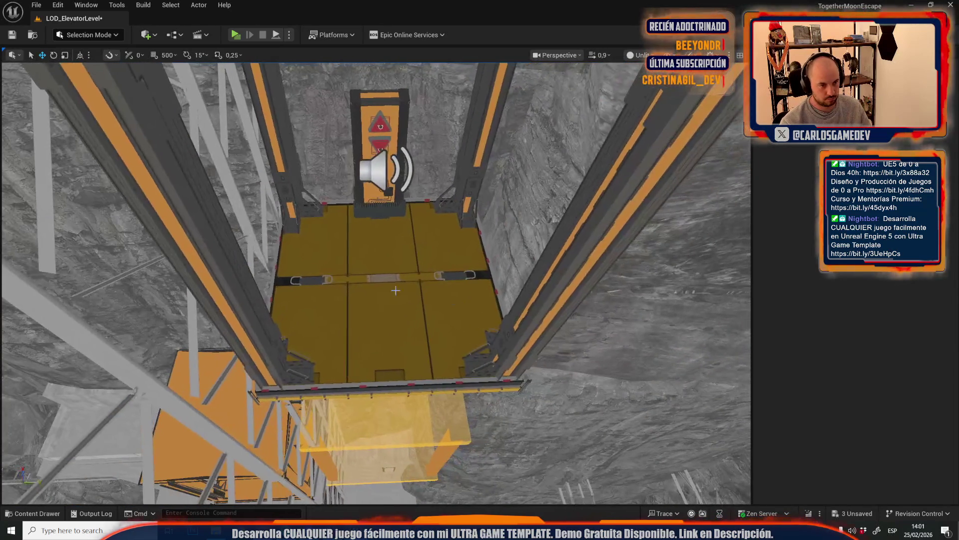
{"action": "left_click", "coordinate": [386, 275]}
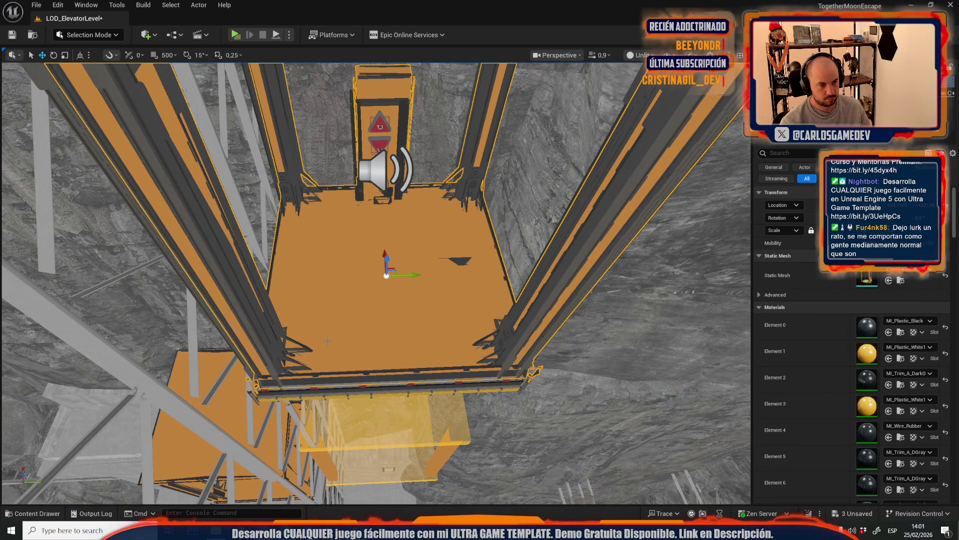
{"action": "key", "text": "Escape"}
{"action": "left_click_drag", "start_coordinate": [358, 331], "coordinate": [358, 331]}
{"action": "scroll", "coordinate": [358, 330], "scroll_direction": "up", "scroll_amount": 2}
{"action": "mouse_move", "coordinate": [400, 299]}
{"action": "left_mouse_down"}
{"action": "mouse_move", "coordinate": [680, 325]}
{"action": "mouse_move", "coordinate": [668, 325]}
{"action": "left_mouse_up"}
{"action": "left_click", "coordinate": [446, 308]}
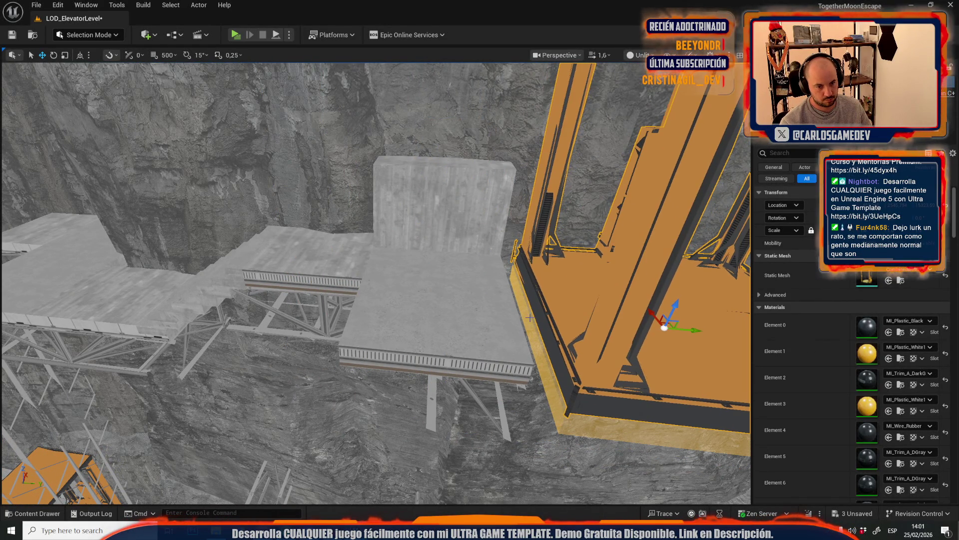
{"action": "key", "text": "f"}
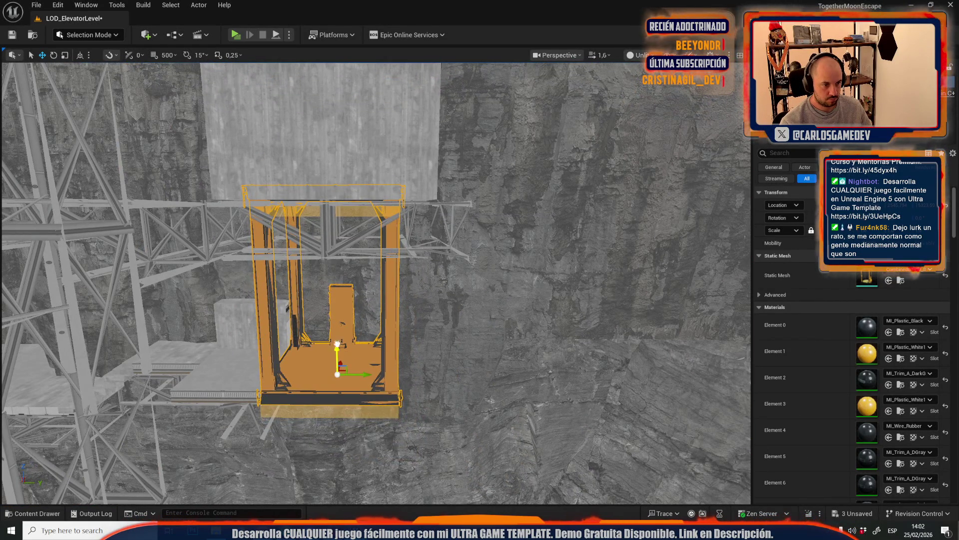
Nudge the cab slightly downward, then inspect and frame the elevator by the landing
{"action": "left_click_drag", "start_coordinate": [338, 343], "coordinate": [346, 365]}
{"action": "left_click_drag", "start_coordinate": [310, 118], "coordinate": [365, 156]}
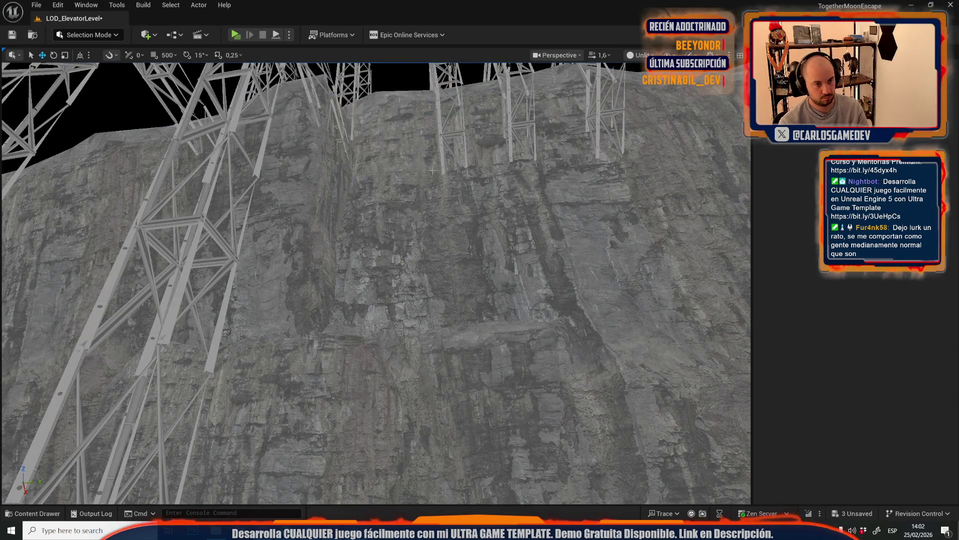
{"action": "scroll", "coordinate": [375, 284], "scroll_direction": "up", "scroll_amount": 3}
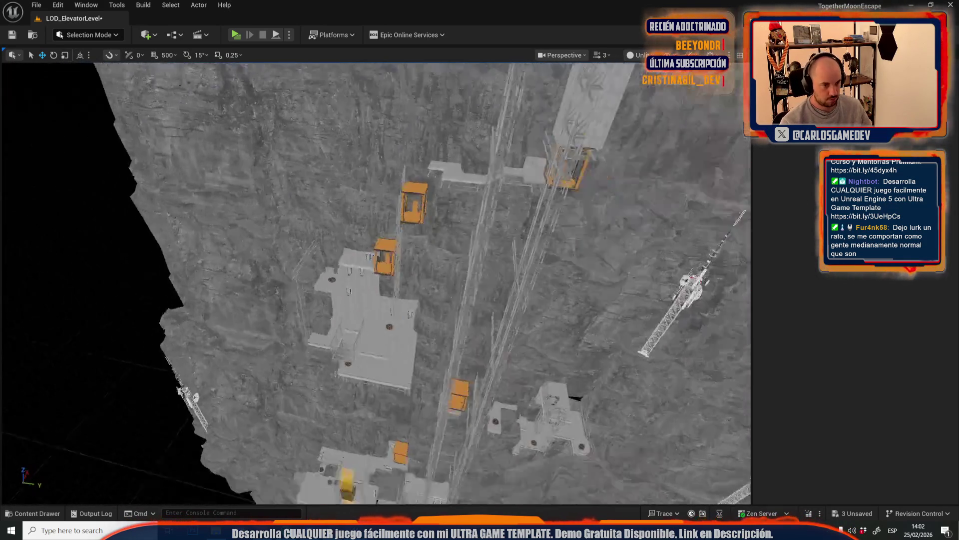
{"action": "mouse_move", "coordinate": [376, 284]}
{"action": "left_mouse_down"}
{"action": "mouse_move", "coordinate": [395, 260]}
{"action": "mouse_move", "coordinate": [409, 270]}
{"action": "mouse_move", "coordinate": [449, 226]}
{"action": "left_mouse_up"}
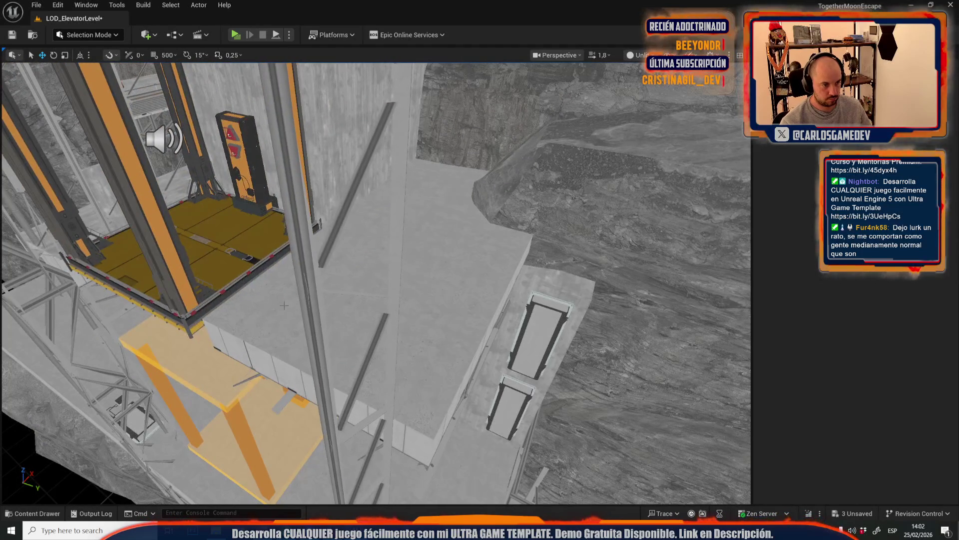
{"action": "left_click", "coordinate": [285, 303]}
{"action": "key", "text": "f"}
{"action": "mouse_move", "coordinate": [375, 280]}
{"action": "left_mouse_down"}
{"action": "mouse_move", "coordinate": [370, 300]}
{"action": "mouse_move", "coordinate": [363, 287]}
{"action": "left_mouse_up"}
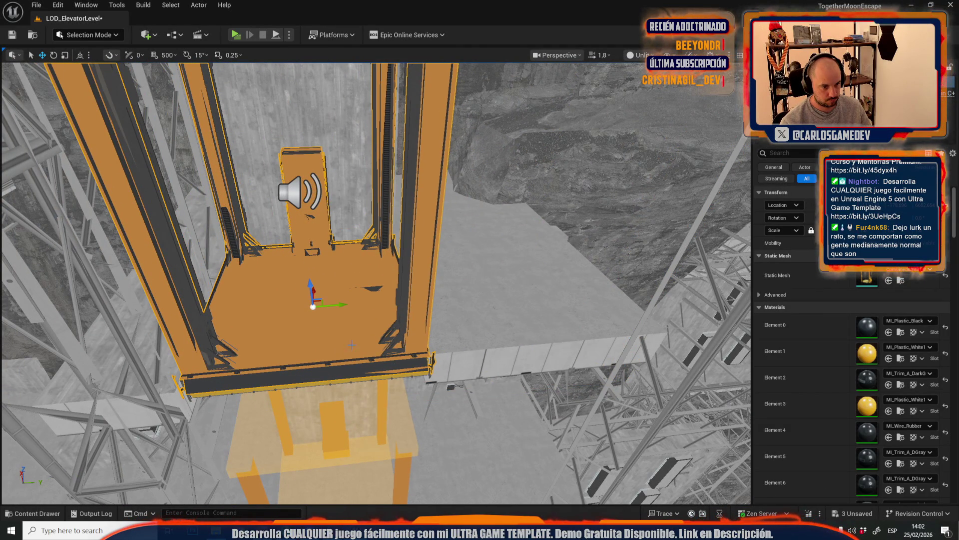
Pull back to view the whole shaft and select the window frames on the tower wall
{"action": "left_click", "coordinate": [340, 382]}
{"action": "key", "text": "Escape"}
{"action": "left_click_drag", "start_coordinate": [339, 382], "coordinate": [340, 435]}
{"action": "scroll", "coordinate": [423, 287], "scroll_direction": "up", "scroll_amount": 10}
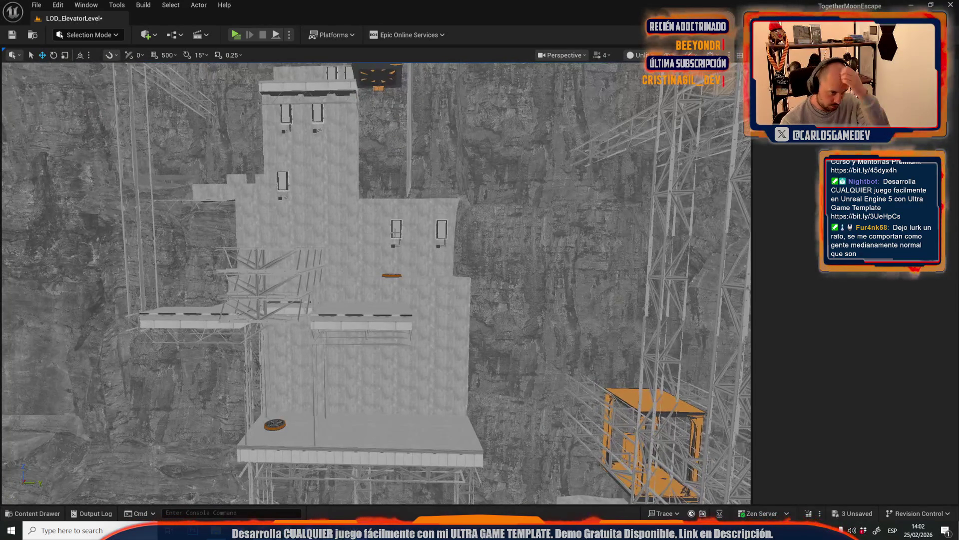
{"action": "left_click", "coordinate": [396, 231]}
{"action": "left_click_drag", "start_coordinate": [433, 259], "coordinate": [380, 258]}
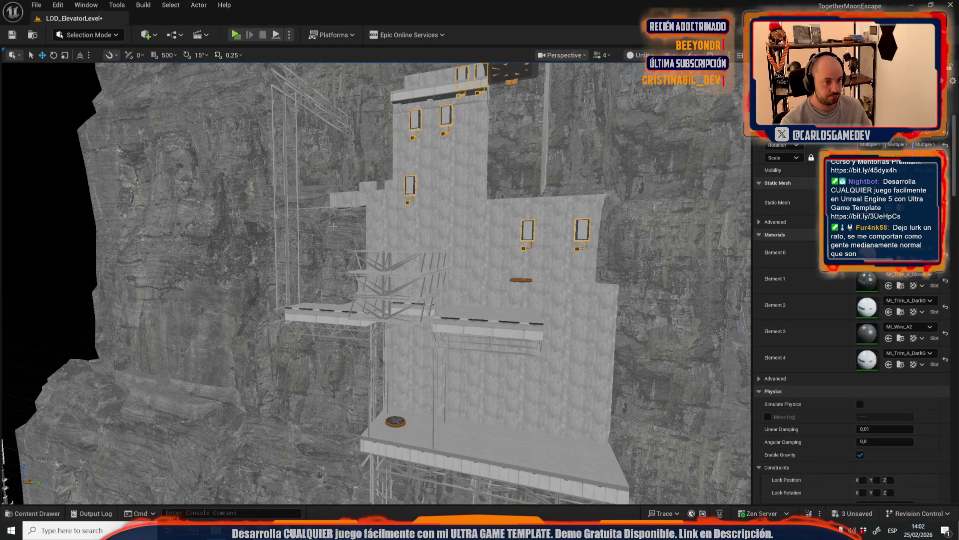
{"action": "left_click", "coordinate": [98, 35]}
Merge the selected window frames with XForm > Merge into a new object named 'sfsdfsaaa'
{"action": "left_click", "coordinate": [107, 106]}
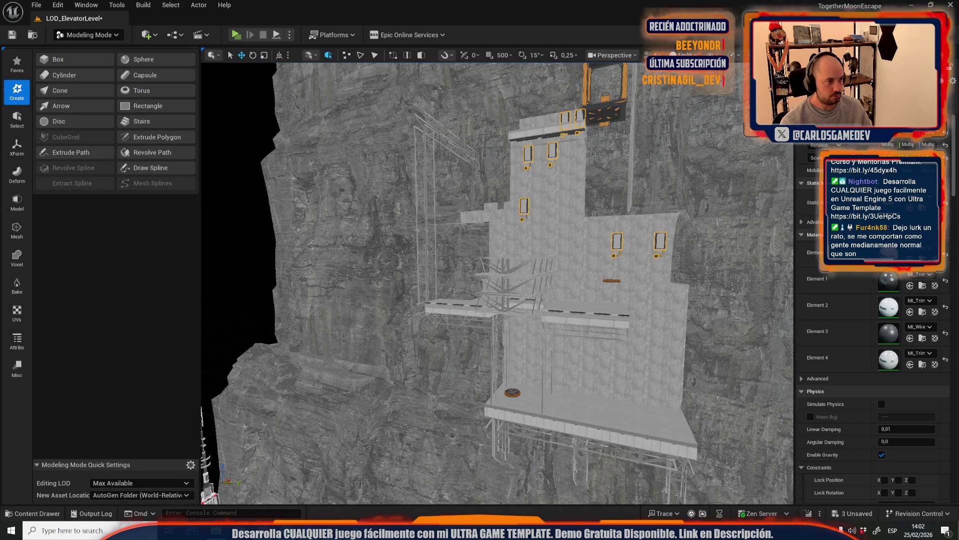
{"action": "left_click", "coordinate": [16, 231]}
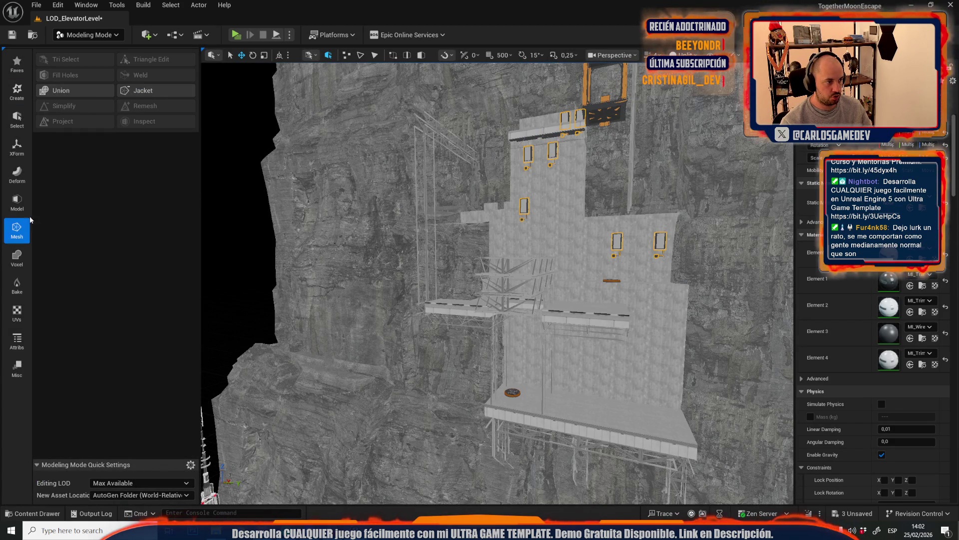
{"action": "left_click", "coordinate": [18, 147]}
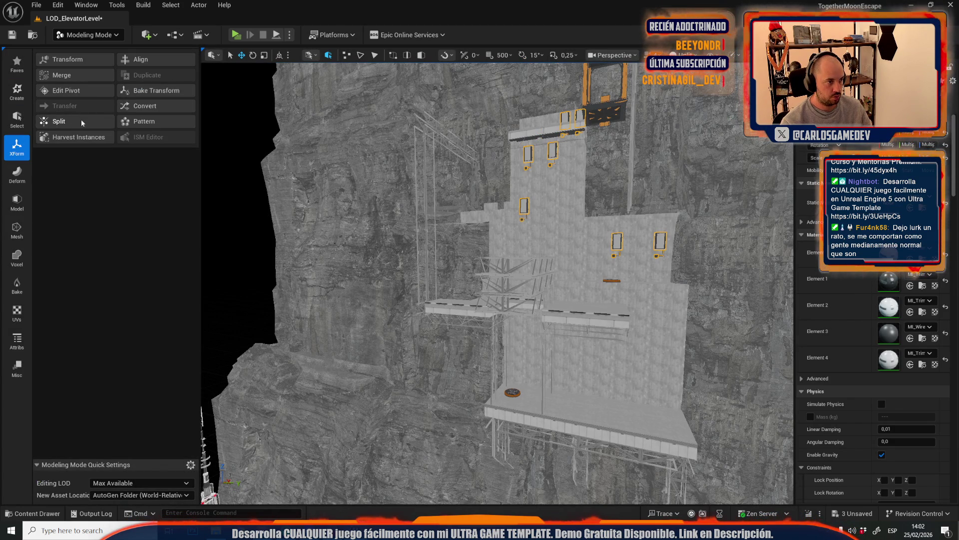
{"action": "left_click", "coordinate": [70, 76]}
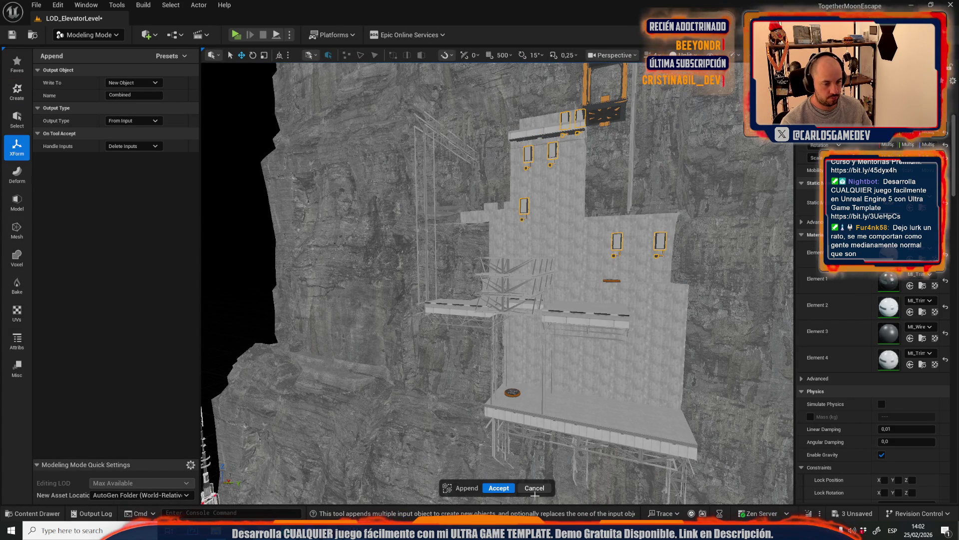
{"action": "type", "text": "sfsdfsaaa"}
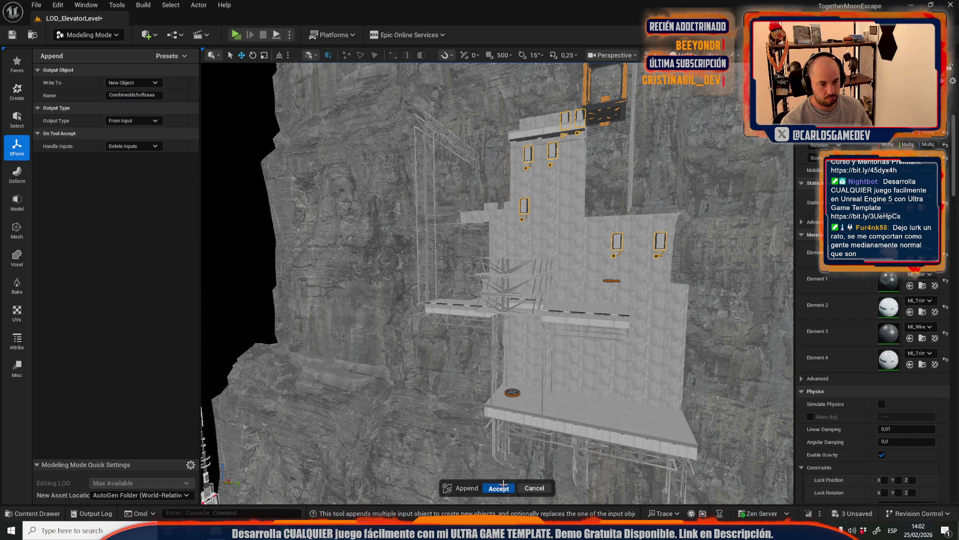
{"action": "left_click", "coordinate": [505, 487]}
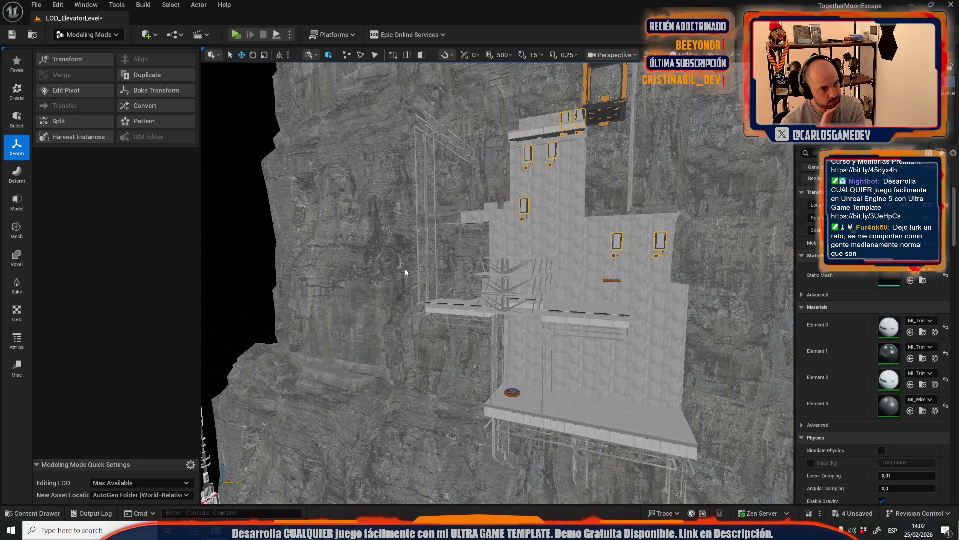
Simplify the merged window mesh with a 3 percent triangle target
{"action": "left_click", "coordinate": [18, 231]}
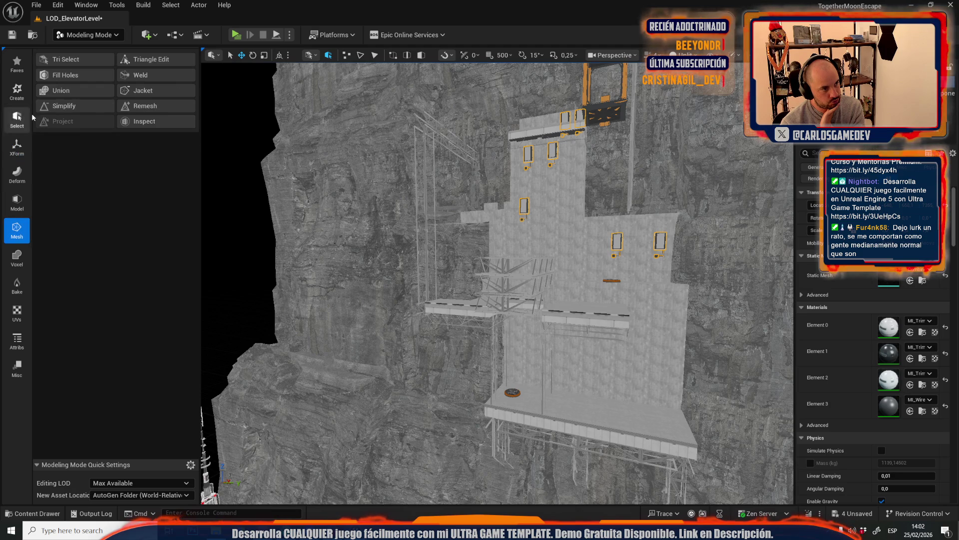
{"action": "left_click", "coordinate": [70, 106]}
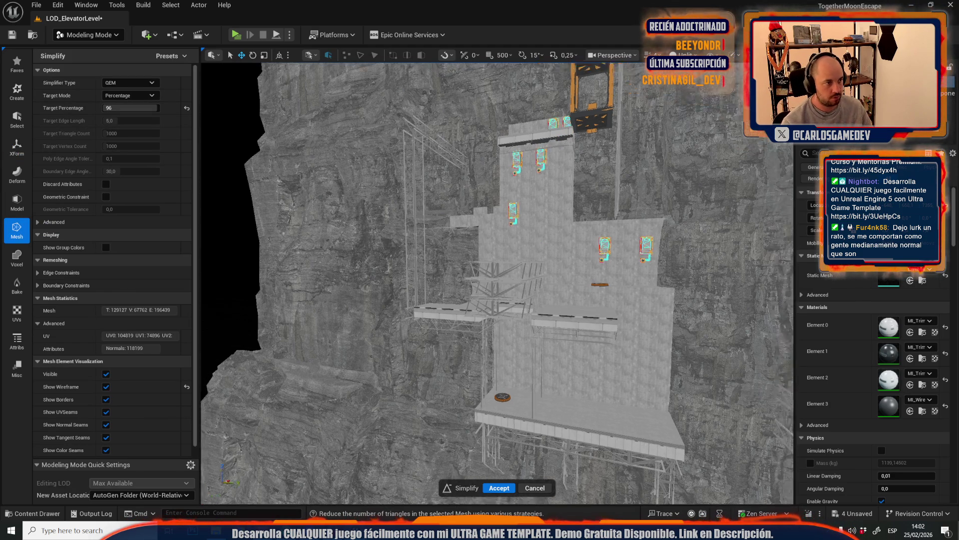
{"action": "type", "text": "3"}
{"action": "key", "text": "Return"}
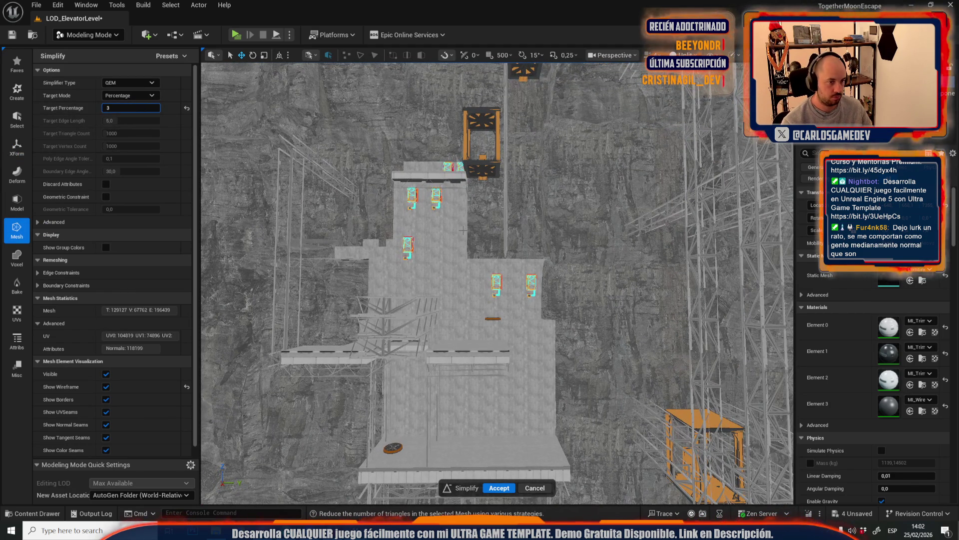
{"action": "key", "text": "w"}
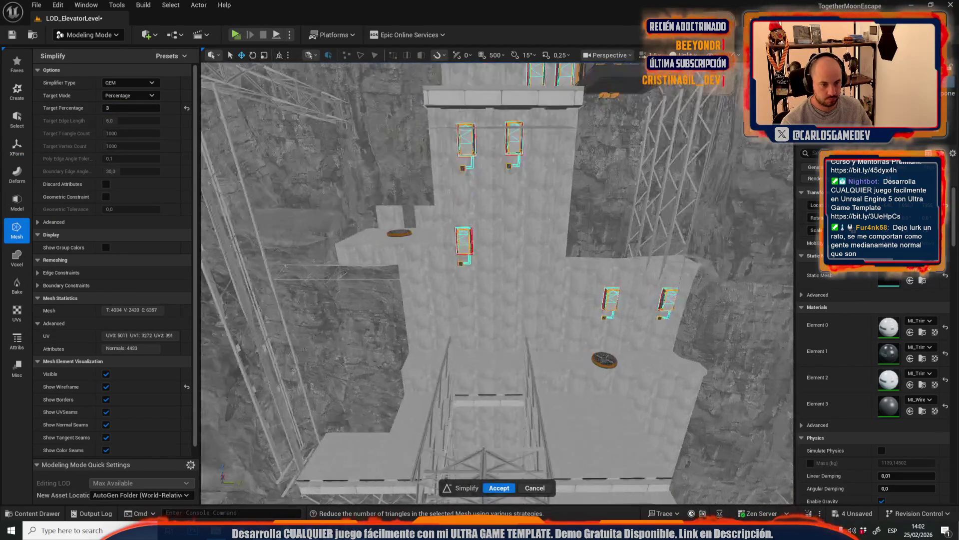
{"action": "key", "text": "f"}
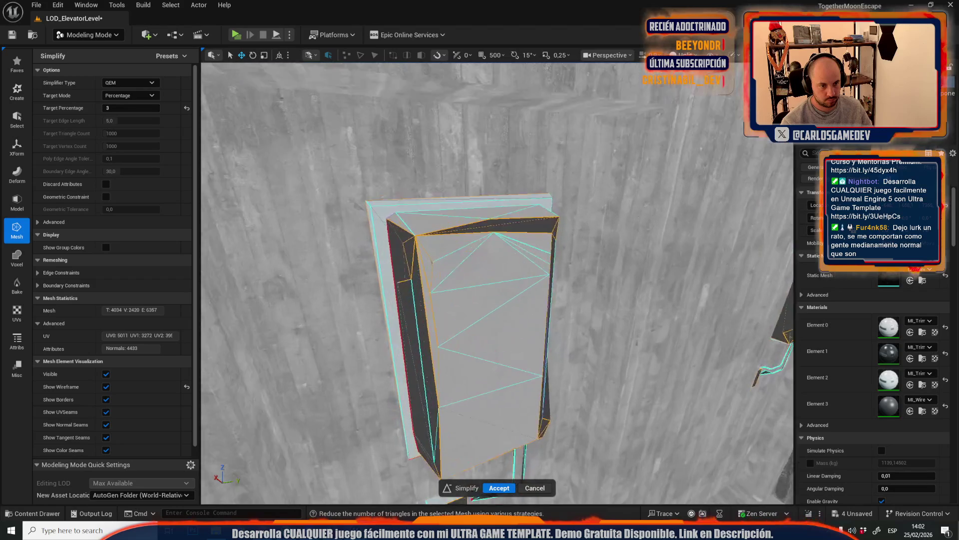
Compare a 1 percent target, then return to 3 percent
{"action": "left_click", "coordinate": [131, 108]}
{"action": "type", "text": "1"}
{"action": "key", "text": "Return"}
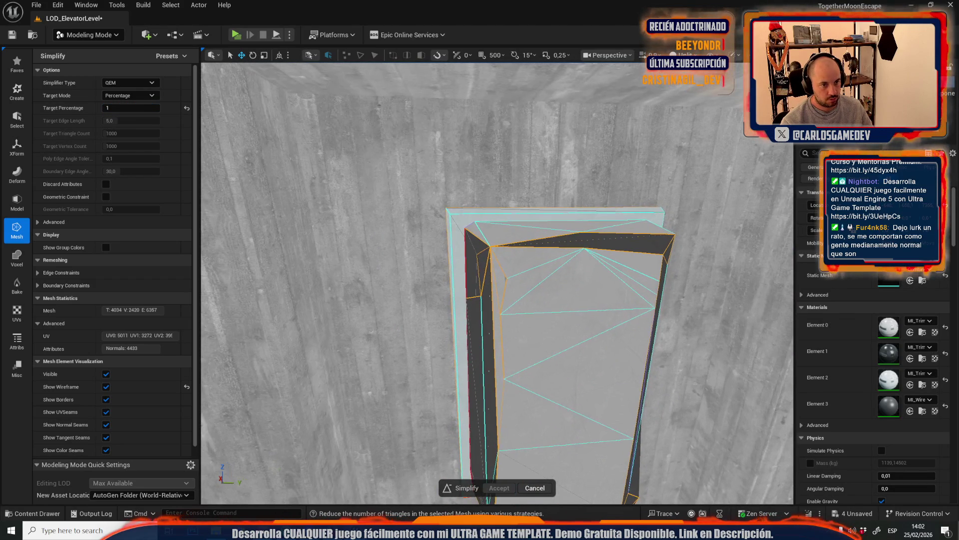
{"action": "scroll", "coordinate": [473, 289], "scroll_direction": "down", "scroll_amount": 10}
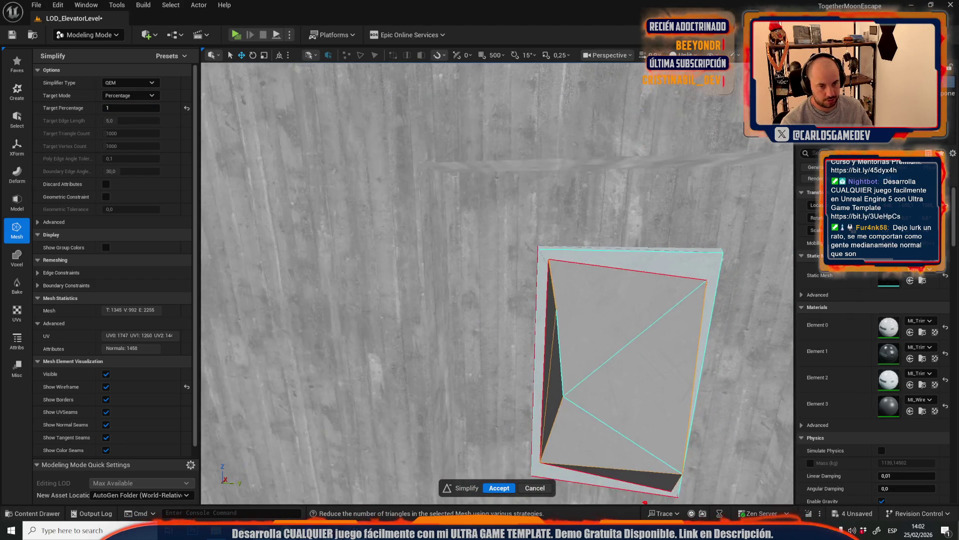
{"action": "scroll", "coordinate": [497, 283], "scroll_direction": "down", "scroll_amount": 3}
{"action": "scroll", "coordinate": [497, 282], "scroll_direction": "up", "scroll_amount": 5}
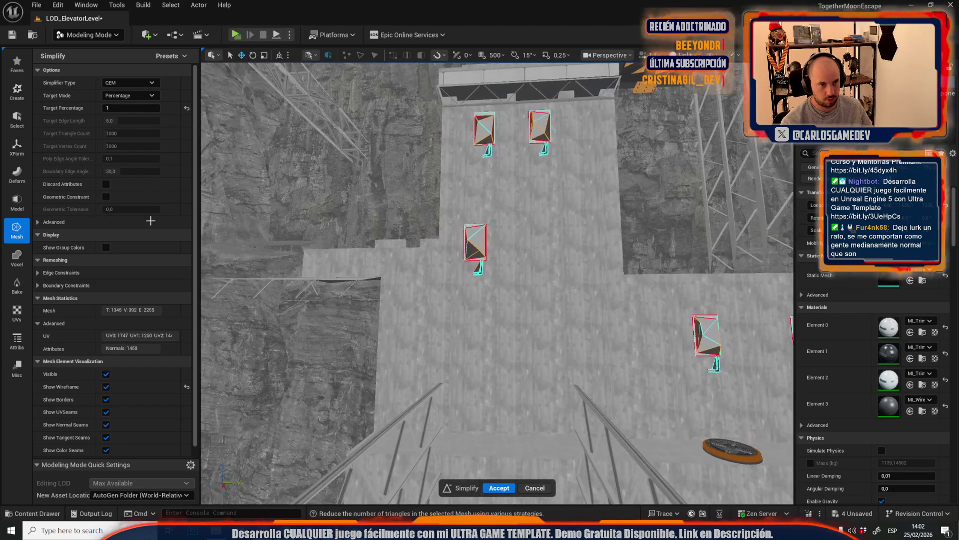
{"action": "left_click", "coordinate": [118, 106]}
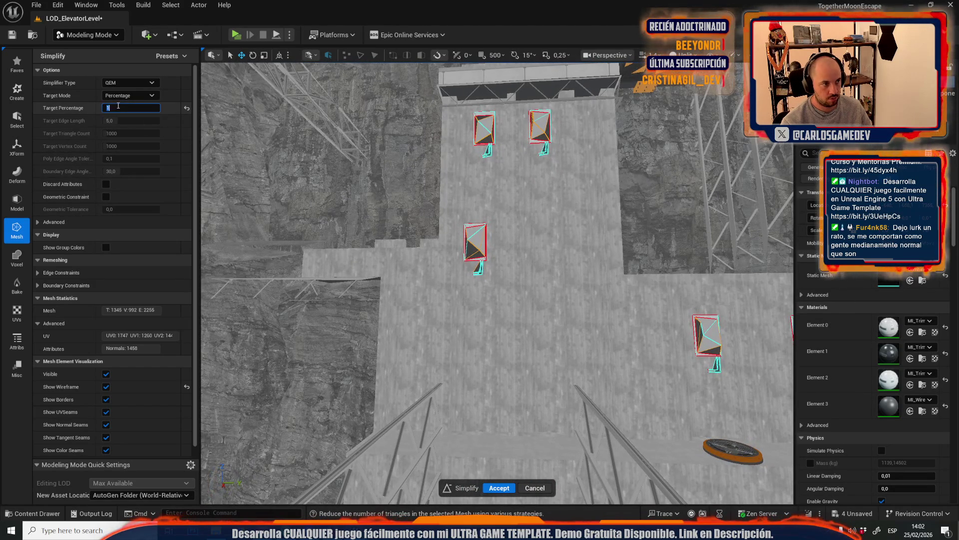
{"action": "type", "text": "3"}
{"action": "key", "text": "Return"}
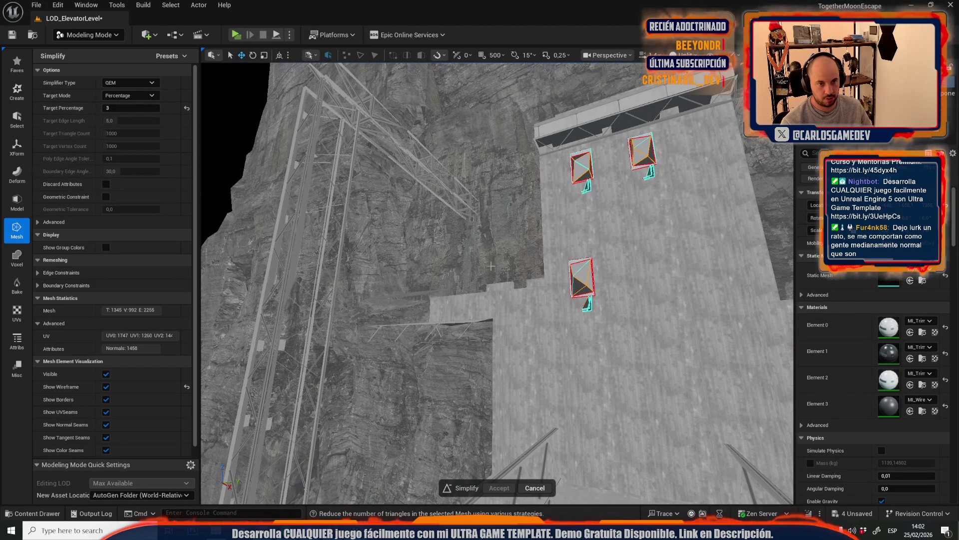
{"action": "left_click_drag", "start_coordinate": [533, 297], "coordinate": [532, 290]}
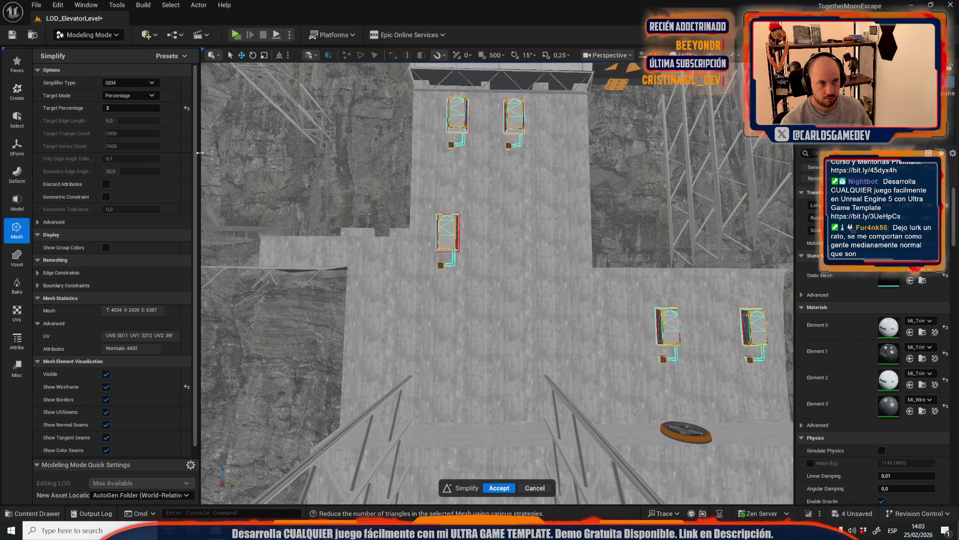
Try 2 percent, settle on 3 percent (about 4034 triangles), and accept
{"action": "double_click", "coordinate": [120, 108]}
{"action": "type", "text": "2"}
{"action": "key", "text": "Return"}
{"action": "left_click_drag", "start_coordinate": [449, 260], "coordinate": [449, 239]}
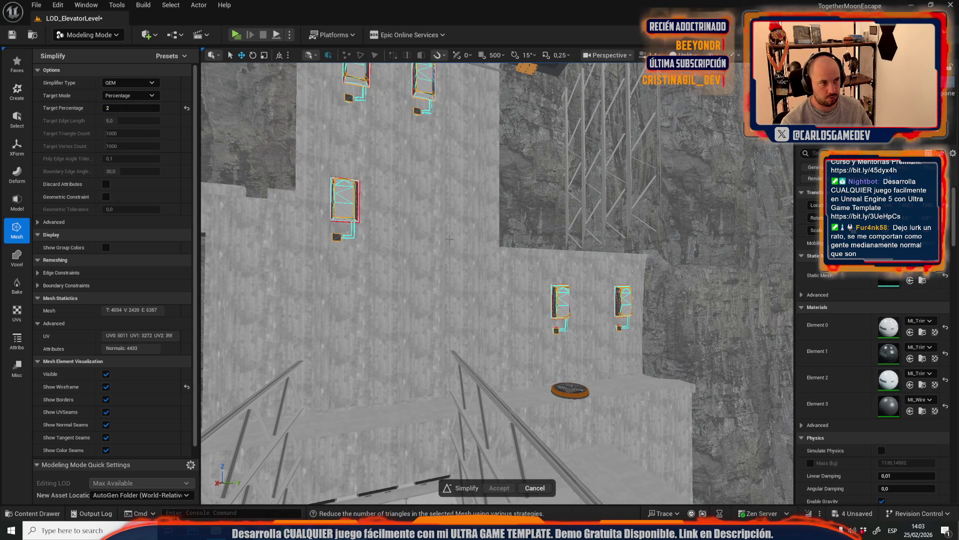
{"action": "left_click_drag", "start_coordinate": [505, 343], "coordinate": [510, 308]}
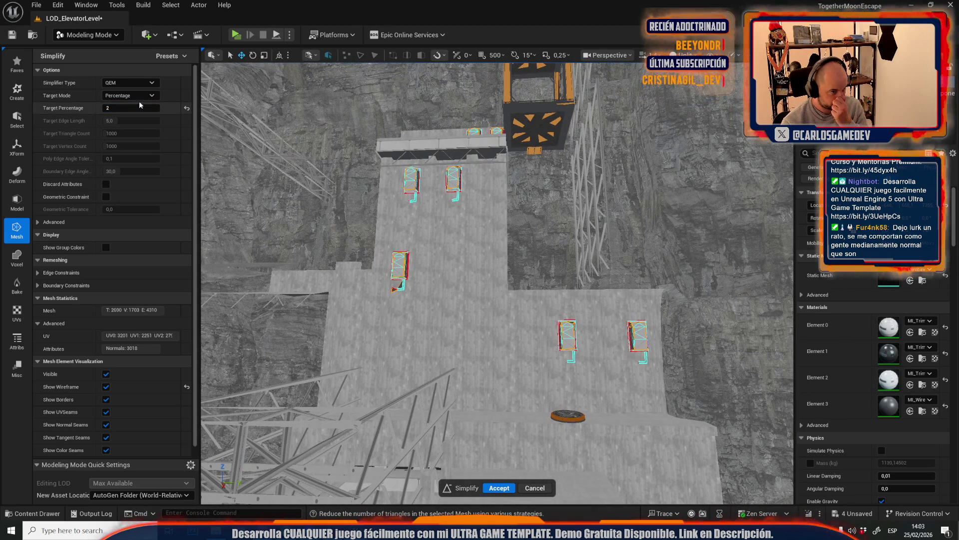
{"action": "type", "text": "3"}
{"action": "key", "text": "Return"}
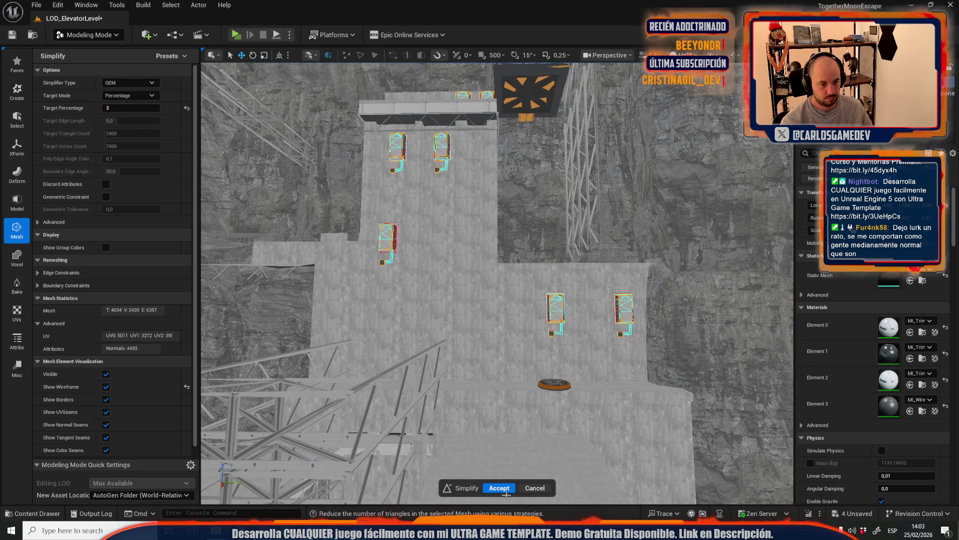
{"action": "left_click", "coordinate": [503, 487]}
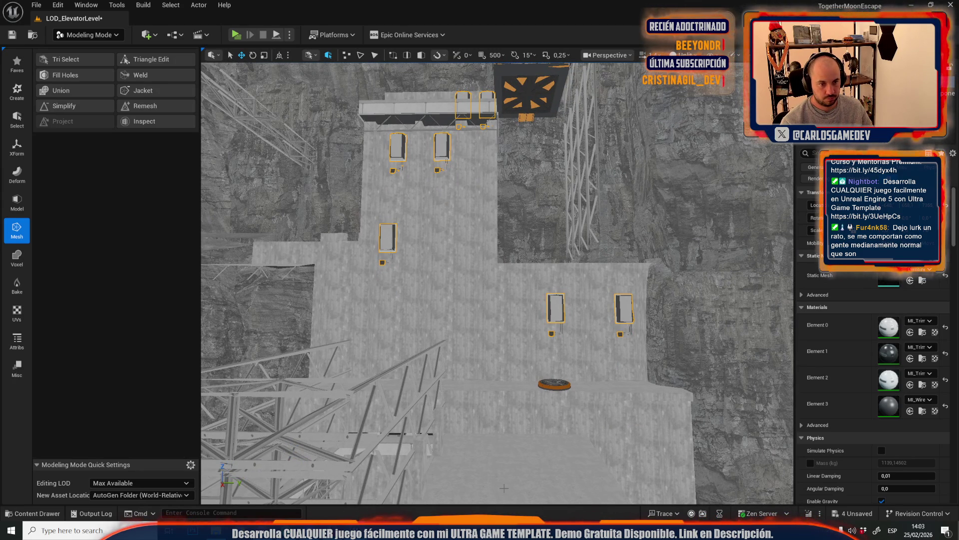
{"action": "double_click", "coordinate": [890, 283]}
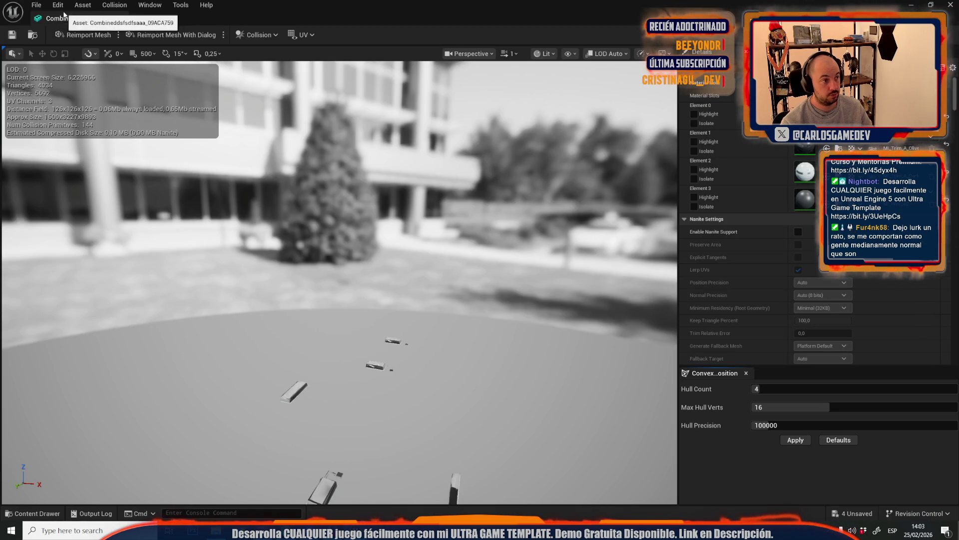
{"action": "scroll", "coordinate": [498, 283], "scroll_direction": "down", "scroll_amount": 10}
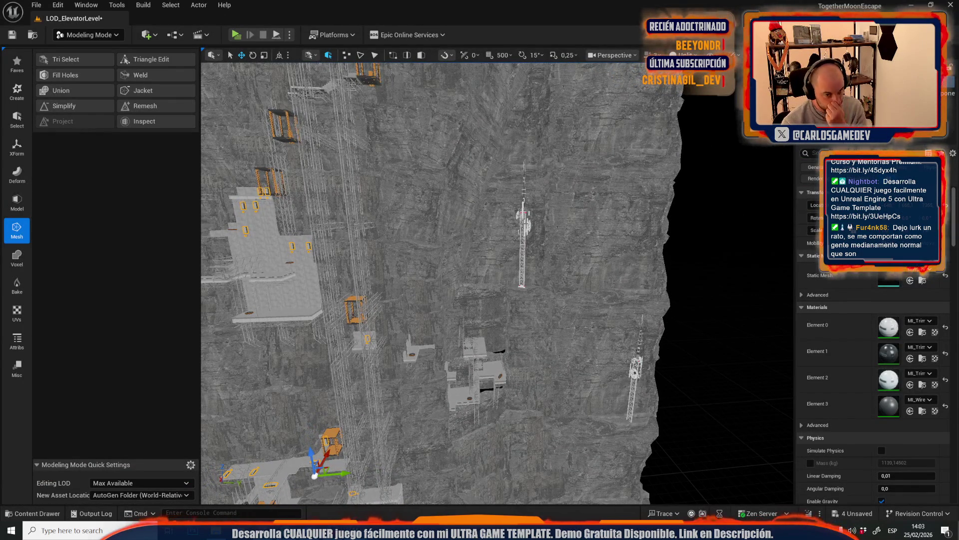
{"action": "left_click", "coordinate": [526, 223]}
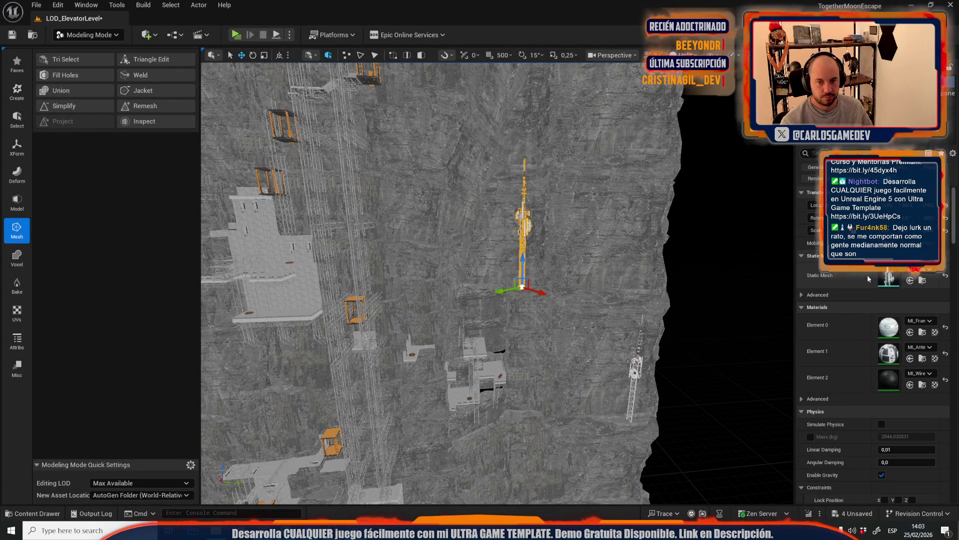
{"action": "double_click", "coordinate": [893, 282]}
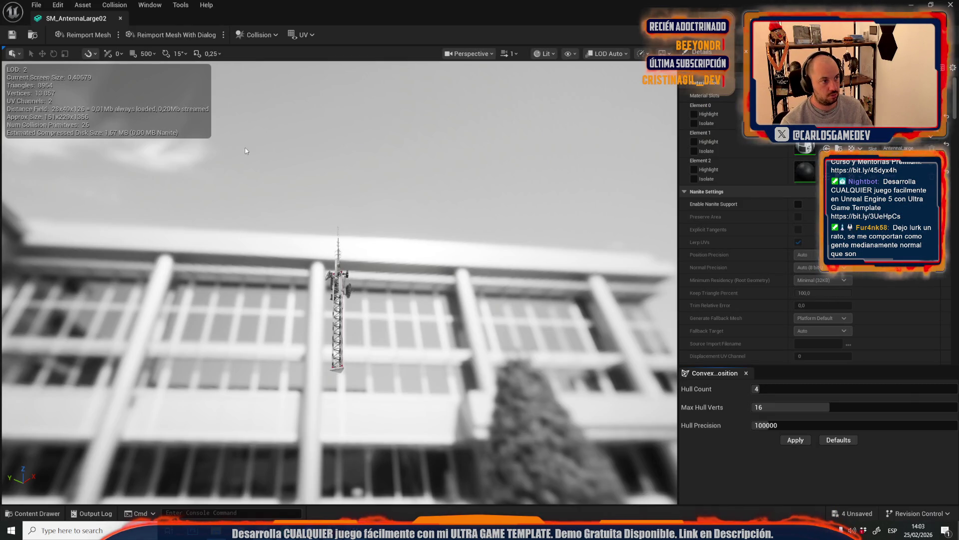
{"action": "left_click", "coordinate": [120, 18]}
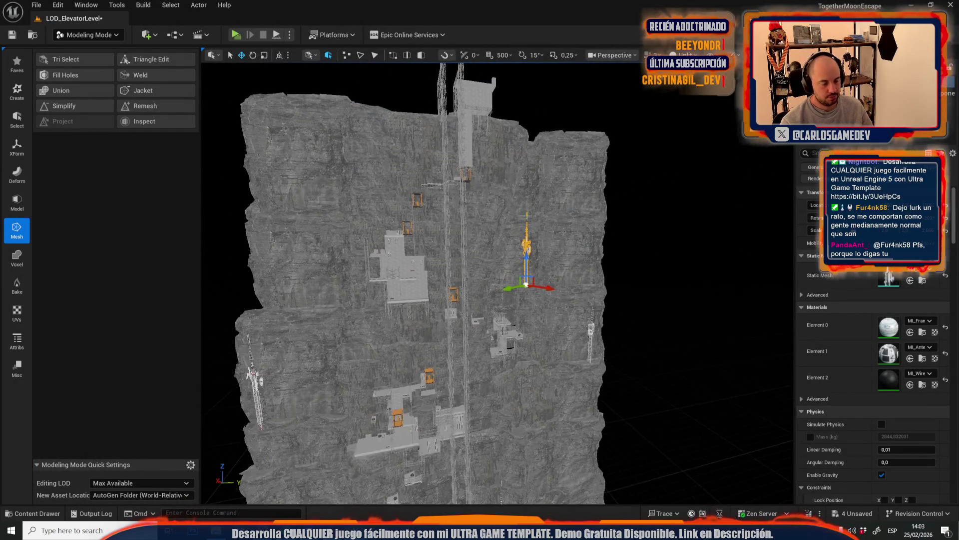
{"action": "left_click", "coordinate": [225, 89]}
{"action": "left_click", "coordinate": [87, 35]}
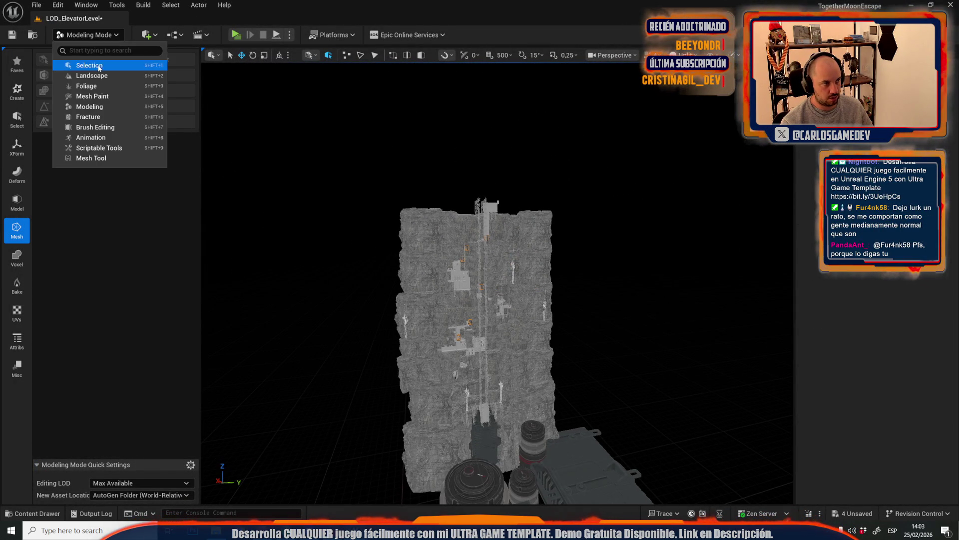
Select a cliff rock mesh, enable generated lightmap UVs, set Min Lightmap Resolution 512 and apply
{"action": "left_click", "coordinate": [84, 64]}
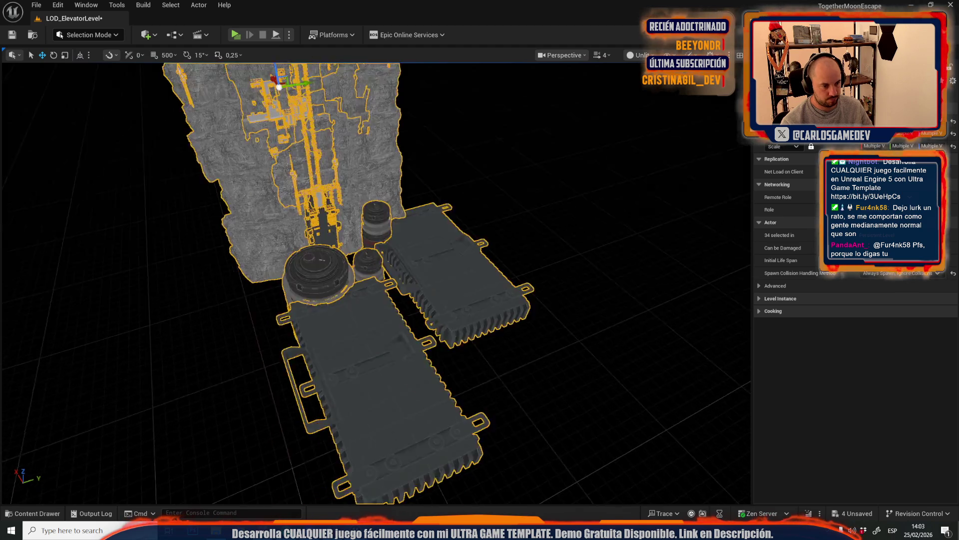
{"action": "left_click", "coordinate": [225, 125]}
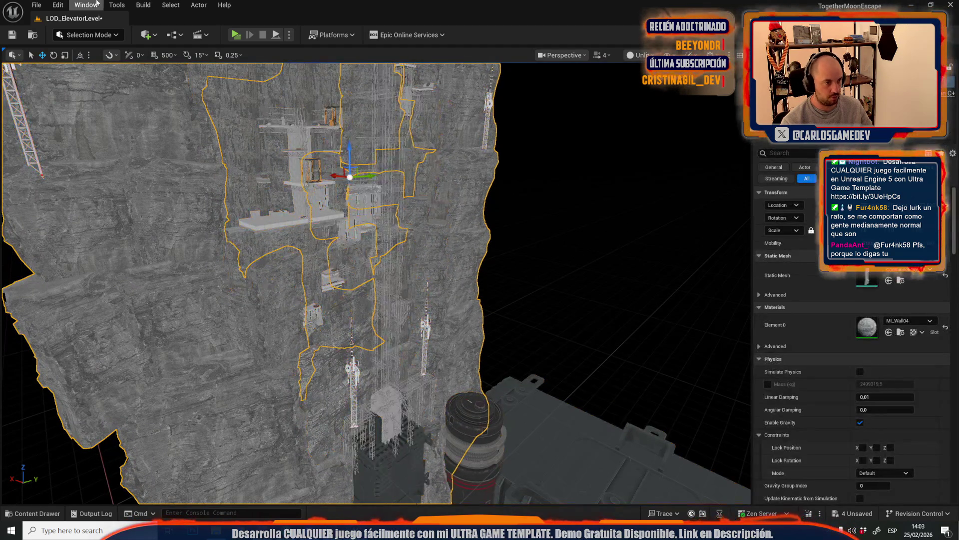
{"action": "left_click", "coordinate": [113, 35]}
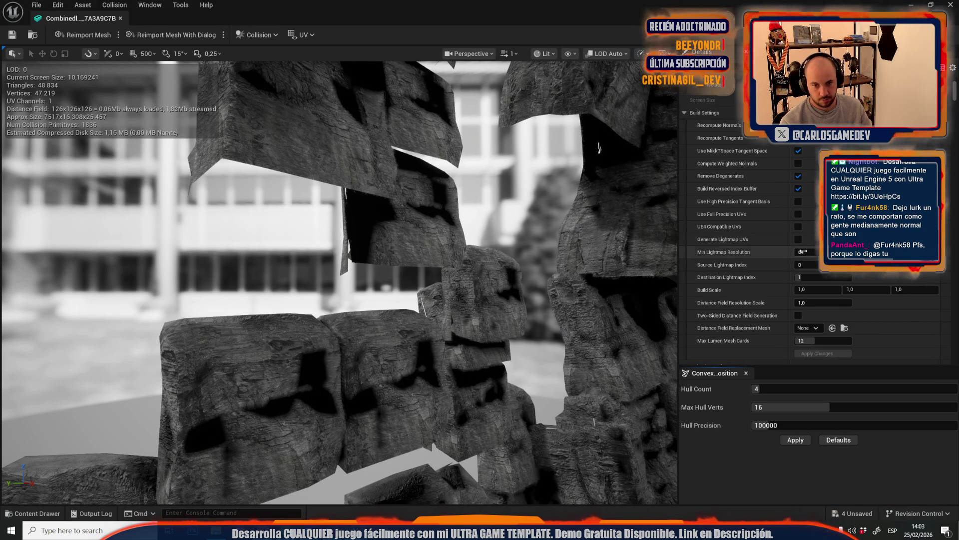
{"action": "left_click", "coordinate": [799, 239]}
{"action": "left_click", "coordinate": [805, 251]}
{"action": "type", "text": "512"}
{"action": "key", "text": "Return"}
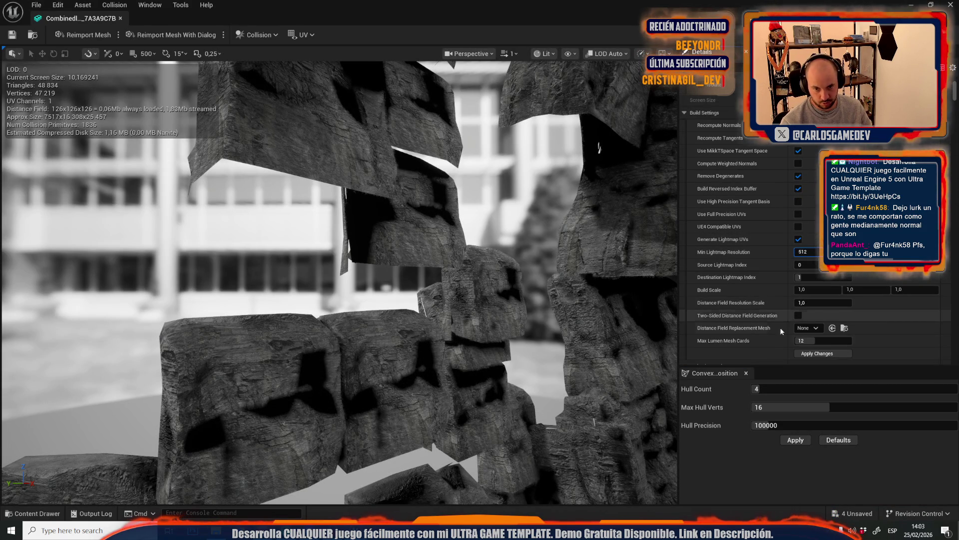
{"action": "left_click", "coordinate": [813, 354]}
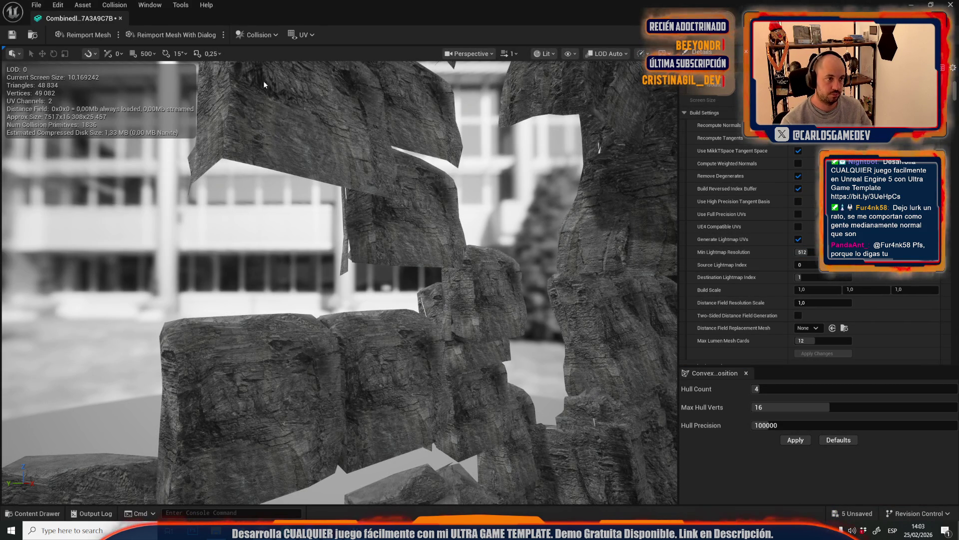
Overlay UV channel 1 to check the layout, then save and close the rock mesh
{"action": "left_click", "coordinate": [303, 35]}
{"action": "left_click", "coordinate": [320, 78]}
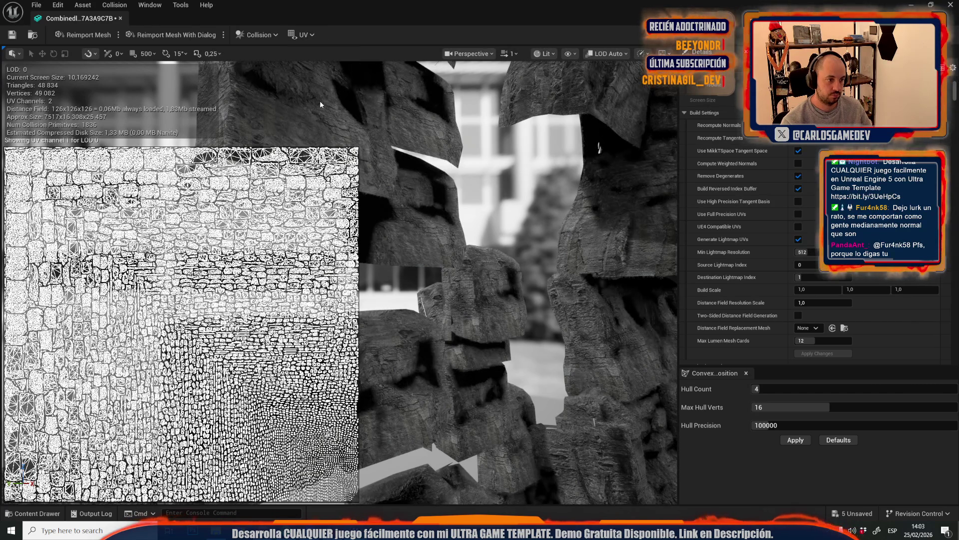
{"action": "scroll", "coordinate": [770, 228], "scroll_direction": "down", "scroll_amount": 5}
{"action": "scroll", "coordinate": [770, 226], "scroll_direction": "down", "scroll_amount": 10}
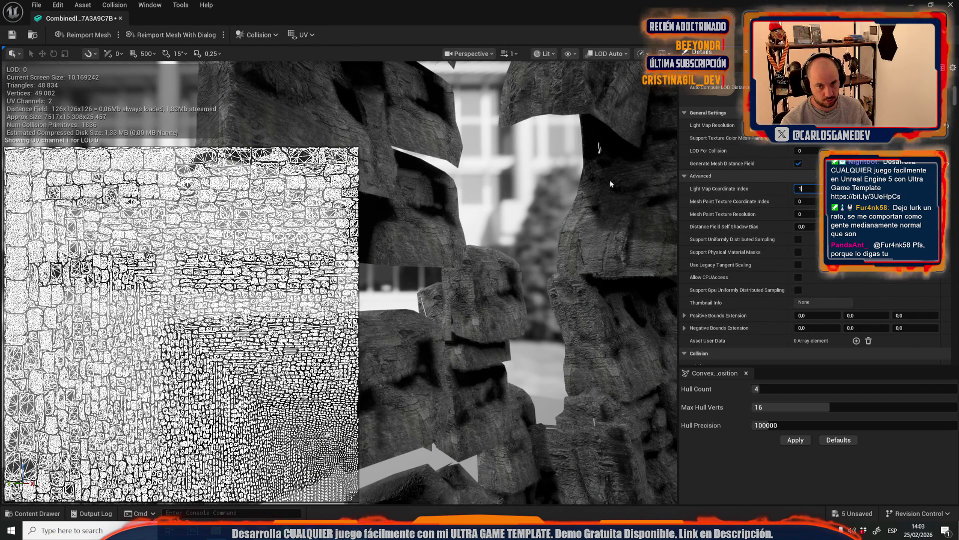
{"action": "left_click", "coordinate": [14, 35]}
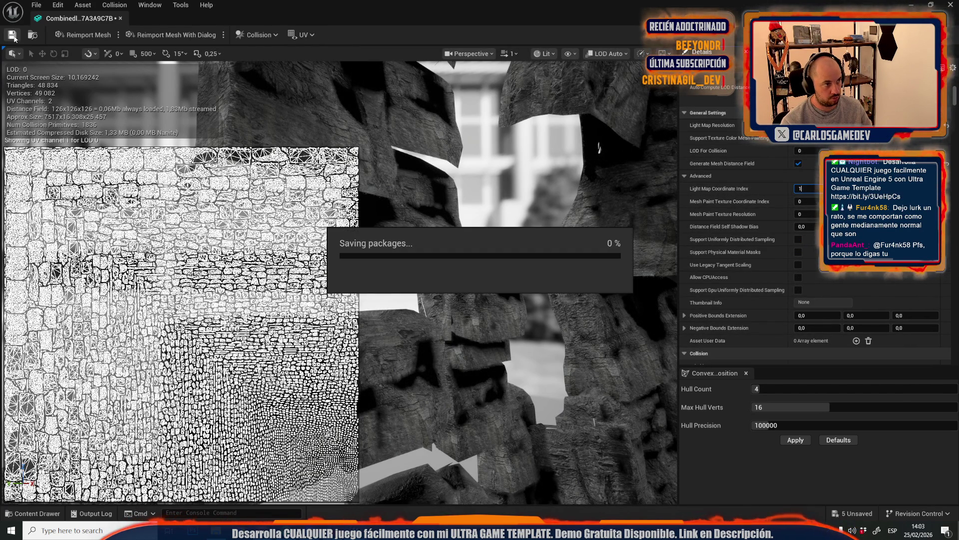
{"action": "middle_click", "coordinate": [73, 20]}
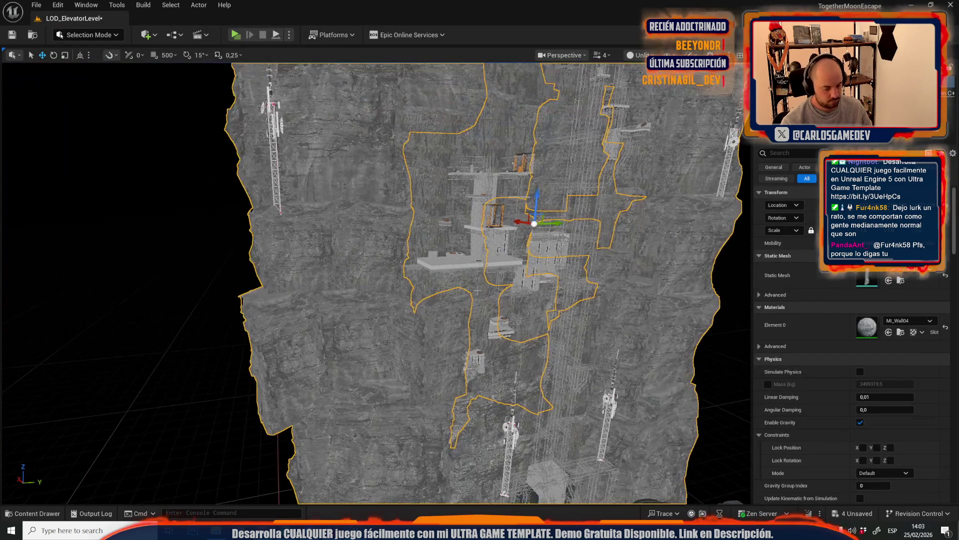
Hide the finished rock and give the next cliff rock min and main lightmap resolution 512, saved
{"action": "key", "text": "Delete"}
{"action": "left_click", "coordinate": [440, 150]}
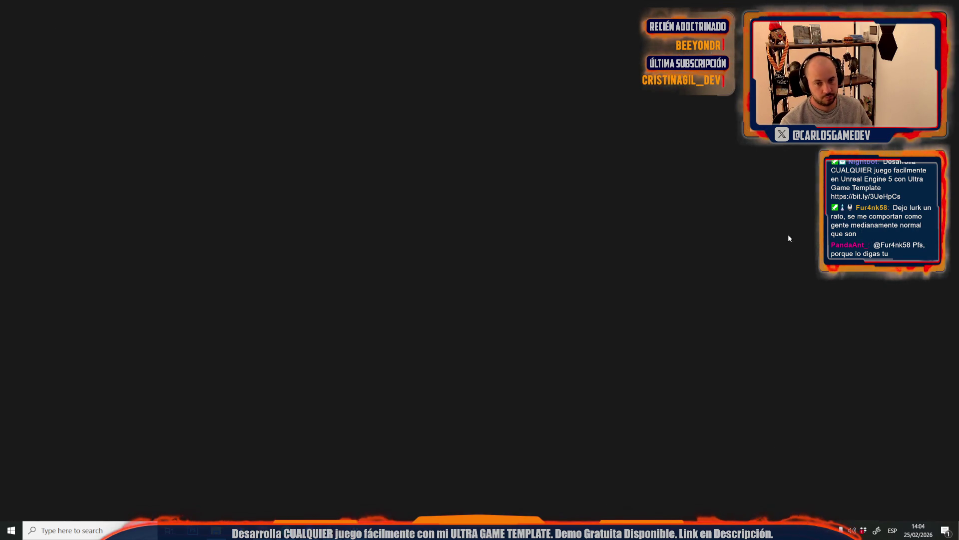
{"action": "scroll", "coordinate": [800, 245], "scroll_direction": "down", "scroll_amount": 5}
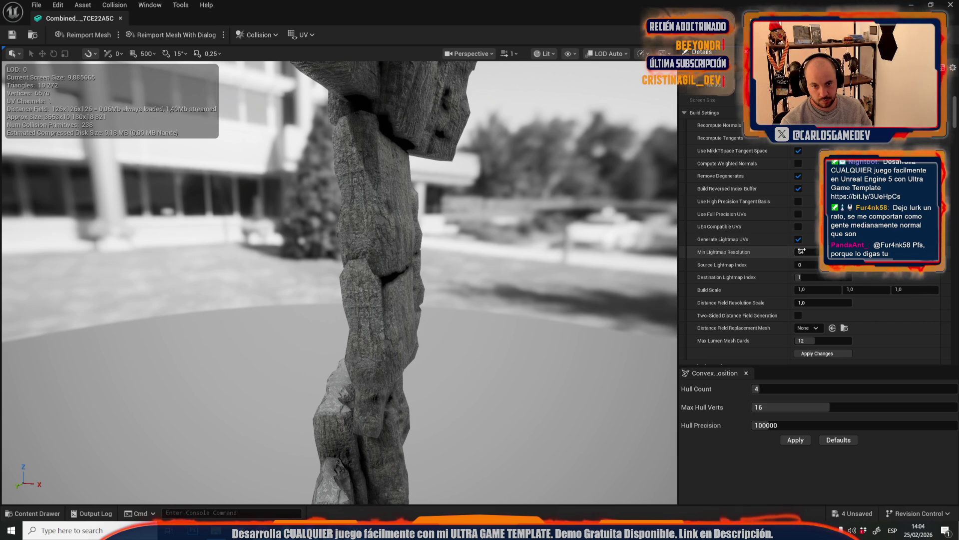
{"action": "type", "text": "512"}
{"action": "key", "text": "Return"}
{"action": "left_click", "coordinate": [803, 354]}
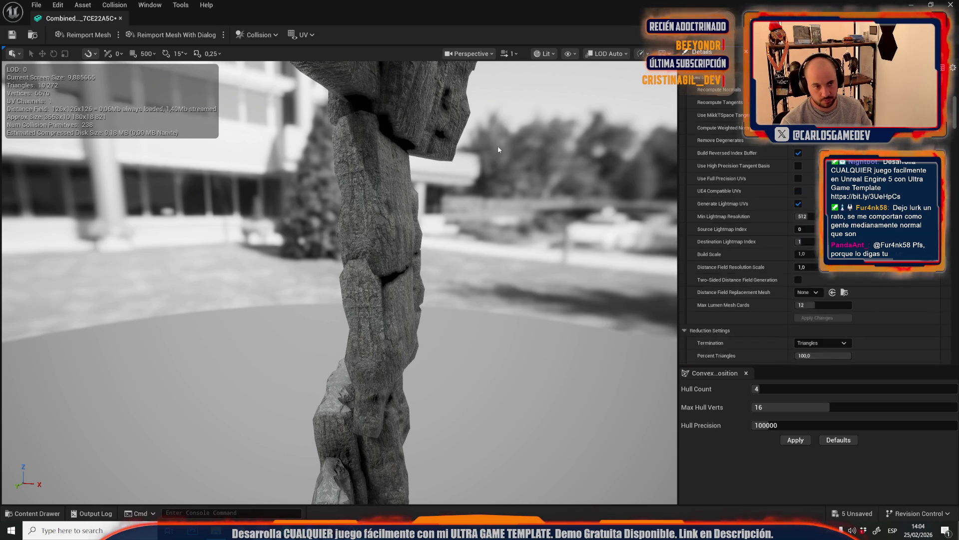
{"action": "scroll", "coordinate": [809, 250], "scroll_direction": "down", "scroll_amount": 5}
{"action": "type", "text": "12"}
{"action": "key", "text": "Return"}
{"action": "left_click", "coordinate": [12, 34]}
{"action": "left_click", "coordinate": [120, 18]}
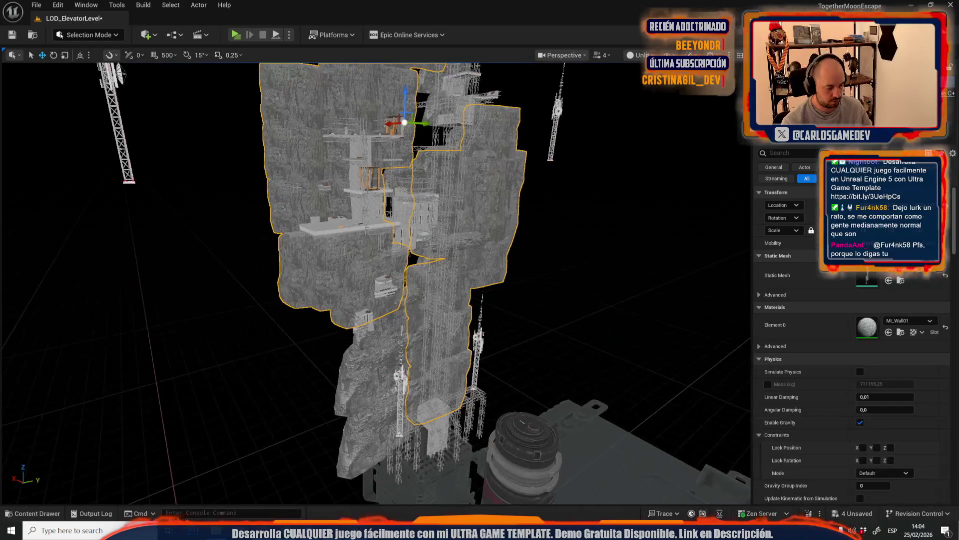
Repeat for the next combined rock: min and light map resolution 512, rebuilt and saved
{"action": "key", "text": "Delete"}
{"action": "left_click", "coordinate": [467, 255]}
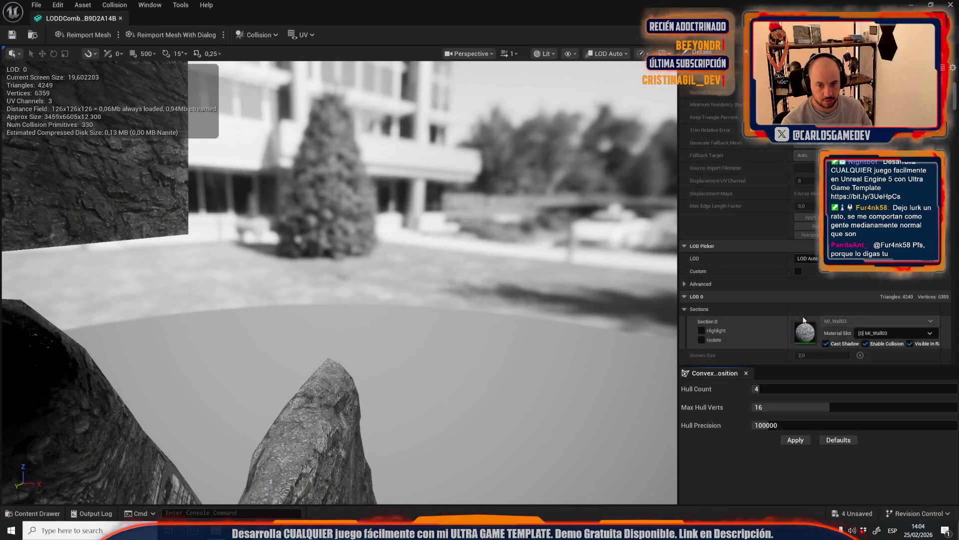
{"action": "scroll", "coordinate": [803, 258], "scroll_direction": "down", "scroll_amount": 5}
{"action": "left_click", "coordinate": [805, 267]}
{"action": "type", "text": "512"}
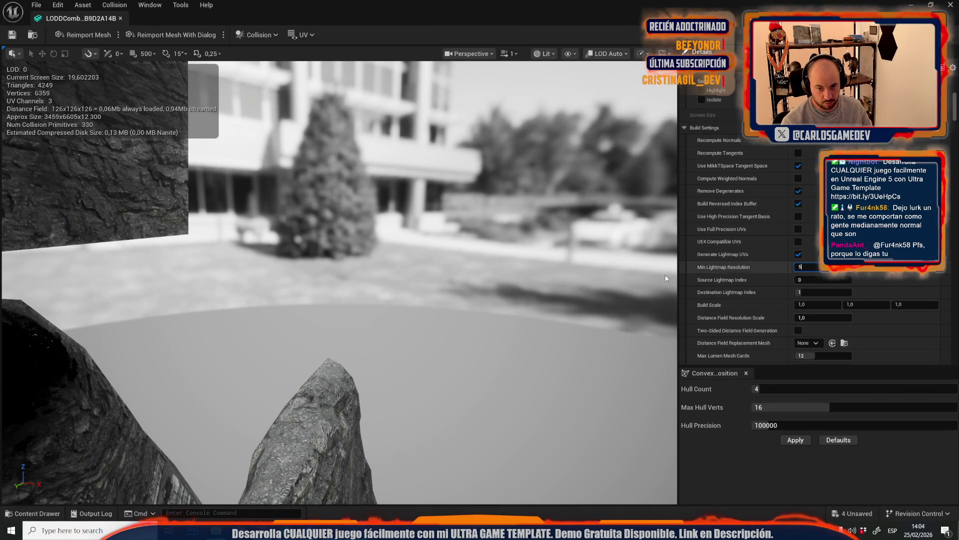
{"action": "key", "text": "Return"}
{"action": "scroll", "coordinate": [803, 267], "scroll_direction": "down", "scroll_amount": 3}
{"action": "left_click", "coordinate": [810, 266]}
{"action": "scroll", "coordinate": [820, 275], "scroll_direction": "down", "scroll_amount": 5}
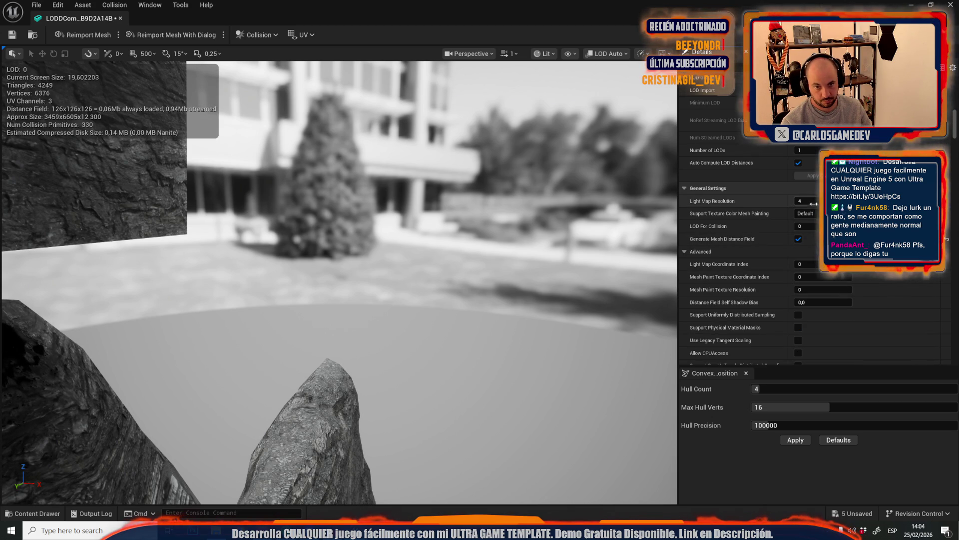
{"action": "type", "text": "2"}
{"action": "left_click_drag", "start_coordinate": [816, 261], "coordinate": [822, 261]}
{"action": "key", "text": "ctrl+s"}
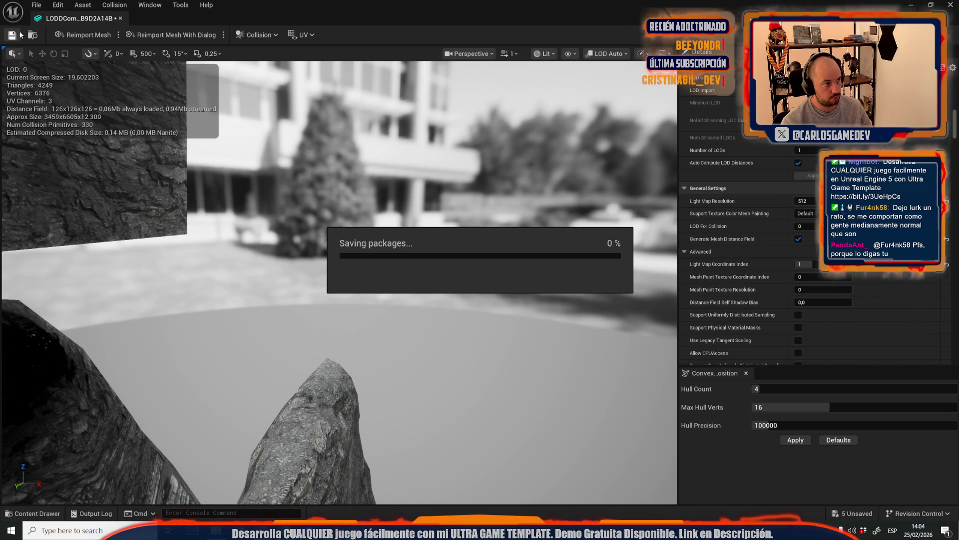
{"action": "left_click", "coordinate": [120, 18]}
{"action": "mouse_move", "coordinate": [320, 190]}
{"action": "left_mouse_down"}
{"action": "mouse_move", "coordinate": [370, 182]}
{"action": "mouse_move", "coordinate": [386, 289]}
{"action": "left_mouse_up"}
Navigate to the cliff, select the merged MI_Wall03 rock-wall section and enter mesh editing mode
{"action": "left_click", "coordinate": [386, 290]}
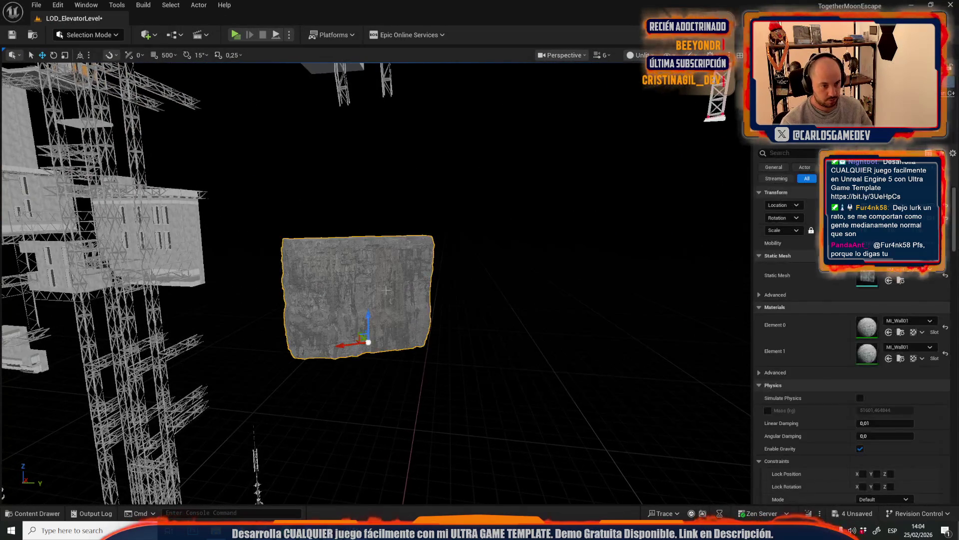
{"action": "scroll", "coordinate": [395, 280], "scroll_direction": "down", "scroll_amount": 5}
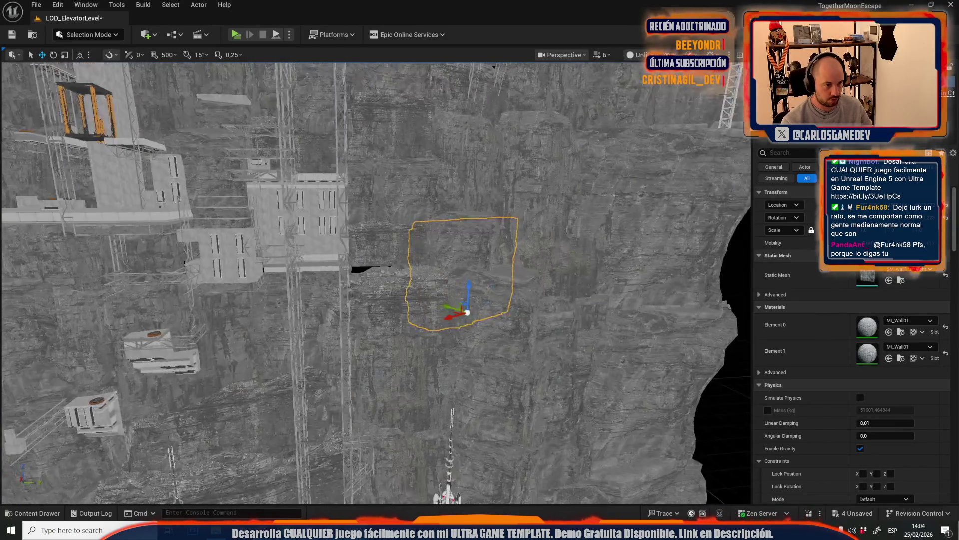
{"action": "key", "text": "Escape"}
{"action": "scroll", "coordinate": [375, 282], "scroll_direction": "down", "scroll_amount": 5}
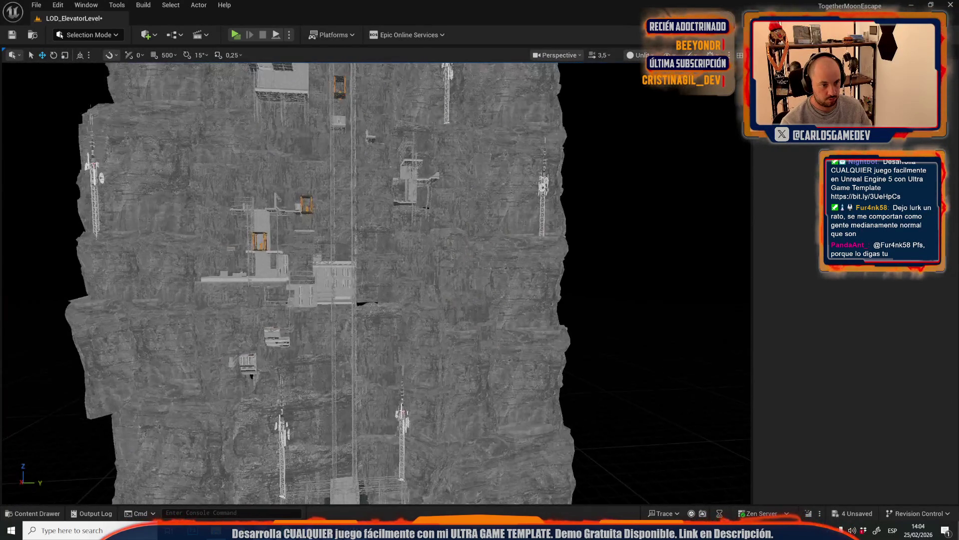
{"action": "scroll", "coordinate": [375, 283], "scroll_direction": "up", "scroll_amount": 4}
{"action": "scroll", "coordinate": [375, 282], "scroll_direction": "down", "scroll_amount": 5}
{"action": "scroll", "coordinate": [446, 273], "scroll_direction": "up", "scroll_amount": 5}
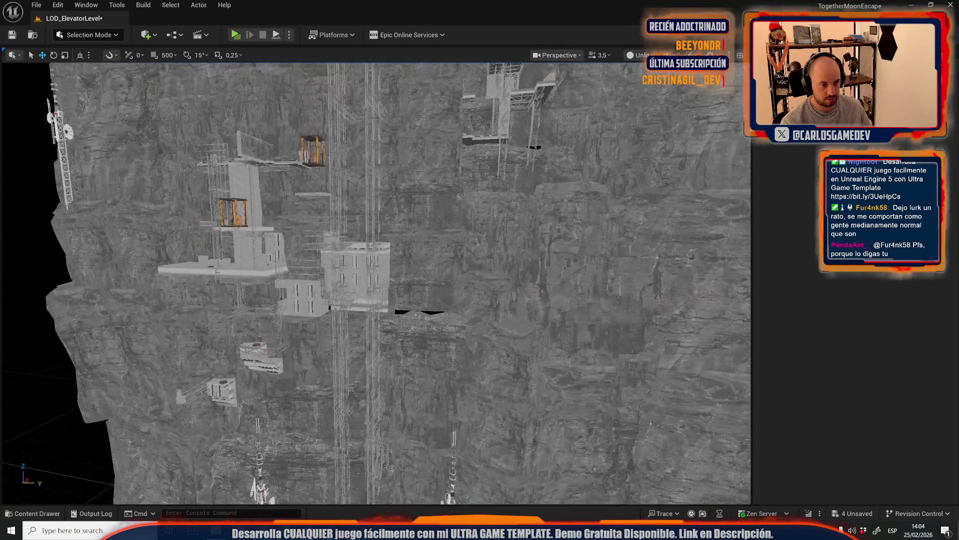
{"action": "left_click", "coordinate": [446, 272]}
{"action": "scroll", "coordinate": [447, 272], "scroll_direction": "down", "scroll_amount": 5}
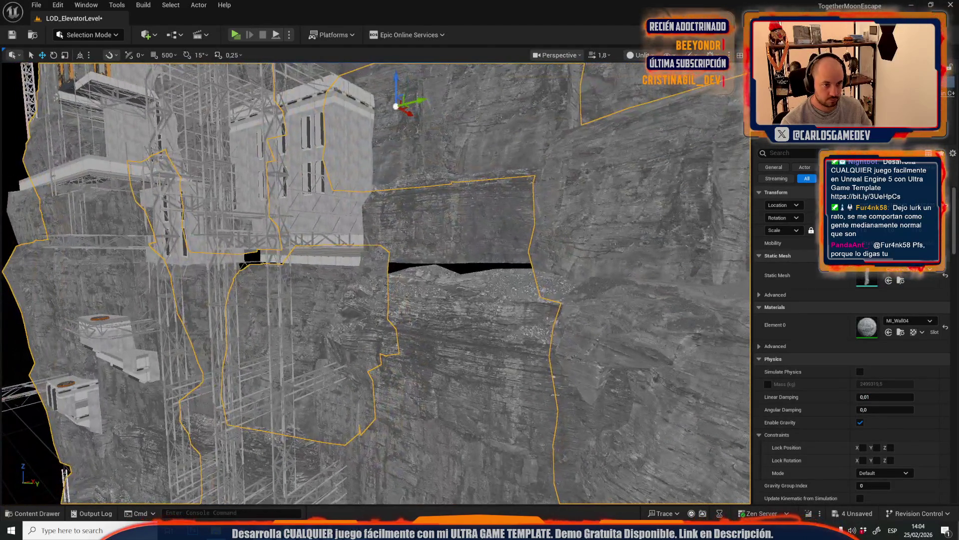
{"action": "left_click", "coordinate": [251, 239]}
{"action": "scroll", "coordinate": [251, 239], "scroll_direction": "up", "scroll_amount": 5}
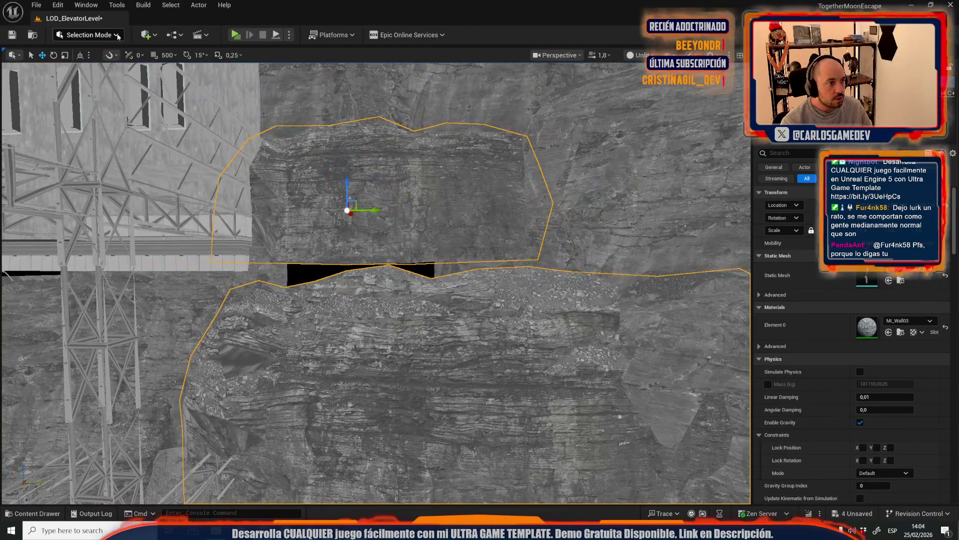
{"action": "left_click", "coordinate": [118, 36]}
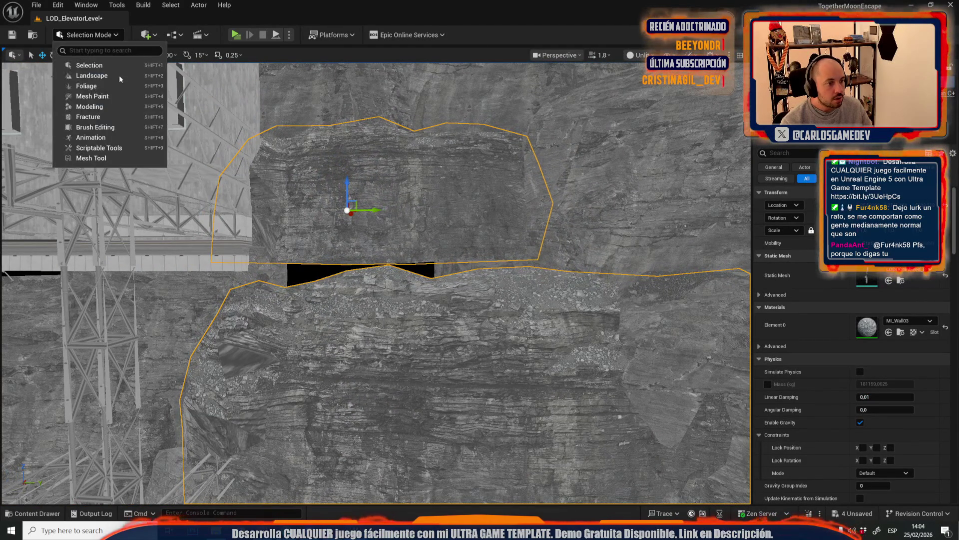
{"action": "left_click", "coordinate": [102, 159]}
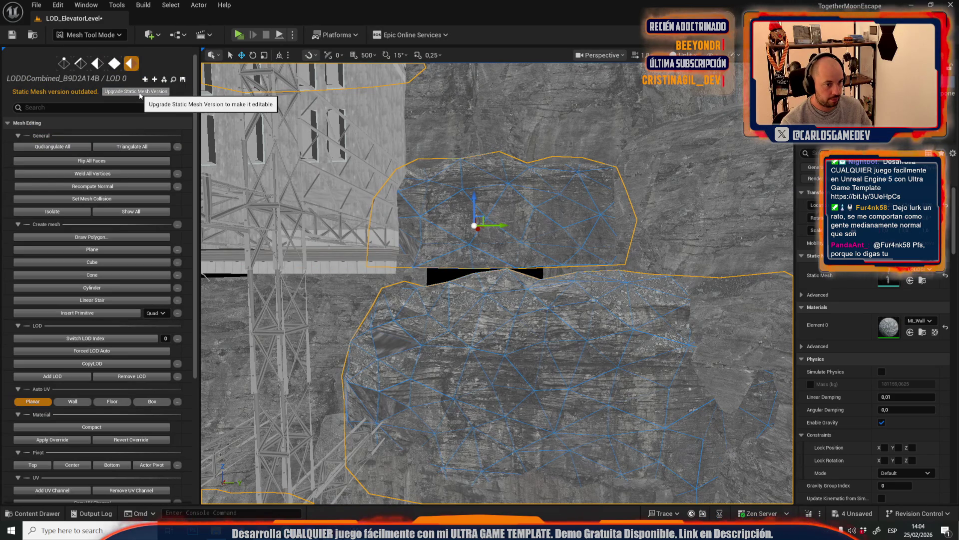
Upgrade the first rock-wall mesh to the editable version and select all its quads
{"action": "left_click", "coordinate": [141, 92]}
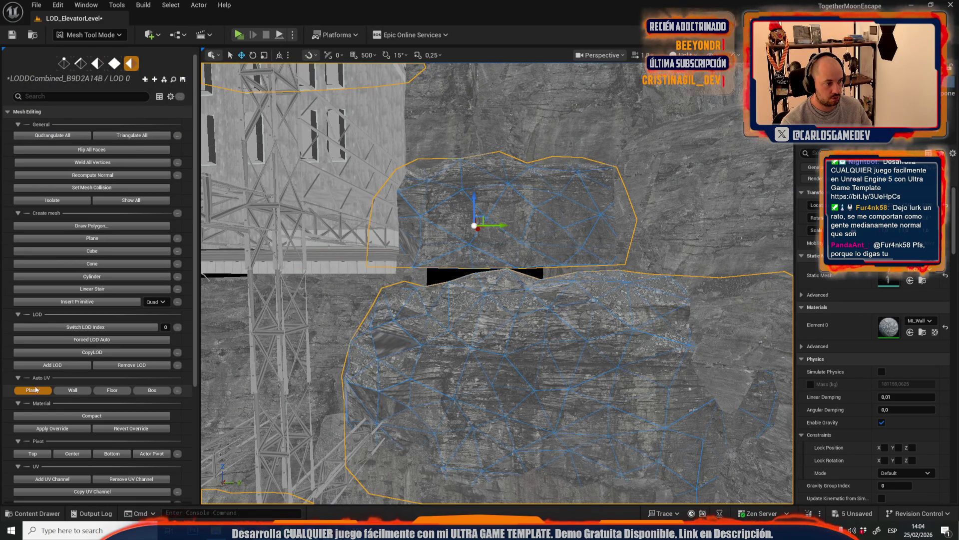
{"action": "left_click", "coordinate": [81, 64]}
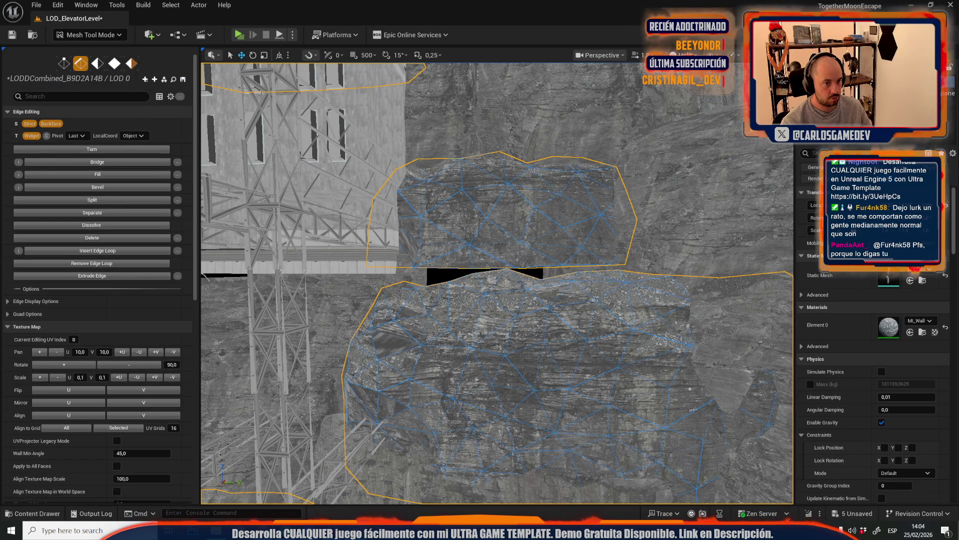
{"action": "left_click", "coordinate": [80, 63]}
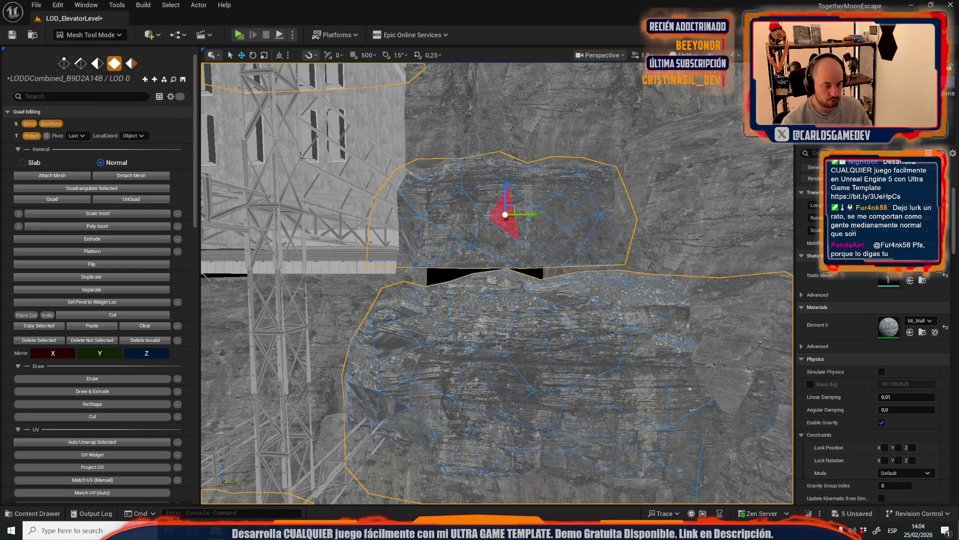
{"action": "key", "text": "ctrl+a"}
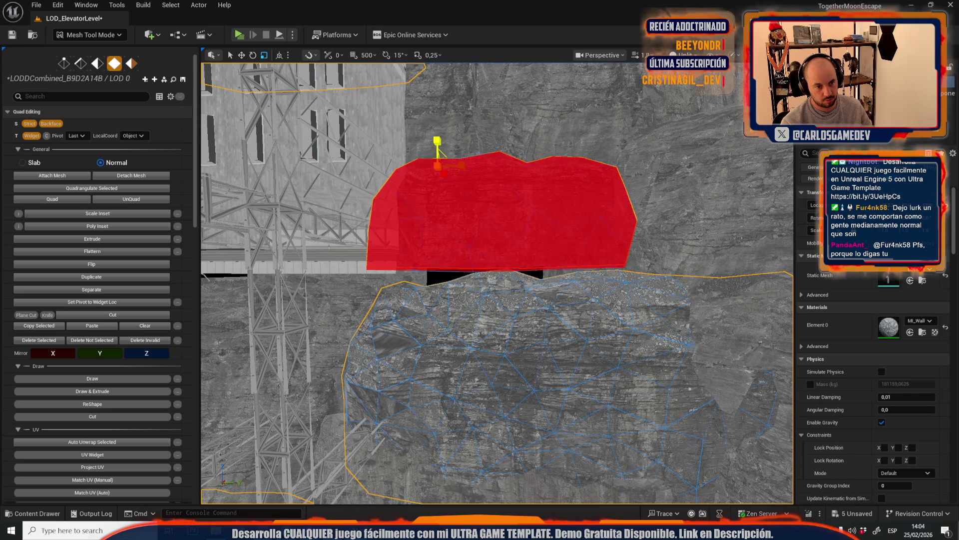
{"action": "mouse_move", "coordinate": [497, 280]}
{"action": "left_mouse_down"}
{"action": "mouse_move", "coordinate": [449, 225]}
{"action": "mouse_move", "coordinate": [465, 285]}
{"action": "left_mouse_up"}
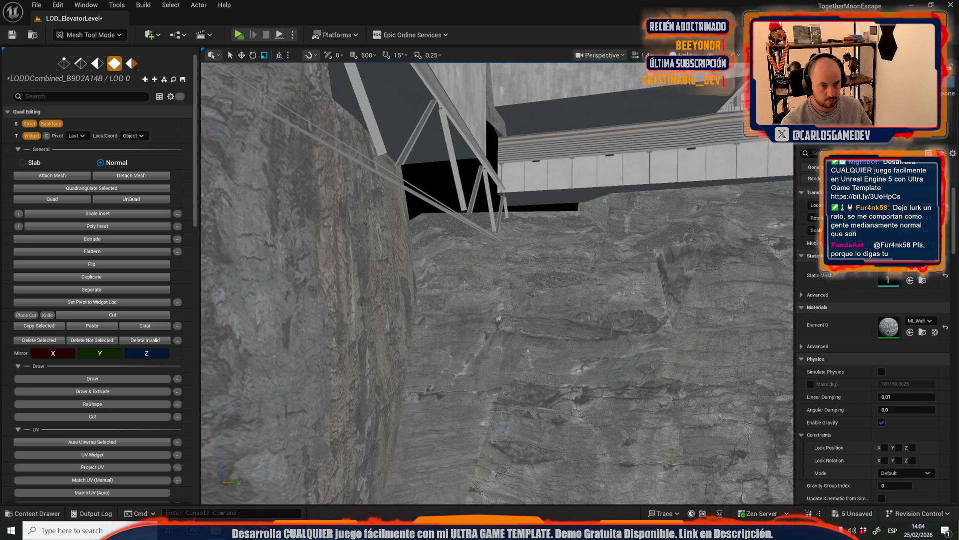
Select the neighbouring rock mesh, upgrade it too and switch to quad editing
{"action": "left_click", "coordinate": [465, 284]}
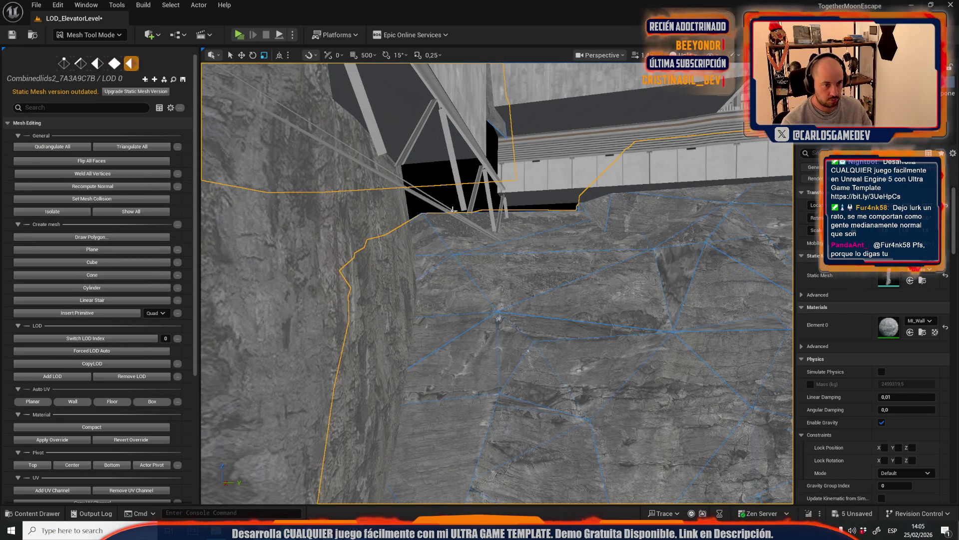
{"action": "key", "text": "4"}
{"action": "left_click", "coordinate": [157, 92]}
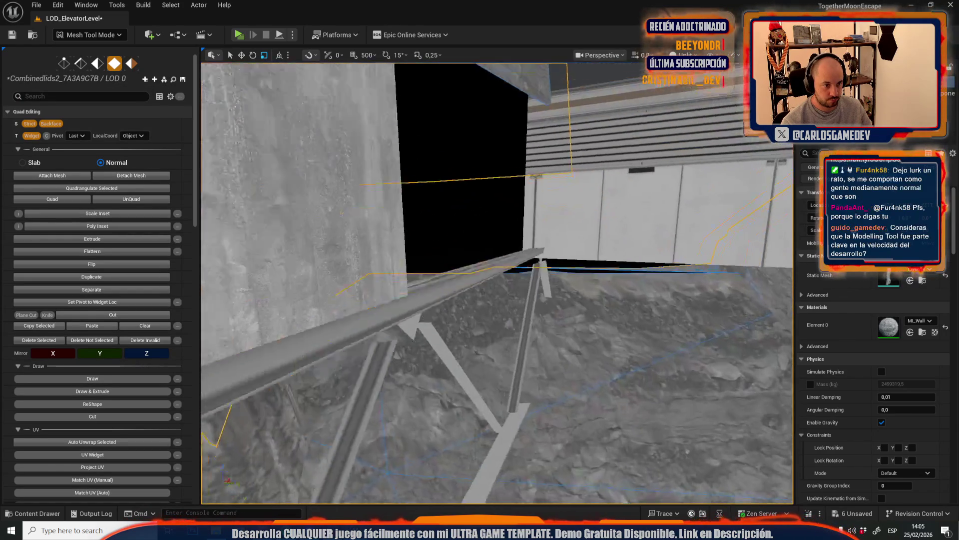
{"action": "key", "text": "5"}
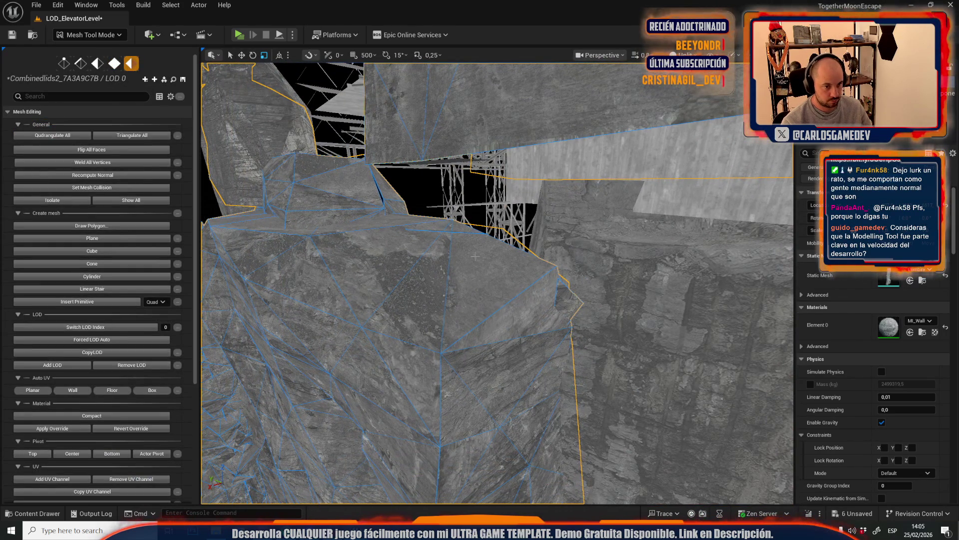
{"action": "key", "text": "4"}
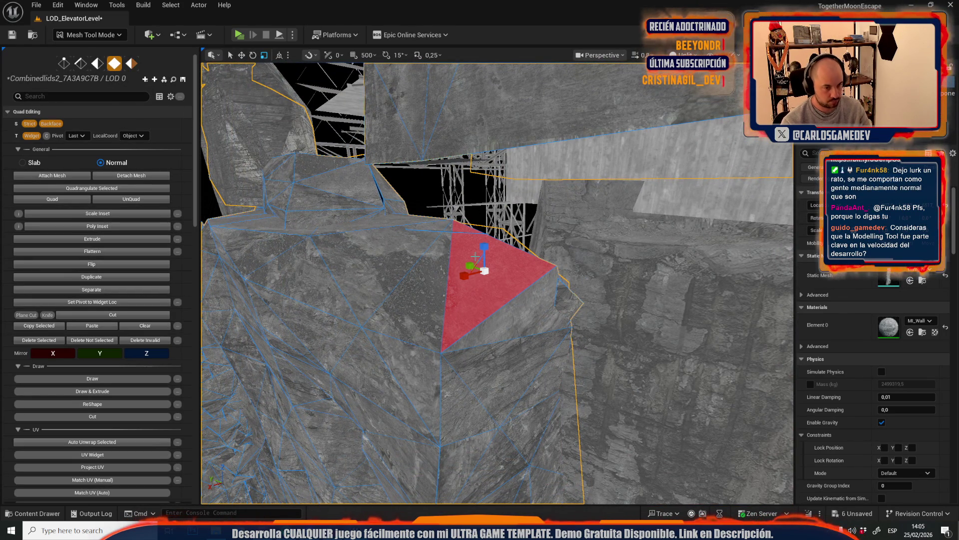
{"action": "scroll", "coordinate": [475, 256], "scroll_direction": "down", "scroll_amount": 10}
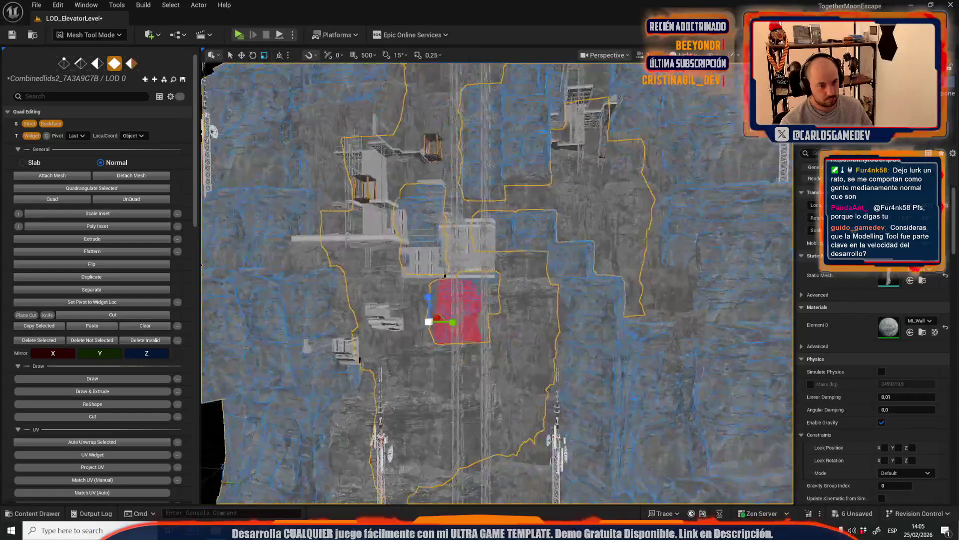
{"action": "scroll", "coordinate": [423, 360], "scroll_direction": "up", "scroll_amount": 5}
Pull a selected face out from the wall, then return to actor Selection mode
{"action": "left_click_drag", "start_coordinate": [398, 367], "coordinate": [397, 360]}
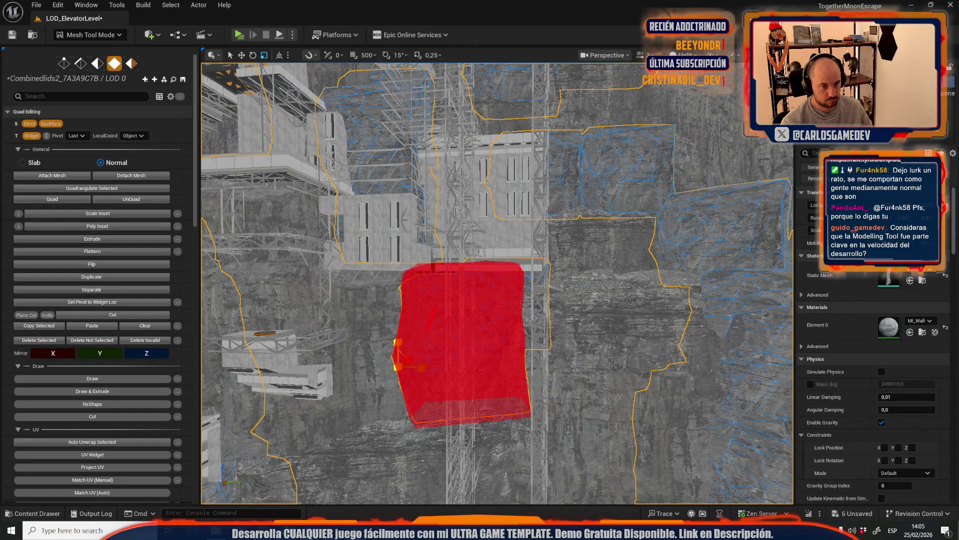
{"action": "scroll", "coordinate": [380, 329], "scroll_direction": "down", "scroll_amount": 10}
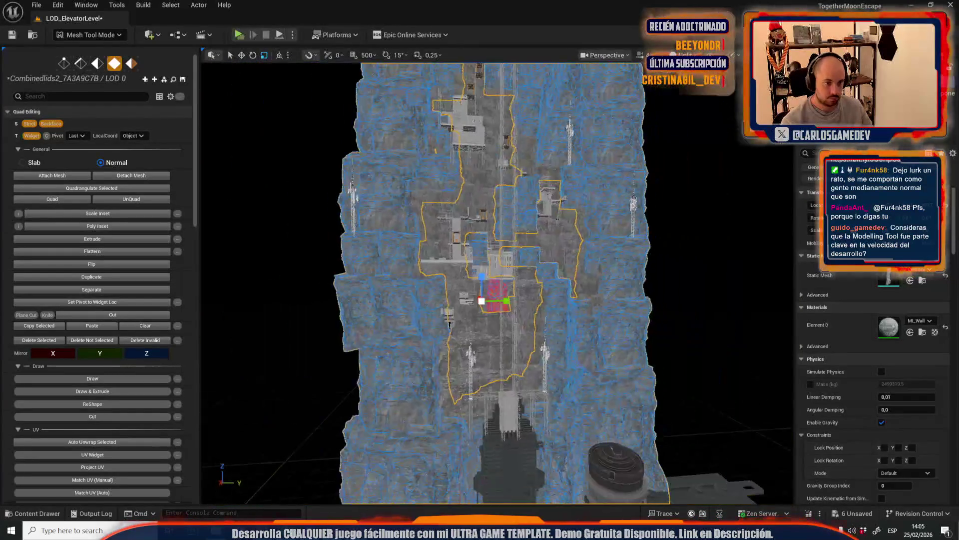
{"action": "left_click", "coordinate": [104, 36]}
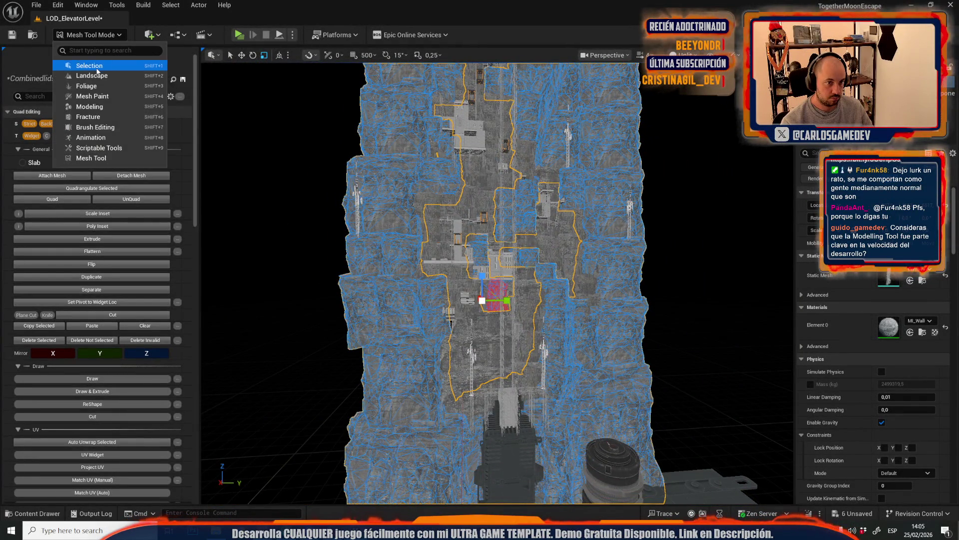
{"action": "left_click", "coordinate": [90, 64]}
Select a rock-wall section on the cliff and frame the view on it
{"action": "left_click", "coordinate": [374, 200]}
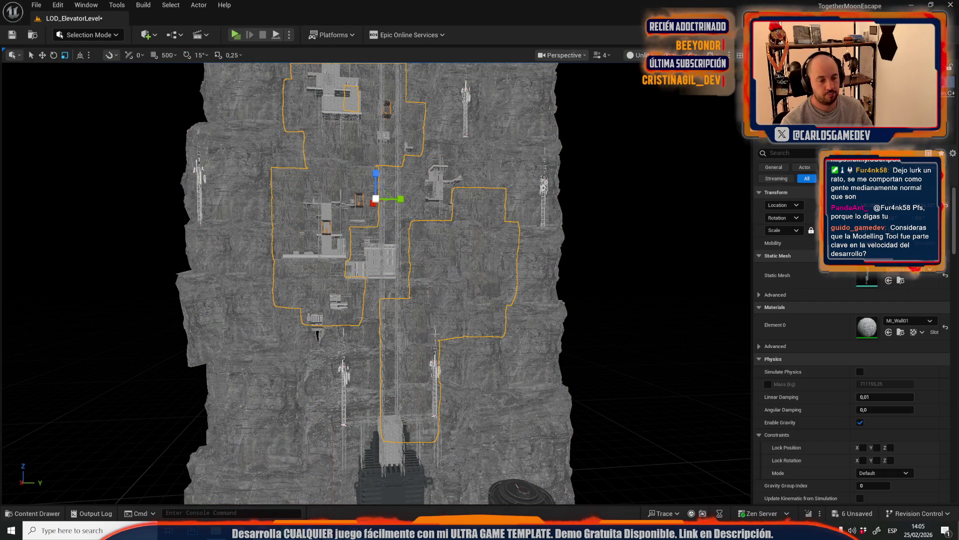
{"action": "scroll", "coordinate": [375, 200], "scroll_direction": "up", "scroll_amount": 5}
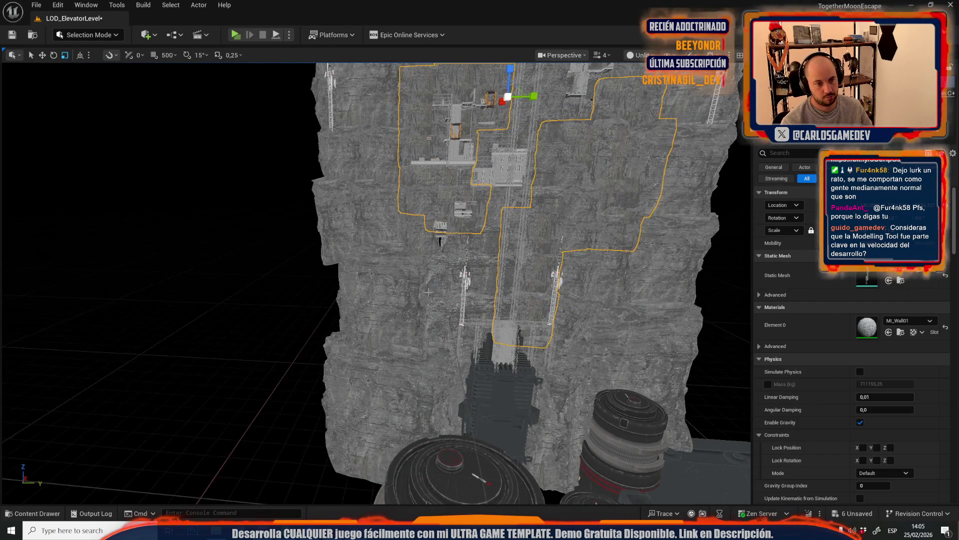
{"action": "left_click", "coordinate": [429, 283]}
{"action": "key", "text": "f"}
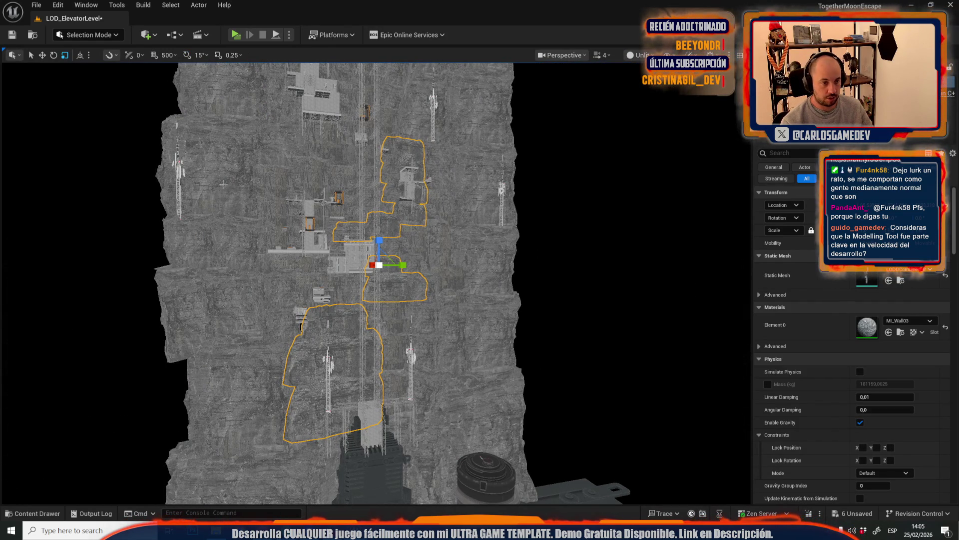
{"action": "key", "text": "f"}
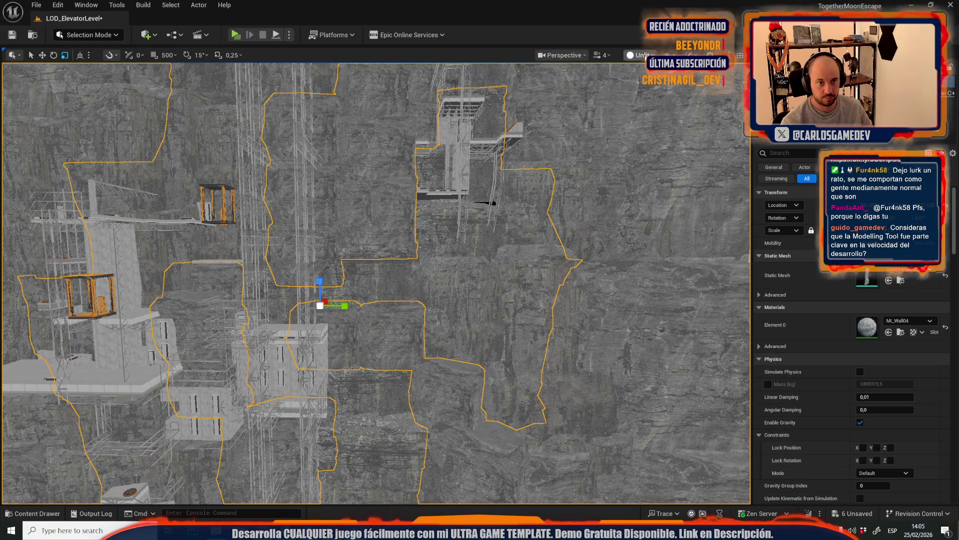
Switch the viewport to Lightmap Density, frame the large pink cliff rock and open its mesh asset
{"action": "left_click", "coordinate": [639, 55]}
{"action": "mouse_move", "coordinate": [685, 126]}
{"action": "left_click", "coordinate": [798, 237]}
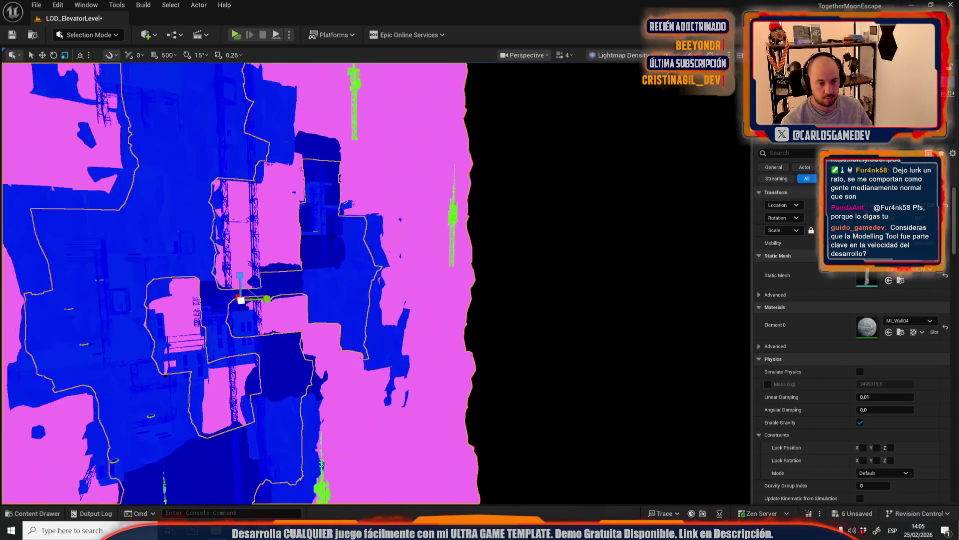
{"action": "left_click", "coordinate": [533, 238]}
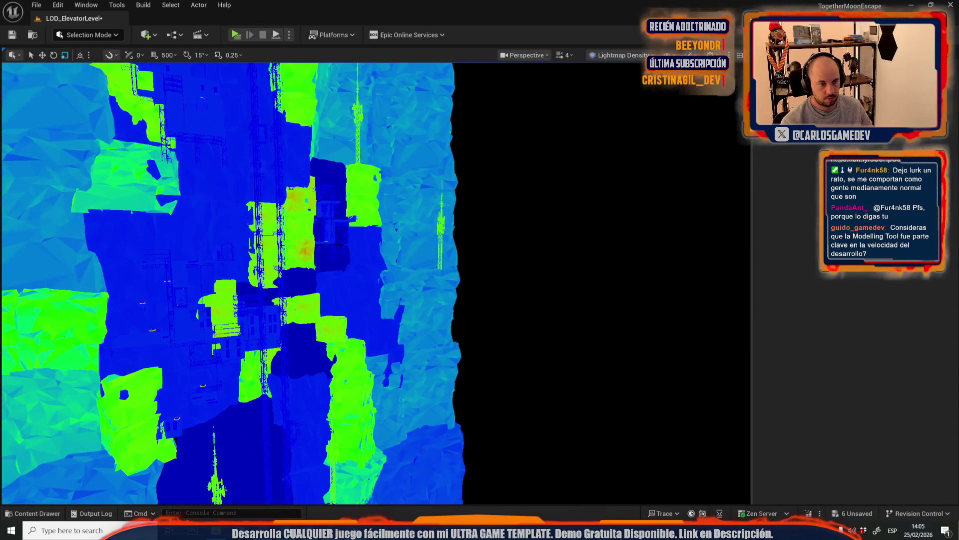
{"action": "left_click", "coordinate": [458, 281]}
{"action": "key", "text": "f"}
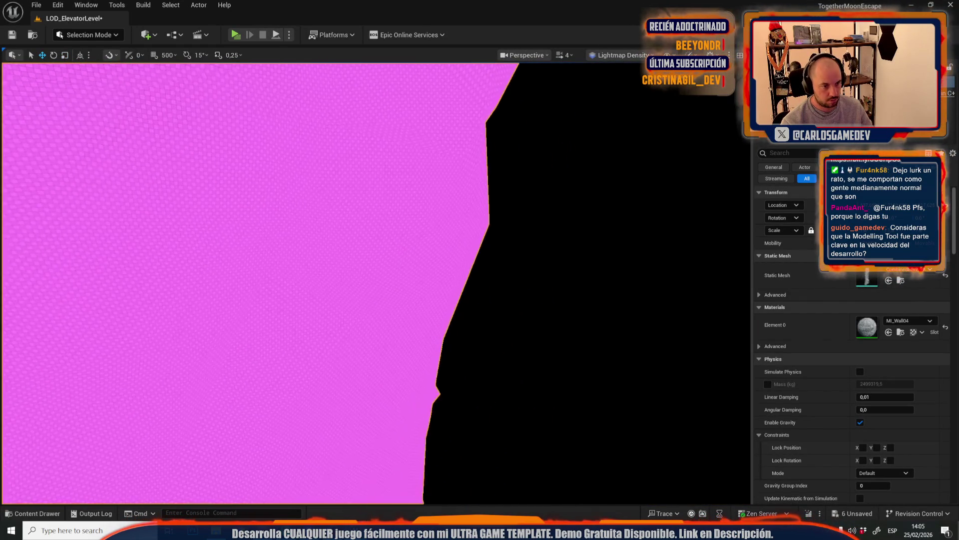
{"action": "scroll", "coordinate": [400, 254], "scroll_direction": "down", "scroll_amount": 5}
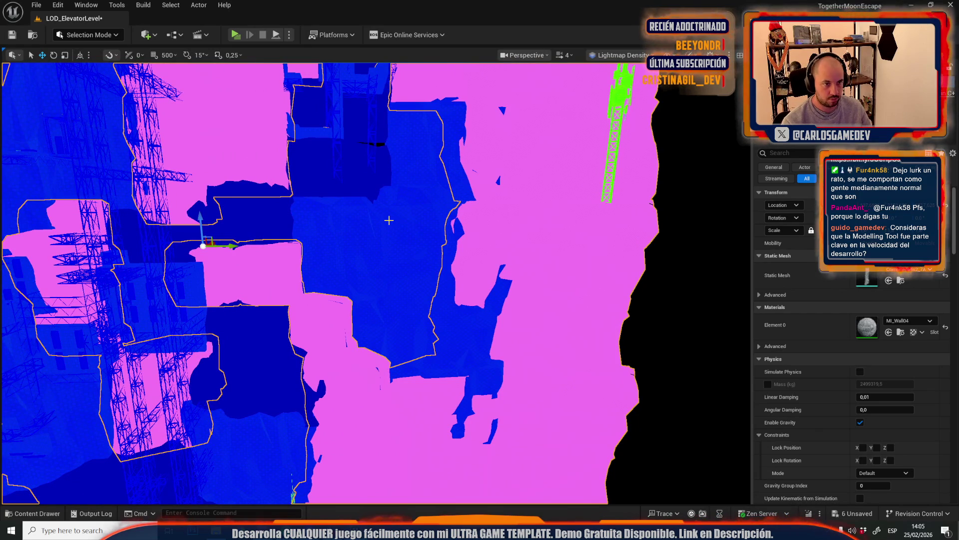
{"action": "double_click", "coordinate": [870, 275]}
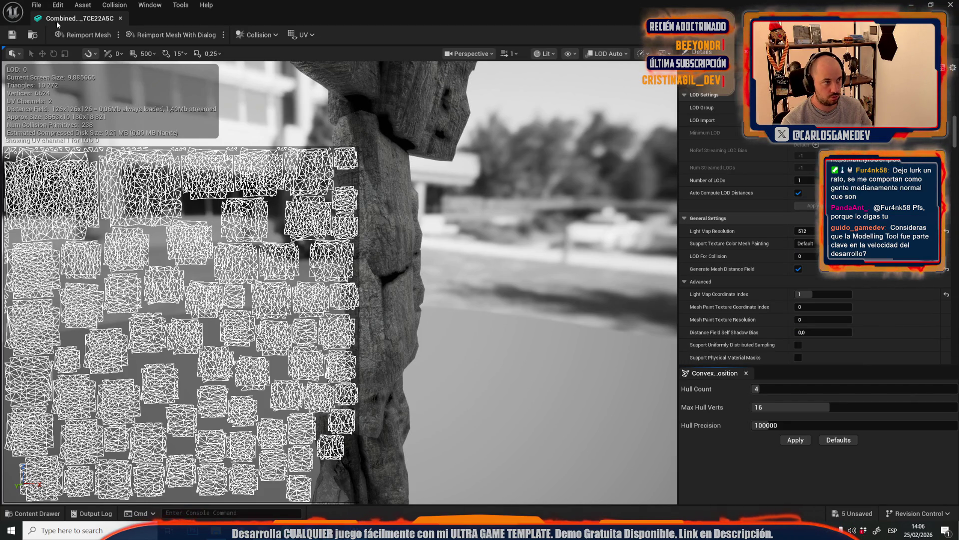
Check the rock mesh's 512 lightmap resolution, save it and close the editor
{"action": "left_click", "coordinate": [121, 18]}
{"action": "scroll", "coordinate": [450, 262], "scroll_direction": "down", "scroll_amount": 5}
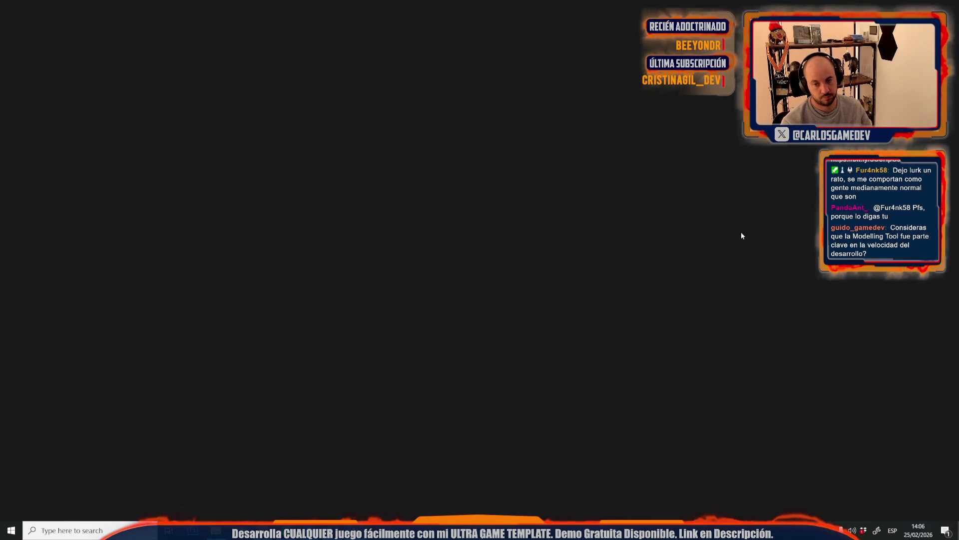
{"action": "scroll", "coordinate": [747, 240], "scroll_direction": "down", "scroll_amount": 10}
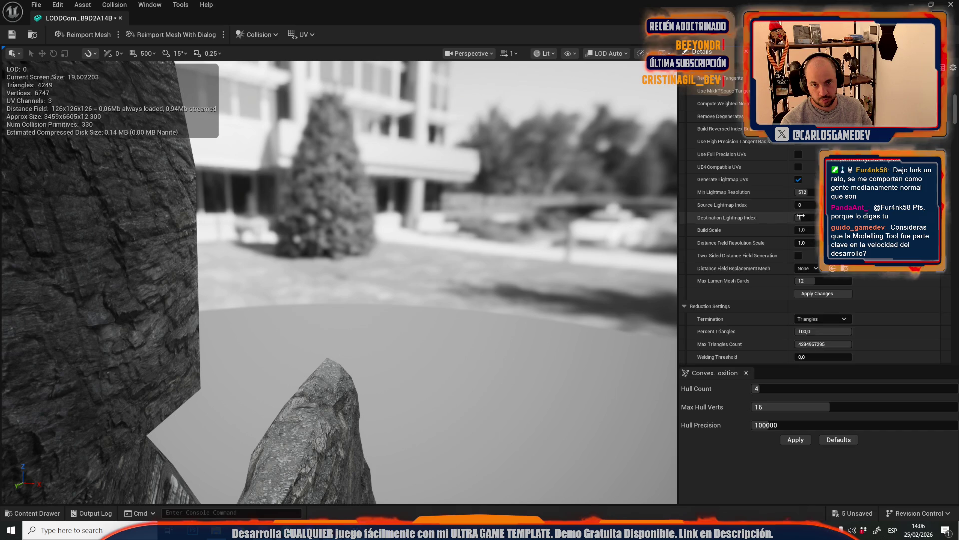
{"action": "scroll", "coordinate": [800, 216], "scroll_direction": "down", "scroll_amount": 5}
{"action": "scroll", "coordinate": [809, 266], "scroll_direction": "down", "scroll_amount": 15}
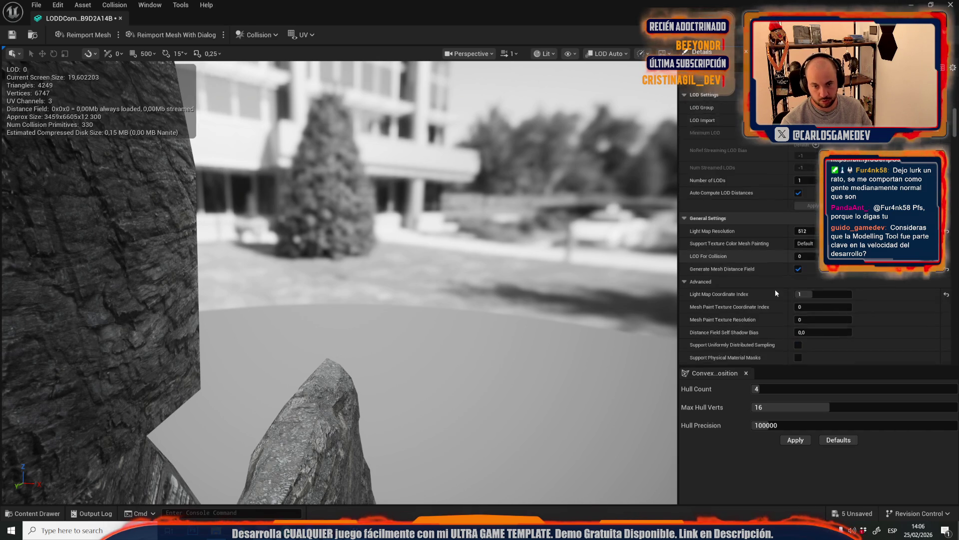
{"action": "key", "text": "ctrl+s"}
{"action": "left_click", "coordinate": [119, 18]}
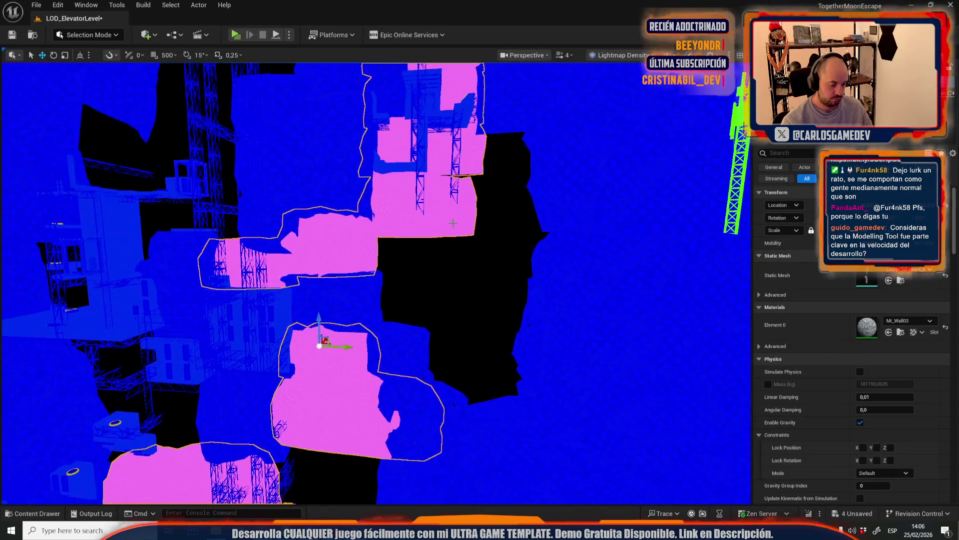
Select the larger rock wall mesh and bring up its Static Mesh Editor
{"action": "left_click", "coordinate": [610, 337]}
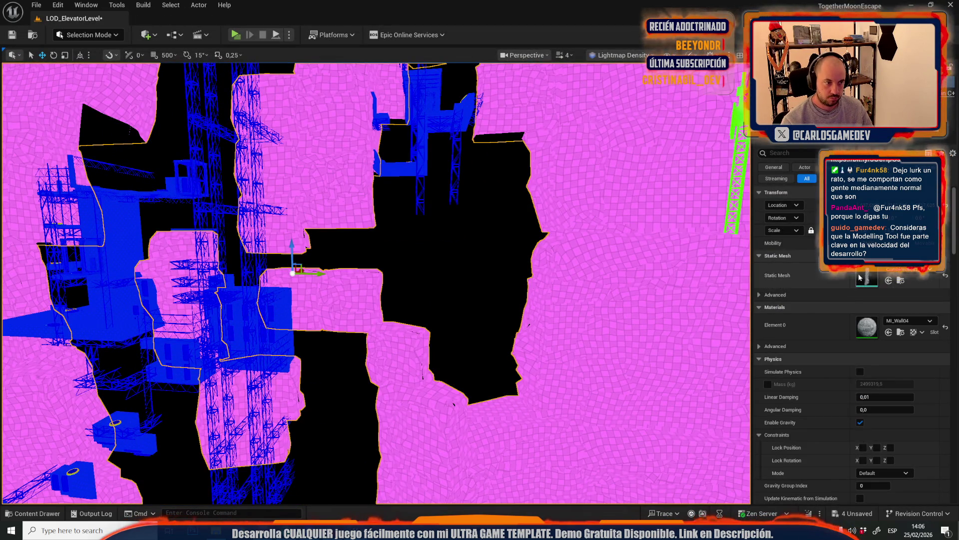
{"action": "scroll", "coordinate": [798, 275], "scroll_direction": "down", "scroll_amount": 5}
{"action": "scroll", "coordinate": [804, 259], "scroll_direction": "down", "scroll_amount": 8}
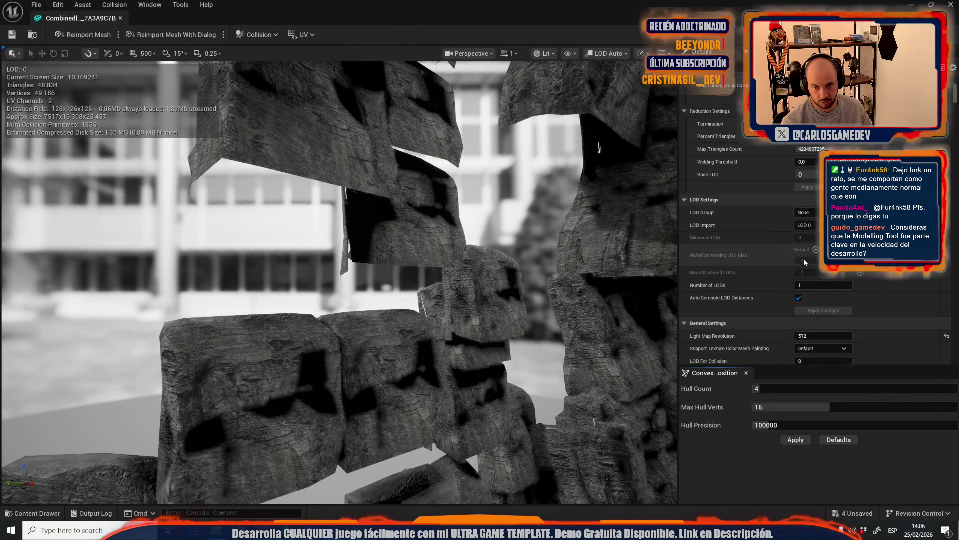
{"action": "key", "text": "alt+Tab"}
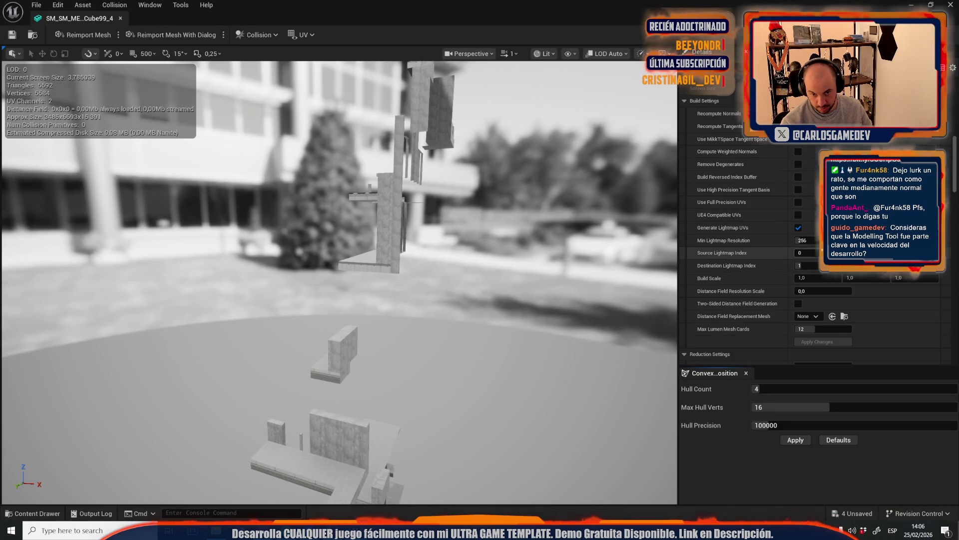
Set the wall mesh's Min Lightmap Resolution to 512, apply, and close its editor
{"action": "type", "text": "512"}
{"action": "left_click", "coordinate": [817, 341]}
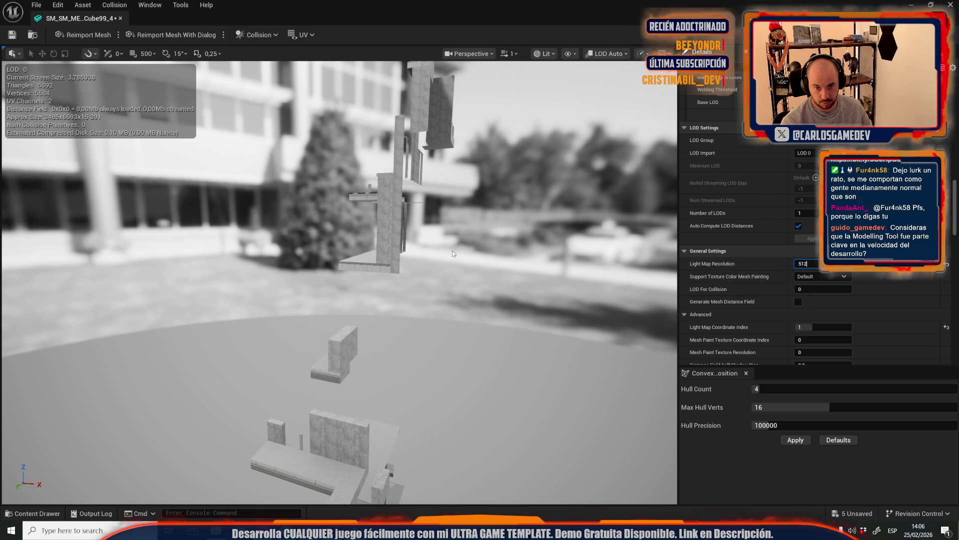
{"action": "middle_click", "coordinate": [85, 21]}
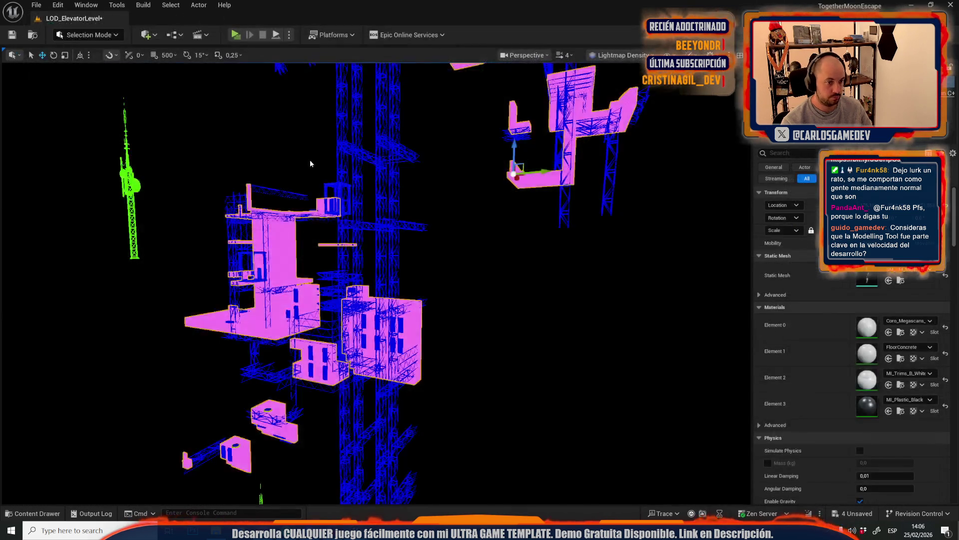
Open the elevator cab mesh, enable Generate Lightmap UVs, apply changes, save and close
{"action": "scroll", "coordinate": [498, 259], "scroll_direction": "up", "scroll_amount": 5}
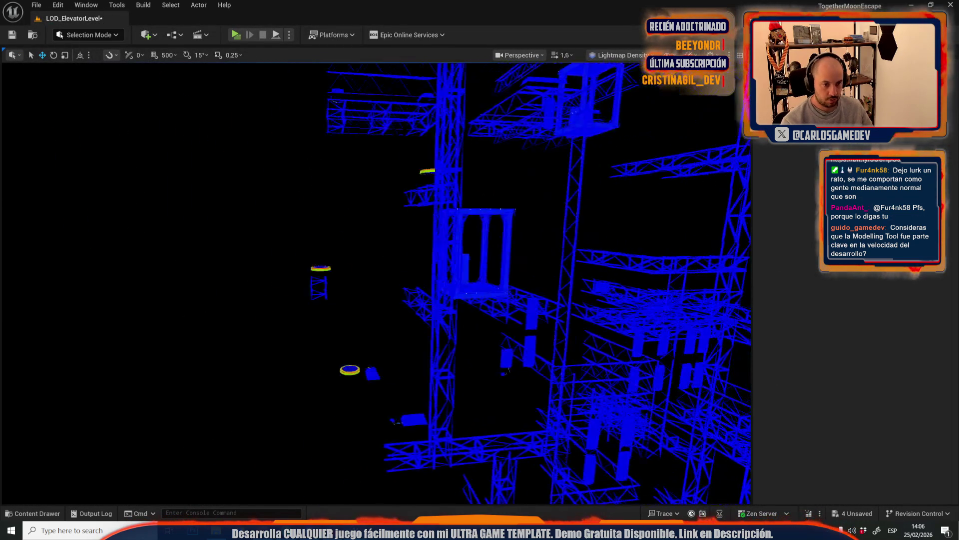
{"action": "left_click", "coordinate": [439, 289]}
{"action": "double_click", "coordinate": [866, 279]}
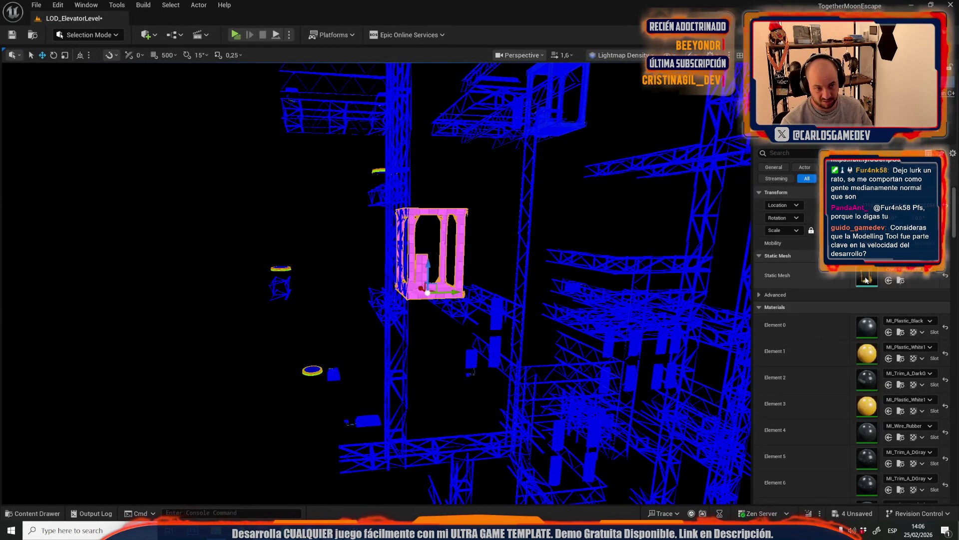
{"action": "scroll", "coordinate": [785, 260], "scroll_direction": "down", "scroll_amount": 10}
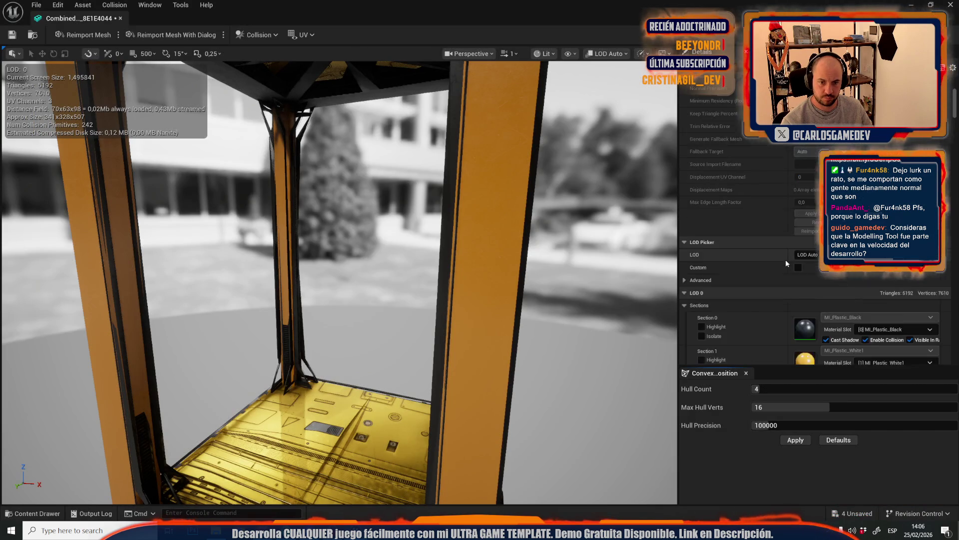
{"action": "left_click", "coordinate": [798, 286]}
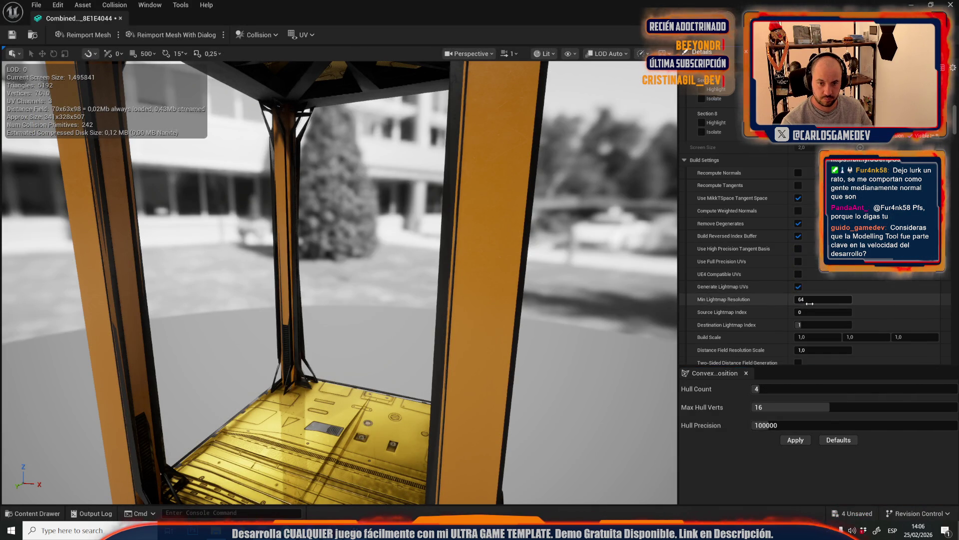
{"action": "scroll", "coordinate": [800, 288], "scroll_direction": "down", "scroll_amount": 5}
{"action": "left_click", "coordinate": [822, 266]}
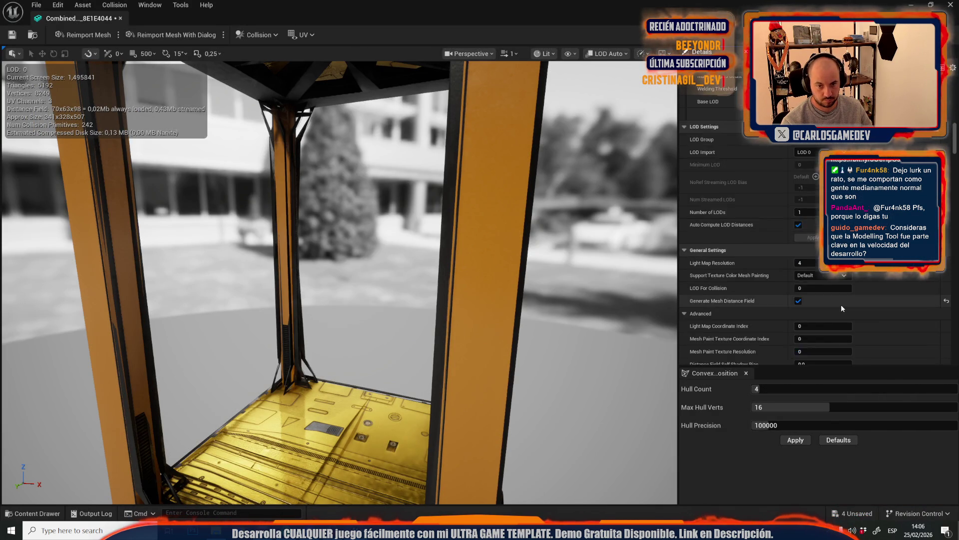
{"action": "scroll", "coordinate": [829, 280], "scroll_direction": "down", "scroll_amount": 5}
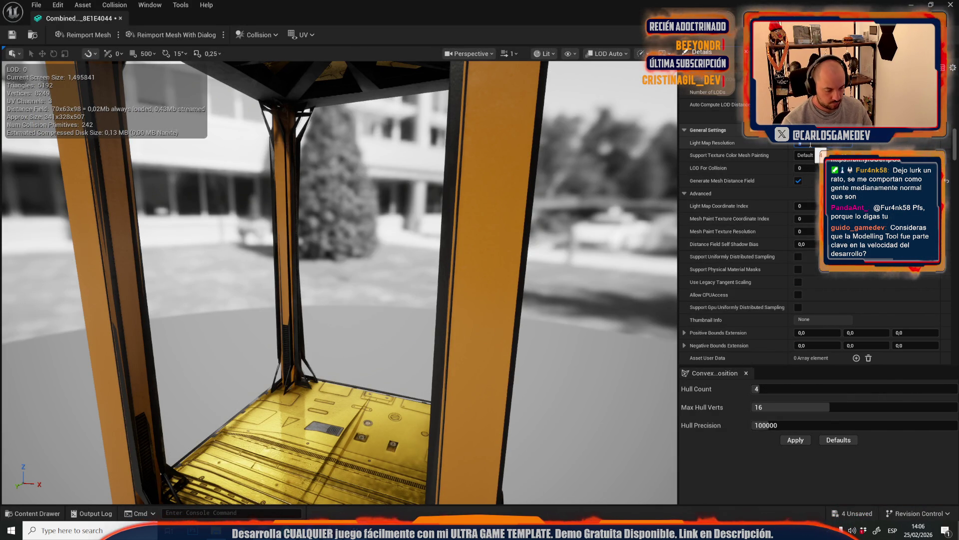
{"action": "left_click", "coordinate": [12, 35]}
{"action": "left_click", "coordinate": [121, 18]}
{"action": "mouse_move", "coordinate": [375, 280]}
{"action": "left_mouse_down"}
{"action": "mouse_move", "coordinate": [369, 300]}
{"action": "mouse_move", "coordinate": [344, 260]}
{"action": "left_mouse_up"}
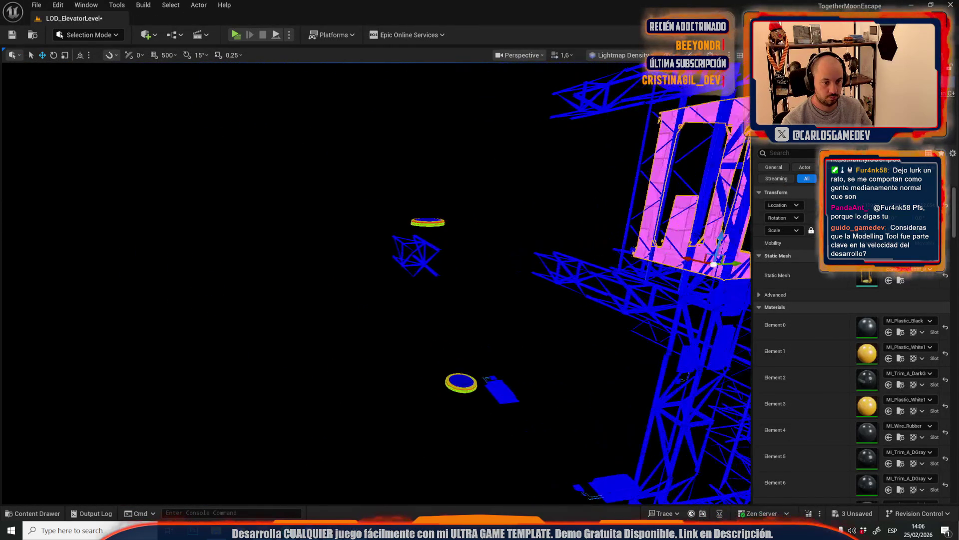
Give SM_MERGED_WindFlush_C_6dfsdg generated lightmap UVs at Min Lightmap Resolution 128, apply, and close it
{"action": "left_click_drag", "start_coordinate": [450, 395], "coordinate": [461, 404]}
{"action": "left_click", "coordinate": [463, 390]}
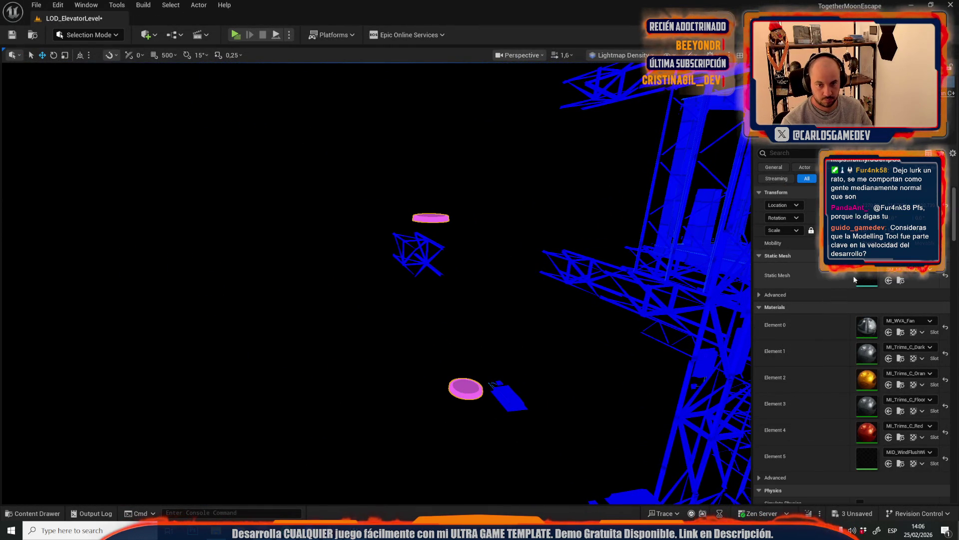
{"action": "double_click", "coordinate": [869, 279]}
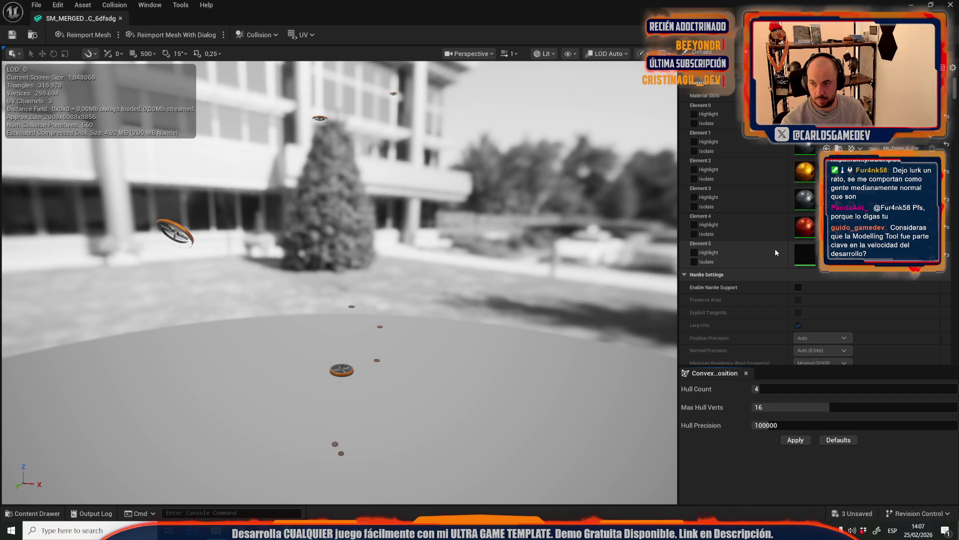
{"action": "scroll", "coordinate": [786, 255], "scroll_direction": "down", "scroll_amount": 10}
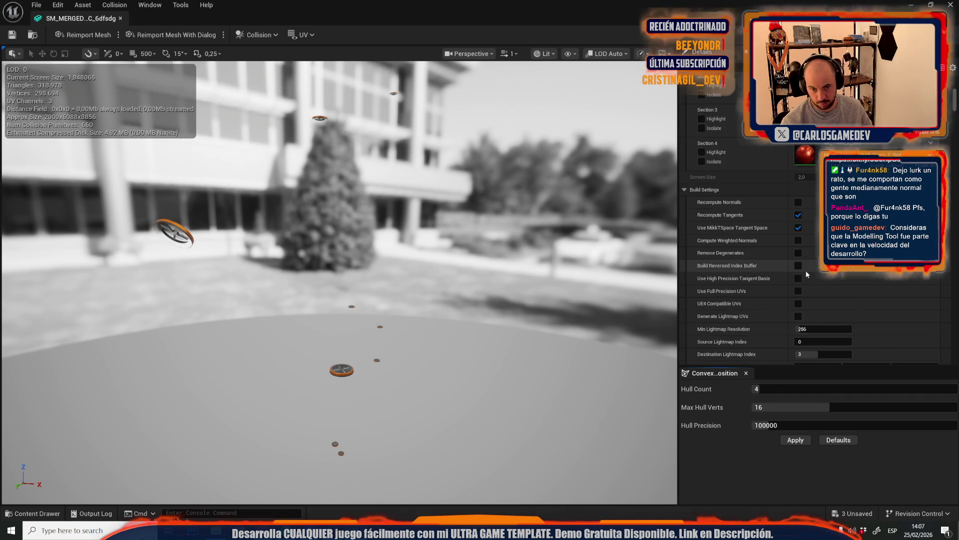
{"action": "left_click", "coordinate": [798, 271]}
{"action": "type", "text": "128"}
{"action": "key", "text": "Return"}
{"action": "scroll", "coordinate": [815, 310], "scroll_direction": "down", "scroll_amount": 4}
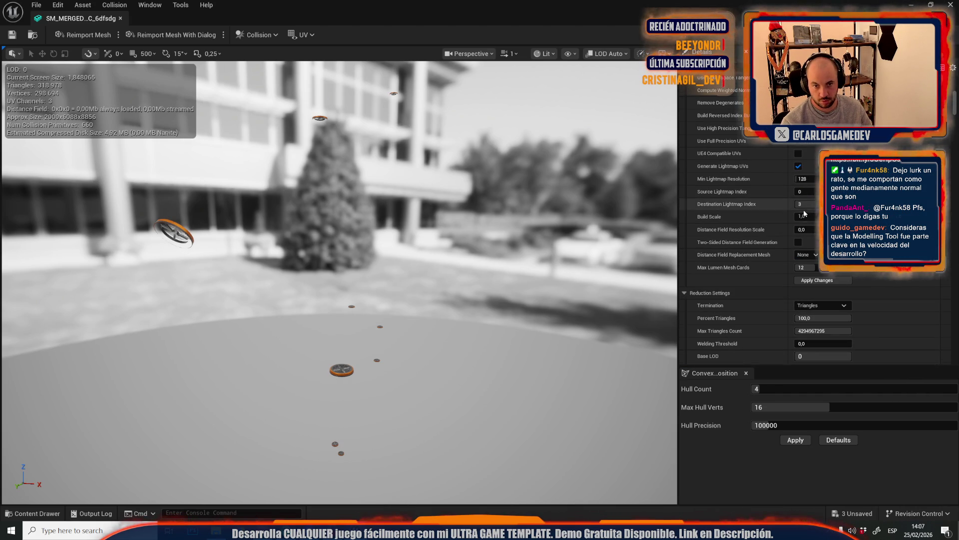
{"action": "left_click", "coordinate": [820, 282]}
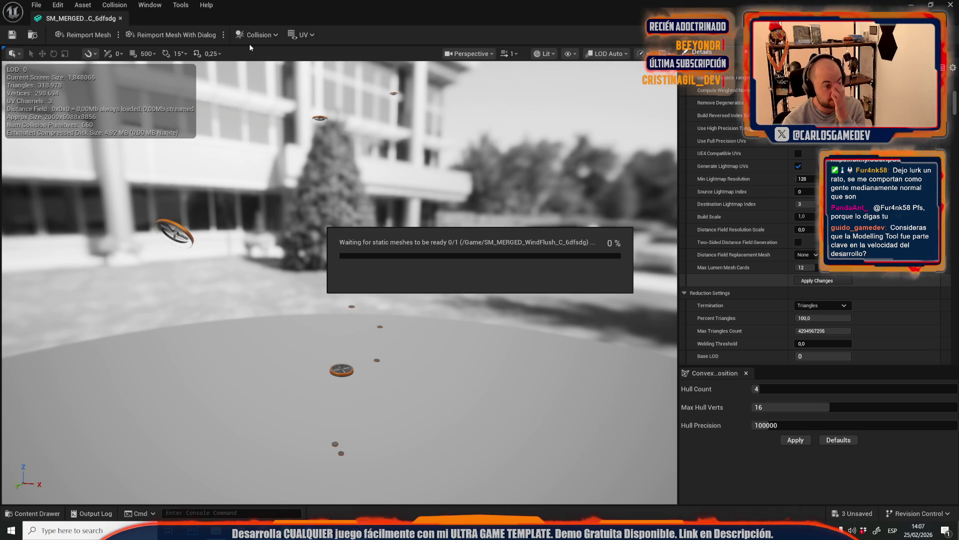
{"action": "left_click", "coordinate": [303, 34]}
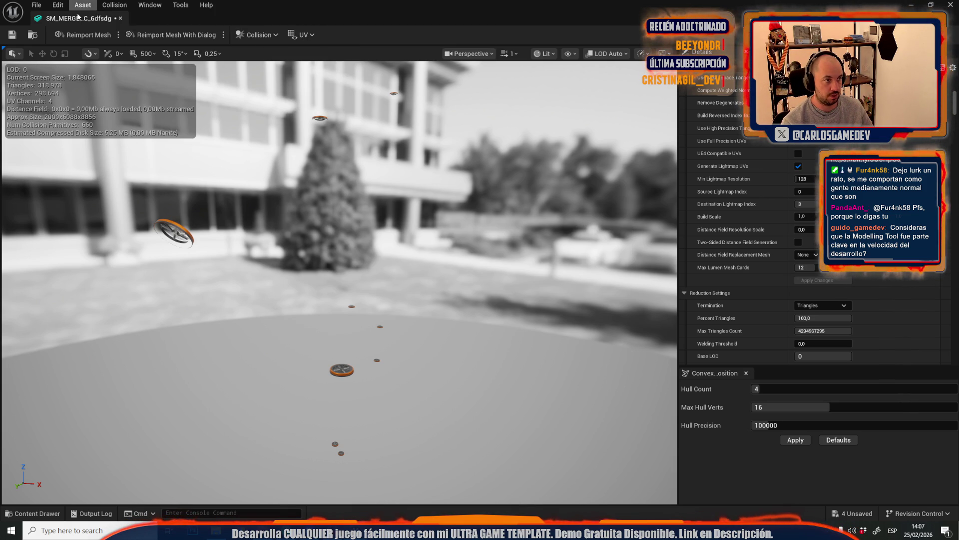
{"action": "left_click", "coordinate": [120, 18]}
{"action": "scroll", "coordinate": [294, 165], "scroll_direction": "down", "scroll_amount": 2}
Switch to Modeling mode and start the Simplify tool on the fan disc mesh
{"action": "key", "text": "s"}
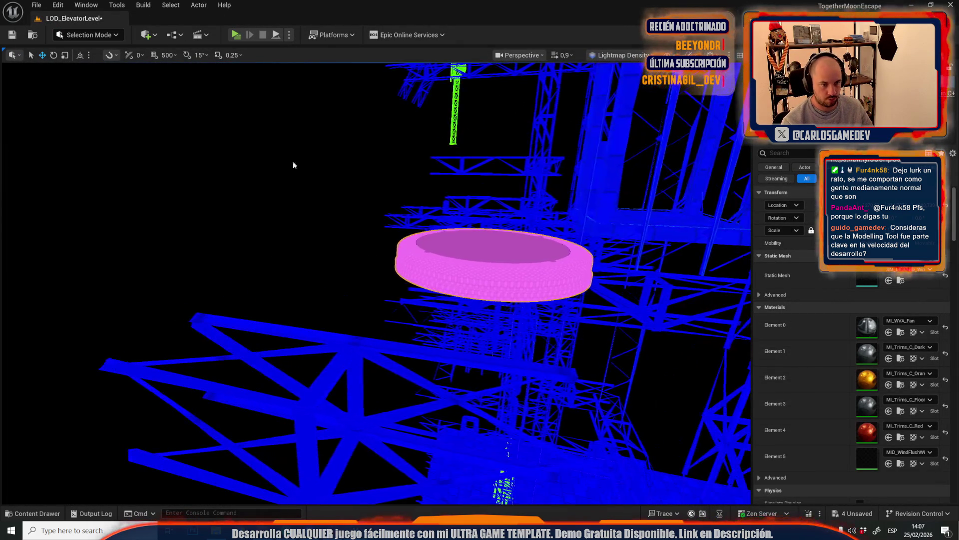
{"action": "left_click", "coordinate": [73, 36]}
{"action": "left_click", "coordinate": [92, 107]}
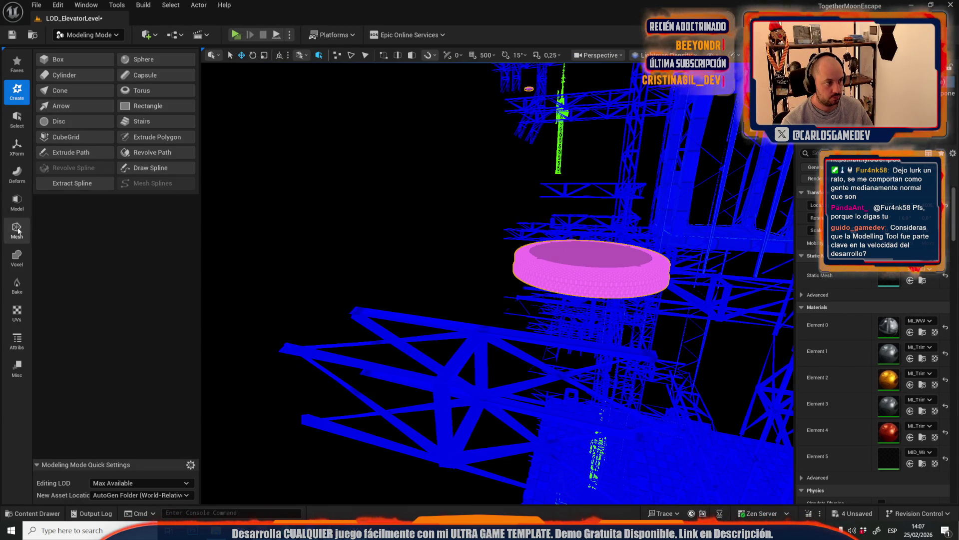
{"action": "left_click", "coordinate": [16, 203]}
{"action": "left_click", "coordinate": [16, 230]}
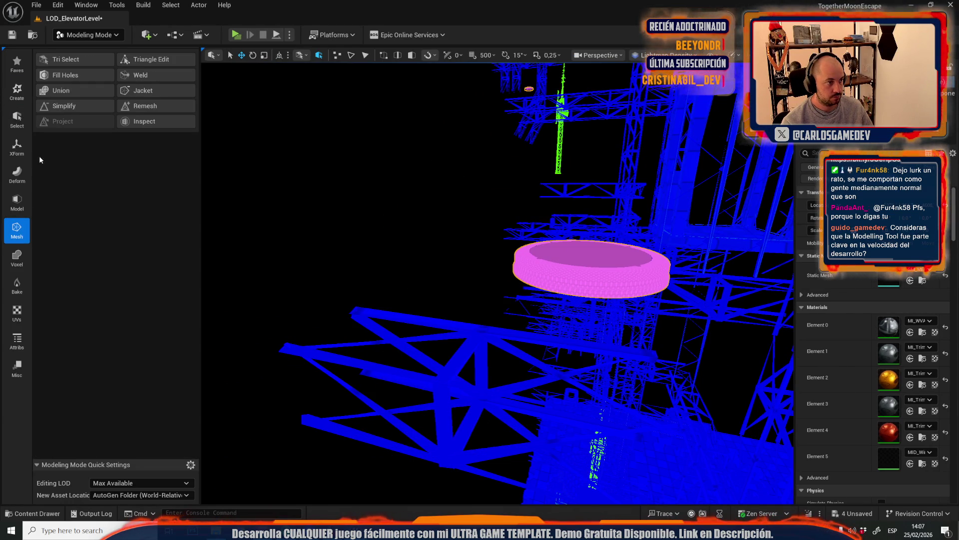
{"action": "left_click", "coordinate": [63, 106]}
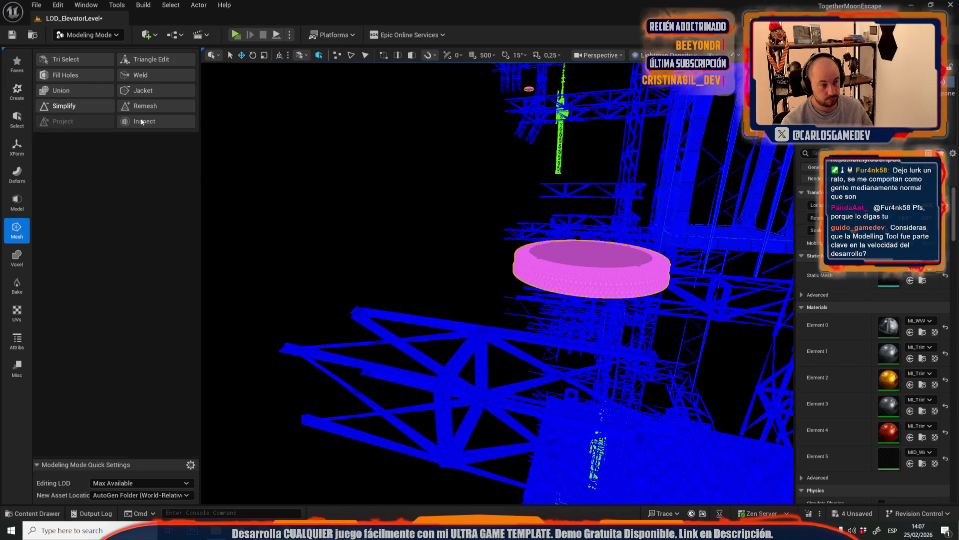
{"action": "mouse_move", "coordinate": [448, 238]}
{"action": "left_mouse_down"}
{"action": "mouse_move", "coordinate": [505, 230]}
{"action": "mouse_move", "coordinate": [505, 197]}
{"action": "left_mouse_up"}
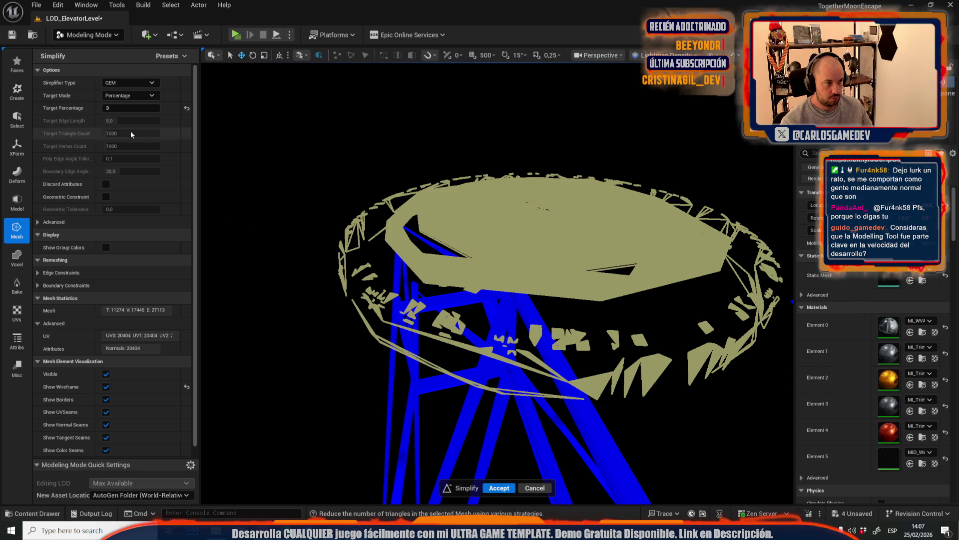
Try a 10 percent simplify target, preview it in Lit view, then cancel the simplify
{"action": "left_click_drag", "start_coordinate": [139, 108], "coordinate": [251, 156]}
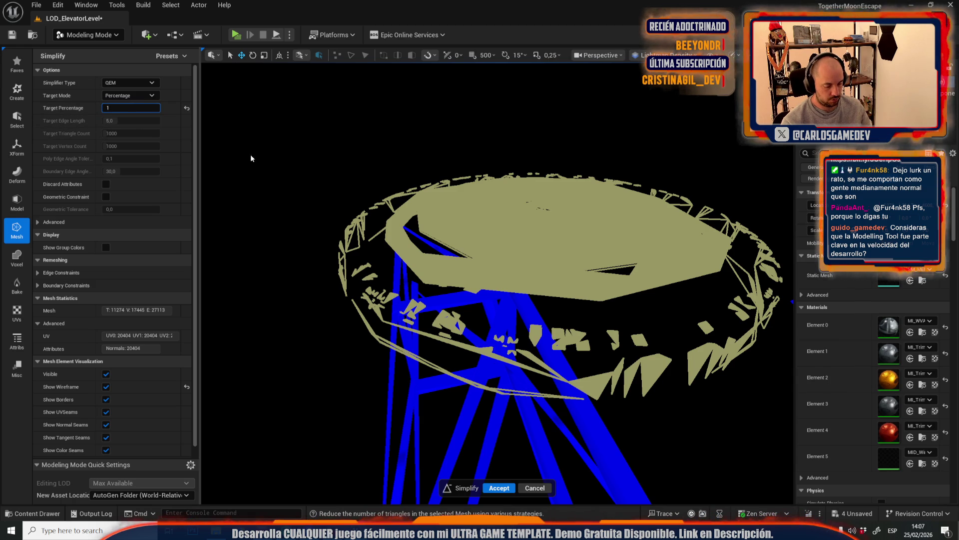
{"action": "key", "text": "f"}
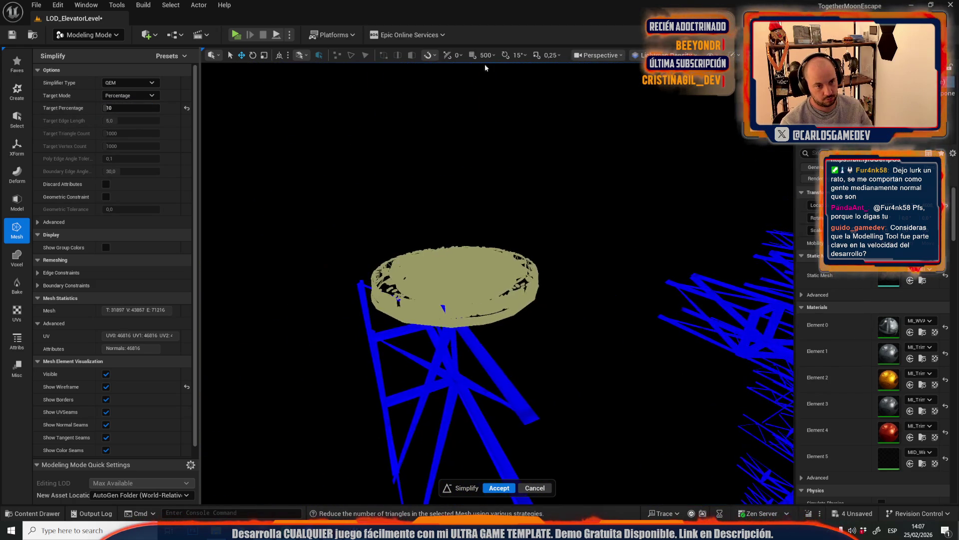
{"action": "scroll", "coordinate": [465, 208], "scroll_direction": "up", "scroll_amount": 3}
{"action": "scroll", "coordinate": [522, 288], "scroll_direction": "up", "scroll_amount": 1}
{"action": "left_click", "coordinate": [665, 55]}
{"action": "left_click", "coordinate": [670, 90]}
{"action": "mouse_move", "coordinate": [532, 234]}
{"action": "left_mouse_down"}
{"action": "mouse_move", "coordinate": [502, 243]}
{"action": "mouse_move", "coordinate": [519, 240]}
{"action": "left_mouse_up"}
{"action": "scroll", "coordinate": [522, 353], "scroll_direction": "down", "scroll_amount": 5}
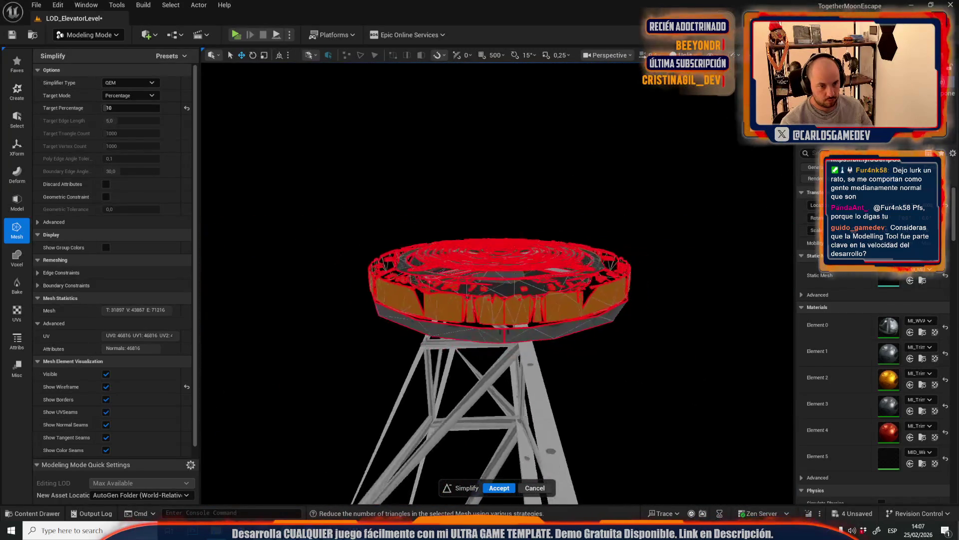
{"action": "left_click", "coordinate": [534, 488]}
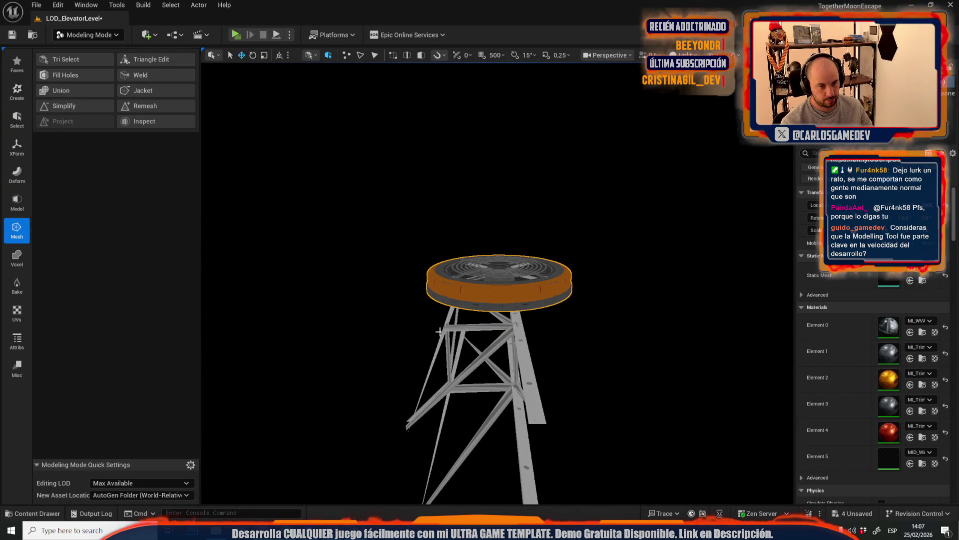
{"action": "key", "text": "f"}
{"action": "mouse_move", "coordinate": [500, 280]}
{"action": "left_mouse_down"}
{"action": "mouse_move", "coordinate": [450, 282]}
{"action": "mouse_move", "coordinate": [479, 280]}
{"action": "left_mouse_up"}
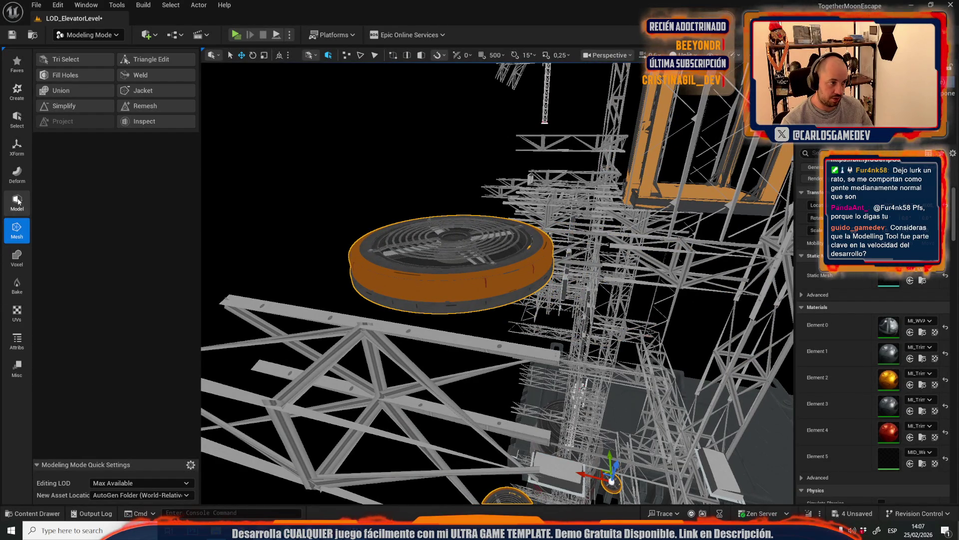
Voxel-wrap the fan disc at a voxel count of 1024 and accept the new mesh
{"action": "left_click", "coordinate": [16, 258]}
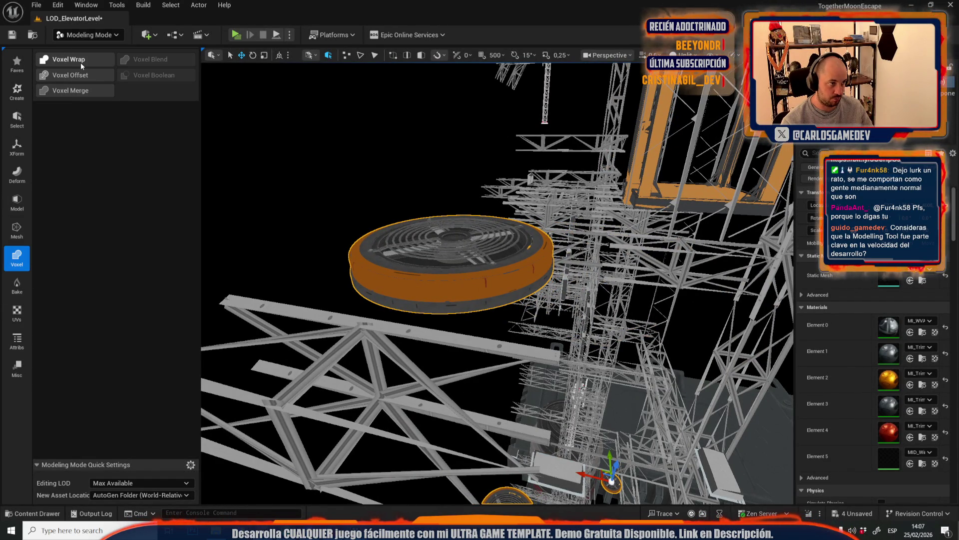
{"action": "left_click", "coordinate": [70, 59]}
{"action": "left_click_drag", "start_coordinate": [526, 243], "coordinate": [515, 294]}
{"action": "left_click_drag", "start_coordinate": [118, 80], "coordinate": [163, 81]}
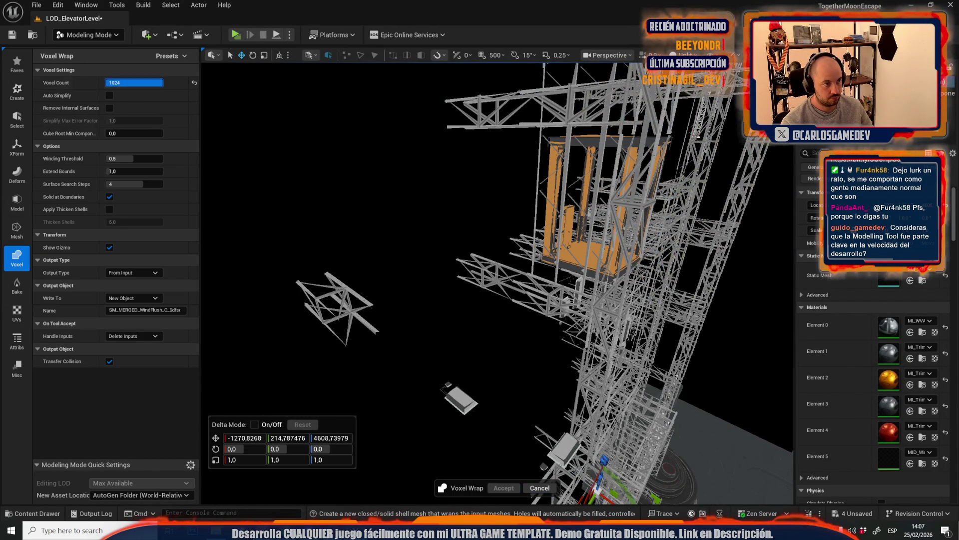
{"action": "left_click_drag", "start_coordinate": [305, 157], "coordinate": [342, 182]}
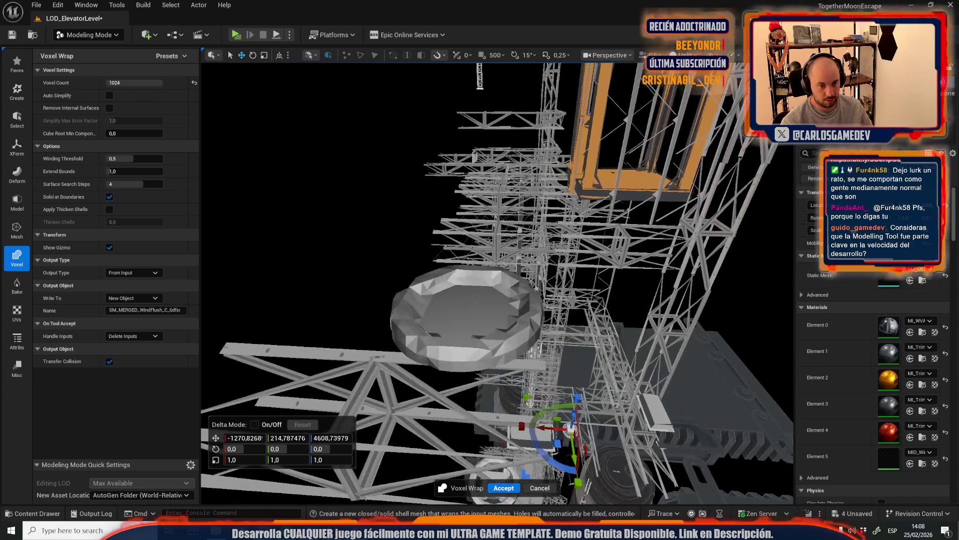
{"action": "left_click", "coordinate": [506, 489]}
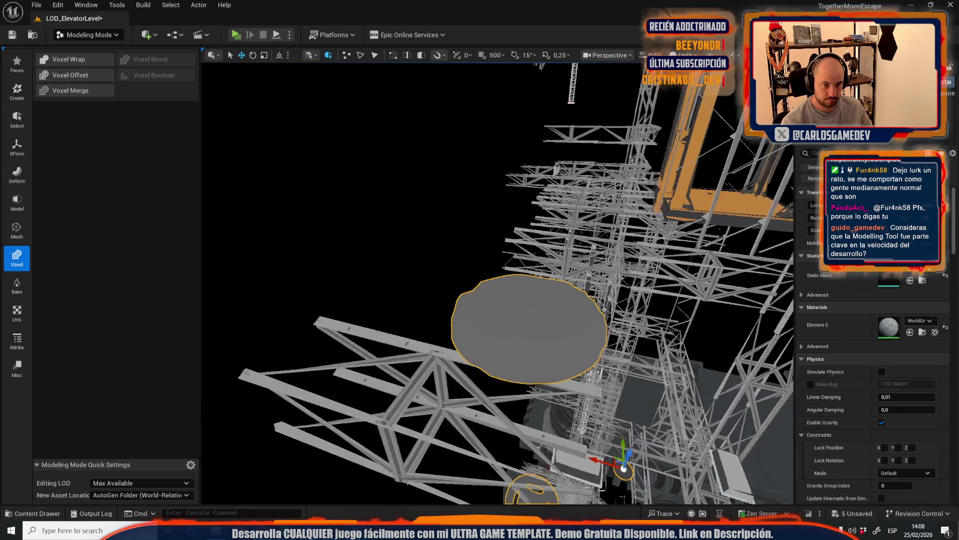
Apply MI_Plastic_White1 from the Content Drawer to the new voxel mesh and check it in its asset editor
{"action": "left_click", "coordinate": [615, 225]}
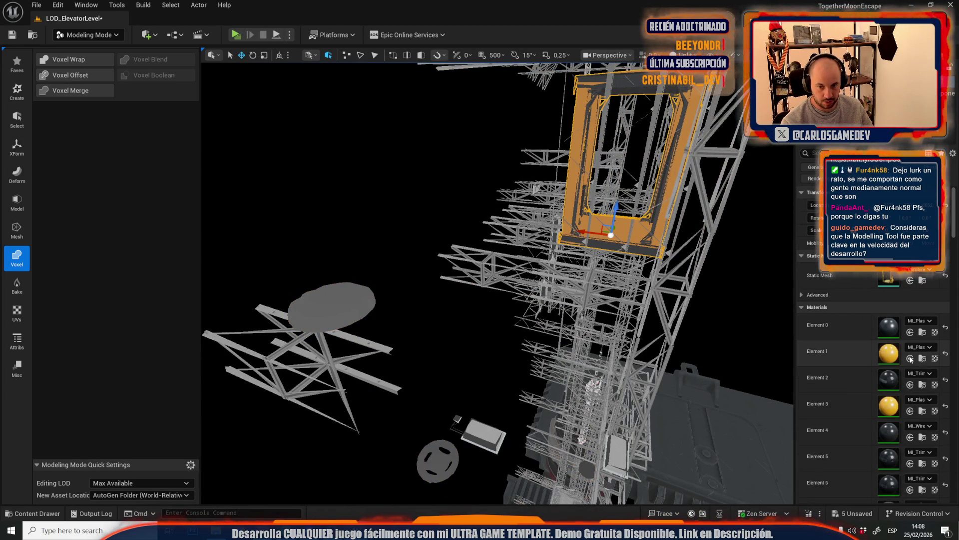
{"action": "key", "text": "ctrl+space"}
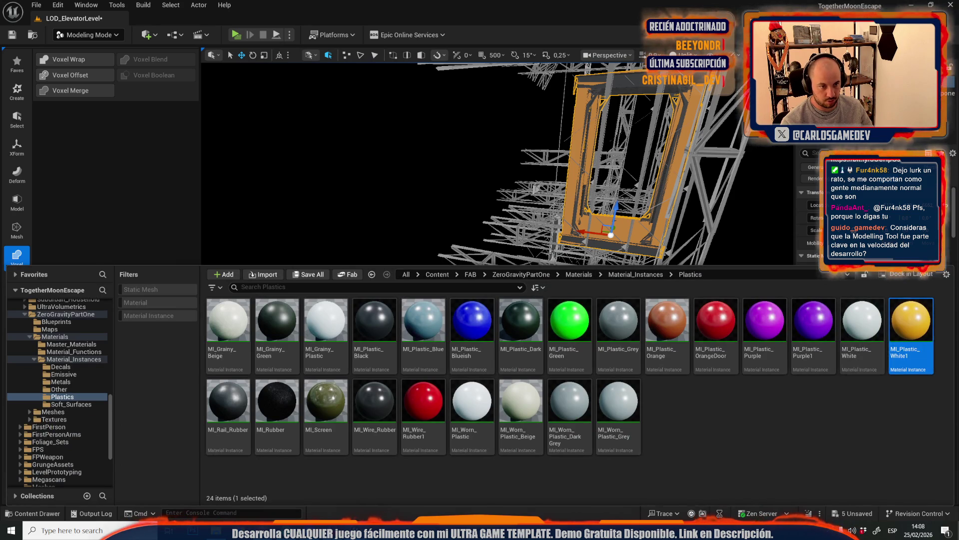
{"action": "key", "text": "h"}
{"action": "mouse_move", "coordinate": [911, 323]}
{"action": "left_mouse_down"}
{"action": "mouse_move", "coordinate": [465, 280]}
{"action": "mouse_move", "coordinate": [475, 153]}
{"action": "left_mouse_up"}
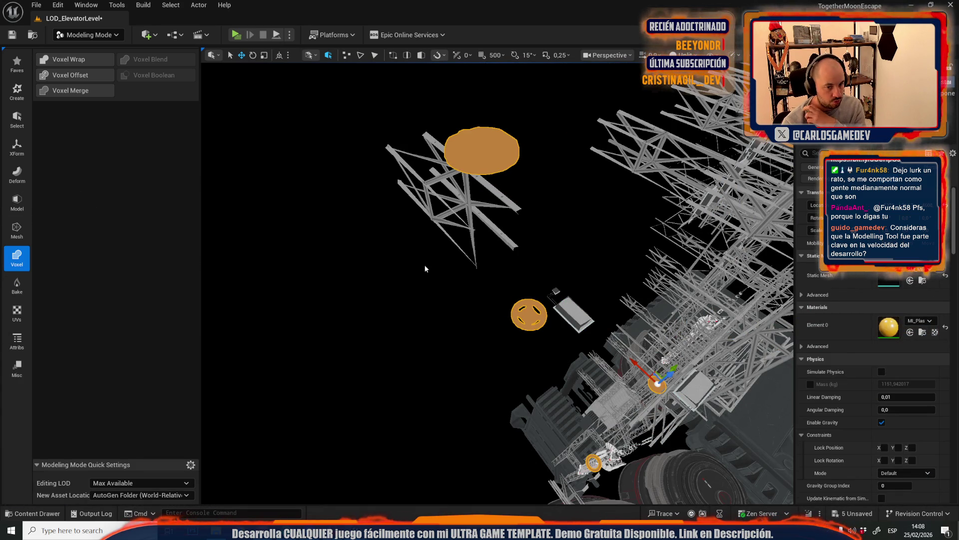
{"action": "left_click_drag", "start_coordinate": [425, 269], "coordinate": [450, 263]}
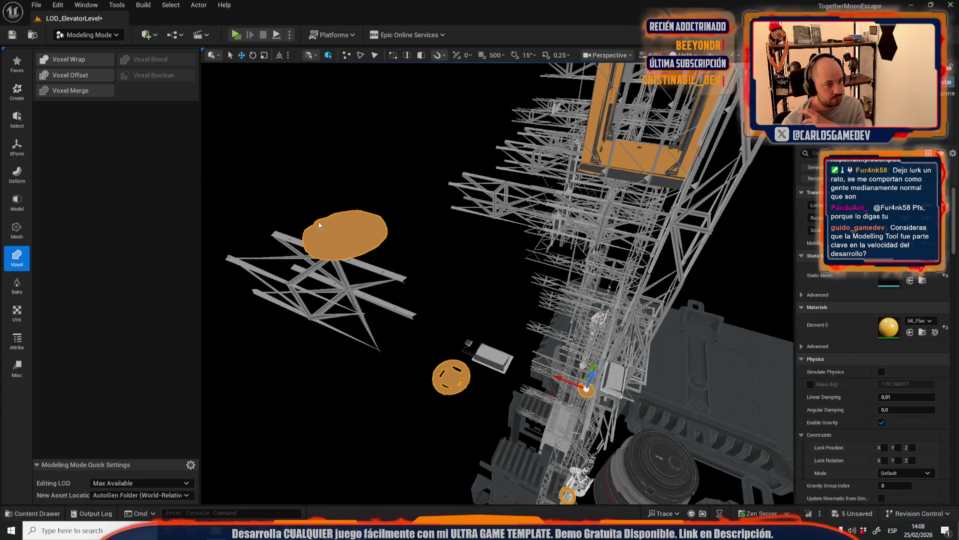
{"action": "double_click", "coordinate": [887, 283]}
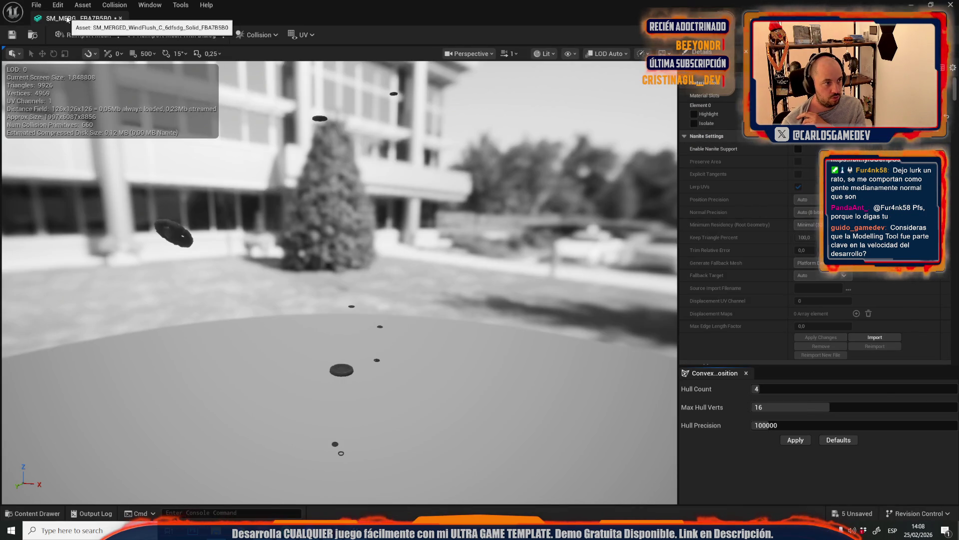
{"action": "middle_click", "coordinate": [66, 19]}
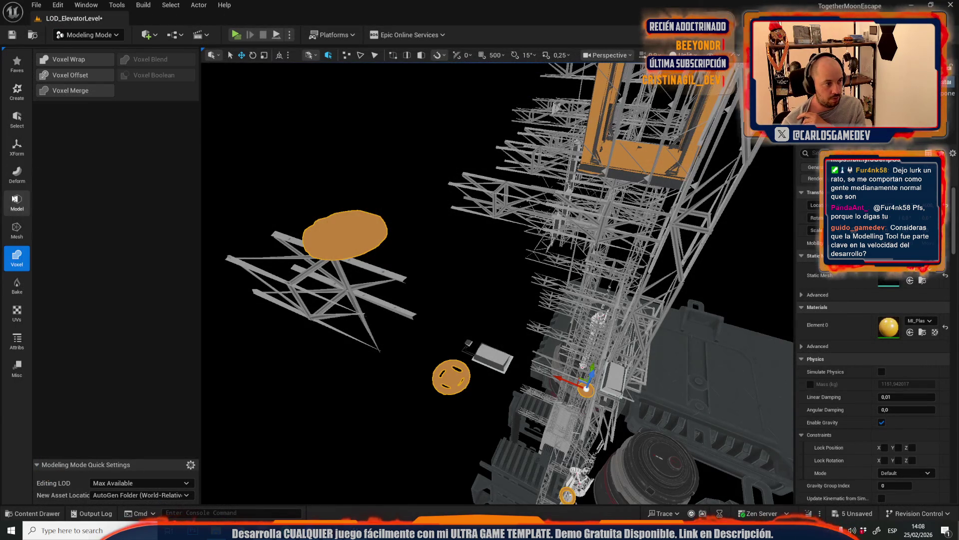
{"action": "left_click", "coordinate": [19, 242]}
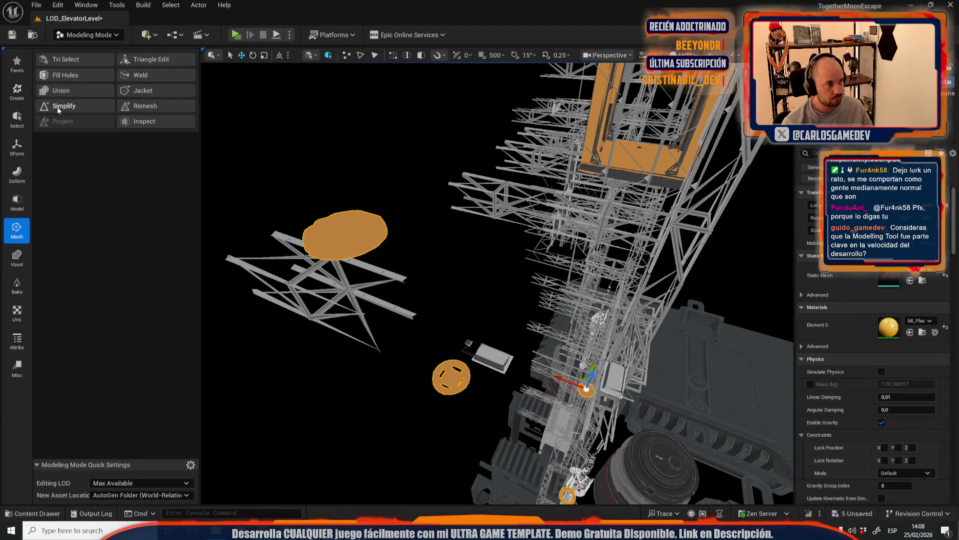
Simplify the merged fan mesh and give it Box-projected UVs
{"action": "left_click", "coordinate": [58, 107]}
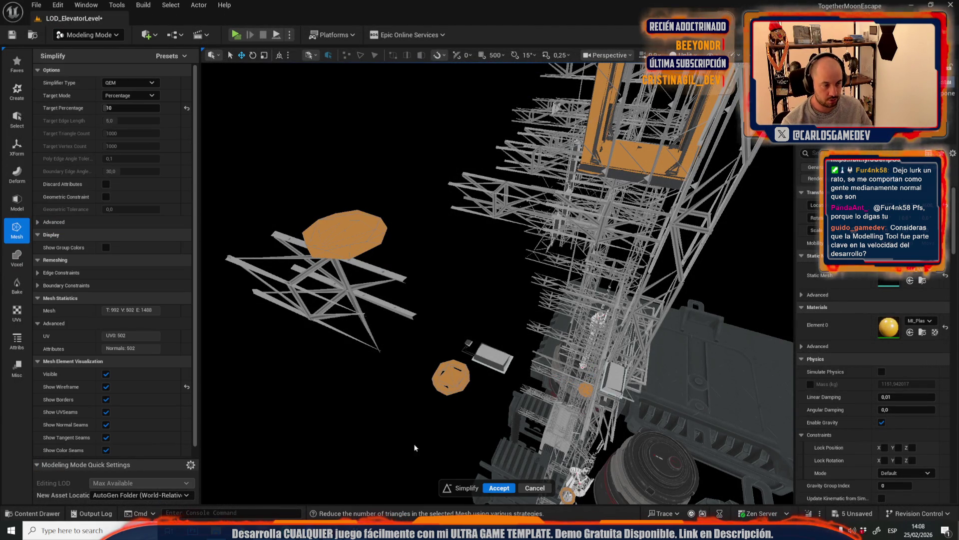
{"action": "left_click", "coordinate": [504, 487]}
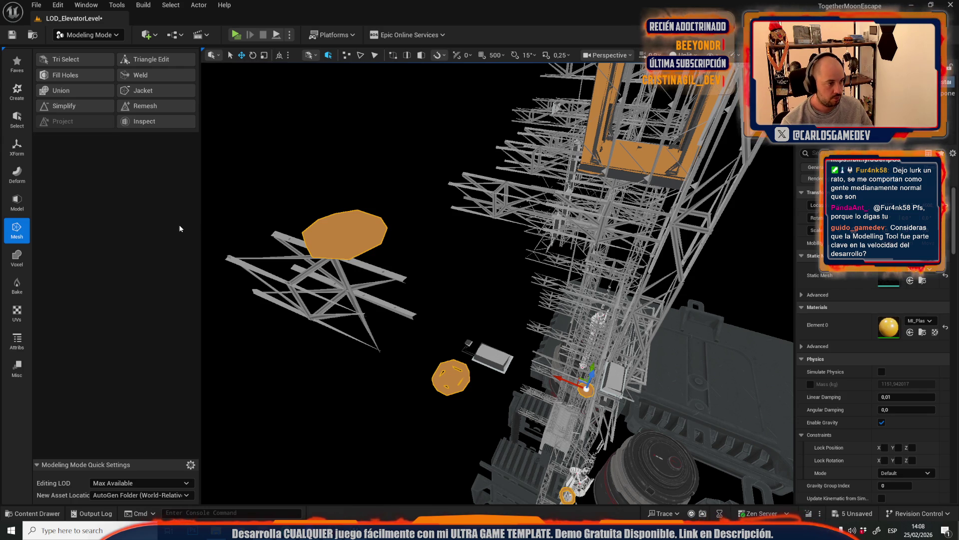
{"action": "left_click_drag", "start_coordinate": [344, 217], "coordinate": [402, 305]}
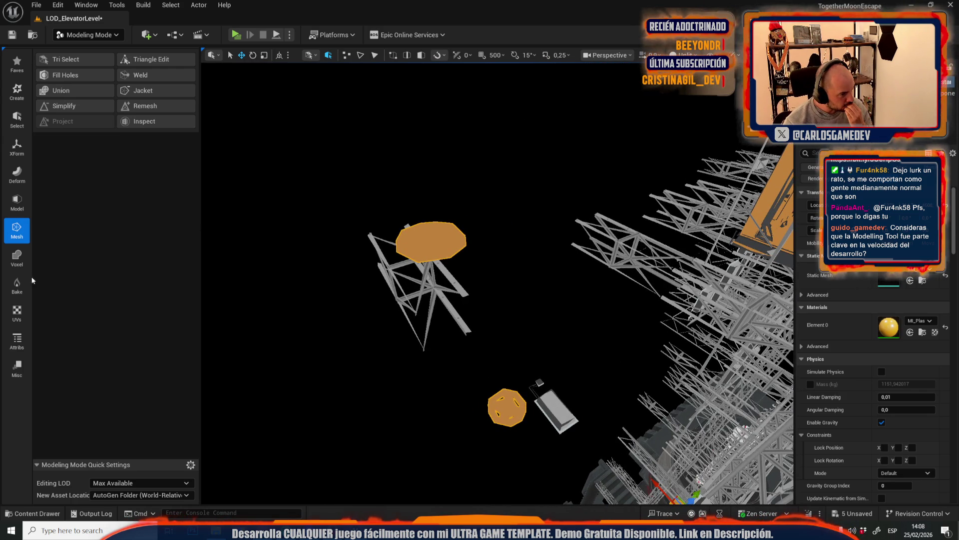
{"action": "left_click", "coordinate": [12, 319]}
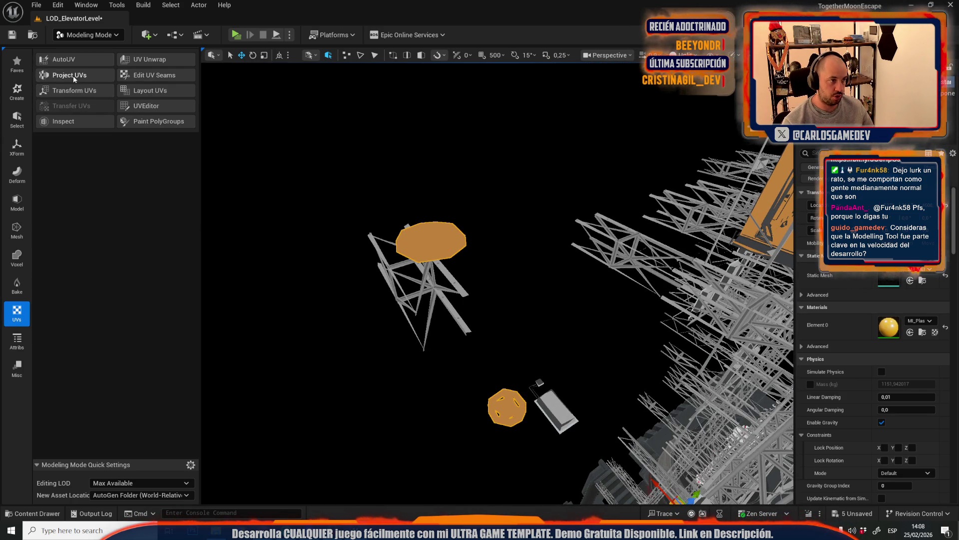
{"action": "left_click", "coordinate": [73, 76]}
{"action": "left_click", "coordinate": [131, 108]}
{"action": "left_click", "coordinate": [121, 118]}
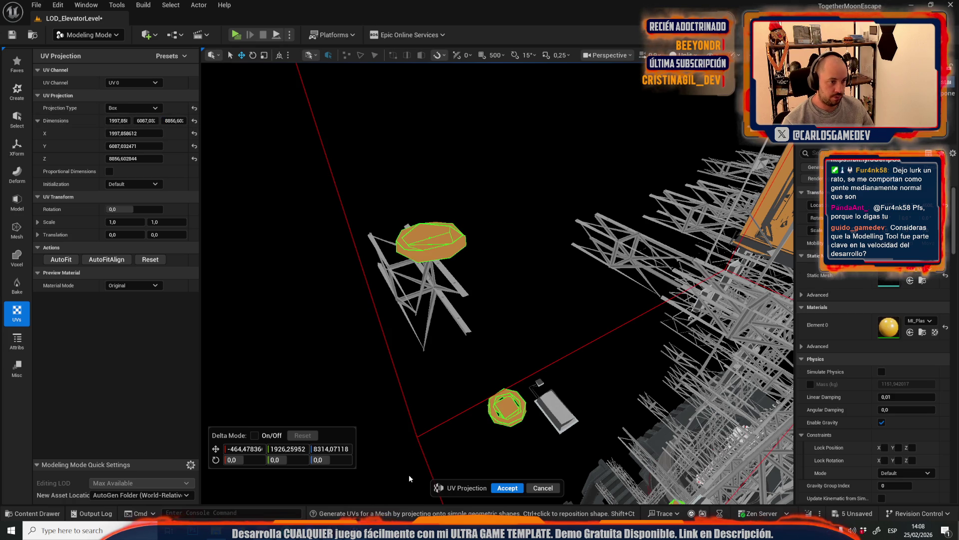
{"action": "left_click", "coordinate": [508, 488]}
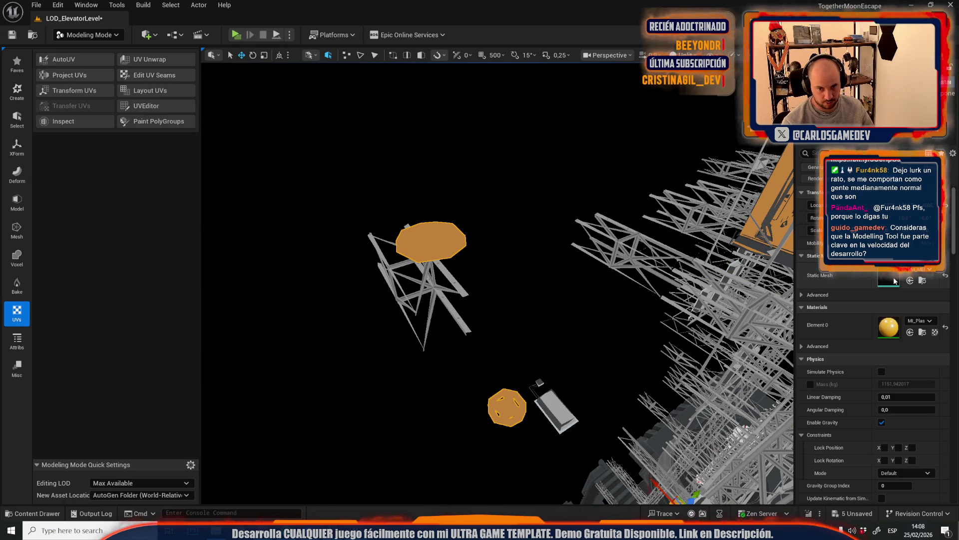
Enable Generate Lightmap UVs with resolutions of 128, apply the build settings and save the mesh
{"action": "scroll", "coordinate": [748, 190], "scroll_direction": "down", "scroll_amount": 10}
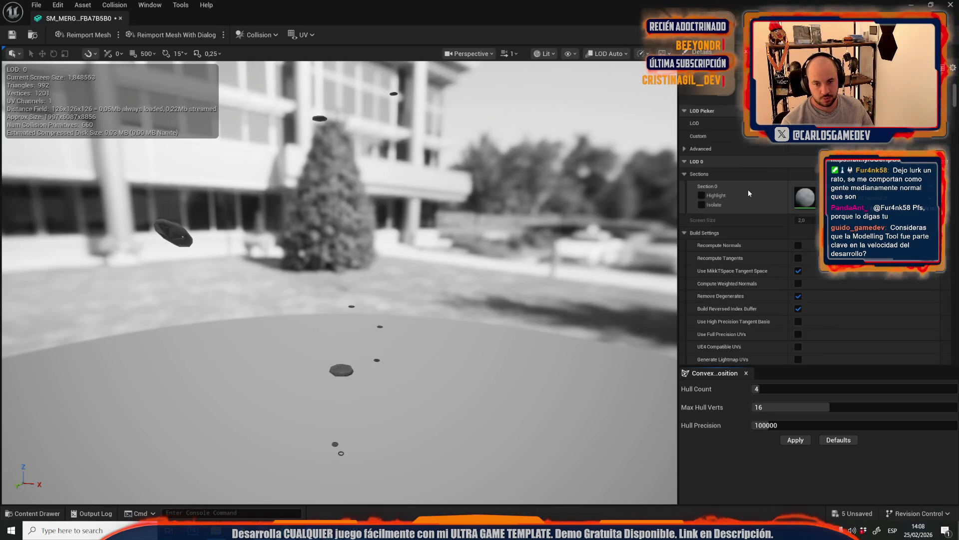
{"action": "left_click", "coordinate": [798, 179]}
{"action": "type", "text": "8"}
{"action": "key", "text": "Return"}
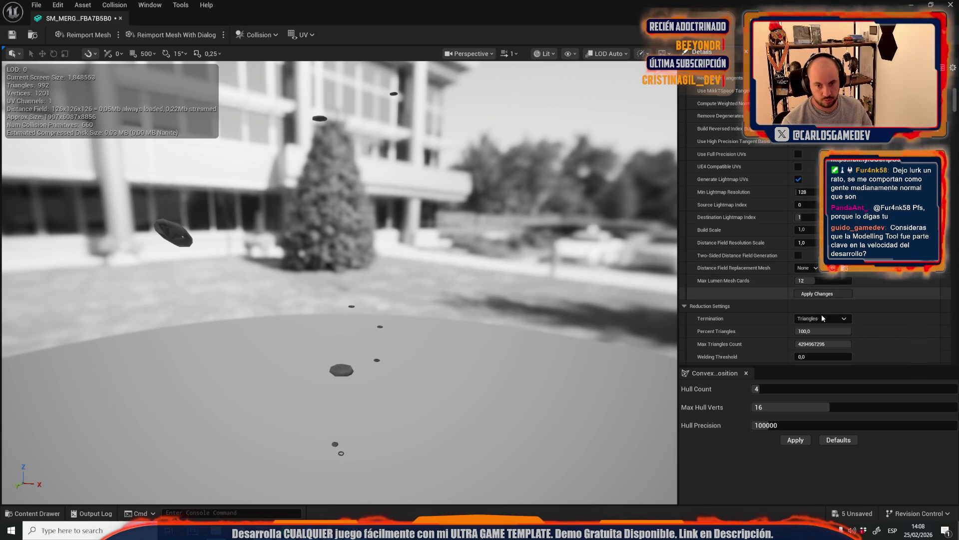
{"action": "left_click", "coordinate": [817, 294]}
{"action": "scroll", "coordinate": [812, 250], "scroll_direction": "down", "scroll_amount": 6}
{"action": "type", "text": "8"}
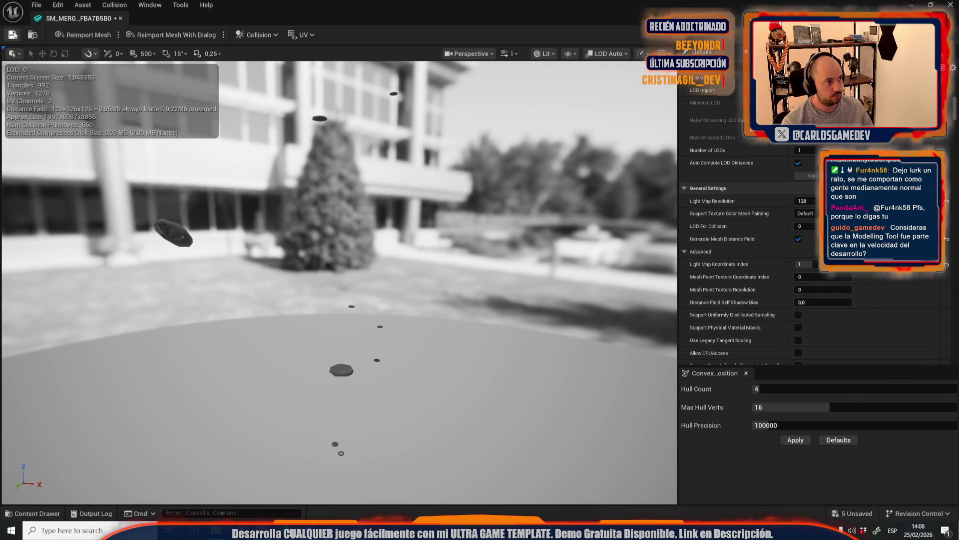
{"action": "left_click", "coordinate": [13, 35]}
{"action": "middle_click", "coordinate": [59, 20]}
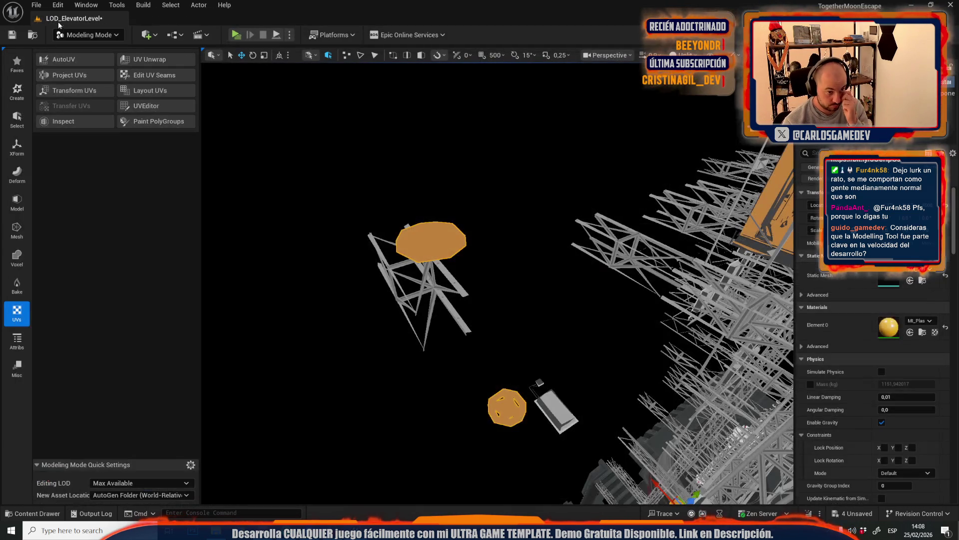
Switch back to Selection Mode and set the viewport to the Lightmap Density view mode
{"action": "left_click", "coordinate": [679, 55]}
{"action": "left_click", "coordinate": [690, 105]}
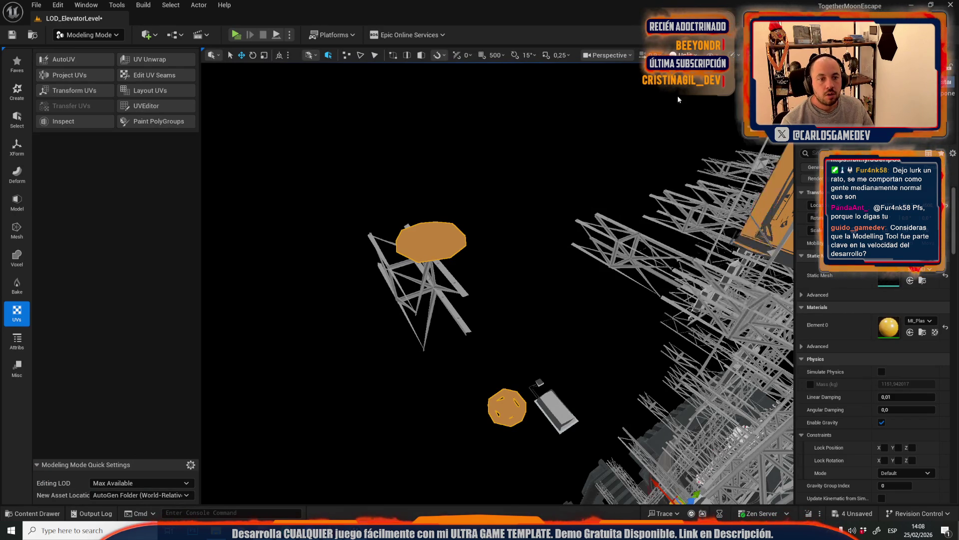
{"action": "left_click", "coordinate": [90, 35]}
{"action": "left_click", "coordinate": [92, 64]}
{"action": "left_click", "coordinate": [638, 59]}
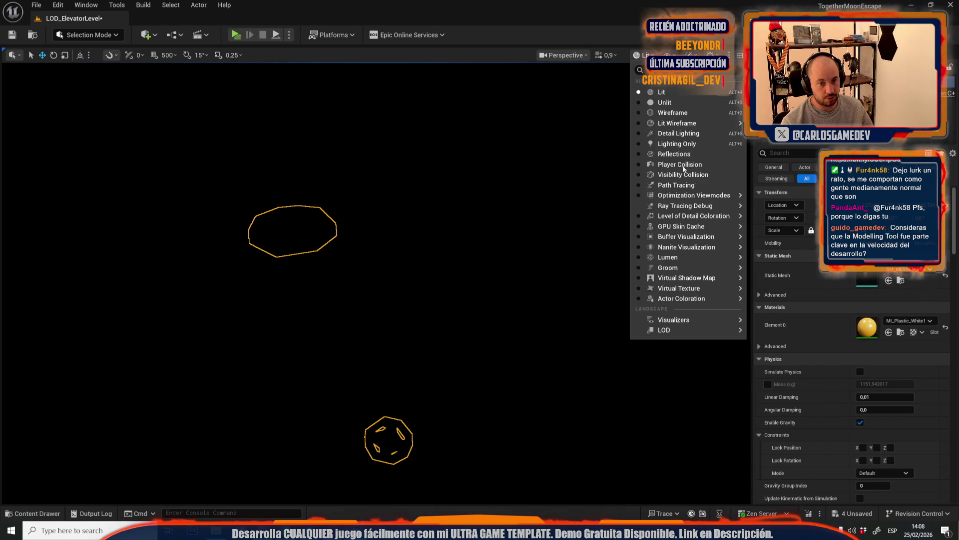
{"action": "mouse_move", "coordinate": [709, 196]}
{"action": "left_click", "coordinate": [789, 233]}
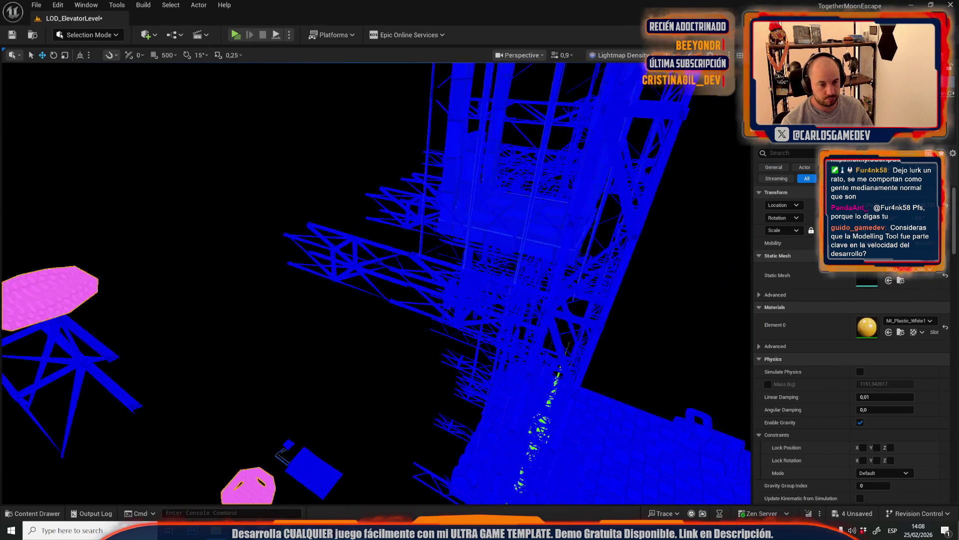
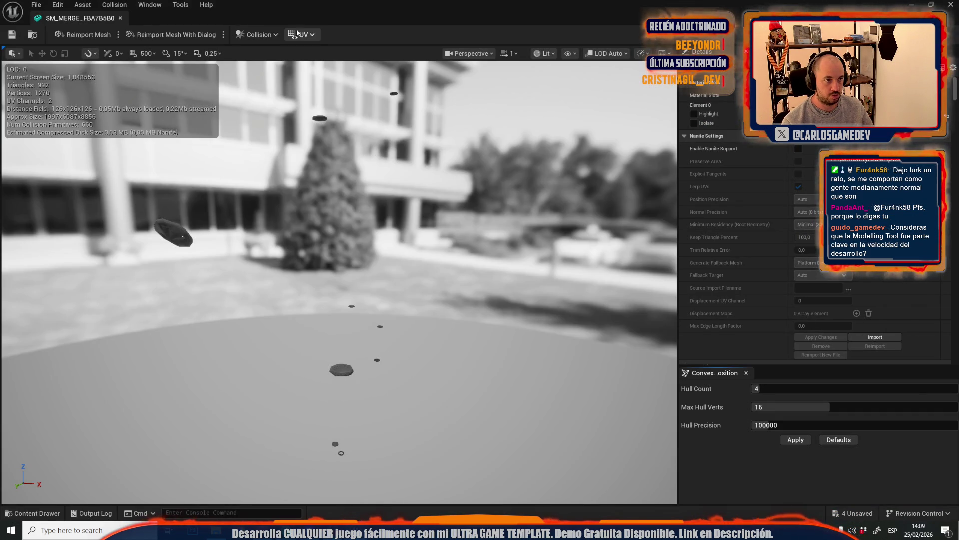
Overlay UV channel 1 on the merged mesh, review its details, and close the mesh editor
{"action": "left_click", "coordinate": [298, 34]}
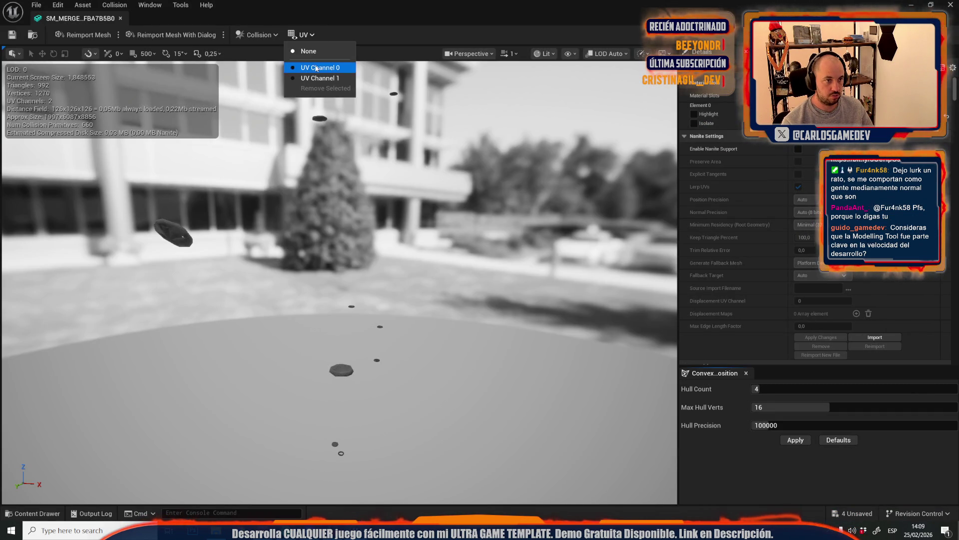
{"action": "left_click", "coordinate": [315, 67]}
{"action": "left_click", "coordinate": [298, 34]}
{"action": "left_click", "coordinate": [316, 81]}
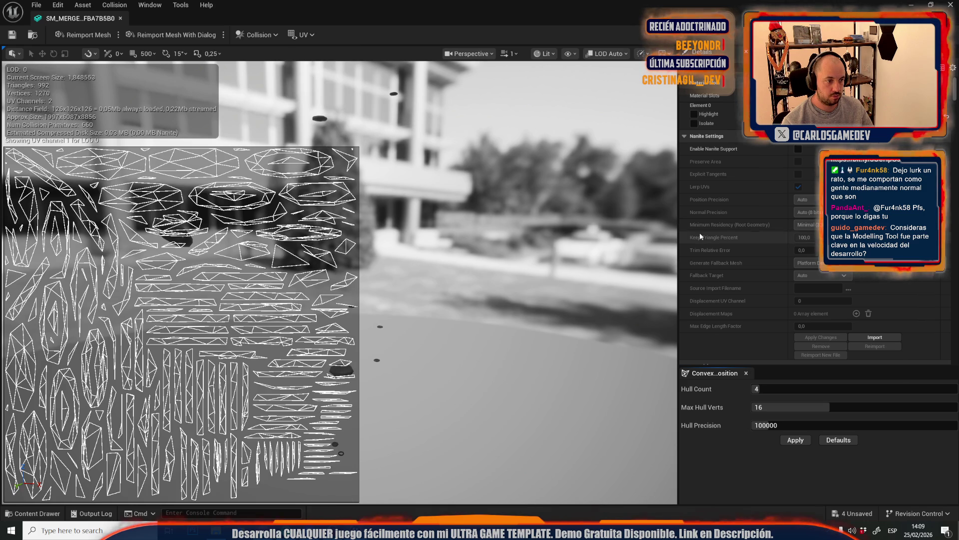
{"action": "scroll", "coordinate": [742, 269], "scroll_direction": "down", "scroll_amount": 10}
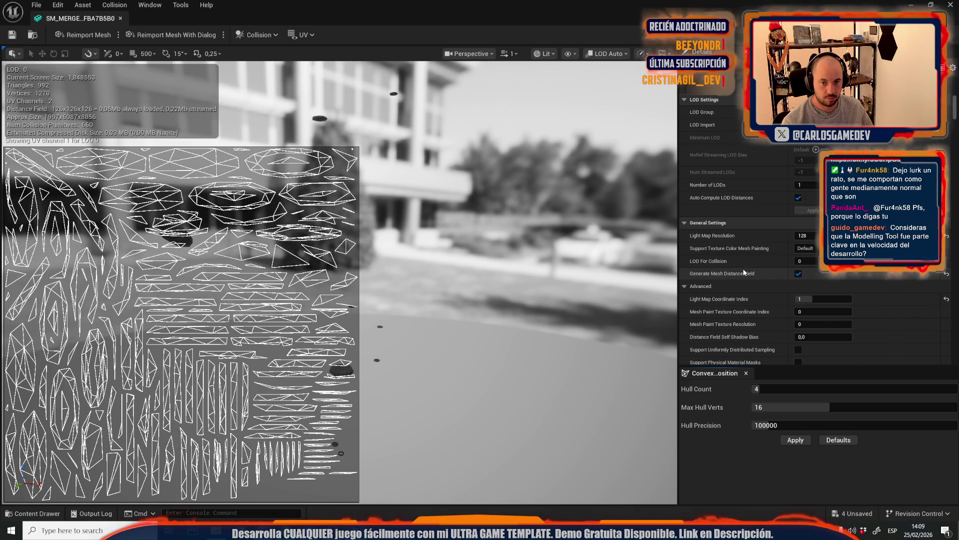
{"action": "middle_click", "coordinate": [82, 26]}
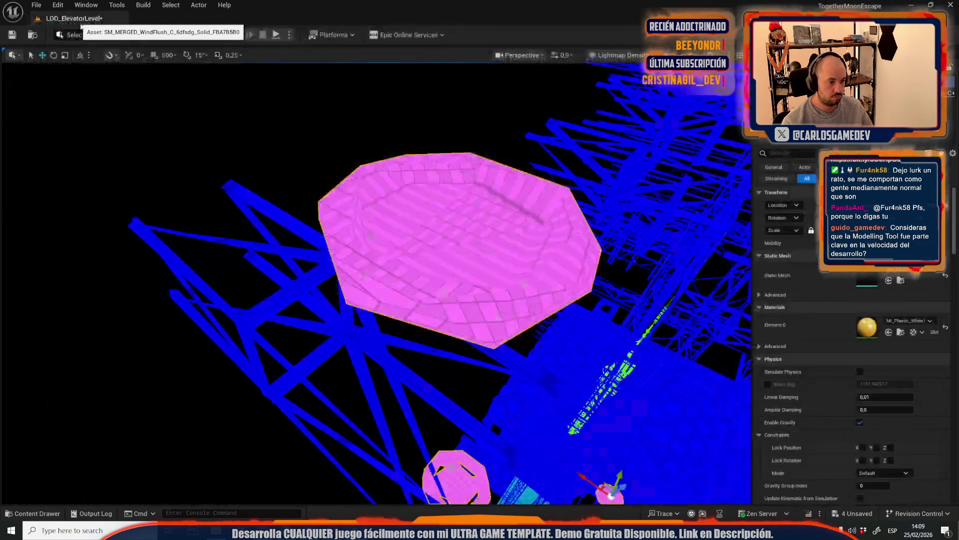
Select the octagonal elevator platform, frame it in the viewport, and open it for UV editing
{"action": "key", "text": "Escape"}
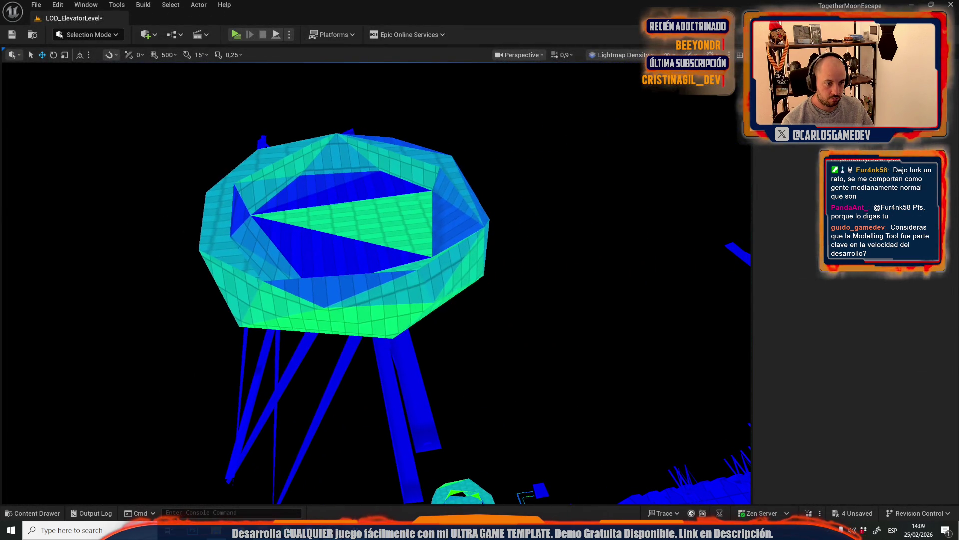
{"action": "key", "text": "ctrl+z"}
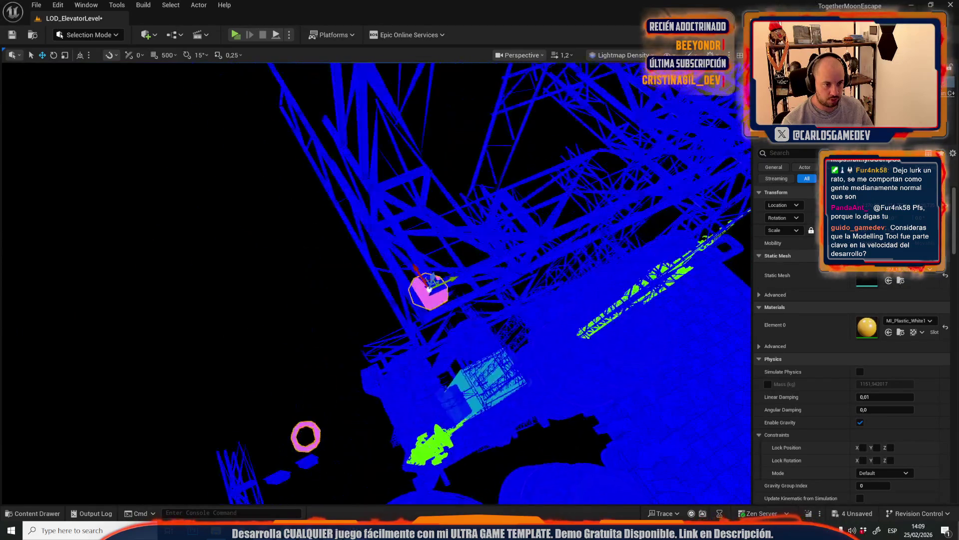
{"action": "key", "text": "f"}
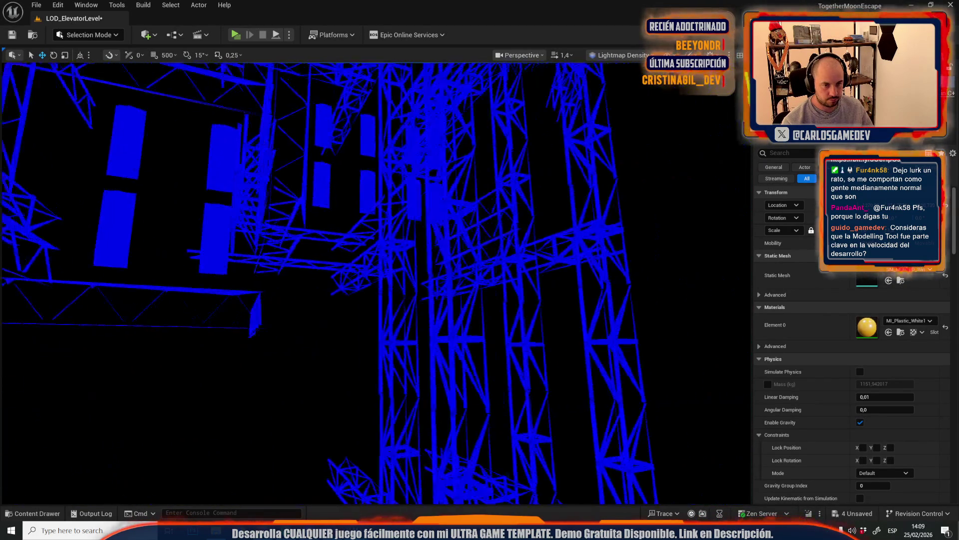
{"action": "key", "text": "f"}
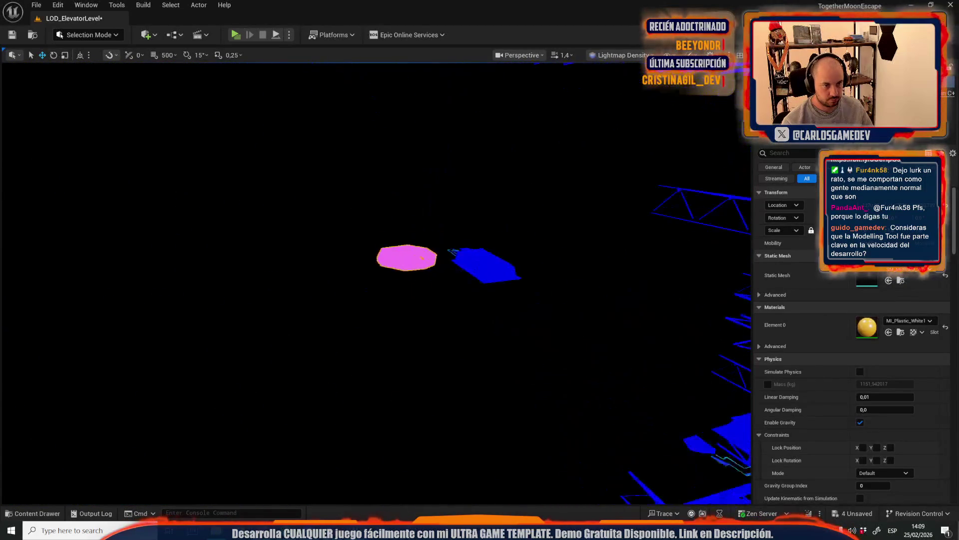
{"action": "key", "text": "f"}
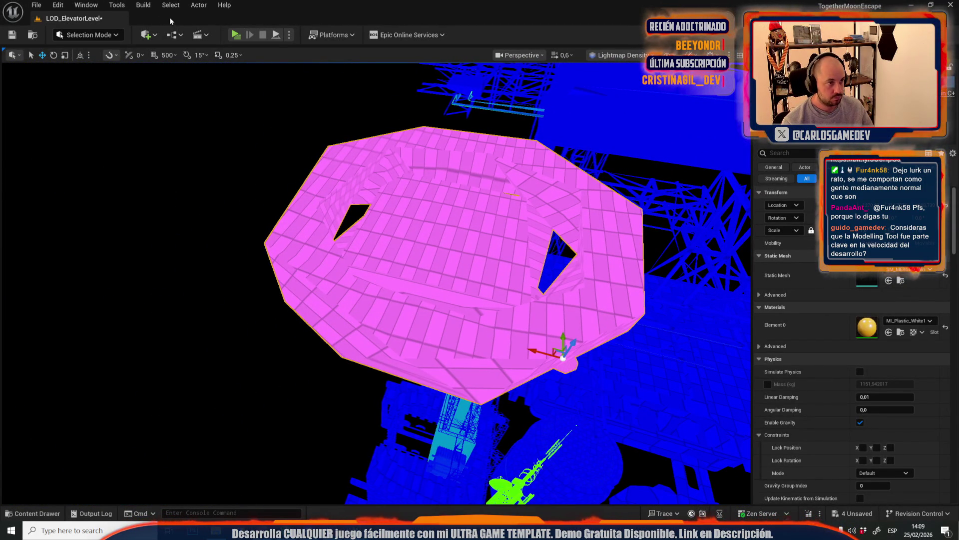
{"action": "left_click", "coordinate": [199, 5]}
{"action": "left_click", "coordinate": [241, 350]}
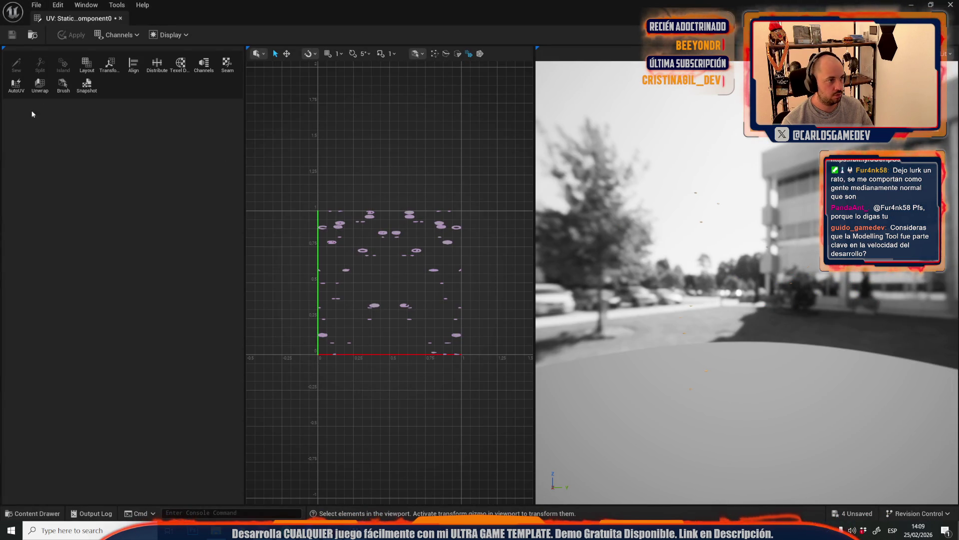
Unwrap the platform with AutoUV at texture resolution 256, accept it, and close the UV Editor
{"action": "left_click", "coordinate": [16, 86]}
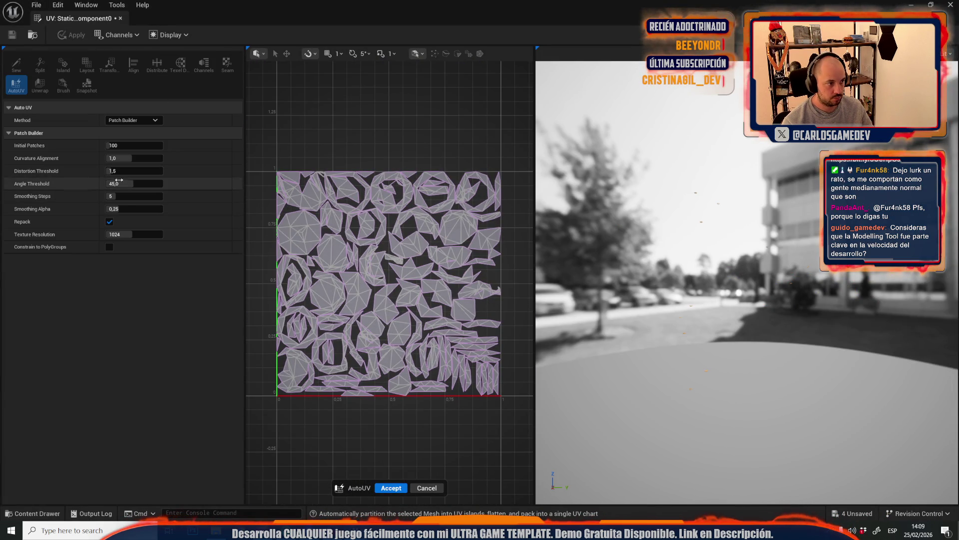
{"action": "left_click", "coordinate": [129, 234]}
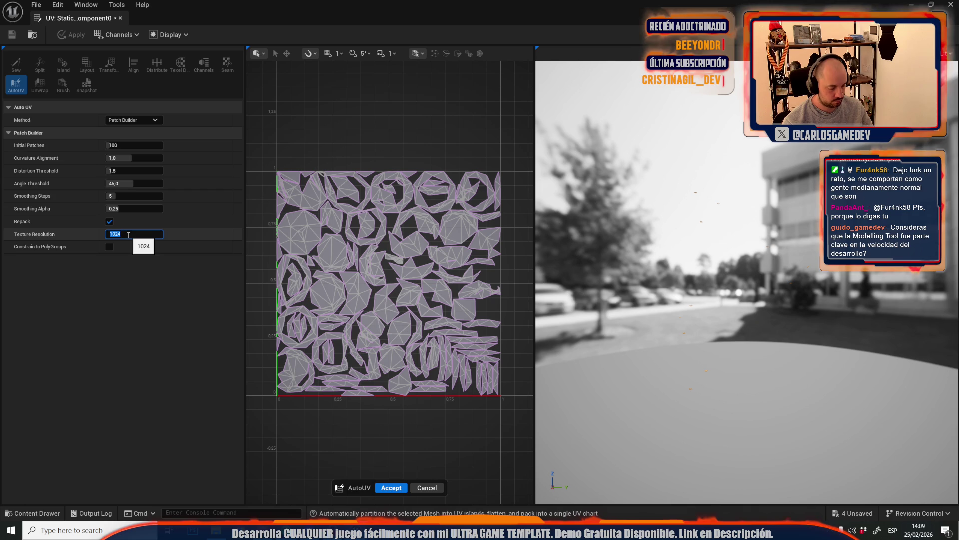
{"action": "type", "text": "256"}
{"action": "key", "text": "Return"}
{"action": "left_click", "coordinate": [400, 489]}
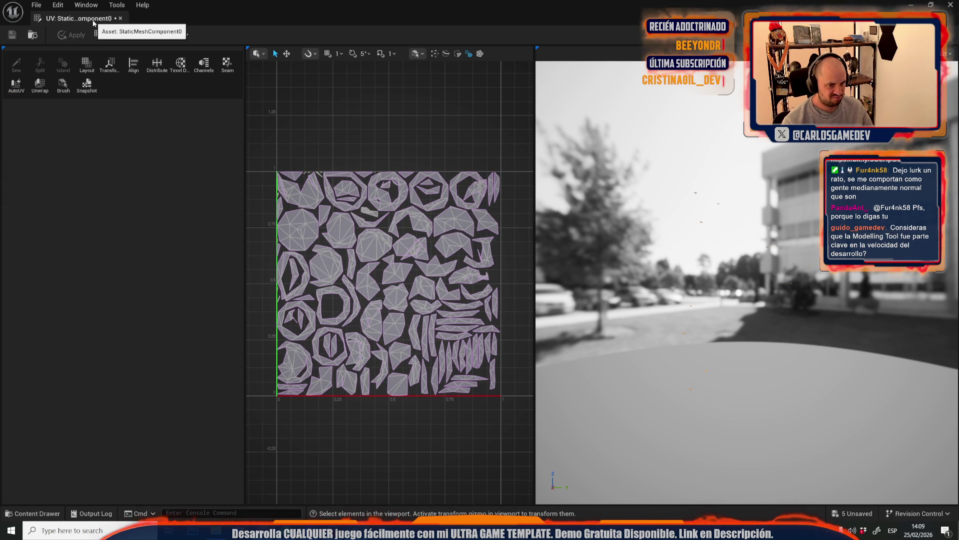
{"action": "left_click", "coordinate": [121, 18]}
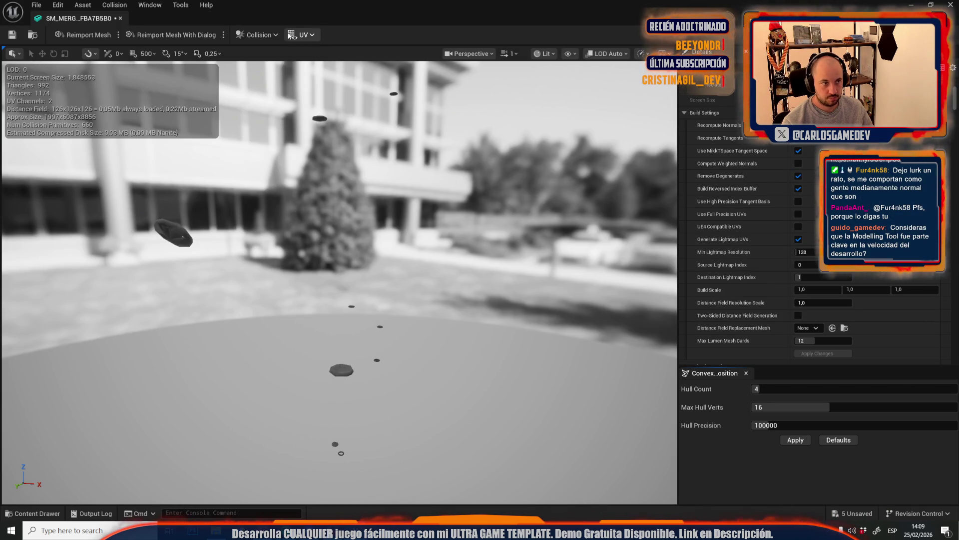
Compare the merged mesh's UV channel 0 and UV channel 1 layouts
{"action": "left_click", "coordinate": [291, 35]}
{"action": "left_click", "coordinate": [311, 76]}
{"action": "left_click", "coordinate": [313, 40]}
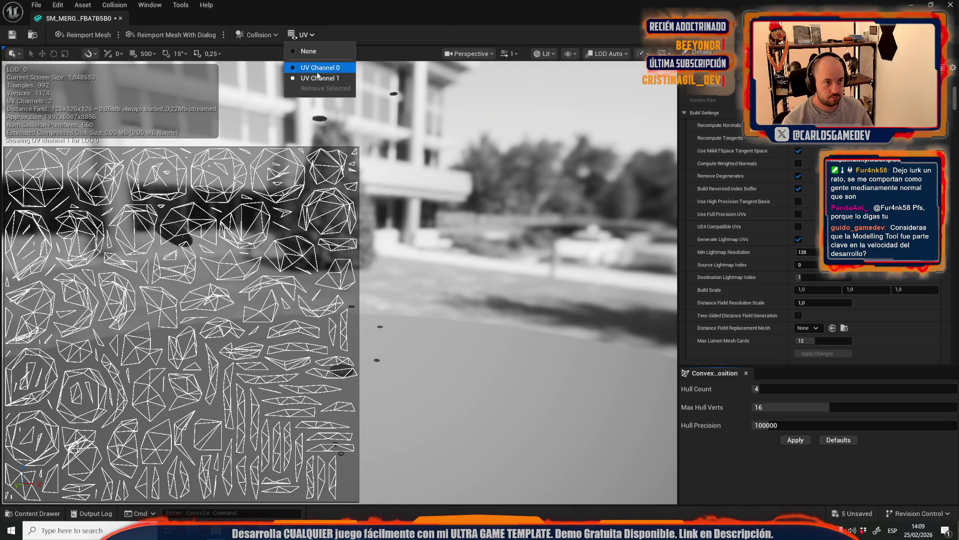
{"action": "left_click", "coordinate": [316, 67]}
{"action": "left_click", "coordinate": [311, 39]}
{"action": "left_click", "coordinate": [316, 78]}
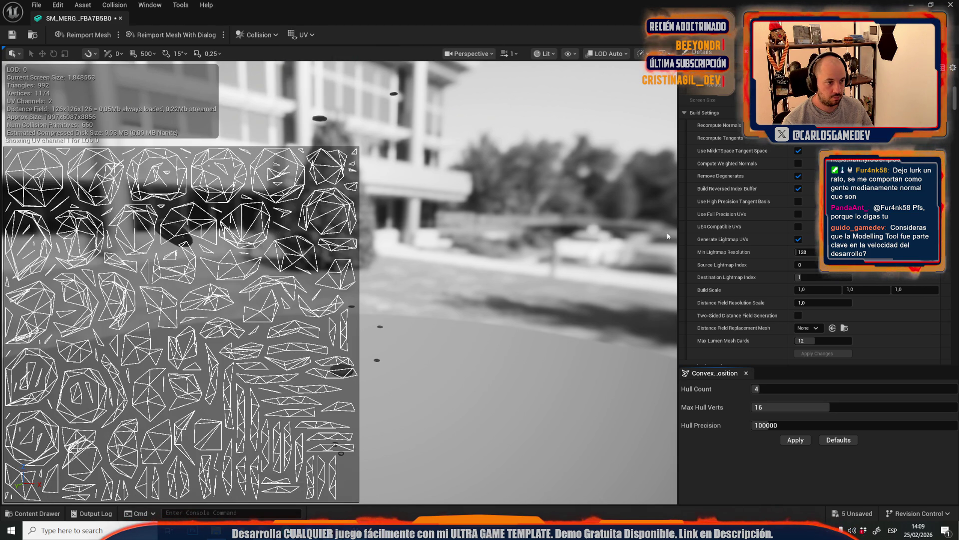
Save the merged mesh and close its editor
{"action": "left_click", "coordinate": [7, 36]}
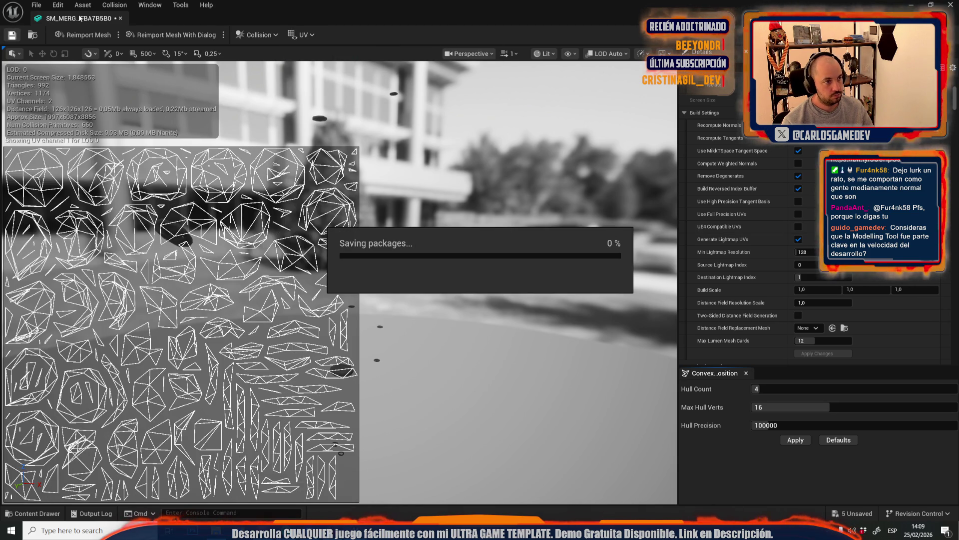
{"action": "left_click", "coordinate": [121, 18]}
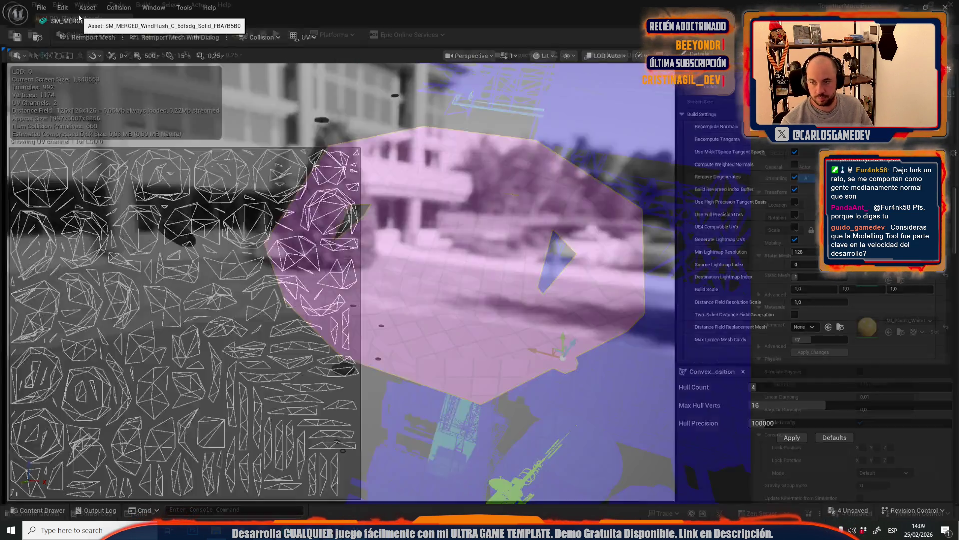
{"action": "scroll", "coordinate": [339, 249], "scroll_direction": "down", "scroll_amount": 5}
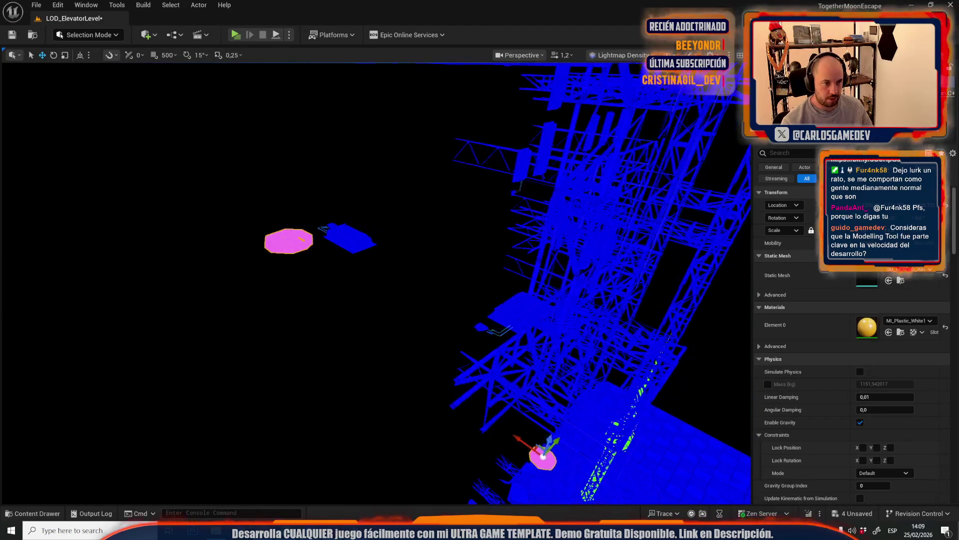
Enable Generate Lightmap UVs on the trim-panel mesh at minimum lightmap resolution 512 and apply
{"action": "left_click", "coordinate": [339, 250]}
{"action": "left_click_drag", "start_coordinate": [339, 250], "coordinate": [350, 230]}
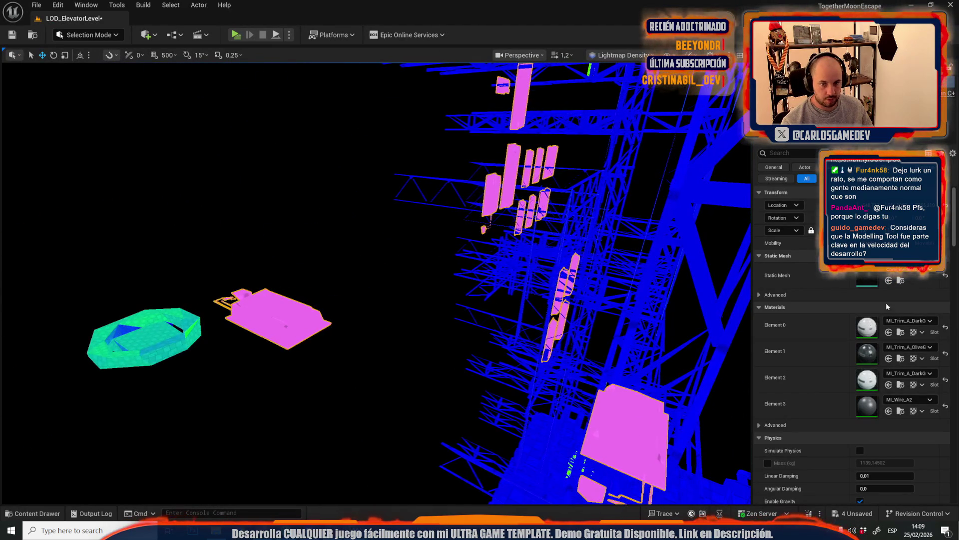
{"action": "double_click", "coordinate": [868, 276]}
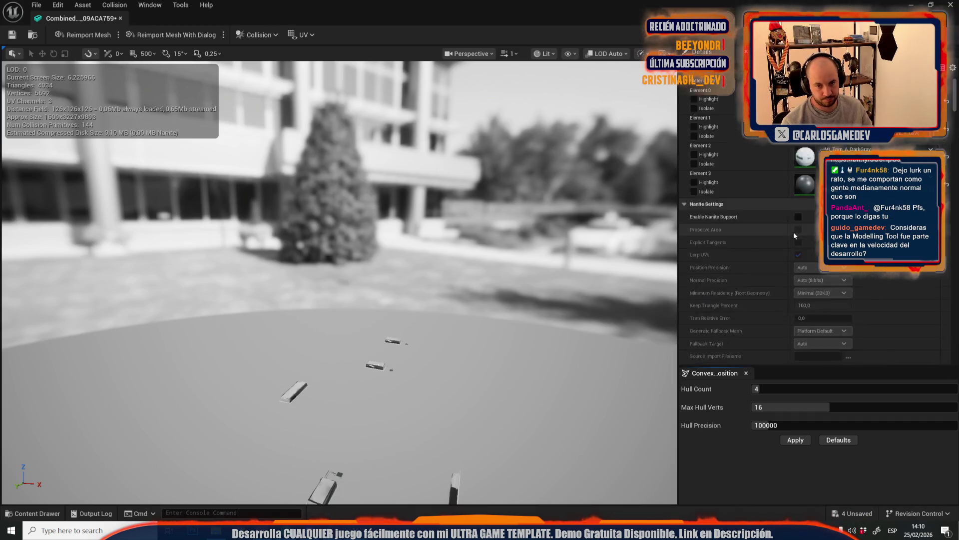
{"action": "scroll", "coordinate": [794, 235], "scroll_direction": "down", "scroll_amount": 5}
{"action": "left_click", "coordinate": [798, 288]}
{"action": "scroll", "coordinate": [781, 300], "scroll_direction": "down", "scroll_amount": 5}
{"action": "left_click", "coordinate": [823, 300]}
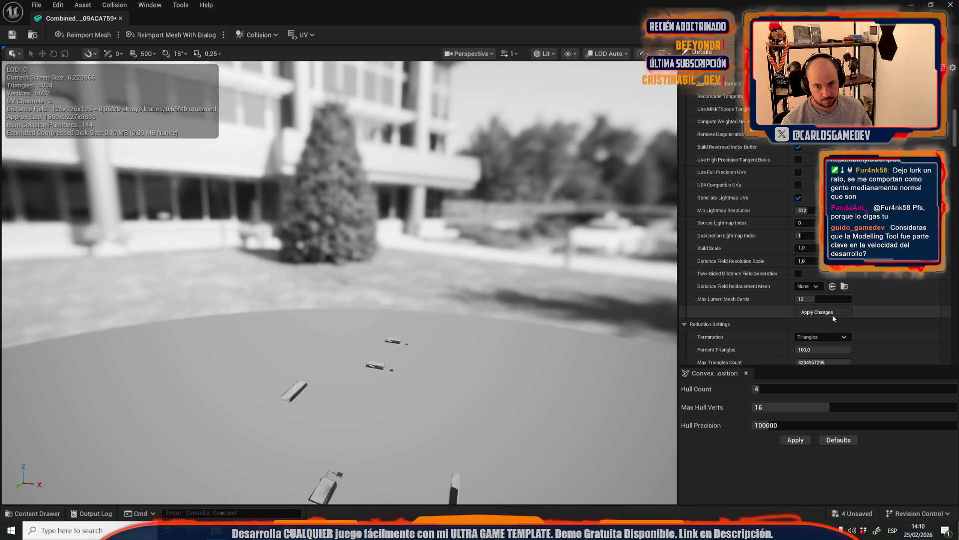
Save the trim-panel mesh and close its editor
{"action": "scroll", "coordinate": [839, 320], "scroll_direction": "down", "scroll_amount": 5}
{"action": "scroll", "coordinate": [848, 331], "scroll_direction": "down", "scroll_amount": 5}
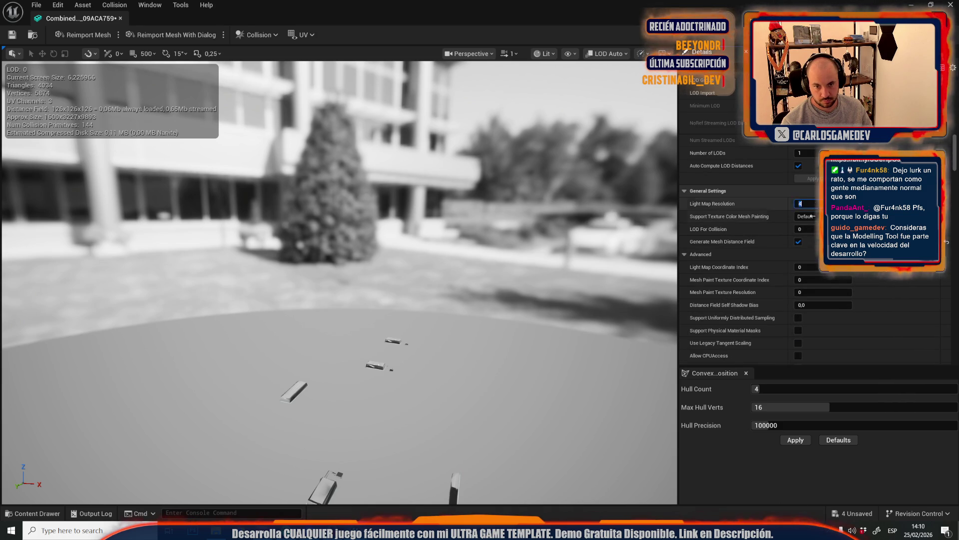
{"action": "type", "text": "512"}
{"action": "left_click", "coordinate": [18, 37]}
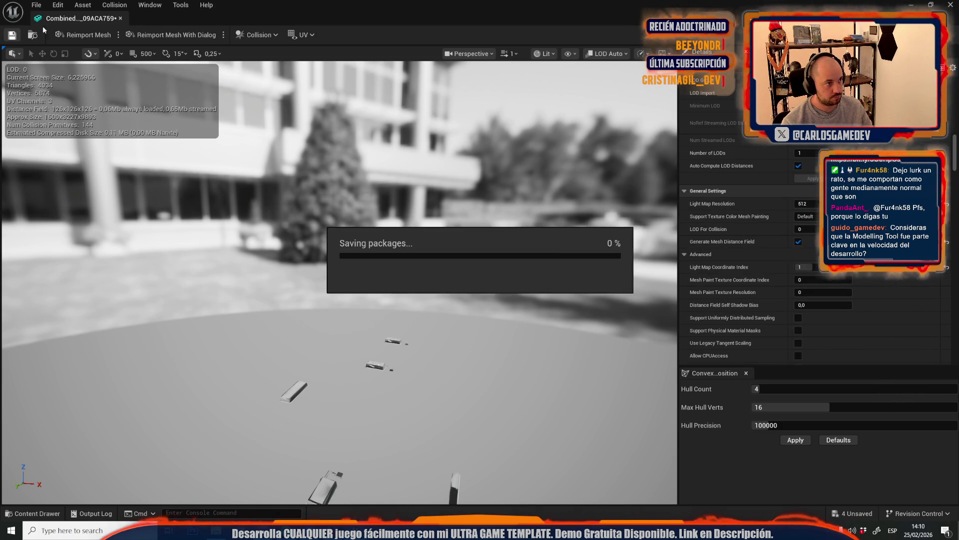
{"action": "left_click", "coordinate": [120, 18]}
Select the wall panel meshes and reopen their mesh to inspect UV channels
{"action": "left_click_drag", "start_coordinate": [405, 246], "coordinate": [406, 210]}
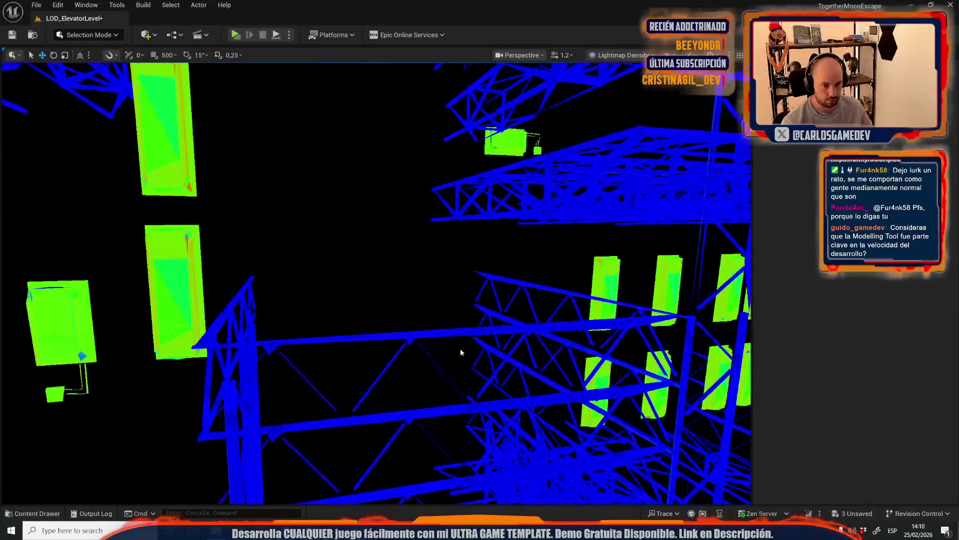
{"action": "key", "text": "shift+e"}
{"action": "double_click", "coordinate": [861, 280]}
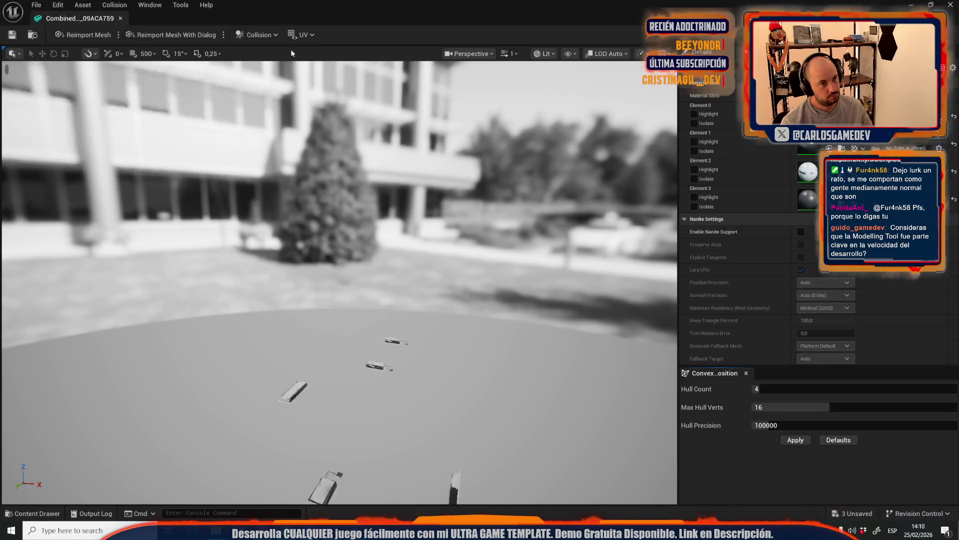
{"action": "left_click", "coordinate": [307, 36]}
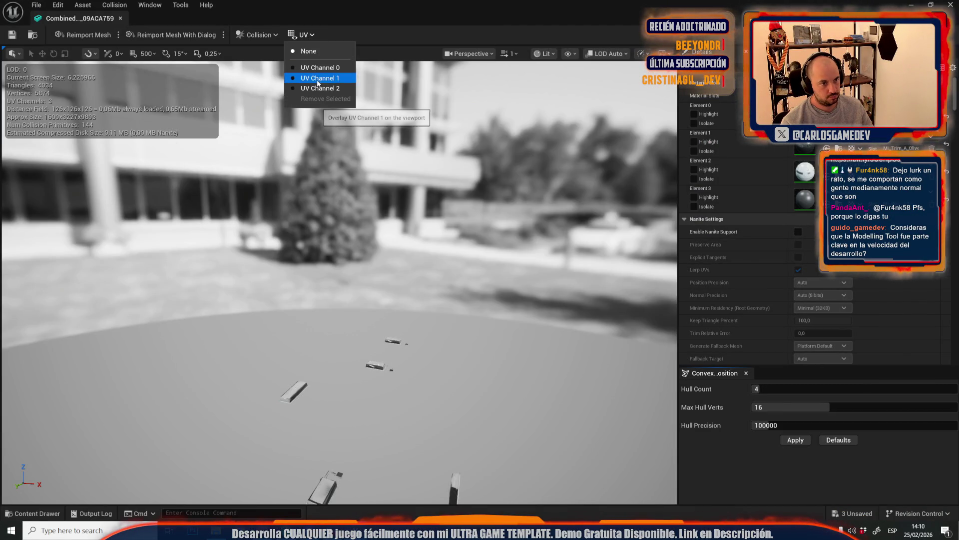
Set the combined mesh's minimum lightmap resolution to 256
{"action": "left_click", "coordinate": [314, 88]}
{"action": "scroll", "coordinate": [805, 321], "scroll_direction": "down", "scroll_amount": 10}
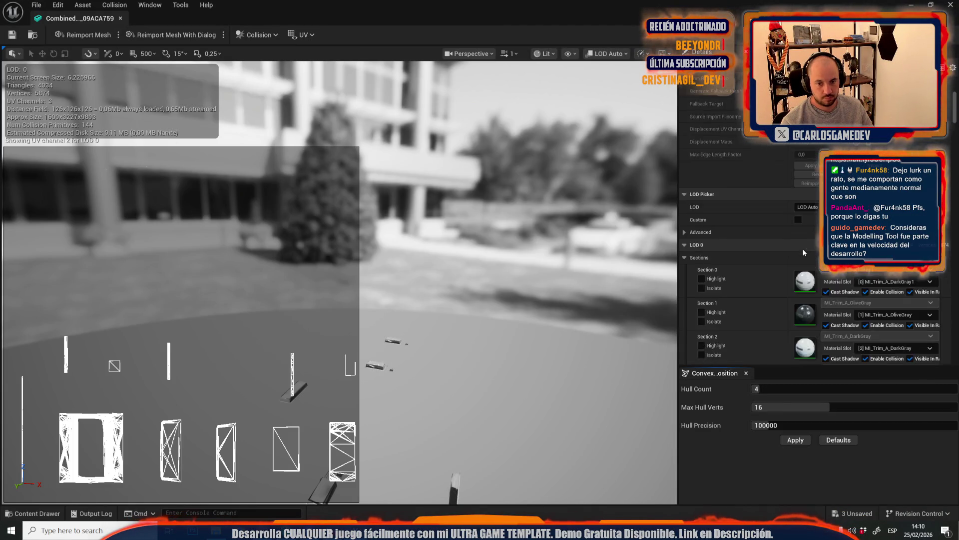
{"action": "scroll", "coordinate": [806, 323], "scroll_direction": "down", "scroll_amount": 5}
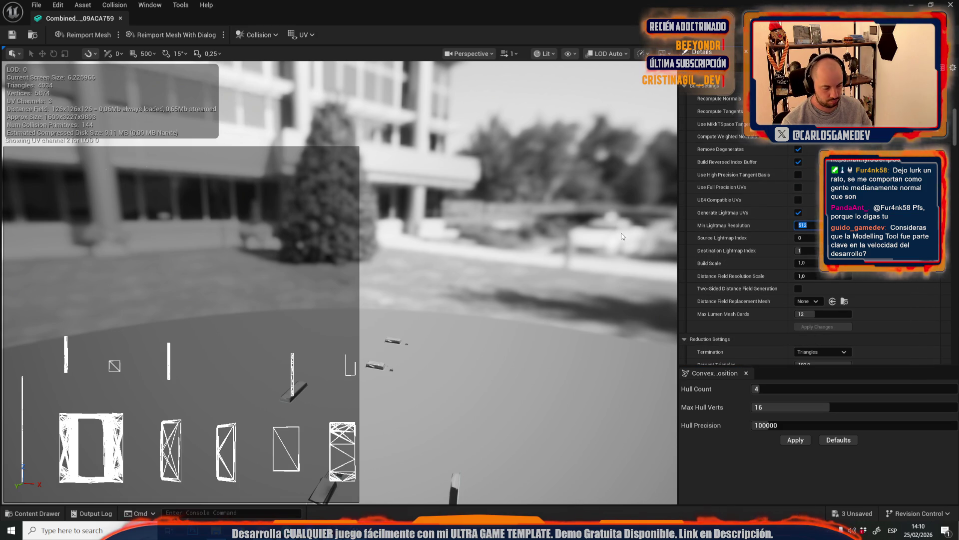
{"action": "type", "text": "256"}
{"action": "left_click", "coordinate": [827, 326]}
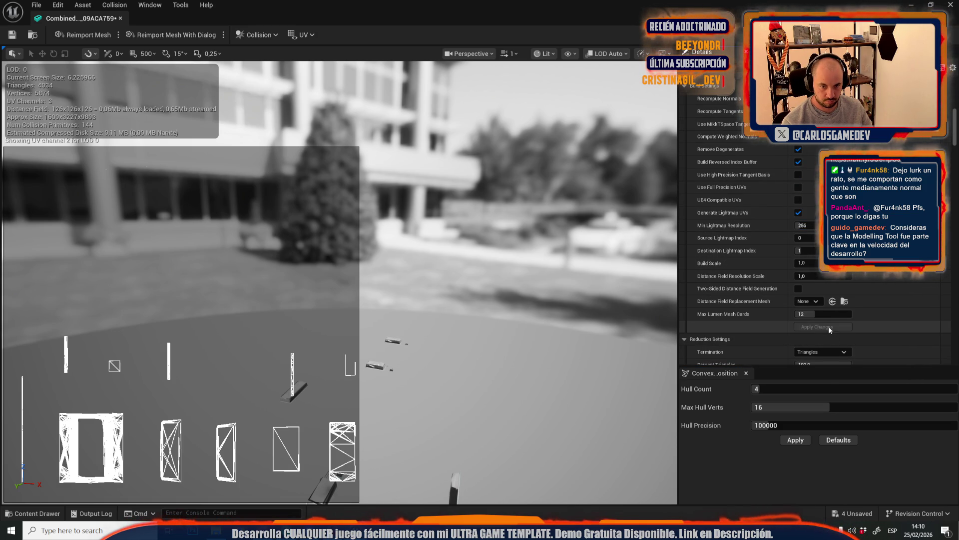
Check the UV channel 1 lightmap layout, save the combined mesh, and close its editor
{"action": "left_click", "coordinate": [317, 34]}
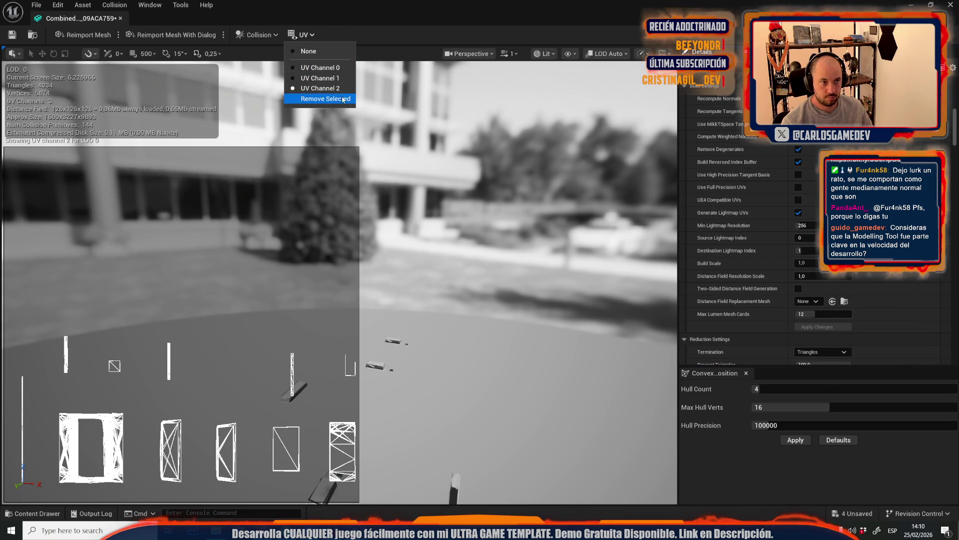
{"action": "left_click", "coordinate": [336, 81]}
{"action": "scroll", "coordinate": [793, 192], "scroll_direction": "down", "scroll_amount": 4}
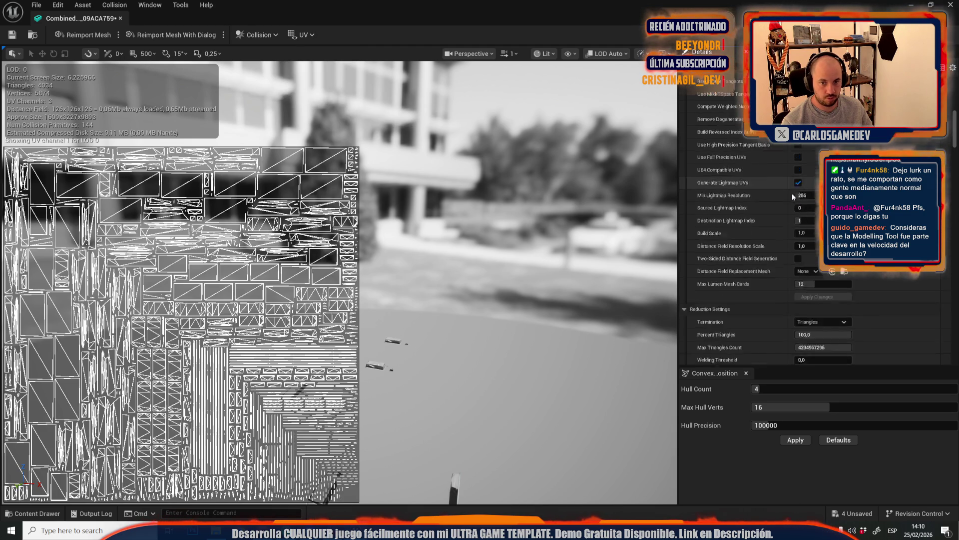
{"action": "scroll", "coordinate": [793, 196], "scroll_direction": "down", "scroll_amount": 10}
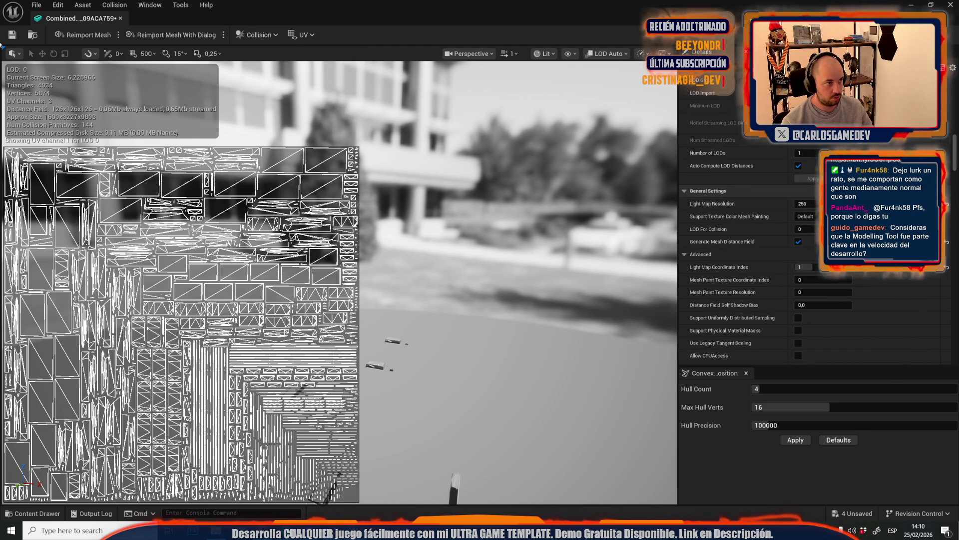
{"action": "left_click", "coordinate": [13, 36]}
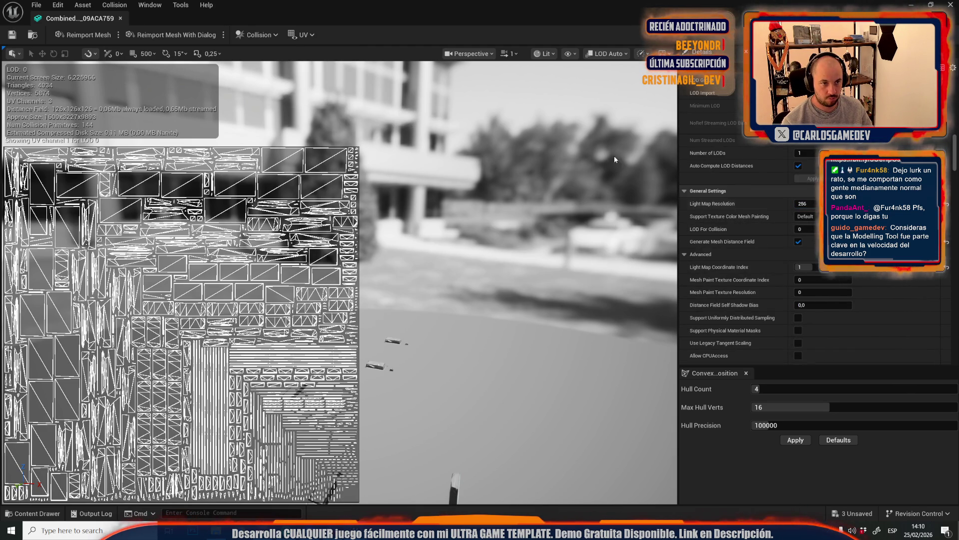
{"action": "left_click", "coordinate": [303, 34]}
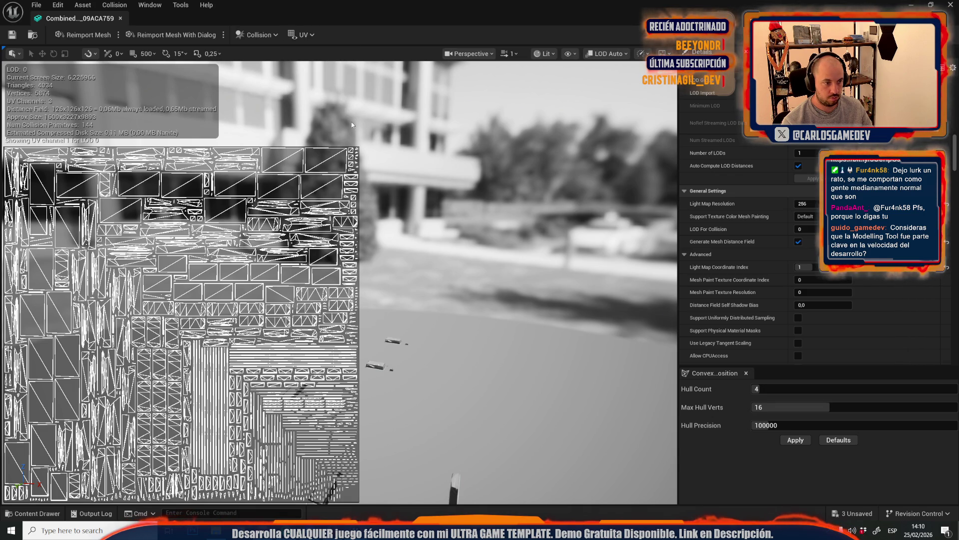
{"action": "middle_click", "coordinate": [64, 22]}
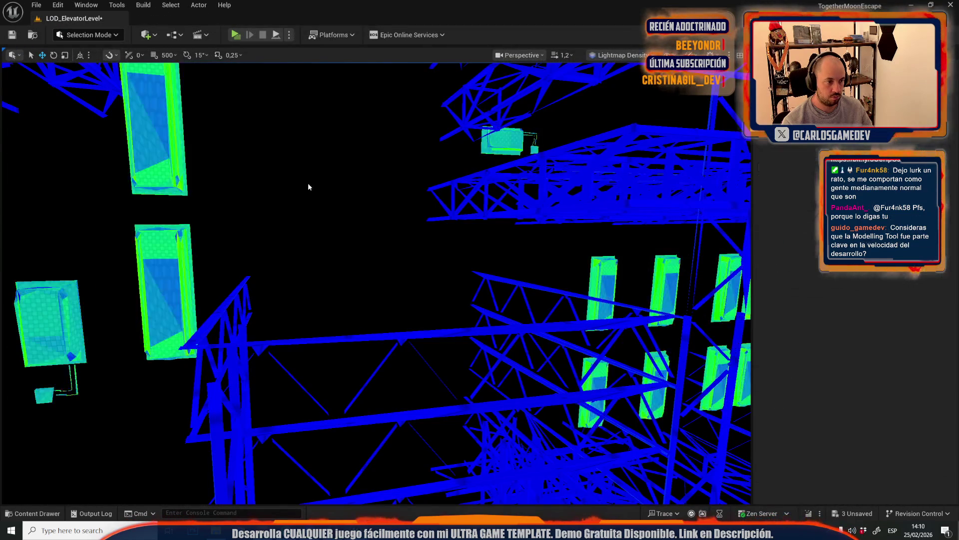
Fly the camera toward the lit windows and select the elevator cabin instead of the scaffolding
{"action": "scroll", "coordinate": [375, 284], "scroll_direction": "up", "scroll_amount": 2}
{"action": "key", "text": "s"}
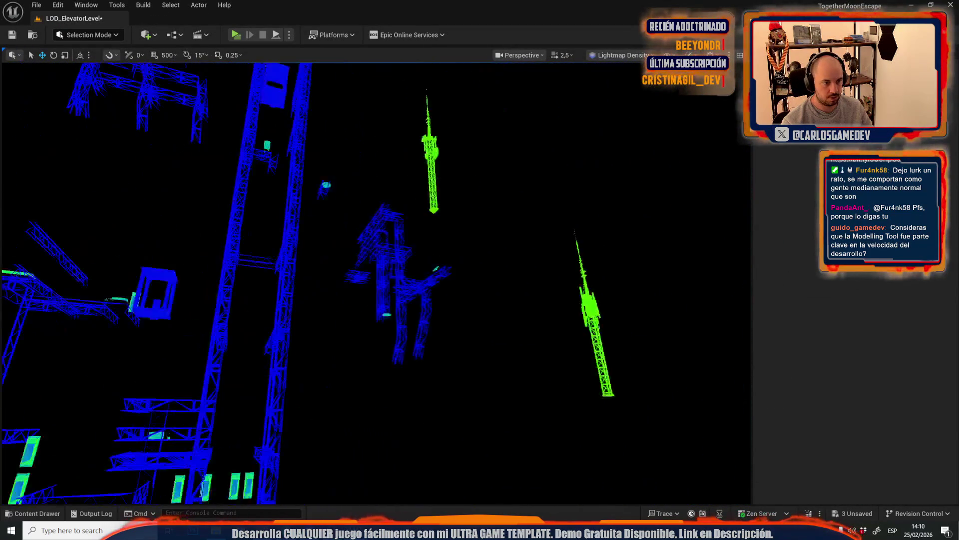
{"action": "key", "text": "w"}
{"action": "scroll", "coordinate": [375, 283], "scroll_direction": "down", "scroll_amount": 2}
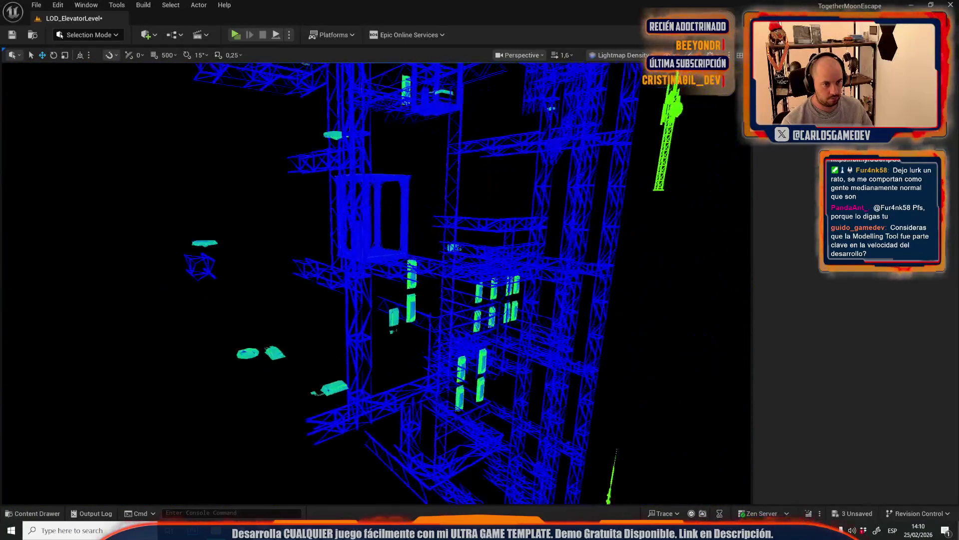
{"action": "left_click", "coordinate": [375, 248]}
{"action": "left_click", "coordinate": [375, 247]}
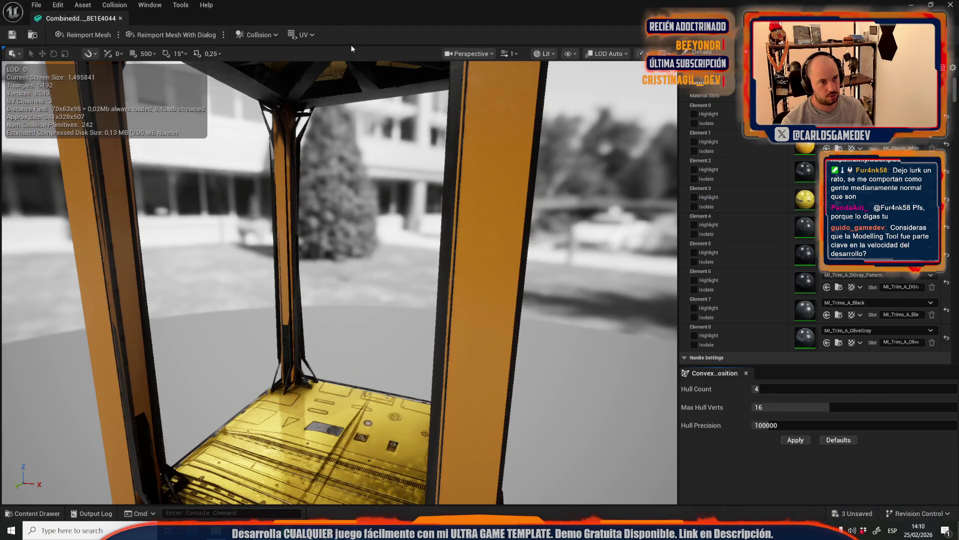
Overlay the cabin mesh's UV channels 2 then 1, scan its lightmap settings, and close the editor
{"action": "left_click", "coordinate": [310, 36]}
{"action": "left_click", "coordinate": [328, 89]}
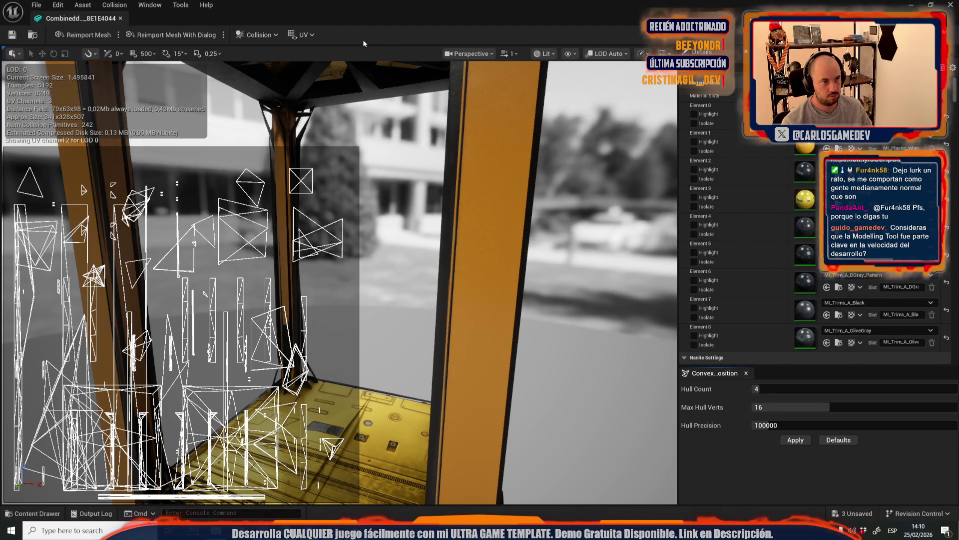
{"action": "left_click", "coordinate": [300, 36]}
{"action": "left_click", "coordinate": [318, 79]}
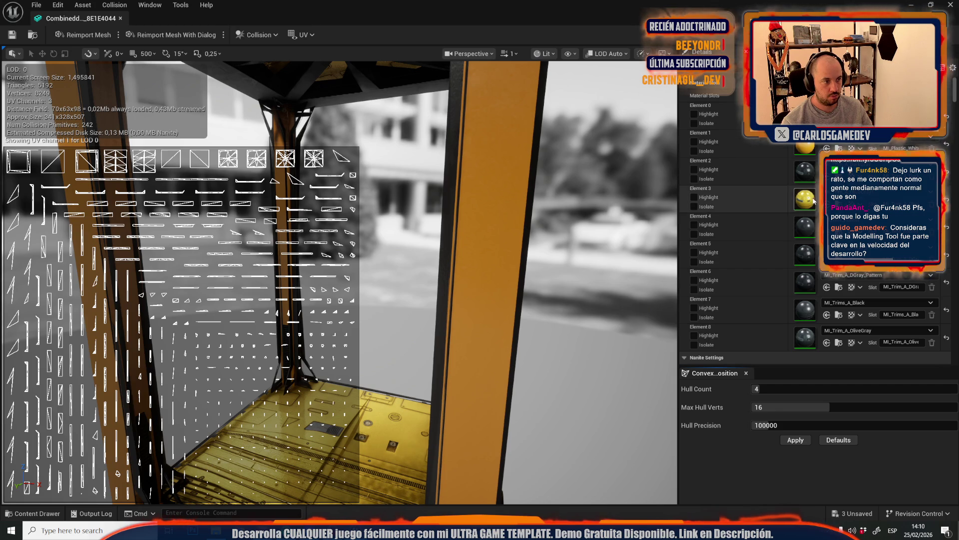
{"action": "scroll", "coordinate": [807, 204], "scroll_direction": "up", "scroll_amount": 10}
{"action": "scroll", "coordinate": [806, 204], "scroll_direction": "down", "scroll_amount": 10}
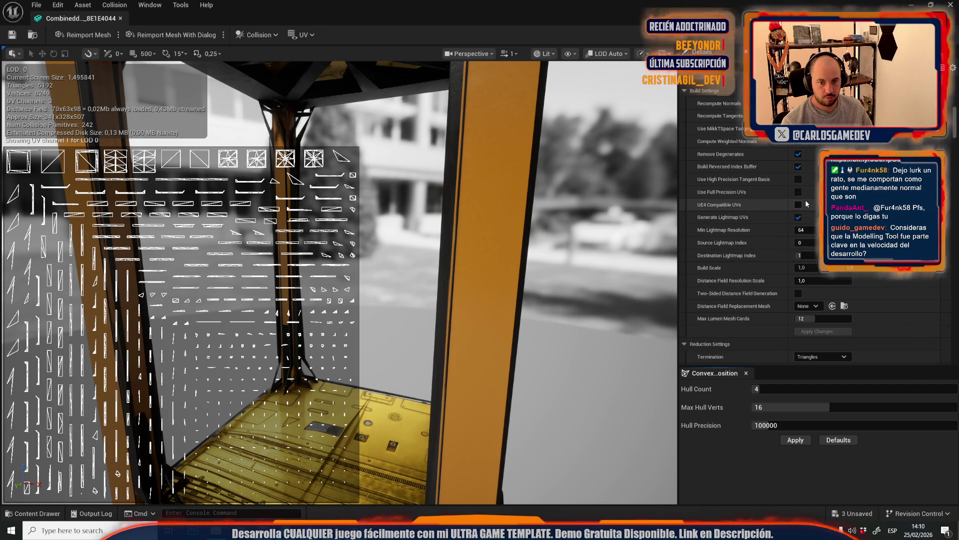
{"action": "scroll", "coordinate": [802, 315], "scroll_direction": "down", "scroll_amount": 3}
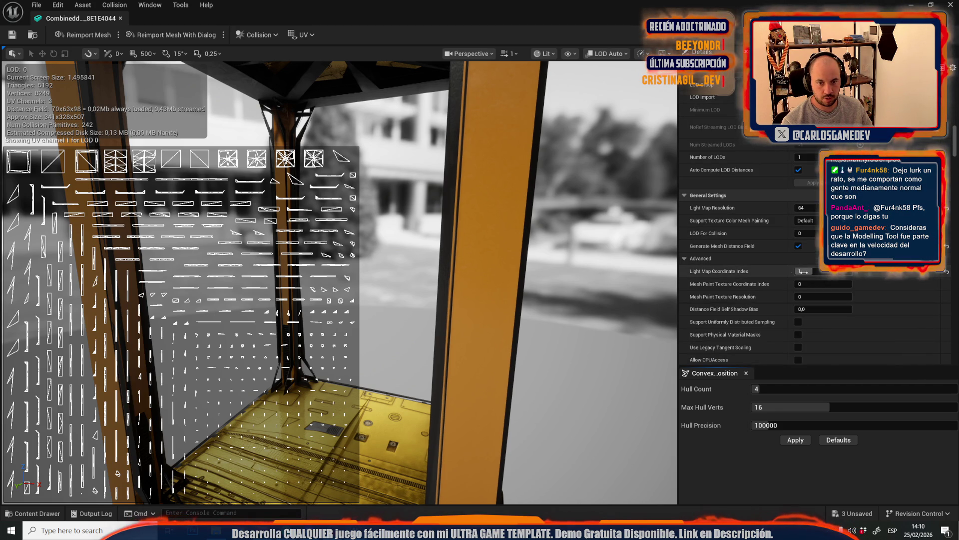
{"action": "left_click", "coordinate": [120, 18]}
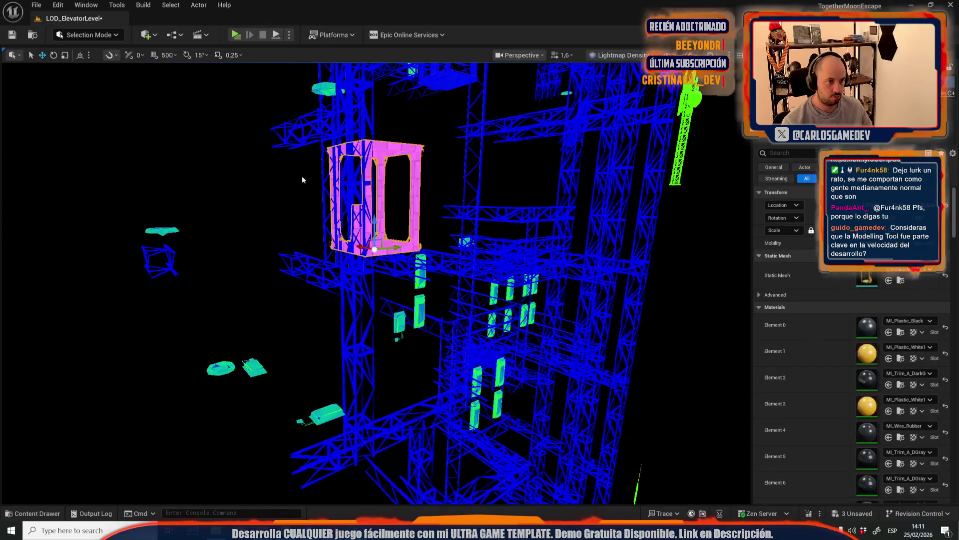
Open the truss mesh in the mesh editor and apply its changed build settings
{"action": "scroll", "coordinate": [352, 301], "scroll_direction": "up", "scroll_amount": 5}
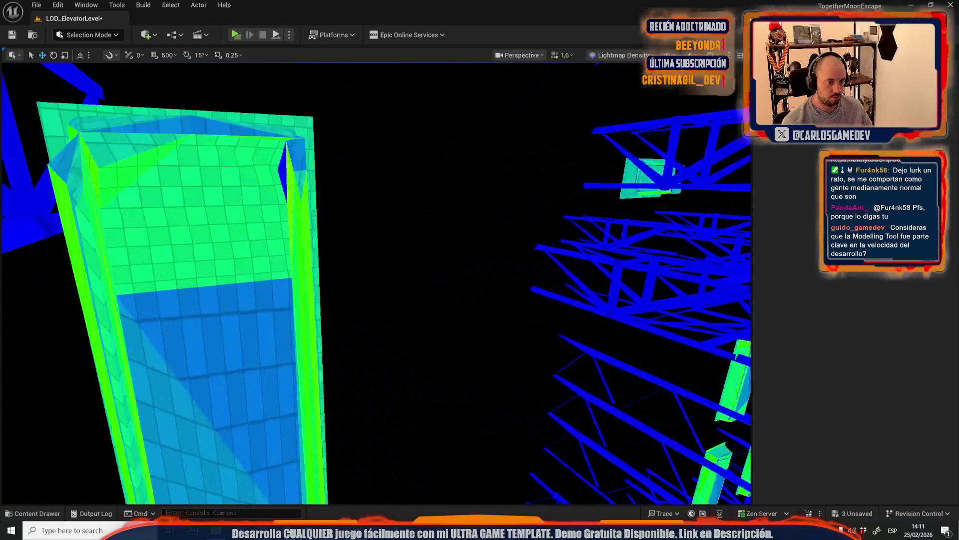
{"action": "scroll", "coordinate": [352, 302], "scroll_direction": "down", "scroll_amount": 3}
{"action": "left_click", "coordinate": [407, 284]}
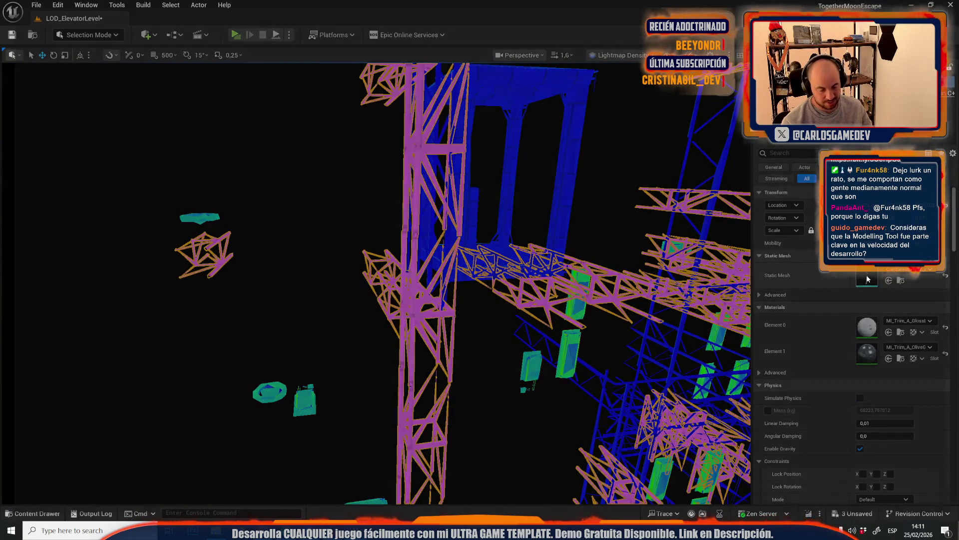
{"action": "double_click", "coordinate": [867, 279]}
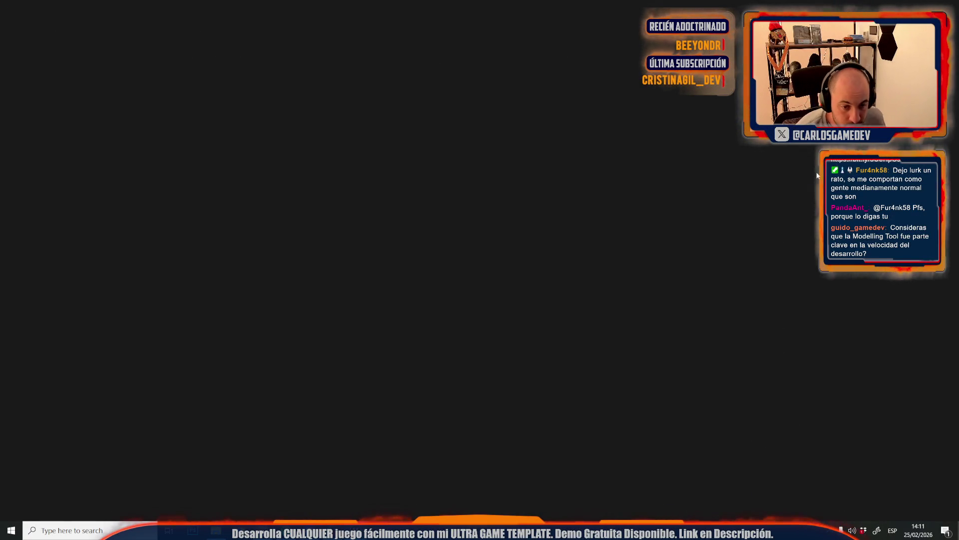
{"action": "scroll", "coordinate": [779, 200], "scroll_direction": "down", "scroll_amount": 5}
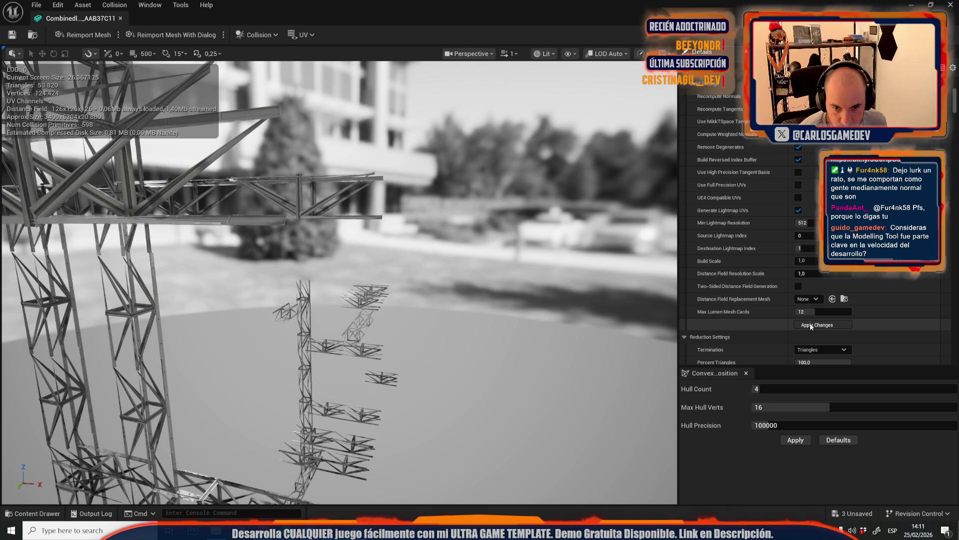
{"action": "left_click", "coordinate": [816, 325]}
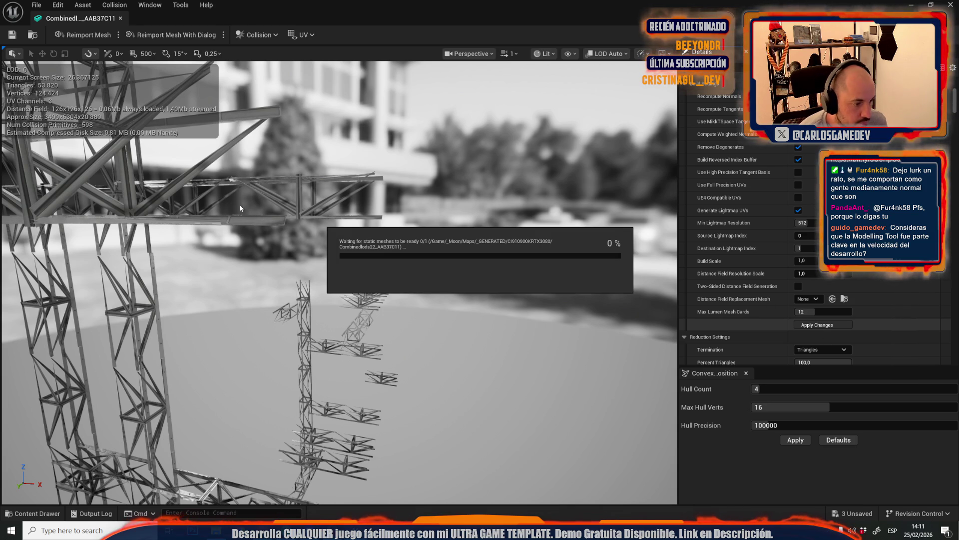
Preview the truss mesh's UV channel 1, set lightmap coordinate index 1, and save it
{"action": "left_click", "coordinate": [301, 35]}
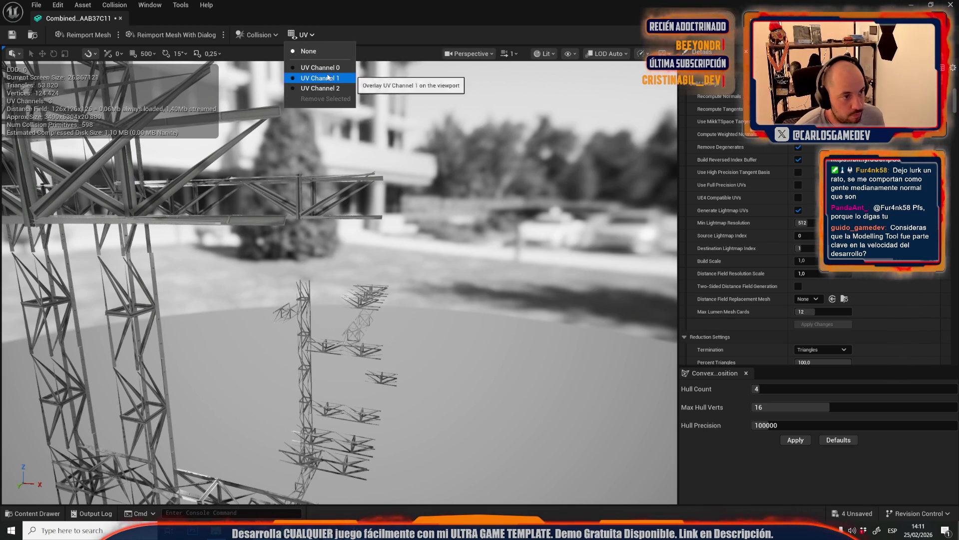
{"action": "left_click", "coordinate": [328, 77]}
{"action": "scroll", "coordinate": [825, 272], "scroll_direction": "down", "scroll_amount": 10}
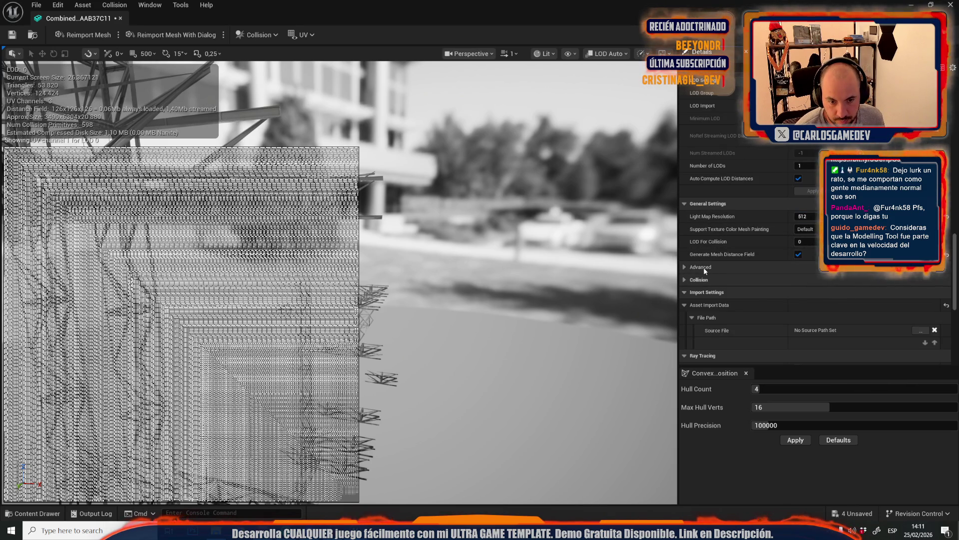
{"action": "left_click", "coordinate": [810, 279]}
{"action": "type", "text": "1"}
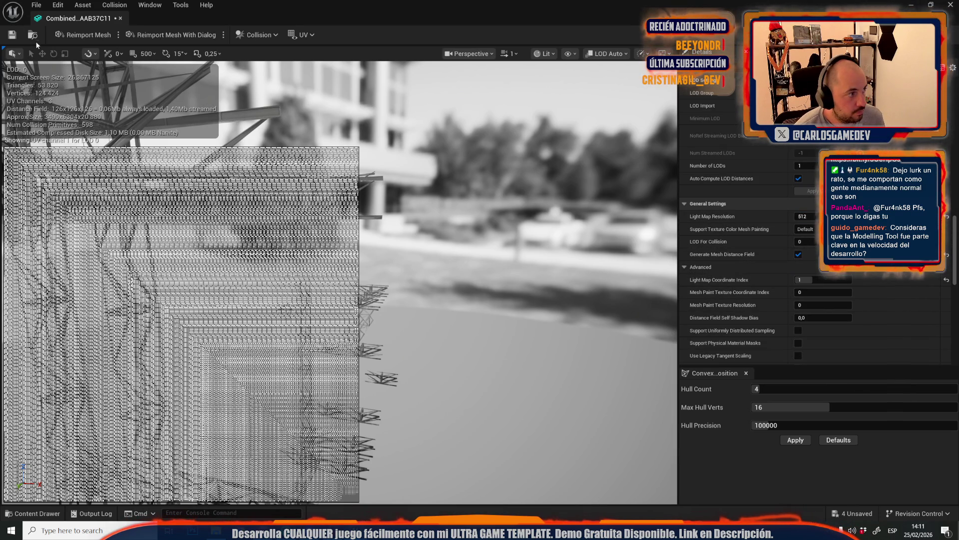
{"action": "left_click", "coordinate": [12, 35]}
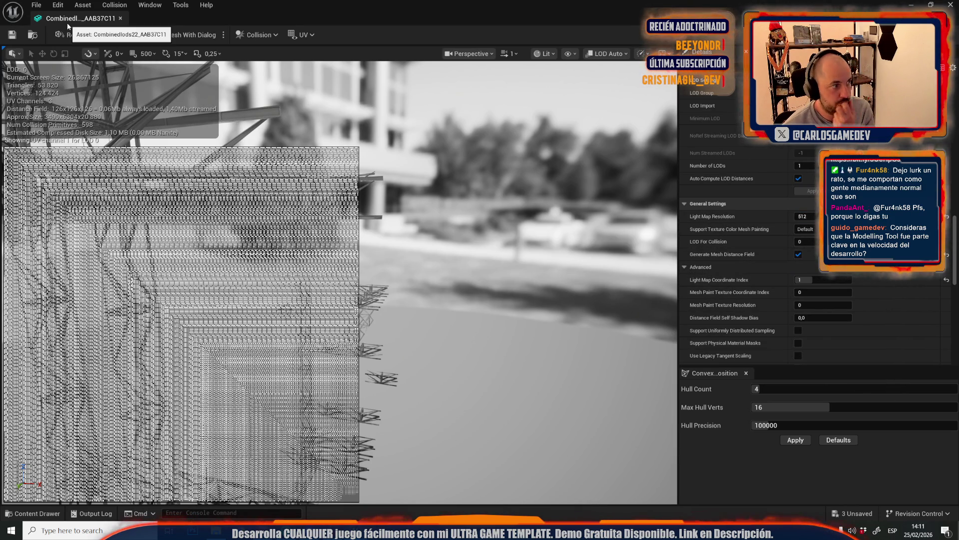
{"action": "key", "text": "alt+Tab"}
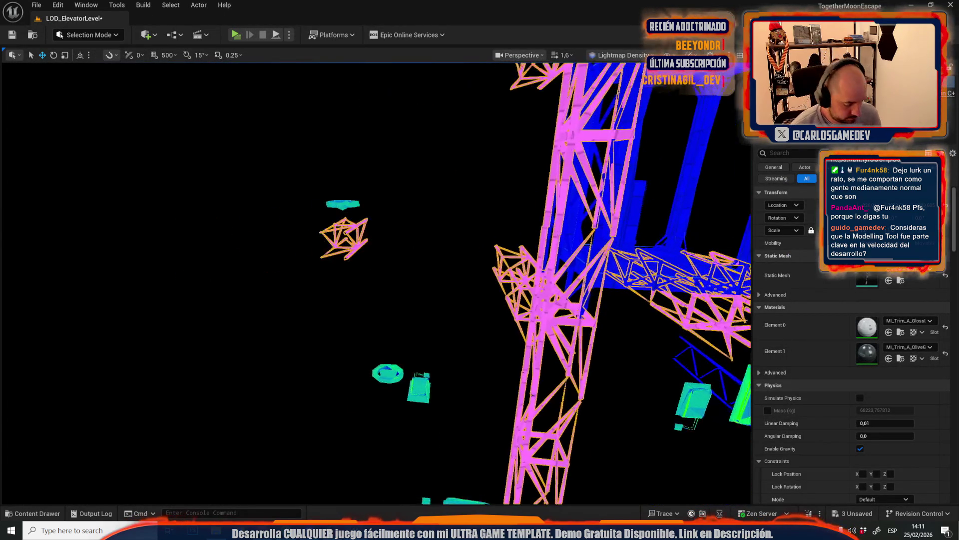
Delete a spare truss mesh, select the blue truss, and commit minimum lightmap resolution 256
{"action": "left_click", "coordinate": [445, 263]}
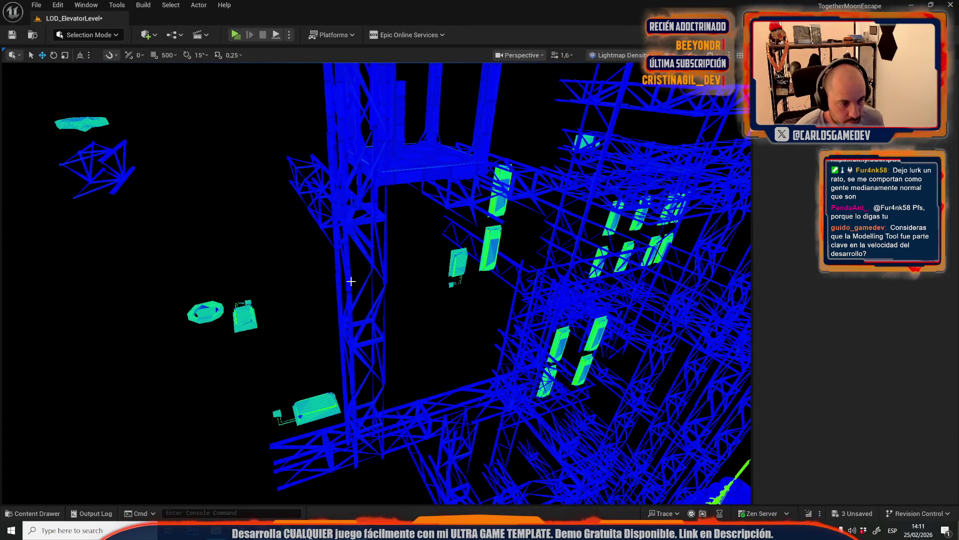
{"action": "left_click", "coordinate": [350, 281]}
{"action": "key", "text": "Delete"}
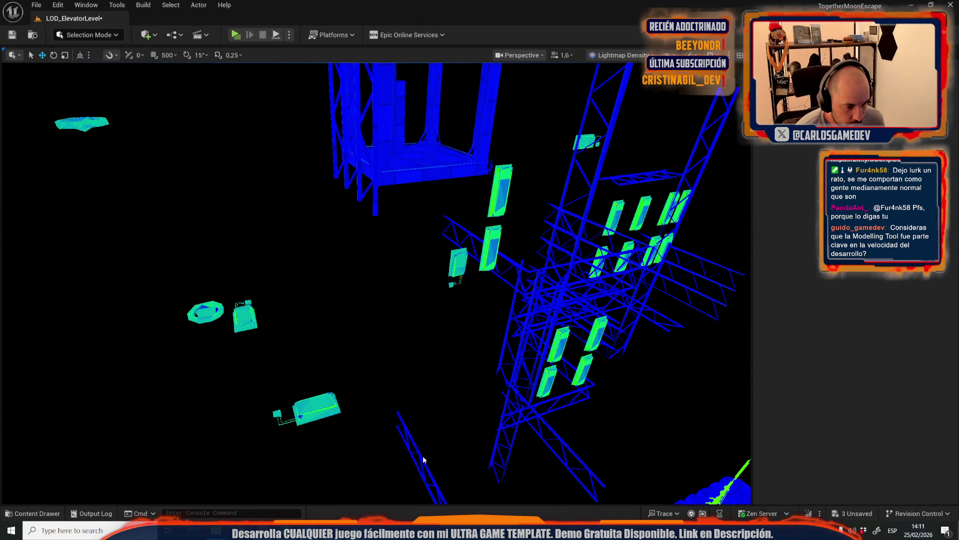
{"action": "left_click", "coordinate": [423, 459]}
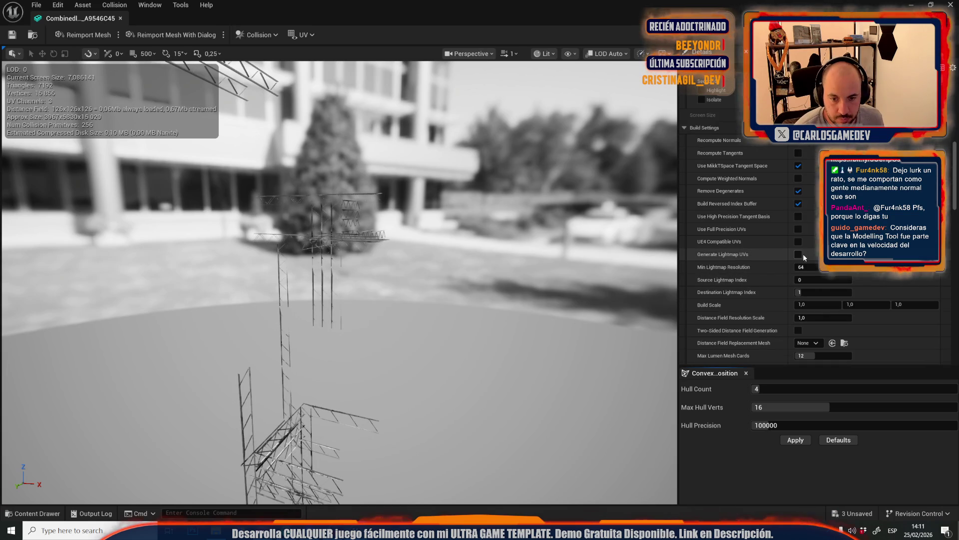
{"action": "key", "text": "Return"}
{"action": "scroll", "coordinate": [791, 323], "scroll_direction": "down", "scroll_amount": 3}
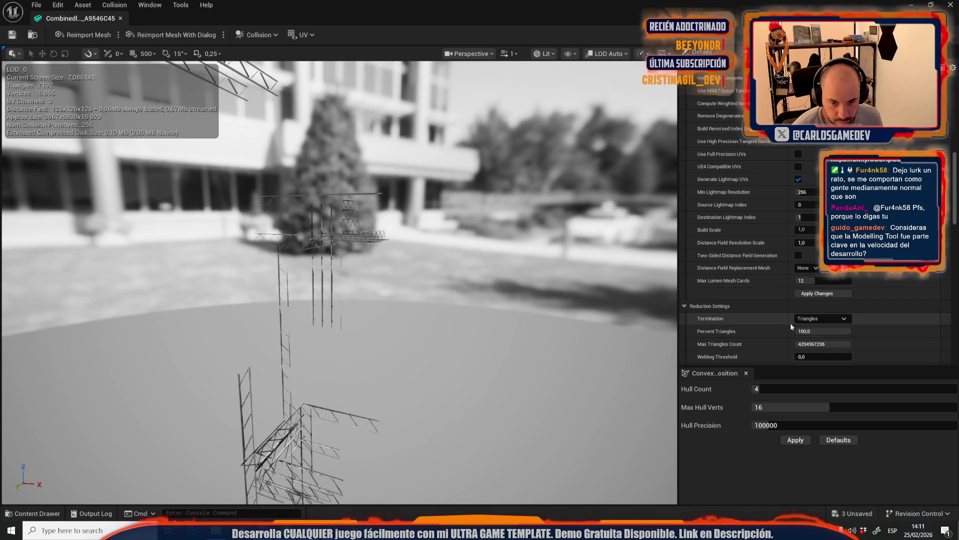
{"action": "scroll", "coordinate": [823, 298], "scroll_direction": "down", "scroll_amount": 10}
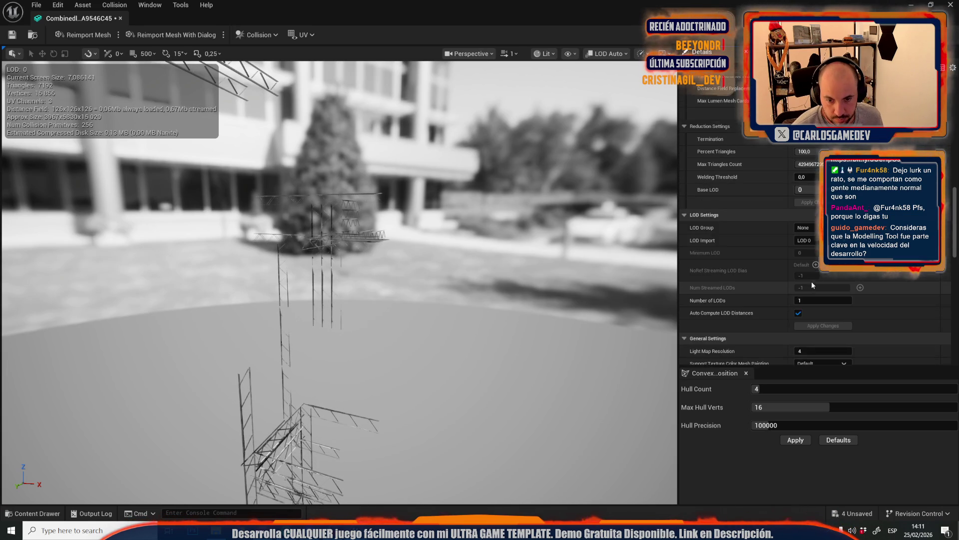
Give the blue truss lightmap resolution 256 on coordinate index 1, preview UV 1, and save
{"action": "left_click", "coordinate": [809, 261]}
{"action": "type", "text": "256"}
{"action": "key", "text": "Return"}
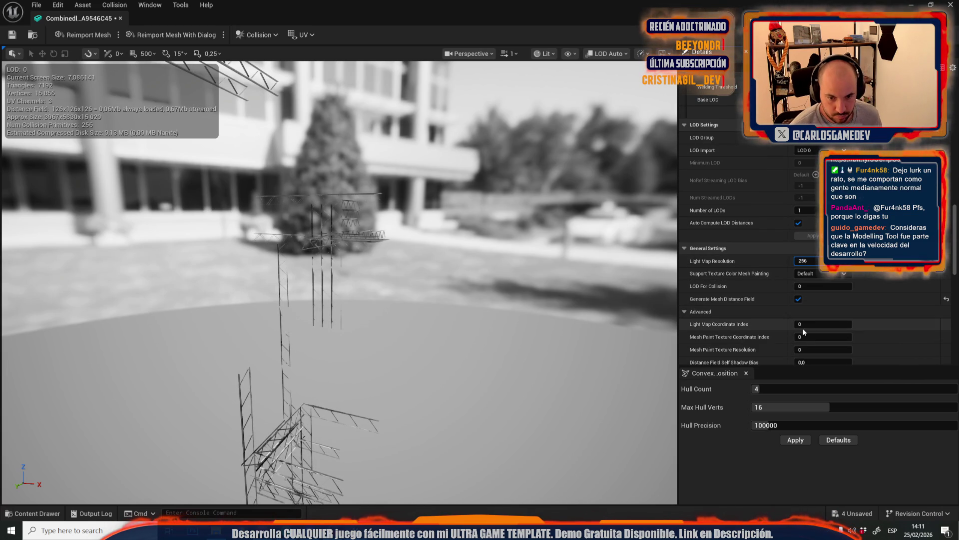
{"action": "left_click_drag", "start_coordinate": [799, 323], "coordinate": [812, 324]}
{"action": "left_click", "coordinate": [300, 35]}
{"action": "left_click", "coordinate": [320, 76]}
{"action": "left_click", "coordinate": [12, 34]}
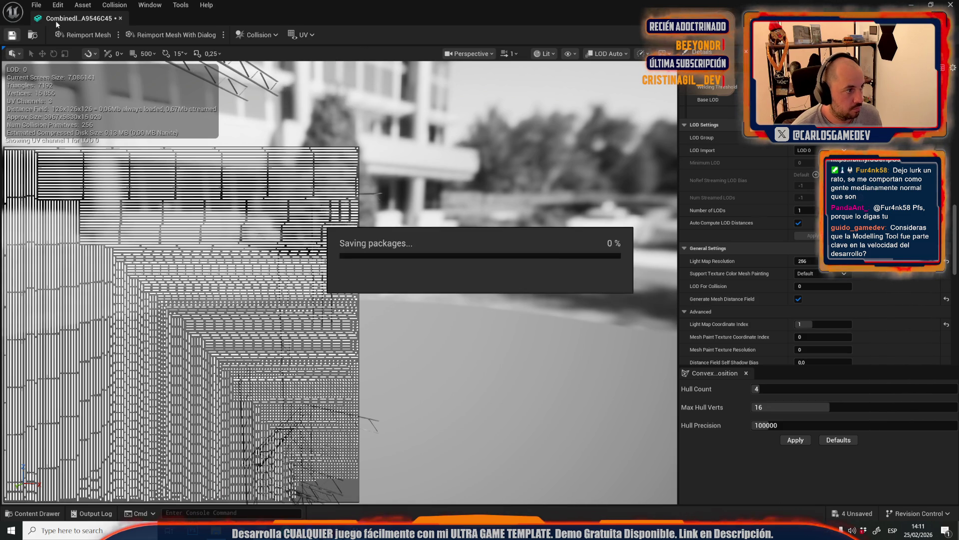
{"action": "middle_click", "coordinate": [58, 20]}
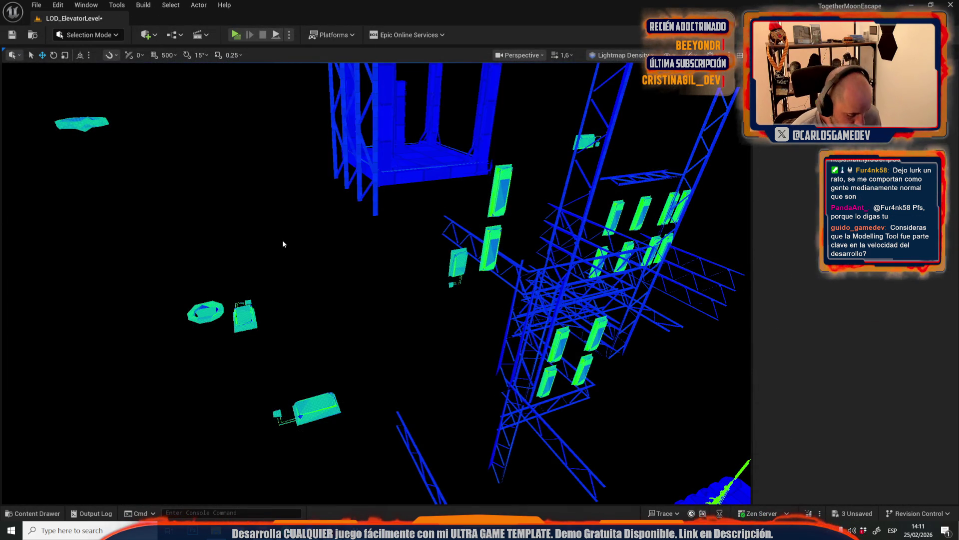
Select all actors in the level and assign them a collision preset
{"action": "scroll", "coordinate": [283, 244], "scroll_direction": "up", "scroll_amount": 5}
{"action": "key", "text": "ctrl+a"}
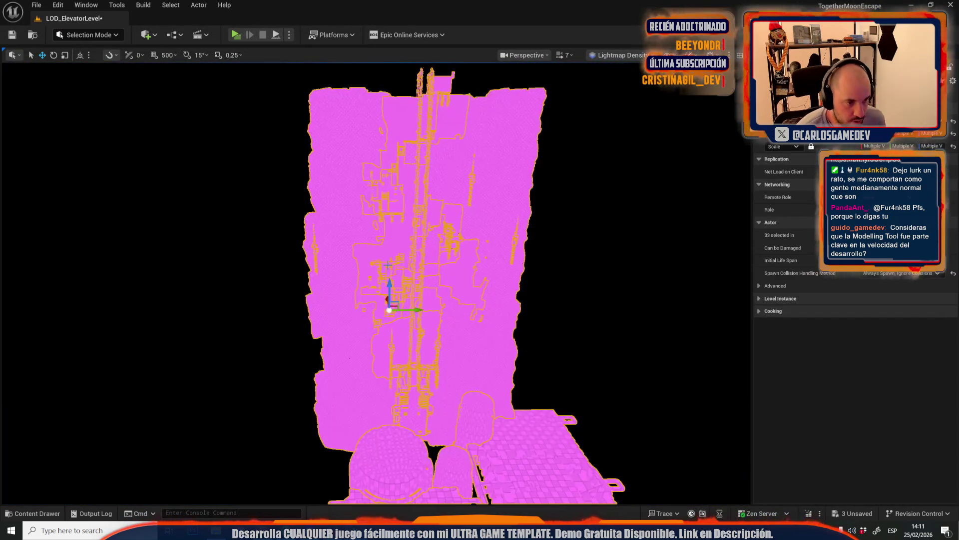
{"action": "left_click", "coordinate": [648, 126]}
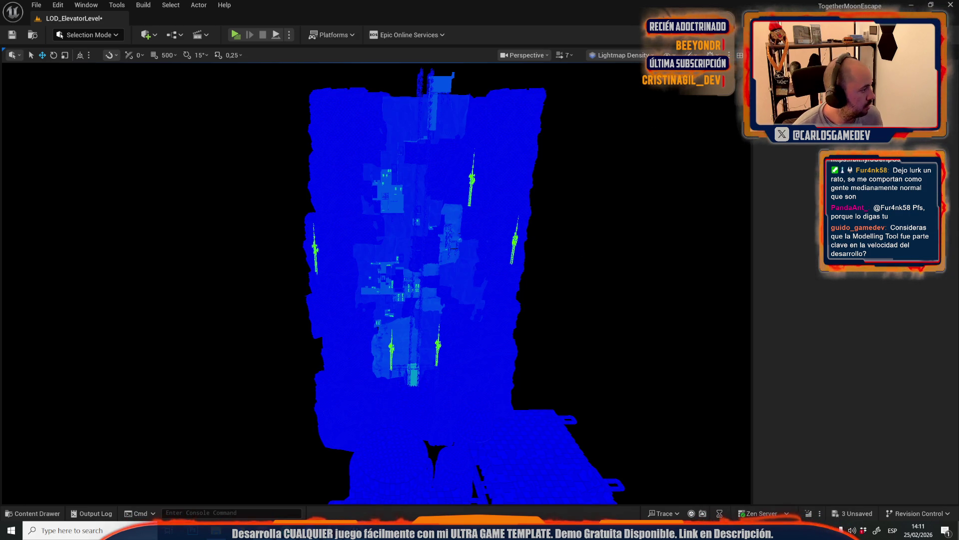
{"action": "left_click", "coordinate": [417, 373]}
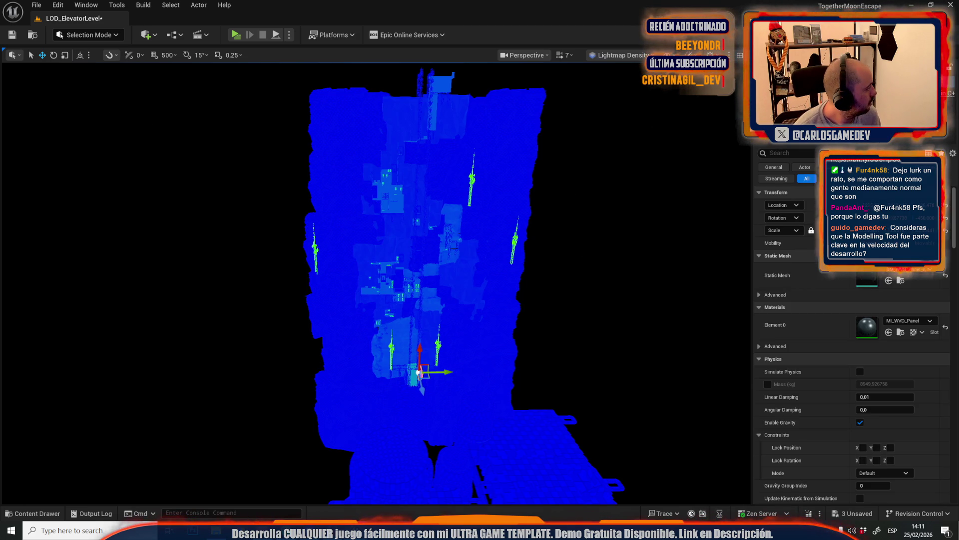
{"action": "key", "text": "ctrl+a"}
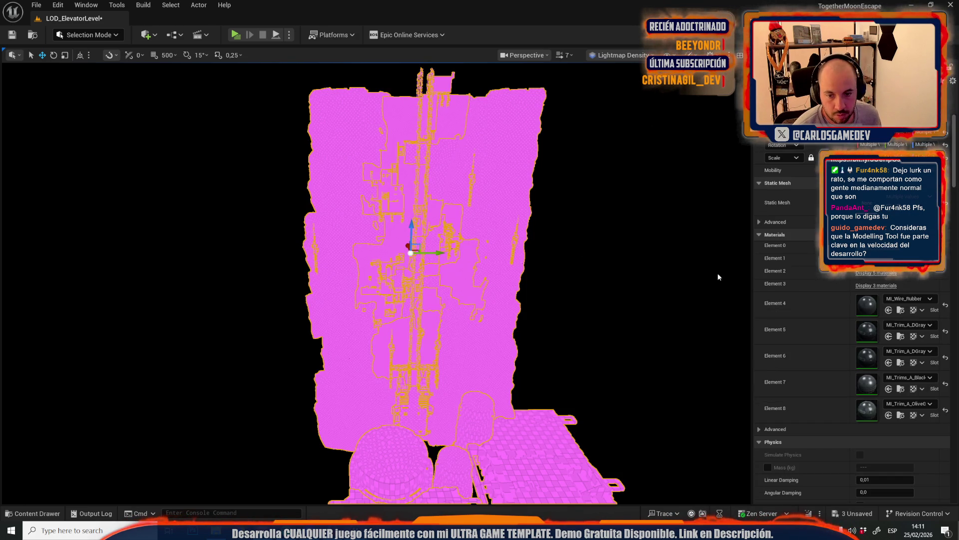
{"action": "scroll", "coordinate": [849, 324], "scroll_direction": "down", "scroll_amount": 10}
{"action": "left_click", "coordinate": [885, 294]}
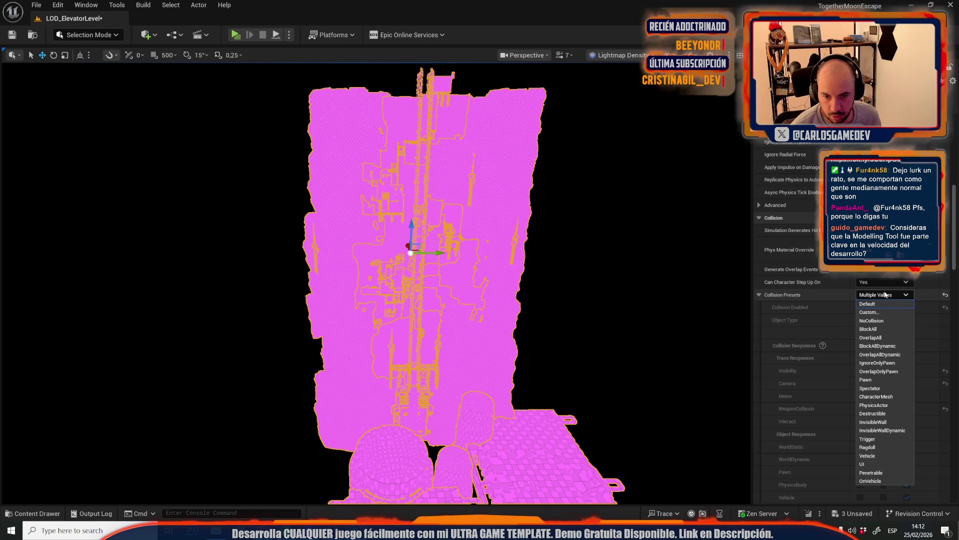
{"action": "left_click", "coordinate": [872, 320]}
Switch the viewport from Lit to Unlit view mode
{"action": "left_click", "coordinate": [585, 309]}
{"action": "left_click_drag", "start_coordinate": [585, 309], "coordinate": [530, 306]}
{"action": "left_click", "coordinate": [609, 56]}
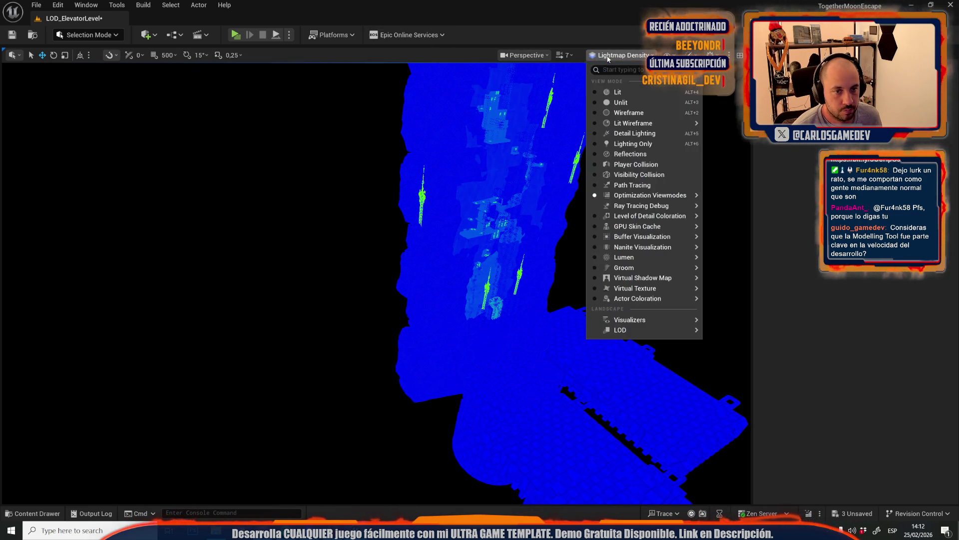
{"action": "left_click", "coordinate": [618, 95]}
{"action": "key", "text": "alt+3"}
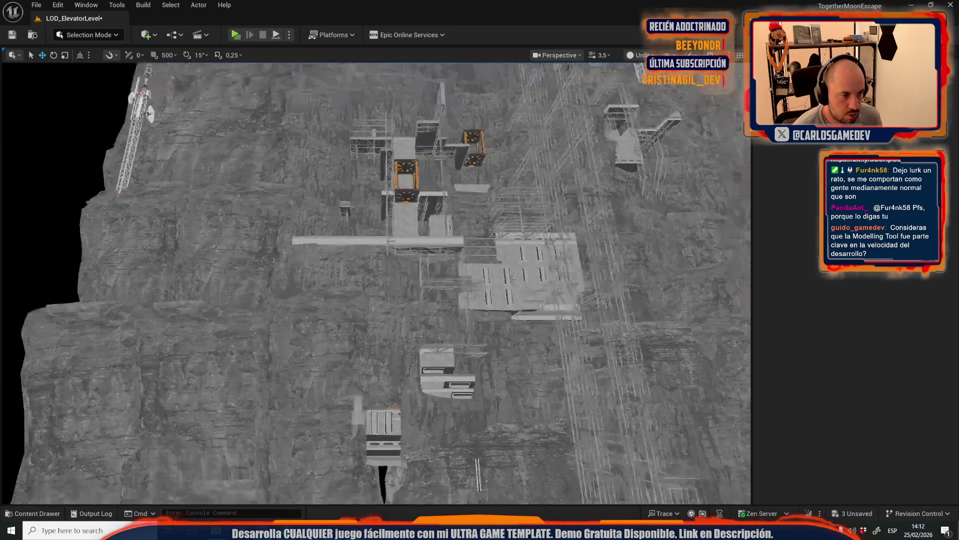
Inspect the left antenna tower and antenna dish, then face the cliff head-on
{"action": "mouse_move", "coordinate": [380, 280]}
{"action": "left_mouse_down"}
{"action": "mouse_move", "coordinate": [380, 350]}
{"action": "mouse_move", "coordinate": [380, 300]}
{"action": "left_mouse_up"}
{"action": "scroll", "coordinate": [380, 250], "scroll_direction": "up", "scroll_amount": 5}
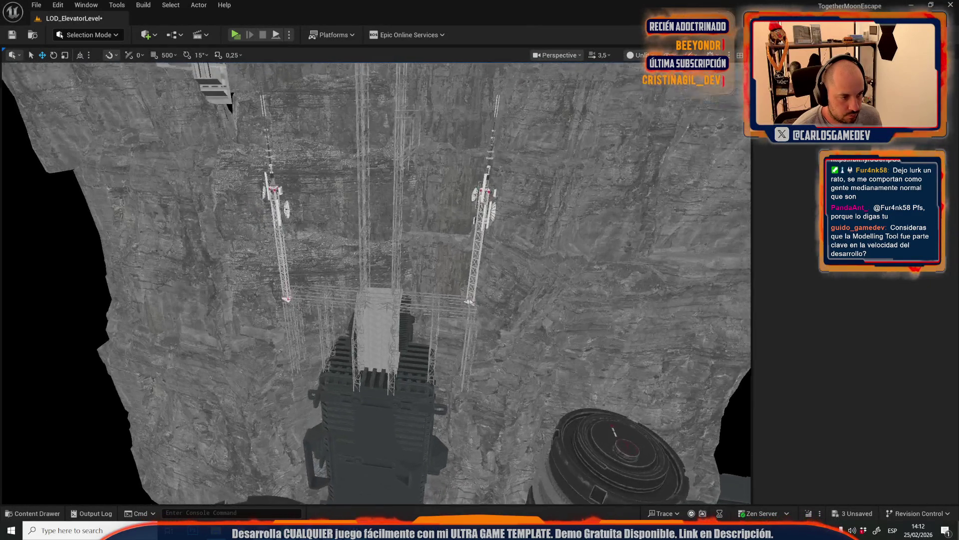
{"action": "left_click", "coordinate": [256, 214]}
{"action": "scroll", "coordinate": [380, 250], "scroll_direction": "up", "scroll_amount": 3}
{"action": "scroll", "coordinate": [380, 250], "scroll_direction": "up", "scroll_amount": 5}
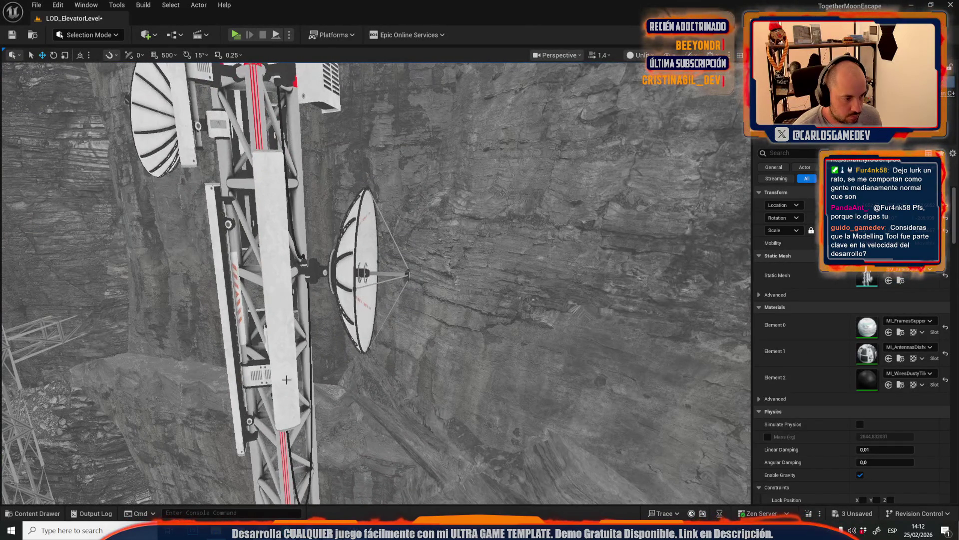
{"action": "left_click", "coordinate": [364, 272]}
{"action": "scroll", "coordinate": [374, 280], "scroll_direction": "down", "scroll_amount": 10}
{"action": "mouse_move", "coordinate": [223, 300]}
{"action": "left_mouse_down"}
{"action": "mouse_move", "coordinate": [259, 285]}
{"action": "mouse_move", "coordinate": [235, 307]}
{"action": "mouse_move", "coordinate": [267, 230]}
{"action": "left_mouse_up"}
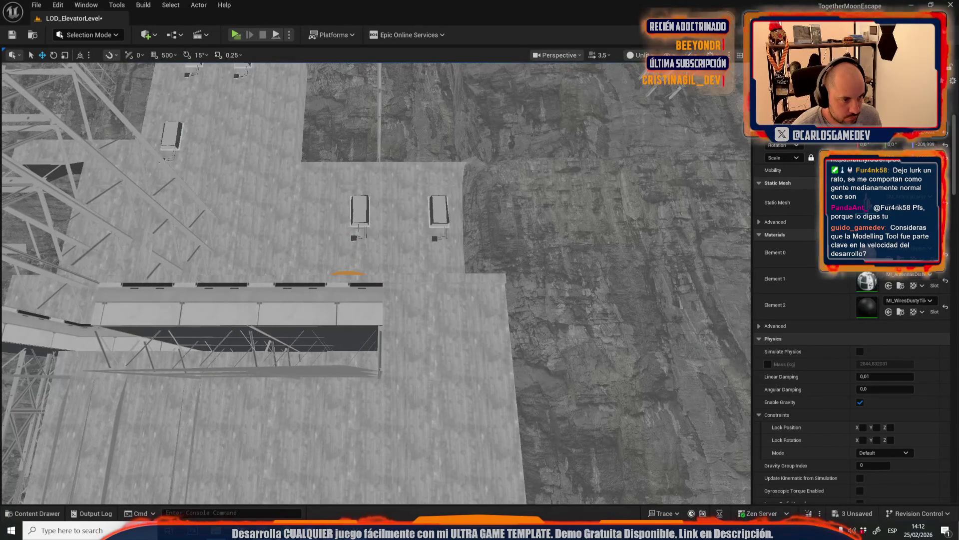
Select and frame the cameras-and-wires mesh, then switch to Mesh Tool mode
{"action": "left_click", "coordinate": [360, 210]}
{"action": "key", "text": "f"}
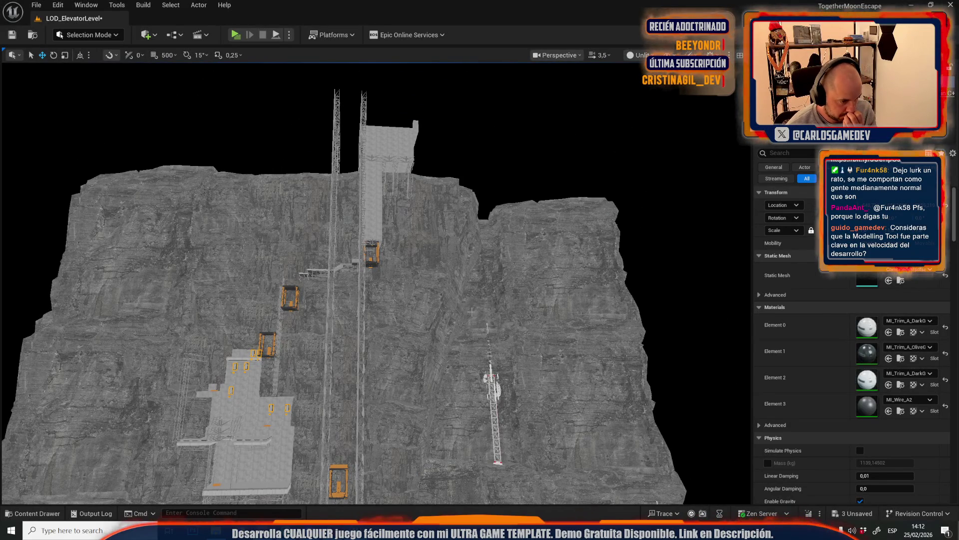
{"action": "left_click", "coordinate": [85, 35]}
{"action": "left_click", "coordinate": [107, 159]}
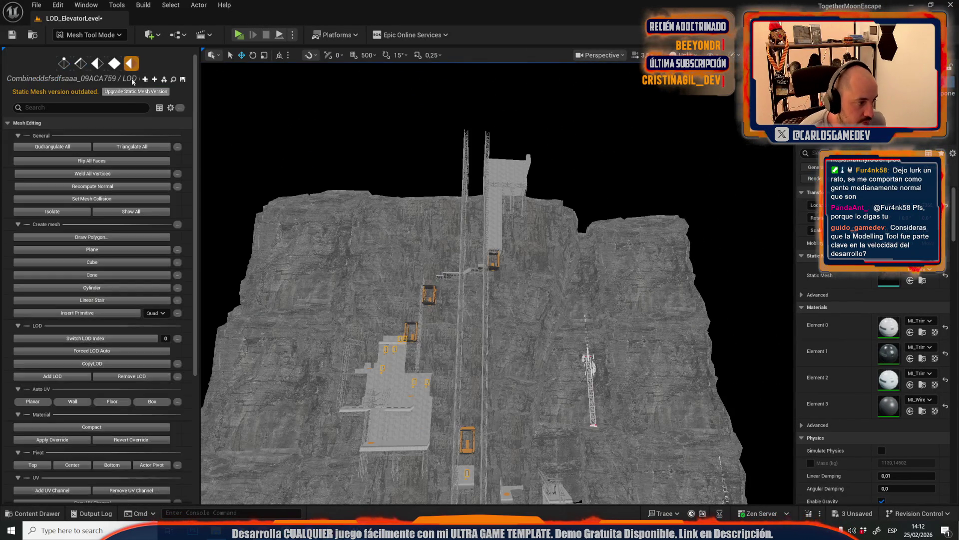
Upgrade the static mesh version, enter Quad Editing and slide the selected wall faces along X
{"action": "left_click", "coordinate": [126, 92]}
{"action": "left_click", "coordinate": [114, 63]}
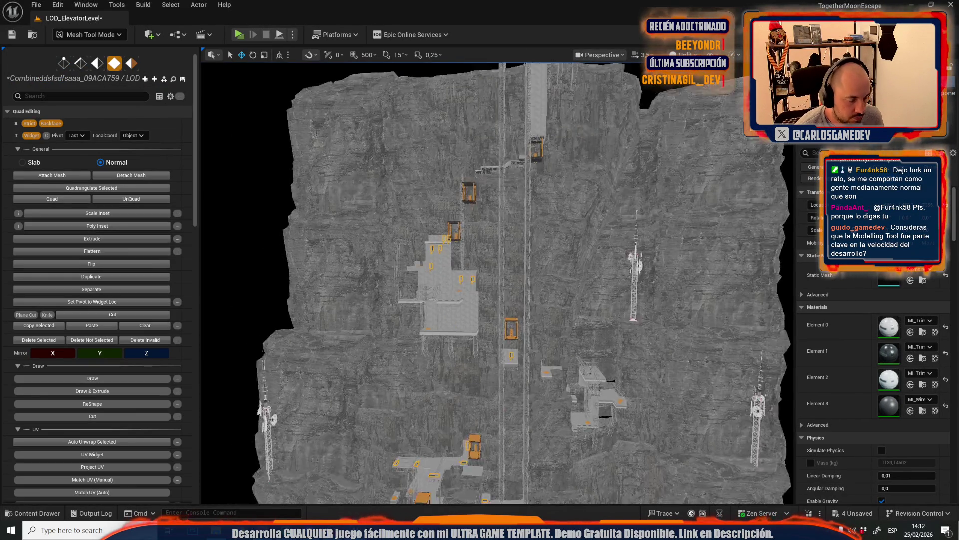
{"action": "mouse_move", "coordinate": [477, 294]}
{"action": "left_mouse_down"}
{"action": "mouse_move", "coordinate": [482, 270]}
{"action": "mouse_move", "coordinate": [484, 280]}
{"action": "mouse_move", "coordinate": [472, 255]}
{"action": "mouse_move", "coordinate": [568, 165]}
{"action": "left_mouse_up"}
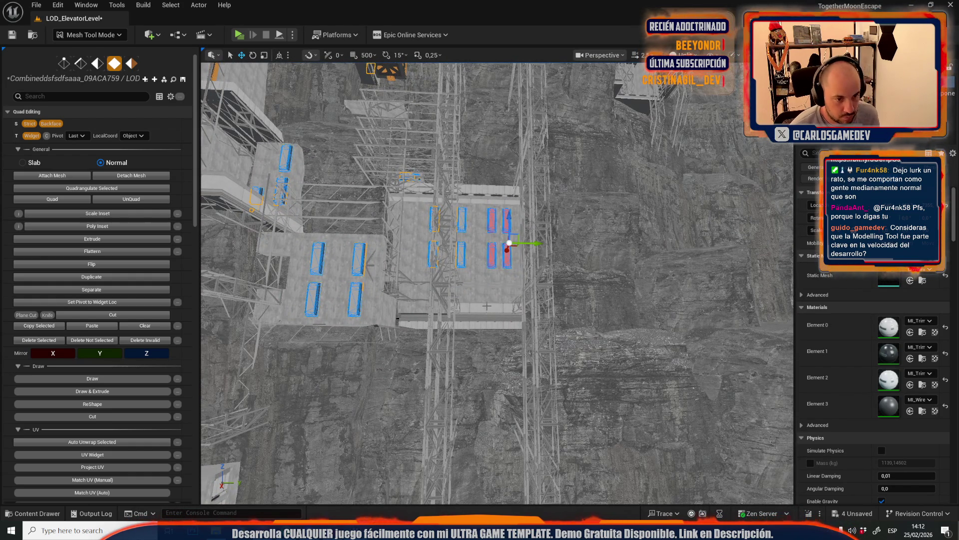
{"action": "key", "text": "f"}
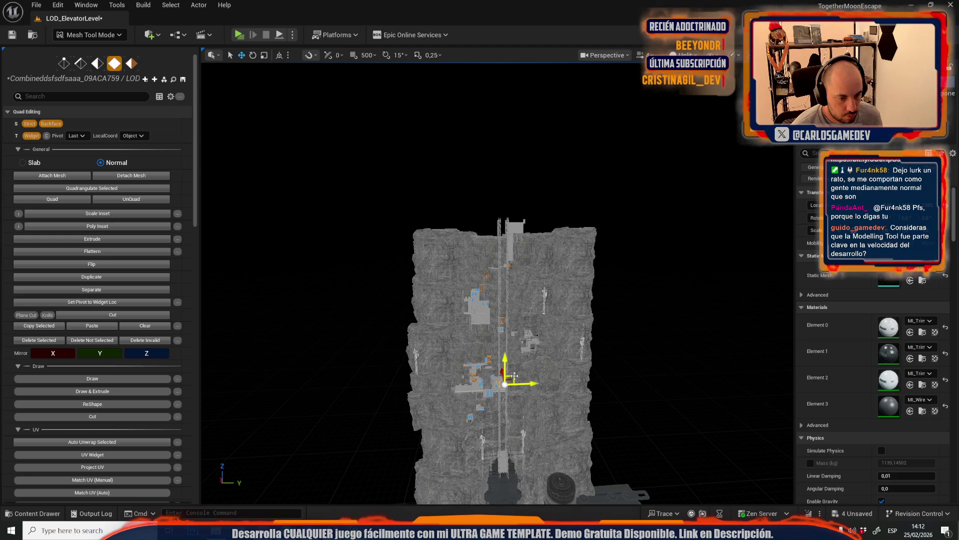
{"action": "left_click_drag", "start_coordinate": [500, 270], "coordinate": [490, 289]}
{"action": "left_click_drag", "start_coordinate": [590, 290], "coordinate": [594, 291]}
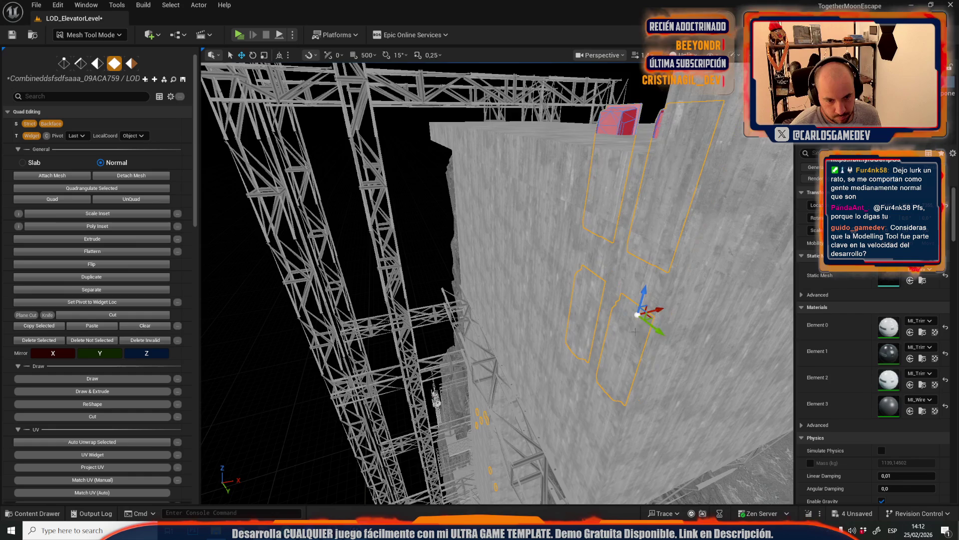
{"action": "left_click_drag", "start_coordinate": [675, 303], "coordinate": [665, 310]}
{"action": "mouse_move", "coordinate": [528, 383]}
{"action": "left_mouse_down"}
{"action": "mouse_move", "coordinate": [559, 250]}
{"action": "mouse_move", "coordinate": [574, 235]}
{"action": "mouse_move", "coordinate": [521, 244]}
{"action": "left_mouse_up"}
{"action": "scroll", "coordinate": [522, 244], "scroll_direction": "up", "scroll_amount": 10}
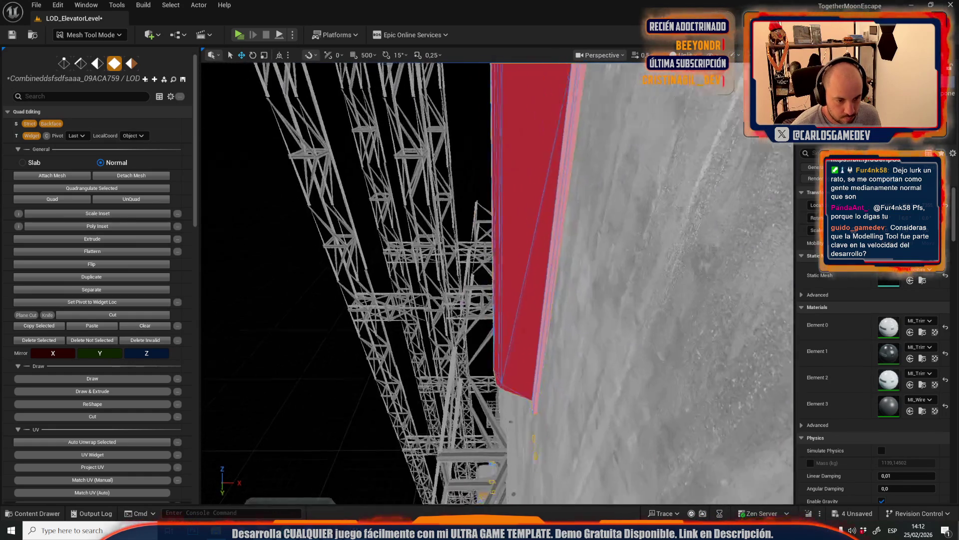
{"action": "scroll", "coordinate": [487, 239], "scroll_direction": "down", "scroll_amount": 10}
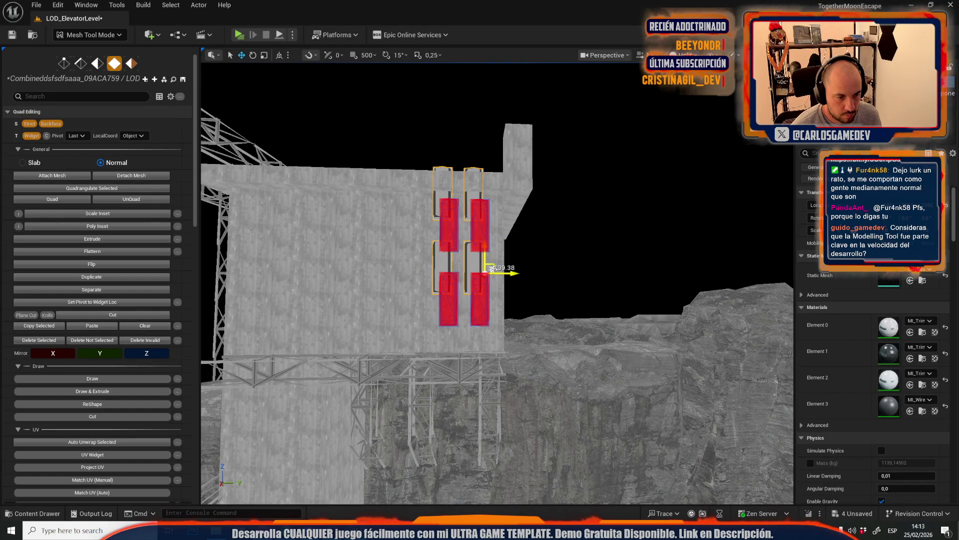
Duplicate the four window faces to the left and rotate the selected upper faces
{"action": "left_click_drag", "start_coordinate": [509, 274], "coordinate": [318, 274]}
{"action": "left_click_drag", "start_coordinate": [257, 180], "coordinate": [257, 180]}
{"action": "mouse_move", "coordinate": [303, 204]}
{"action": "left_mouse_down"}
{"action": "mouse_move", "coordinate": [525, 379]}
{"action": "mouse_move", "coordinate": [564, 394]}
{"action": "left_mouse_up"}
{"action": "left_click_drag", "start_coordinate": [591, 325], "coordinate": [586, 324]}
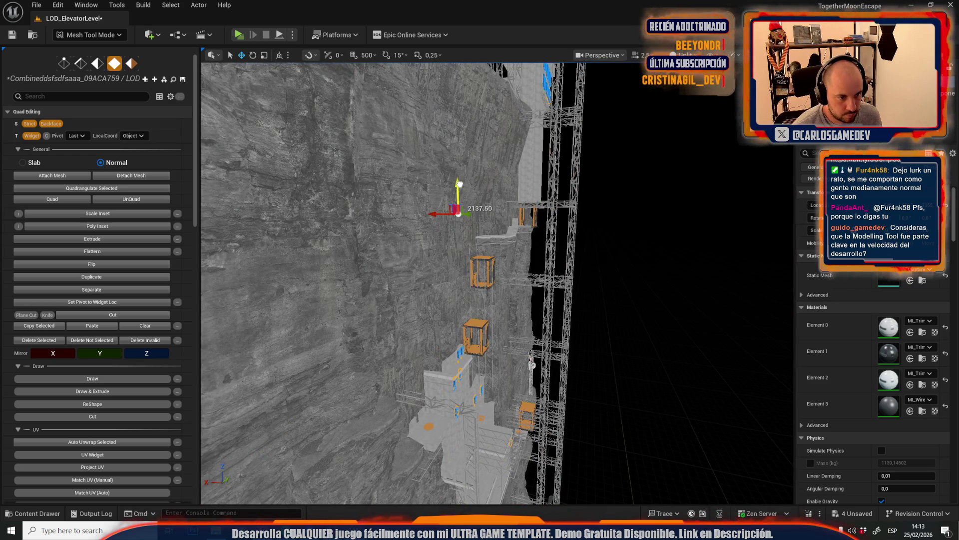
{"action": "left_click_drag", "start_coordinate": [493, 197], "coordinate": [419, 213]}
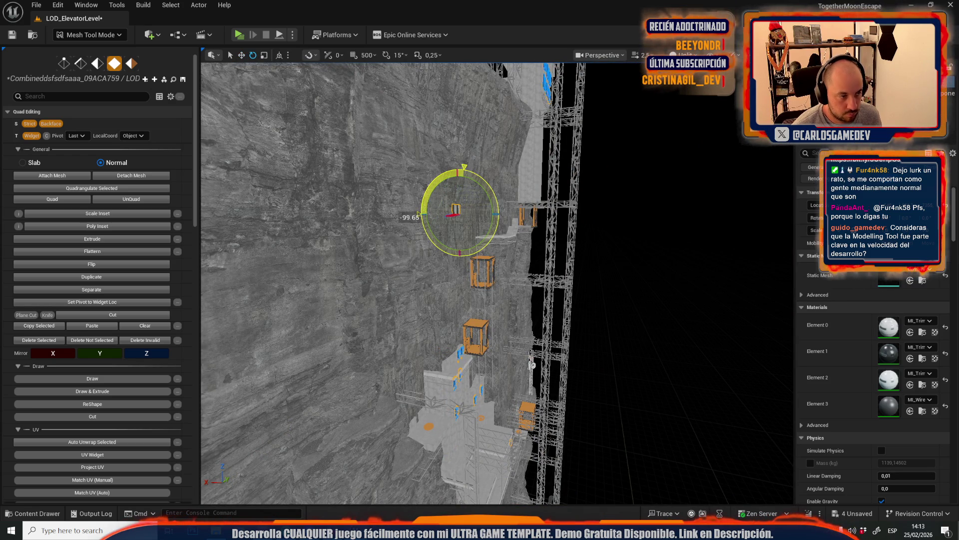
{"action": "key", "text": "ctrl+z"}
{"action": "left_click_drag", "start_coordinate": [493, 197], "coordinate": [419, 213]}
{"action": "left_click_drag", "start_coordinate": [484, 314], "coordinate": [484, 314]}
Move the selected roof faces across the roof and raise both roof boxes upward
{"action": "key", "text": "w"}
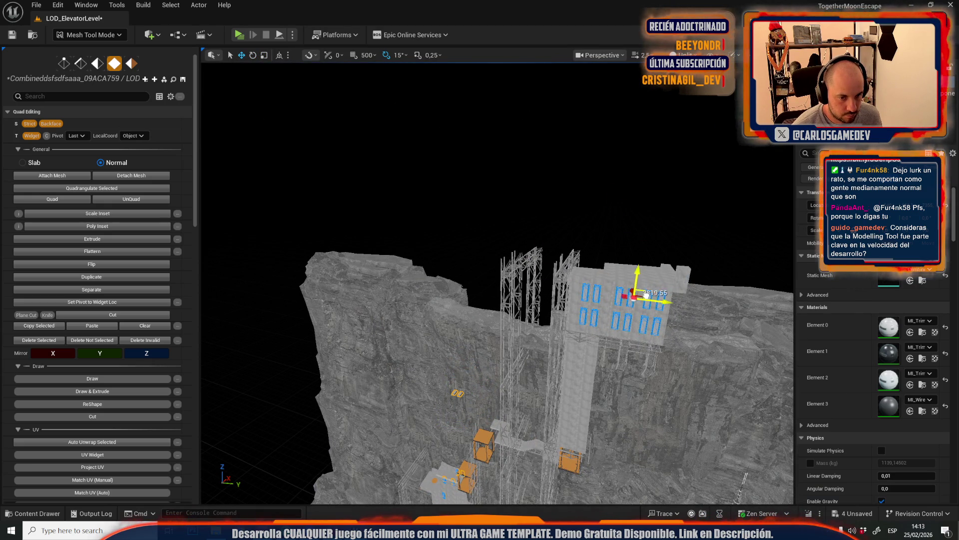
{"action": "key", "text": "f"}
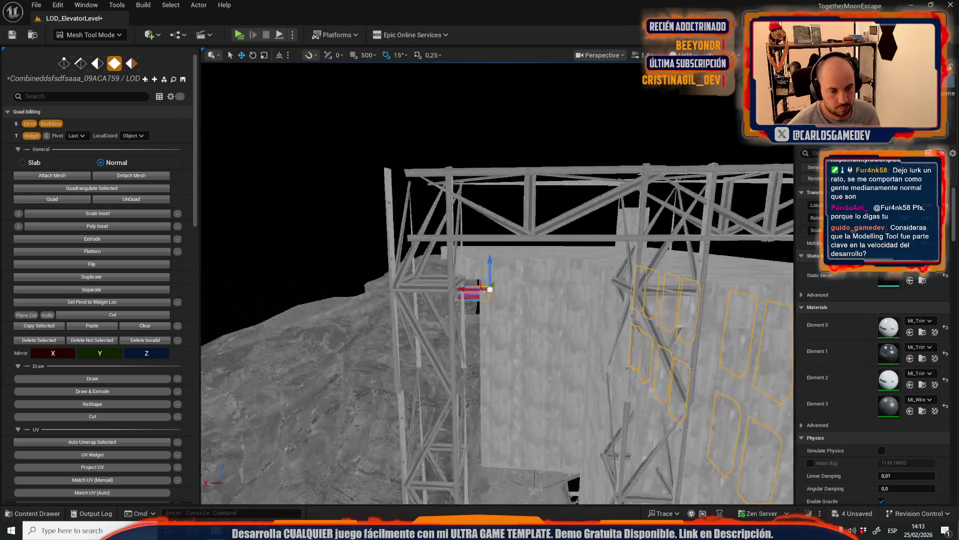
{"action": "mouse_move", "coordinate": [406, 343]}
{"action": "left_mouse_down"}
{"action": "mouse_move", "coordinate": [488, 275]}
{"action": "mouse_move", "coordinate": [600, 281]}
{"action": "left_mouse_up"}
{"action": "mouse_move", "coordinate": [599, 265]}
{"action": "left_mouse_down"}
{"action": "mouse_move", "coordinate": [543, 307]}
{"action": "mouse_move", "coordinate": [612, 306]}
{"action": "left_mouse_up"}
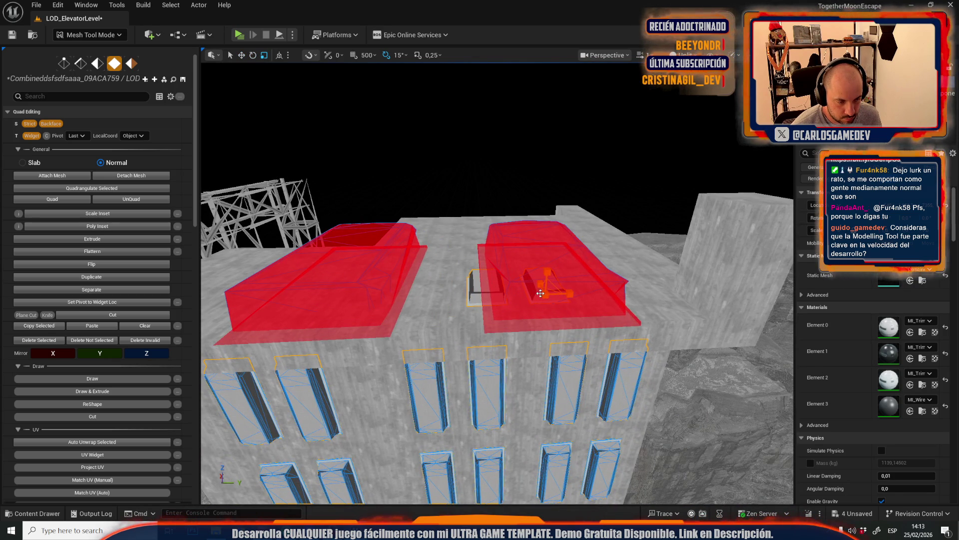
{"action": "key", "text": "ctrl+z"}
{"action": "key", "text": "w"}
{"action": "key", "text": "ctrl+z"}
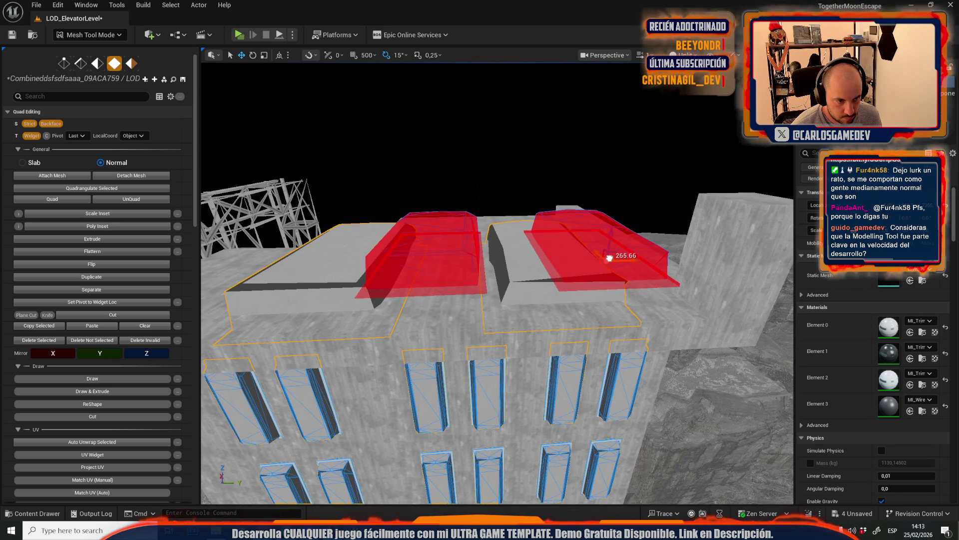
{"action": "left_click_drag", "start_coordinate": [608, 240], "coordinate": [615, 228]}
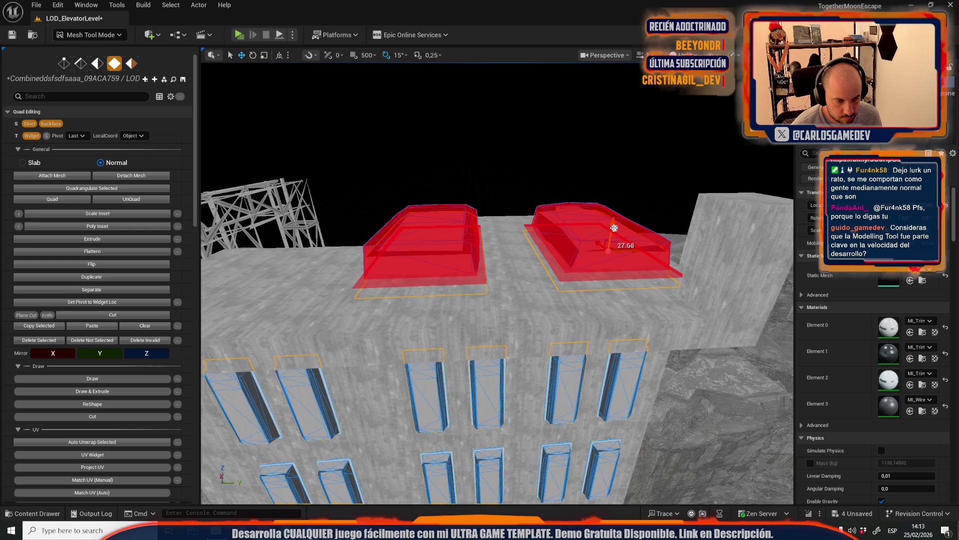
{"action": "scroll", "coordinate": [614, 227], "scroll_direction": "down", "scroll_amount": 10}
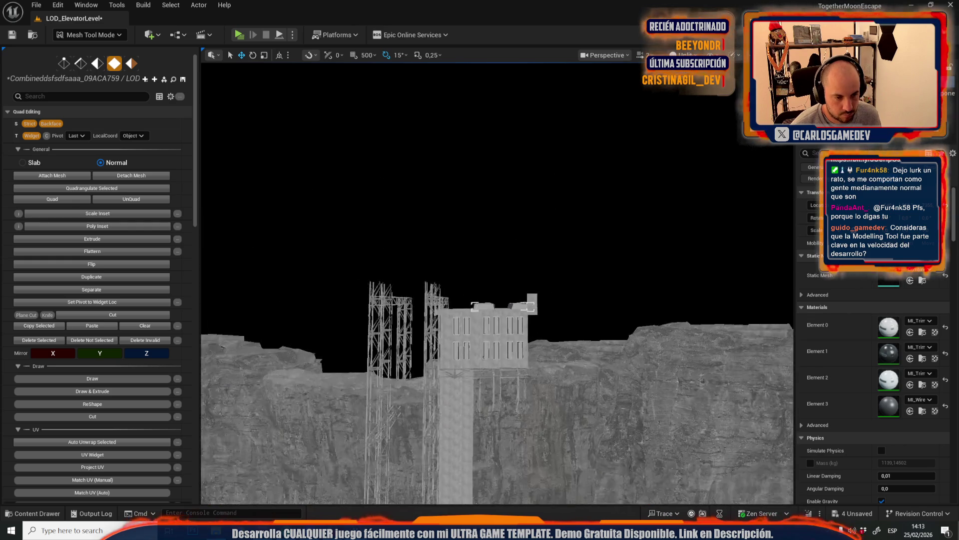
Raise the red block up the tower along Z and return to Selection Mode
{"action": "left_click_drag", "start_coordinate": [614, 228], "coordinate": [614, 250]}
{"action": "scroll", "coordinate": [614, 250], "scroll_direction": "up", "scroll_amount": 8}
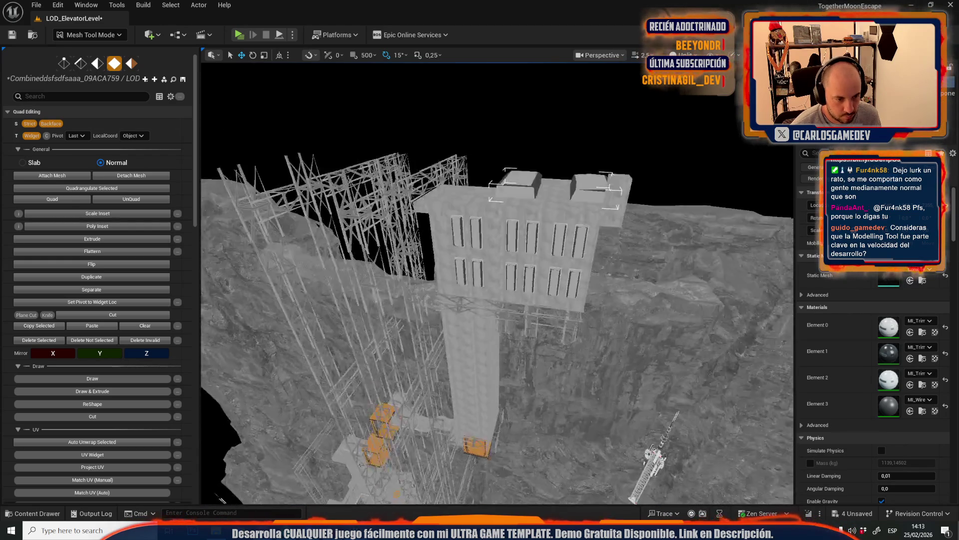
{"action": "scroll", "coordinate": [500, 170], "scroll_direction": "up", "scroll_amount": 3}
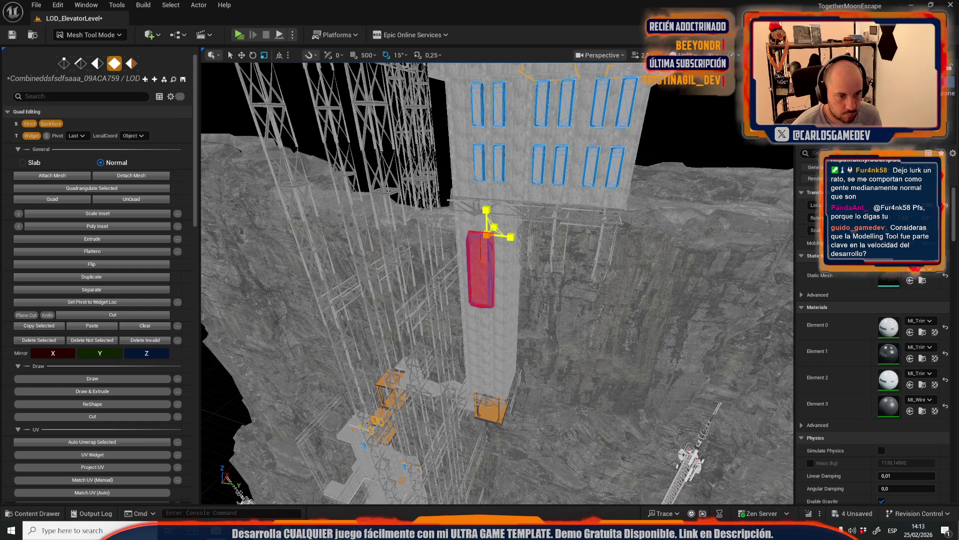
{"action": "scroll", "coordinate": [501, 224], "scroll_direction": "up", "scroll_amount": 3}
{"action": "mouse_move", "coordinate": [530, 224]}
{"action": "left_mouse_down"}
{"action": "mouse_move", "coordinate": [500, 223]}
{"action": "mouse_move", "coordinate": [488, 235]}
{"action": "mouse_move", "coordinate": [551, 192]}
{"action": "left_mouse_up"}
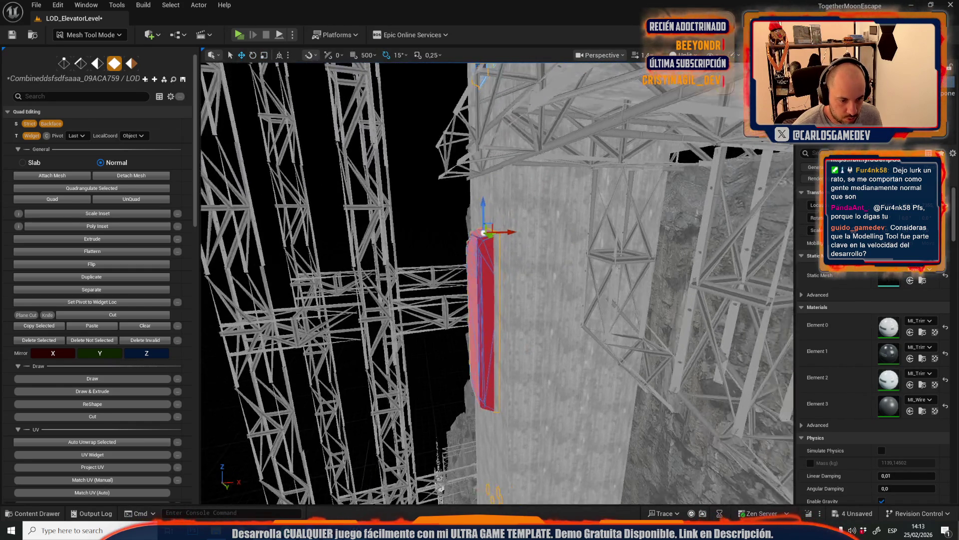
{"action": "scroll", "coordinate": [546, 204], "scroll_direction": "down", "scroll_amount": 3}
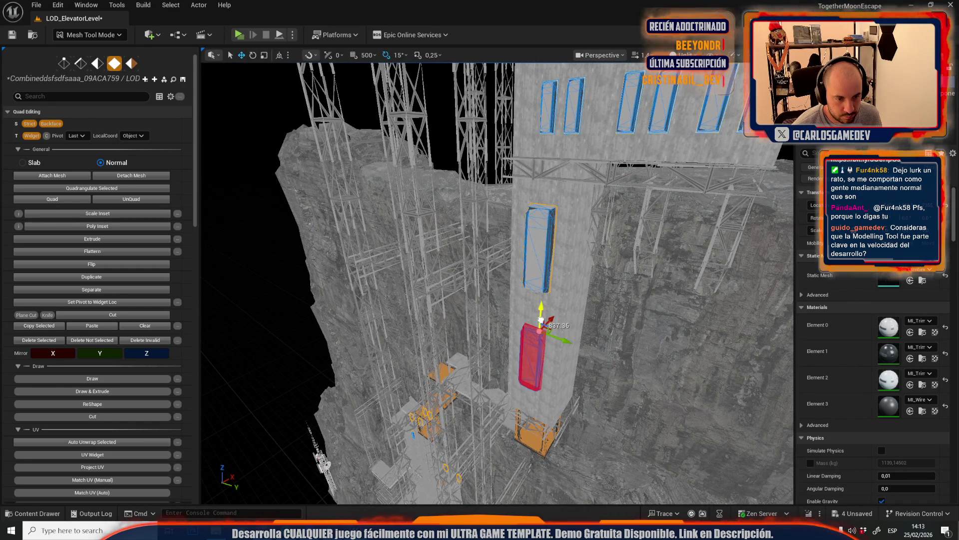
{"action": "mouse_move", "coordinate": [544, 330]}
{"action": "left_mouse_down"}
{"action": "mouse_move", "coordinate": [555, 340]}
{"action": "mouse_move", "coordinate": [520, 280]}
{"action": "mouse_move", "coordinate": [515, 311]}
{"action": "left_mouse_up"}
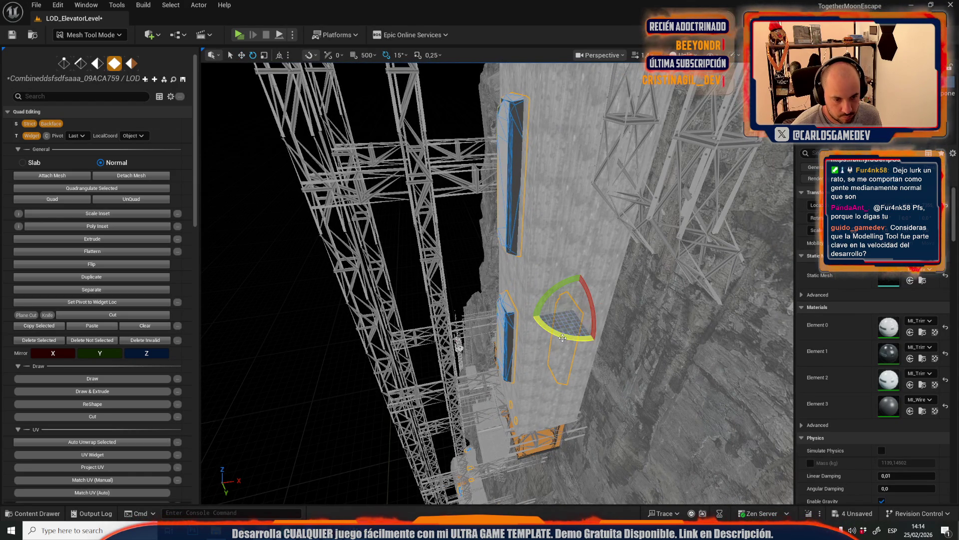
{"action": "key", "text": "w"}
{"action": "left_click_drag", "start_coordinate": [612, 302], "coordinate": [653, 467]}
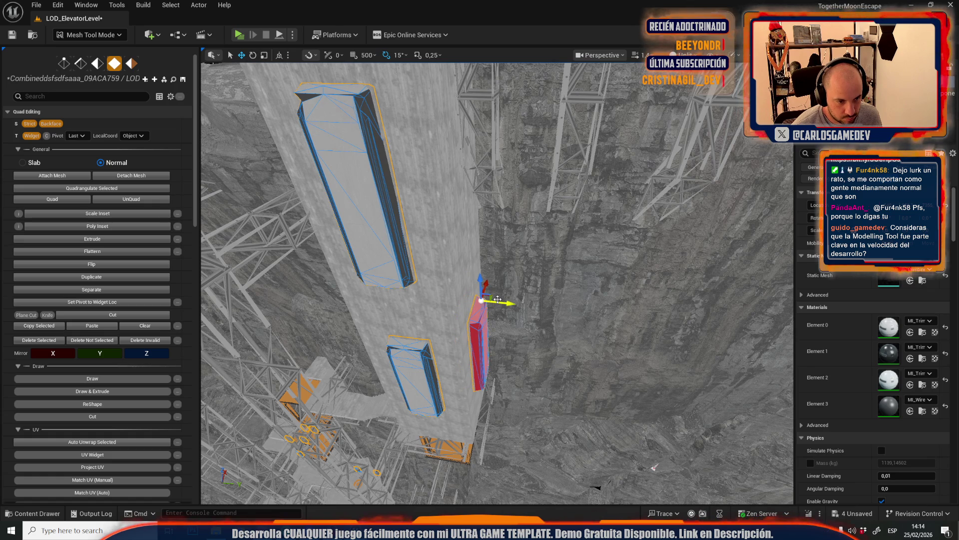
{"action": "left_click_drag", "start_coordinate": [479, 279], "coordinate": [444, 73]}
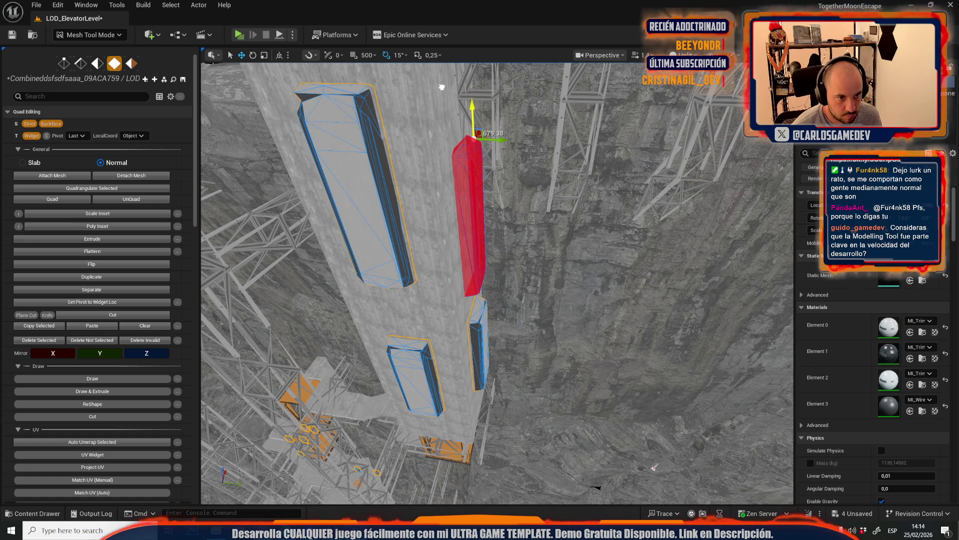
{"action": "left_click", "coordinate": [90, 35]}
{"action": "left_click", "coordinate": [90, 68]}
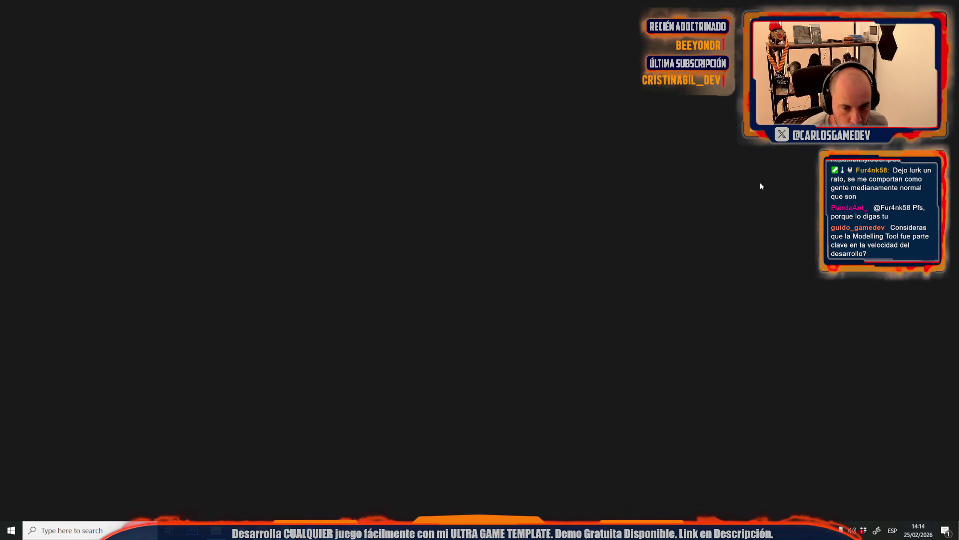
Check the elevator mesh's UV channel 1 layout, save the mesh and close its editor
{"action": "scroll", "coordinate": [758, 200], "scroll_direction": "down", "scroll_amount": 5}
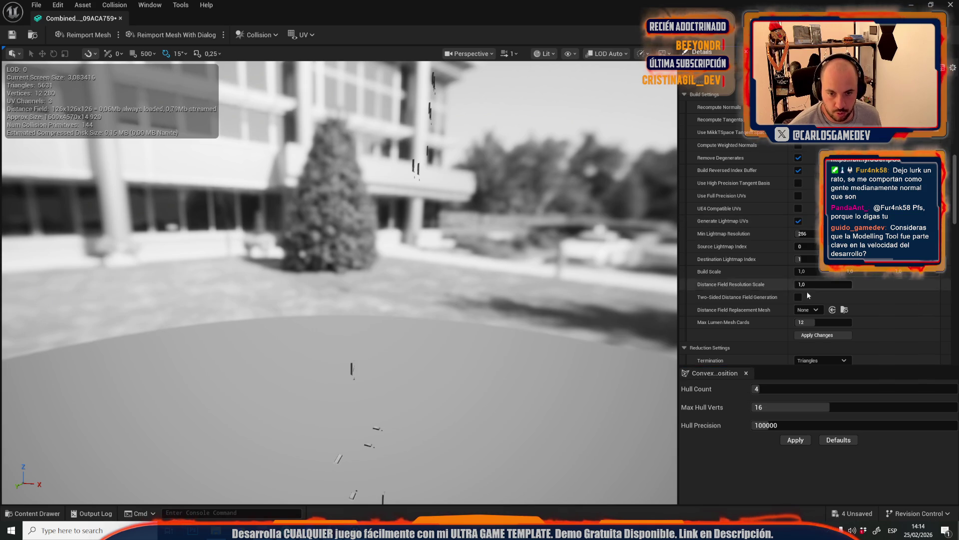
{"action": "scroll", "coordinate": [808, 293], "scroll_direction": "down", "scroll_amount": 3}
{"action": "scroll", "coordinate": [830, 282], "scroll_direction": "down", "scroll_amount": 10}
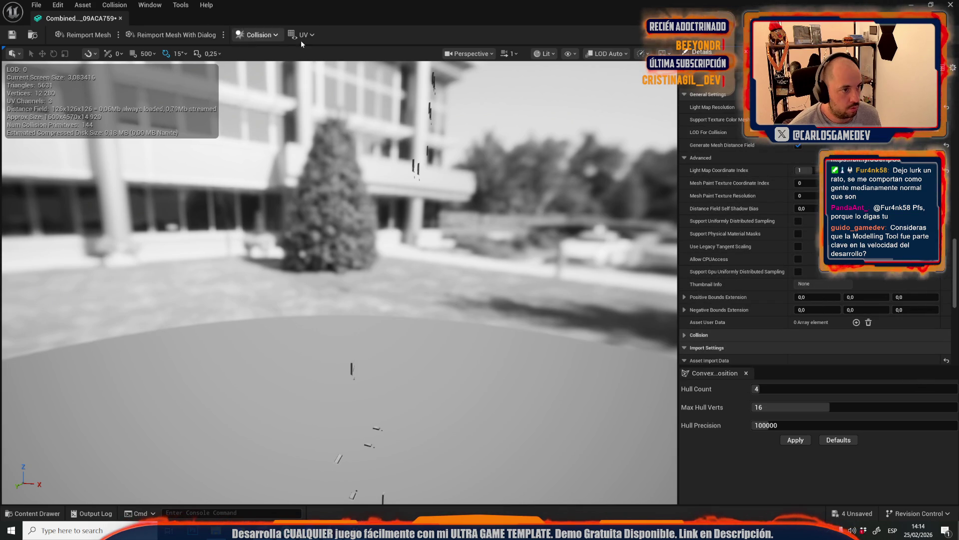
{"action": "left_click", "coordinate": [312, 80]}
{"action": "left_click", "coordinate": [16, 40]}
{"action": "left_click", "coordinate": [120, 18]}
{"action": "scroll", "coordinate": [374, 279], "scroll_direction": "down", "scroll_amount": 5}
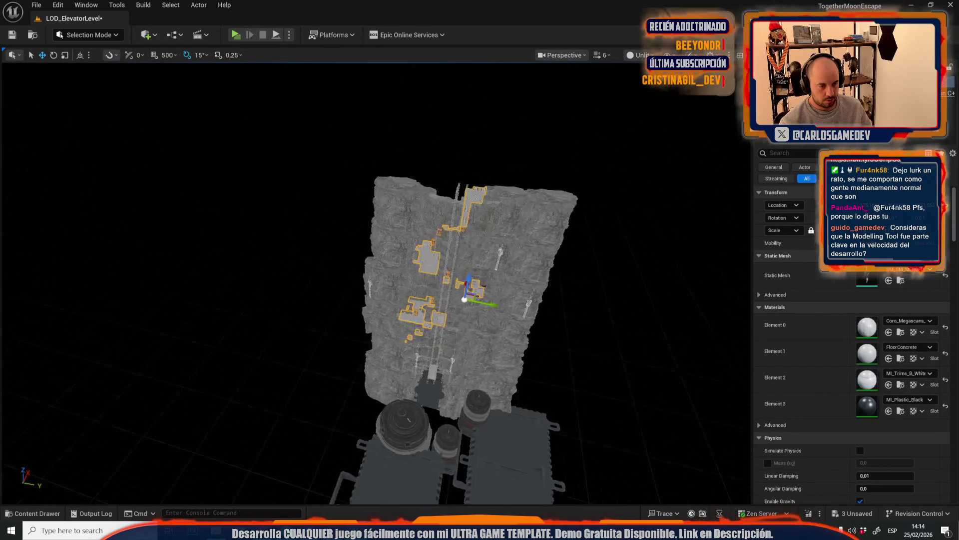
Select every actor in the level with Ctrl+A and frame them
{"action": "scroll", "coordinate": [375, 279], "scroll_direction": "up", "scroll_amount": 10}
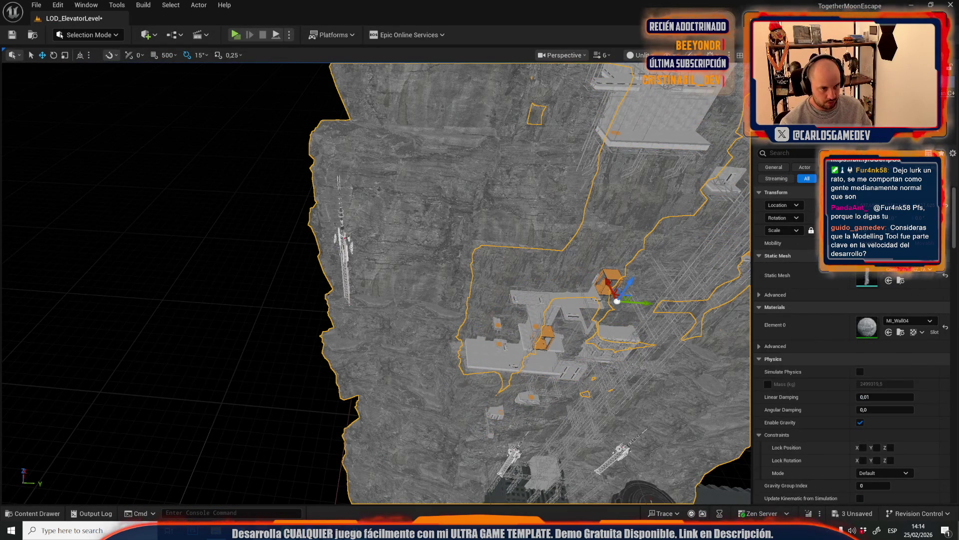
{"action": "left_click", "coordinate": [342, 240]}
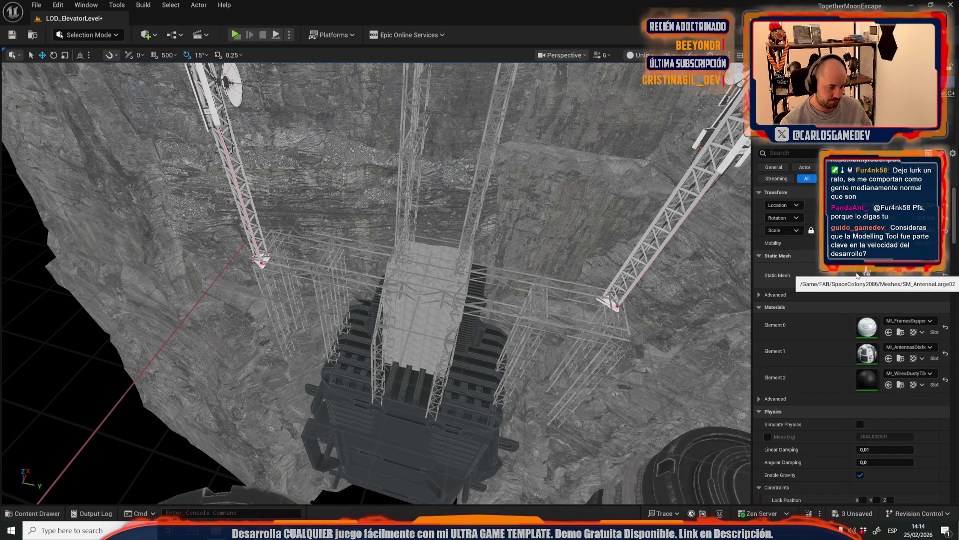
{"action": "scroll", "coordinate": [456, 287], "scroll_direction": "down", "scroll_amount": 10}
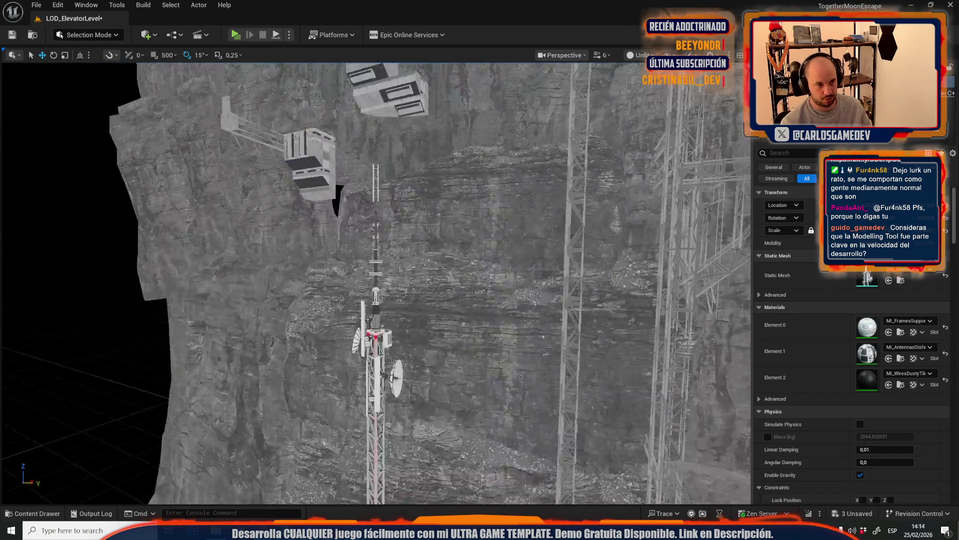
{"action": "key", "text": "ctrl+a"}
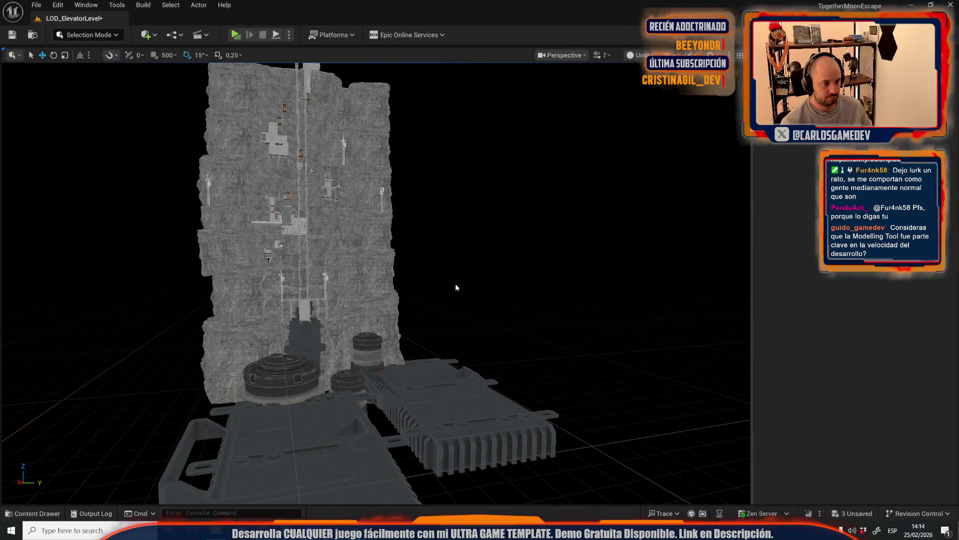
{"action": "key", "text": "f"}
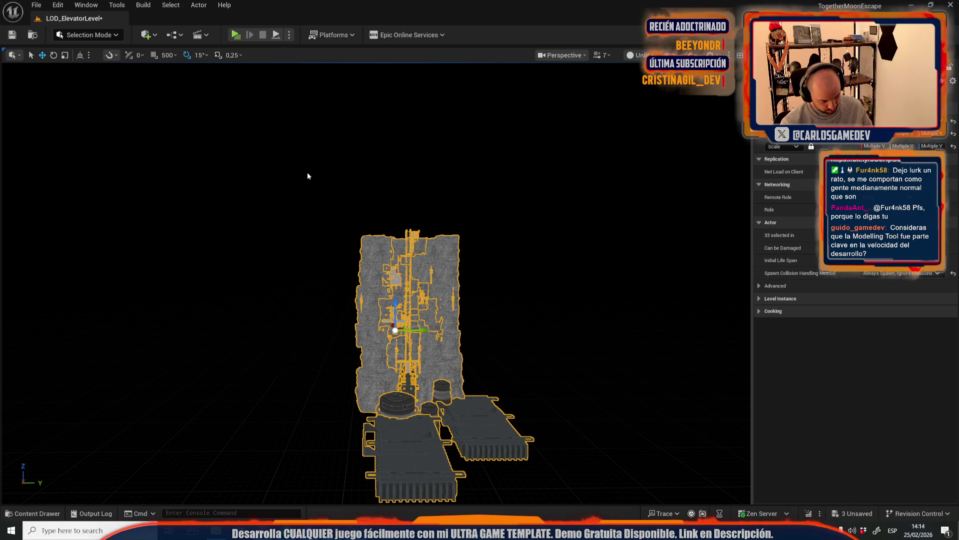
Deselect the base platform and large cylinder, framing the 28 remaining actors
{"action": "mouse_move", "coordinate": [308, 177]}
{"action": "left_mouse_down"}
{"action": "mouse_move", "coordinate": [326, 117]}
{"action": "mouse_move", "coordinate": [310, 115]}
{"action": "left_mouse_up"}
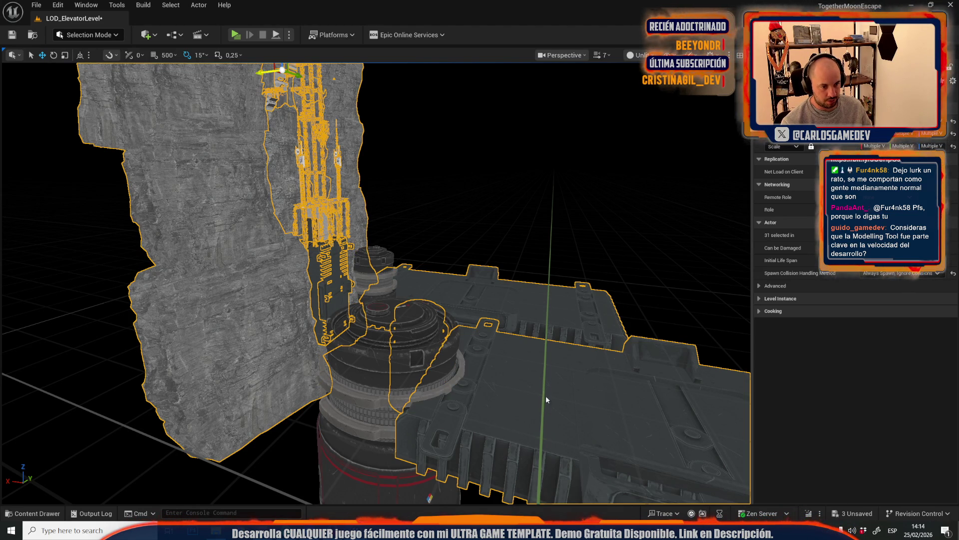
{"action": "left_click", "coordinate": [510, 311], "text": "ctrl"}
{"action": "mouse_move", "coordinate": [509, 311]}
{"action": "left_mouse_down"}
{"action": "mouse_move", "coordinate": [361, 263]}
{"action": "mouse_move", "coordinate": [332, 267]}
{"action": "left_mouse_up"}
{"action": "left_click", "coordinate": [361, 262], "text": "ctrl"}
{"action": "key", "text": "f"}
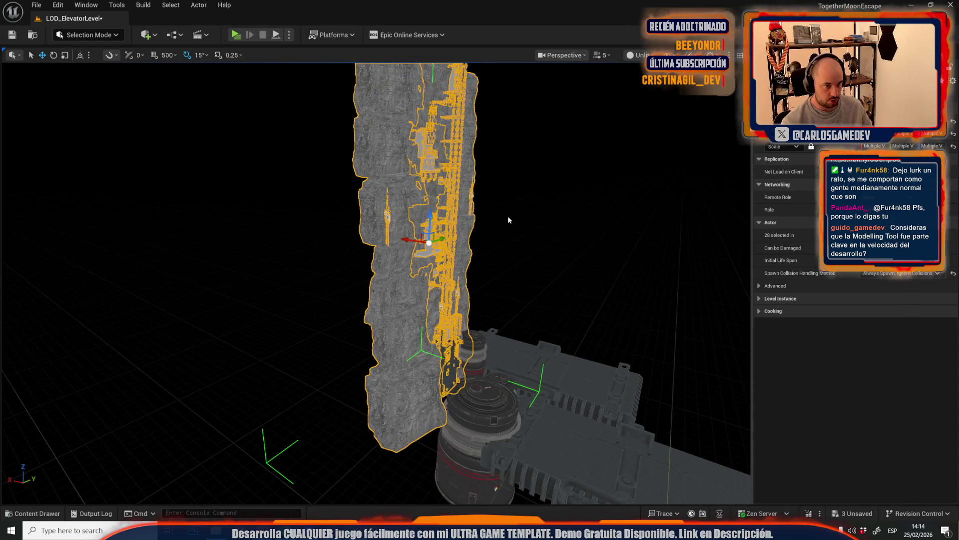
{"action": "scroll", "coordinate": [508, 216], "scroll_direction": "down", "scroll_amount": 3}
{"action": "mouse_move", "coordinate": [508, 216]}
{"action": "left_mouse_down"}
{"action": "mouse_move", "coordinate": [530, 218]}
{"action": "mouse_move", "coordinate": [508, 216]}
{"action": "left_mouse_up"}
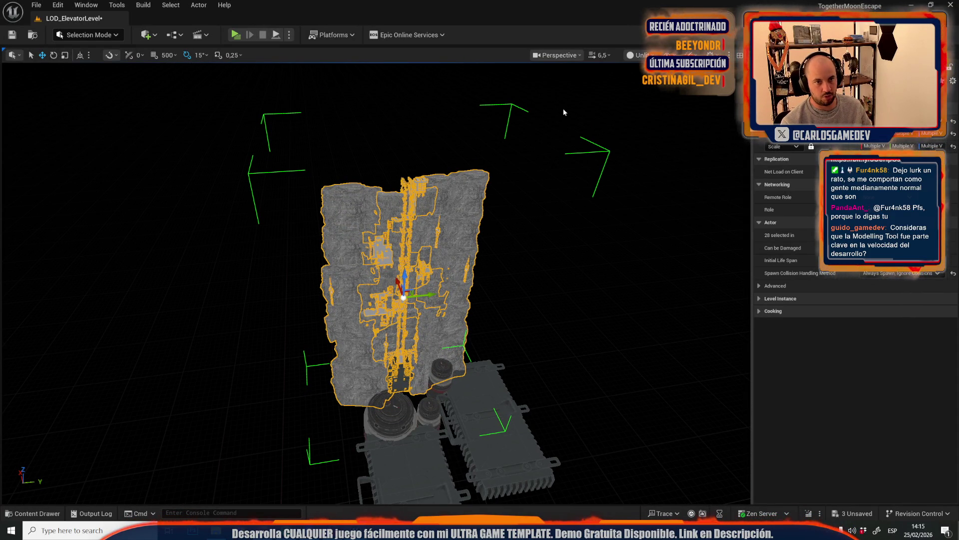
{"action": "left_click", "coordinate": [638, 54]}
Switch the viewport to the Lightmap Density view mode
{"action": "mouse_move", "coordinate": [715, 195]}
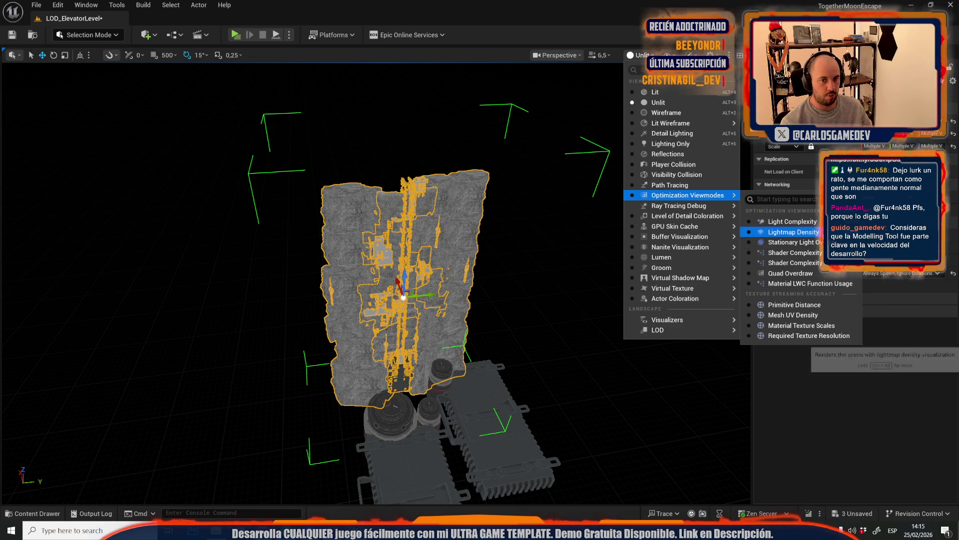
{"action": "left_click", "coordinate": [799, 232]}
{"action": "scroll", "coordinate": [580, 264], "scroll_direction": "up", "scroll_amount": 5}
{"action": "scroll", "coordinate": [578, 263], "scroll_direction": "up", "scroll_amount": 5}
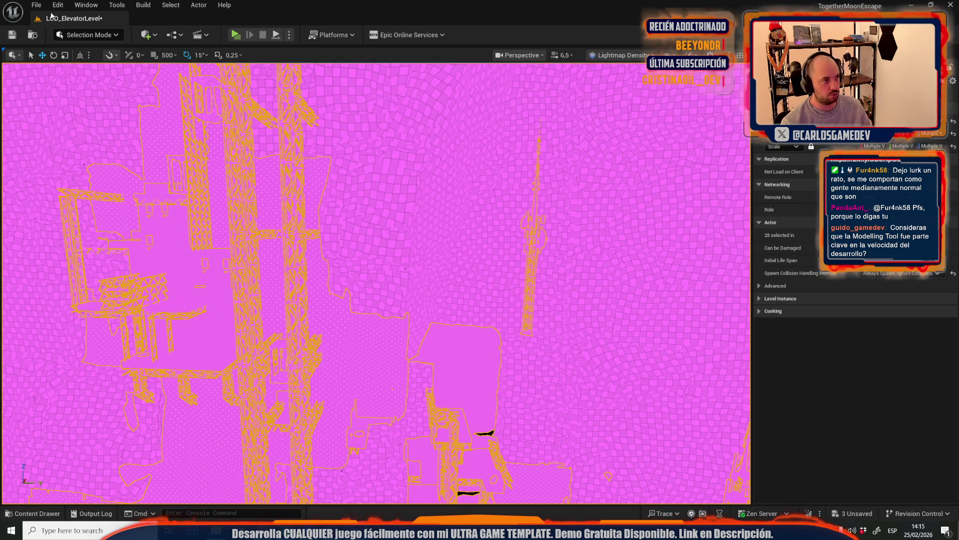
Open Moon-11-Crater-Depths from Recent Levels without saving and view the crater overview
{"action": "left_click", "coordinate": [37, 5]}
{"action": "mouse_move", "coordinate": [110, 73]}
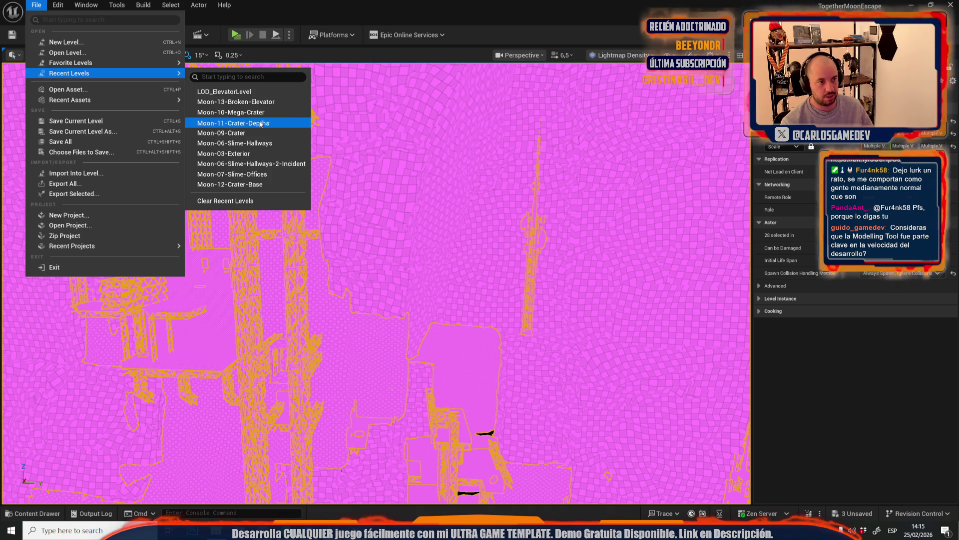
{"action": "left_click", "coordinate": [260, 122]}
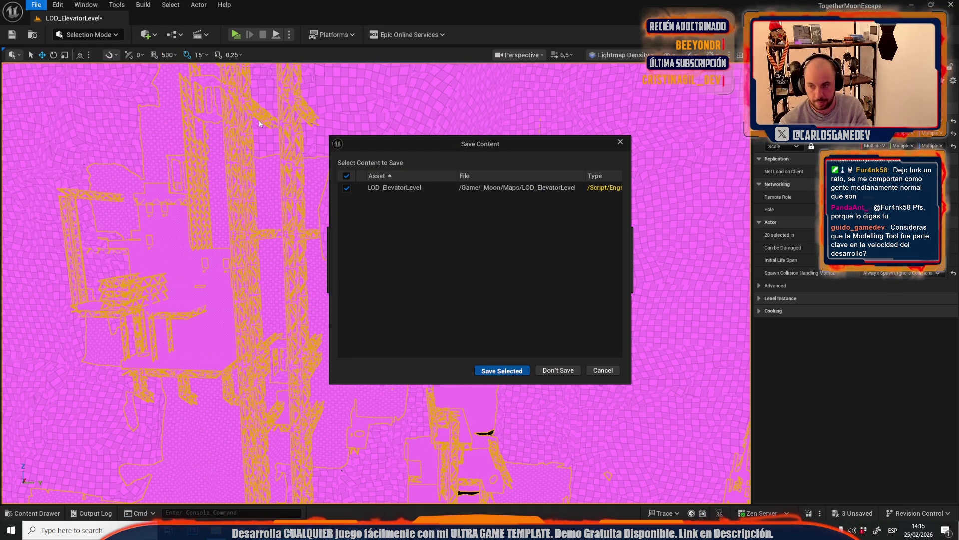
{"action": "key", "text": "Escape"}
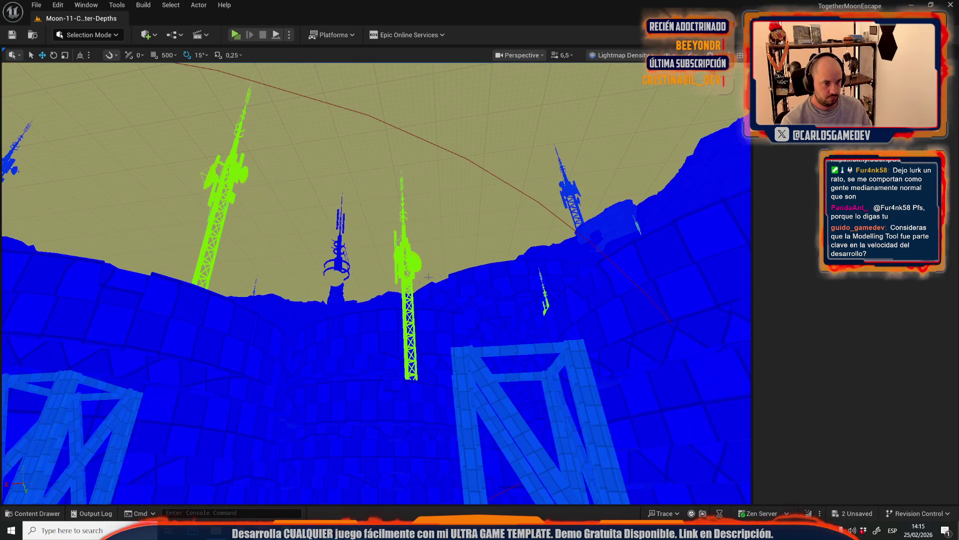
{"action": "mouse_move", "coordinate": [429, 276]}
{"action": "left_mouse_down"}
{"action": "mouse_move", "coordinate": [553, 392]}
{"action": "mouse_move", "coordinate": [397, 241]}
{"action": "left_mouse_up"}
{"action": "scroll", "coordinate": [553, 392], "scroll_direction": "up", "scroll_amount": 1}
{"action": "left_click", "coordinate": [620, 55]}
{"action": "key", "text": "alt+4"}
{"action": "left_click_drag", "start_coordinate": [460, 253], "coordinate": [409, 248]}
{"action": "scroll", "coordinate": [460, 253], "scroll_direction": "down", "scroll_amount": 2}
{"action": "scroll", "coordinate": [460, 253], "scroll_direction": "up", "scroll_amount": 2}
{"action": "scroll", "coordinate": [461, 253], "scroll_direction": "up", "scroll_amount": 1}
{"action": "scroll", "coordinate": [409, 248], "scroll_direction": "up", "scroll_amount": 2}
{"action": "left_click", "coordinate": [409, 248]}
{"action": "scroll", "coordinate": [409, 248], "scroll_direction": "up", "scroll_amount": 1}
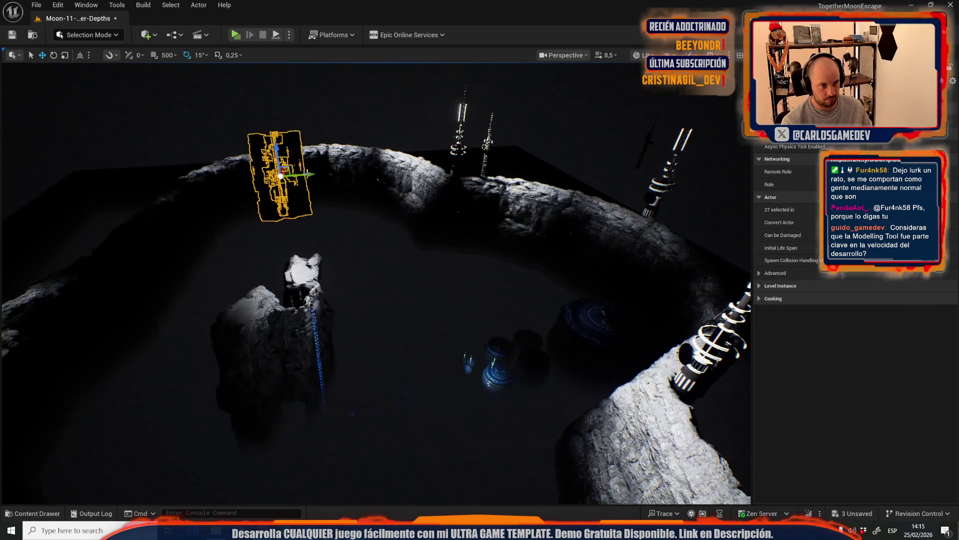
{"action": "left_click_drag", "start_coordinate": [286, 171], "coordinate": [286, 172]}
{"action": "left_click_drag", "start_coordinate": [545, 240], "coordinate": [564, 236]}
{"action": "key", "text": "e"}
{"action": "key", "text": "w"}
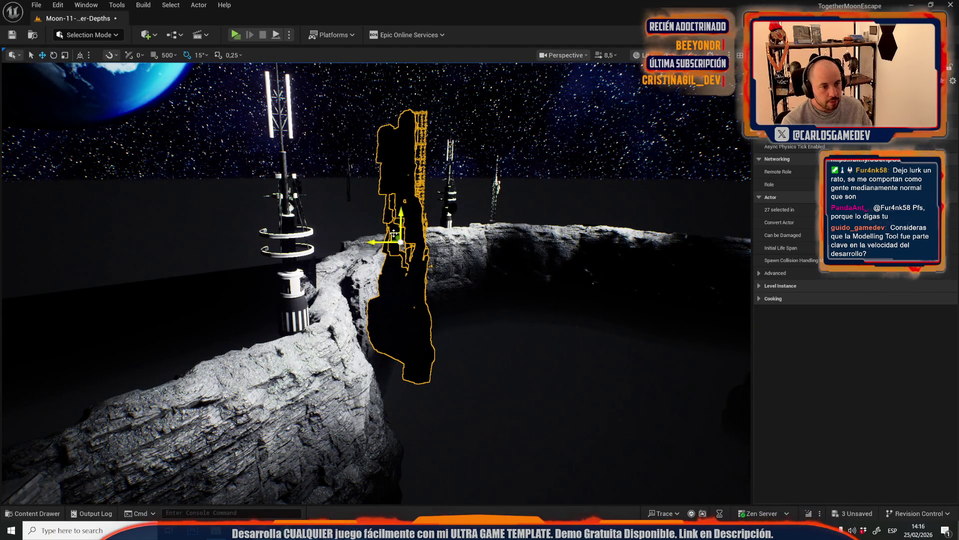
{"action": "left_click_drag", "start_coordinate": [394, 234], "coordinate": [361, 415]}
{"action": "key", "text": "f"}
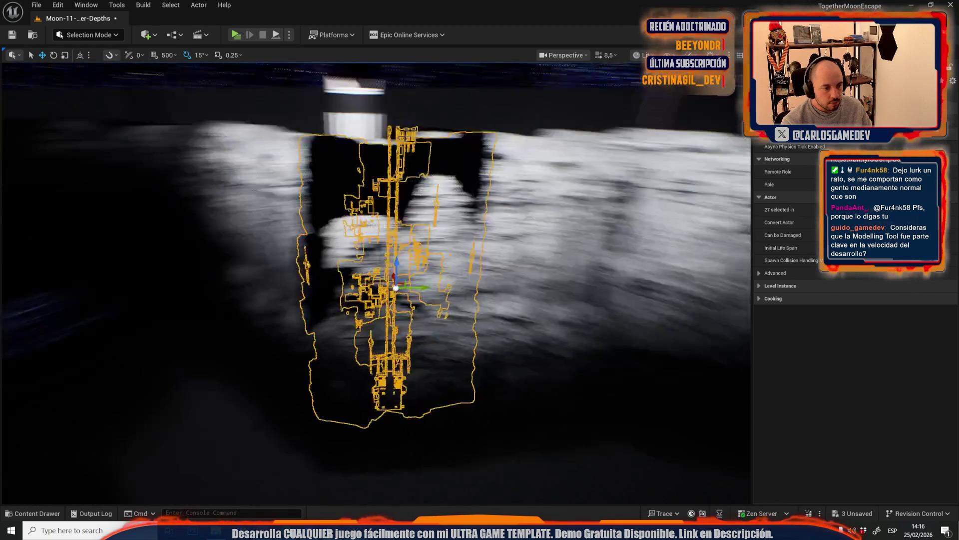
{"action": "key", "text": "alt+3"}
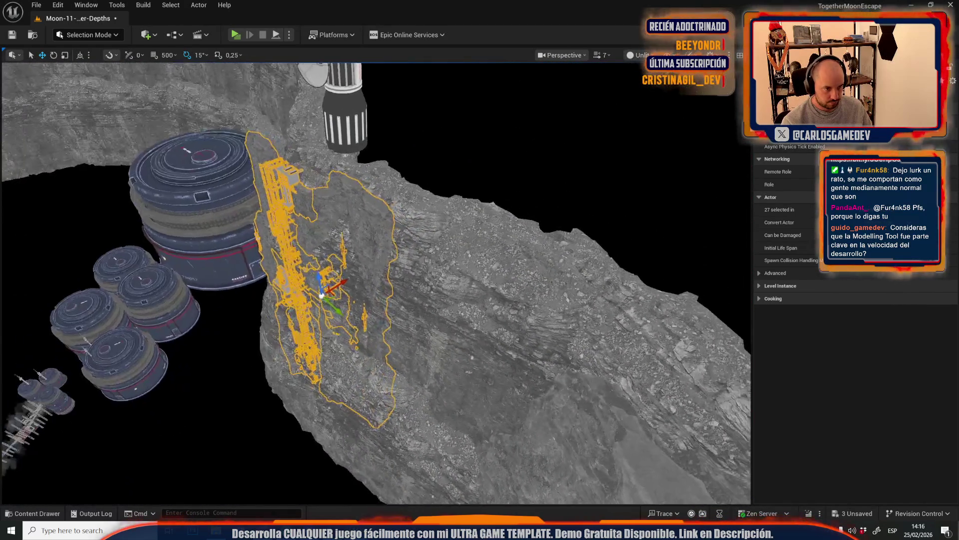
{"action": "scroll", "coordinate": [376, 282], "scroll_direction": "down", "scroll_amount": 2}
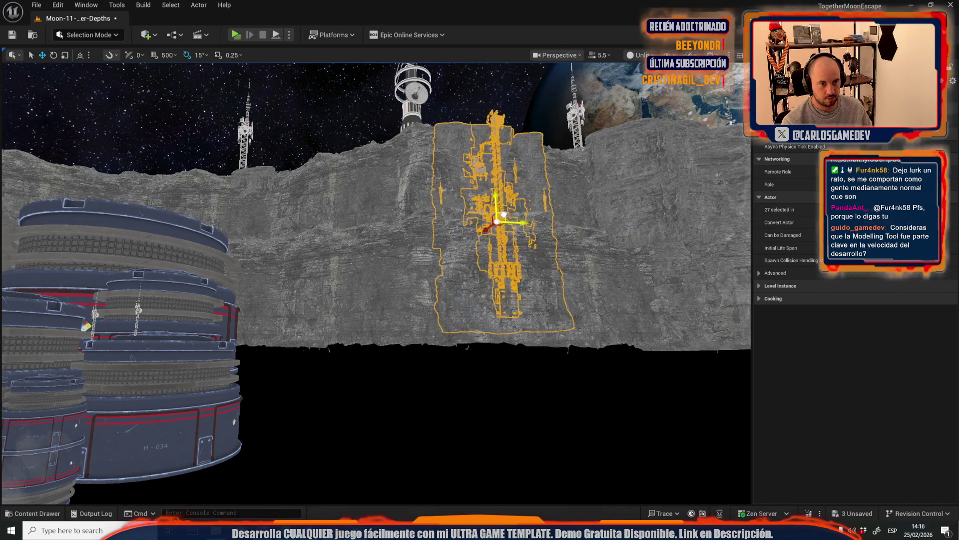
{"action": "left_click", "coordinate": [632, 56]}
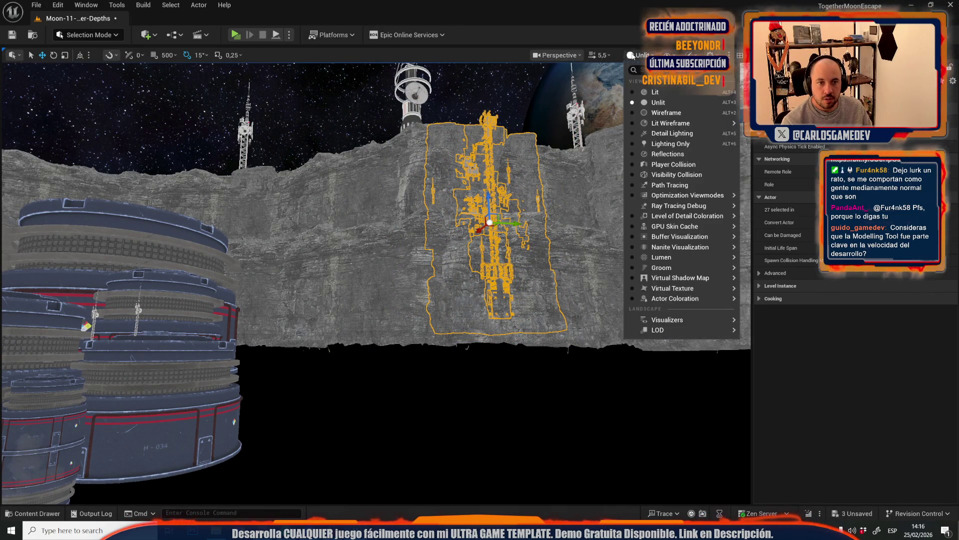
{"action": "left_click", "coordinate": [655, 92]}
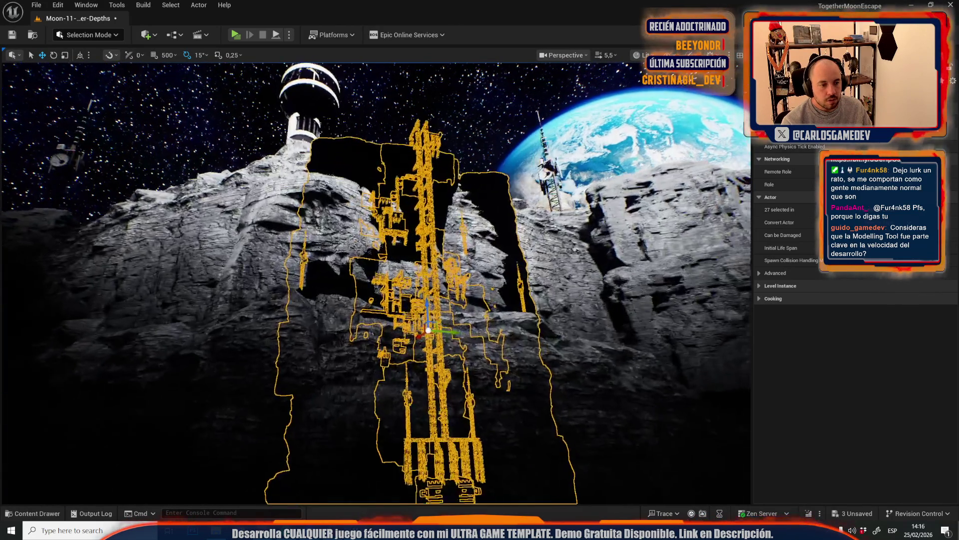
{"action": "scroll", "coordinate": [374, 280], "scroll_direction": "down", "scroll_amount": 1}
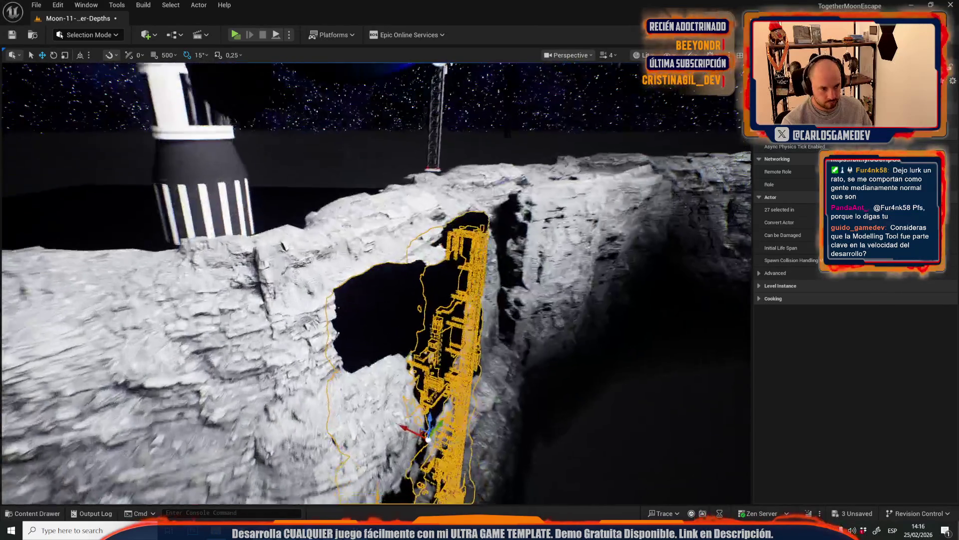
{"action": "key", "text": "s"}
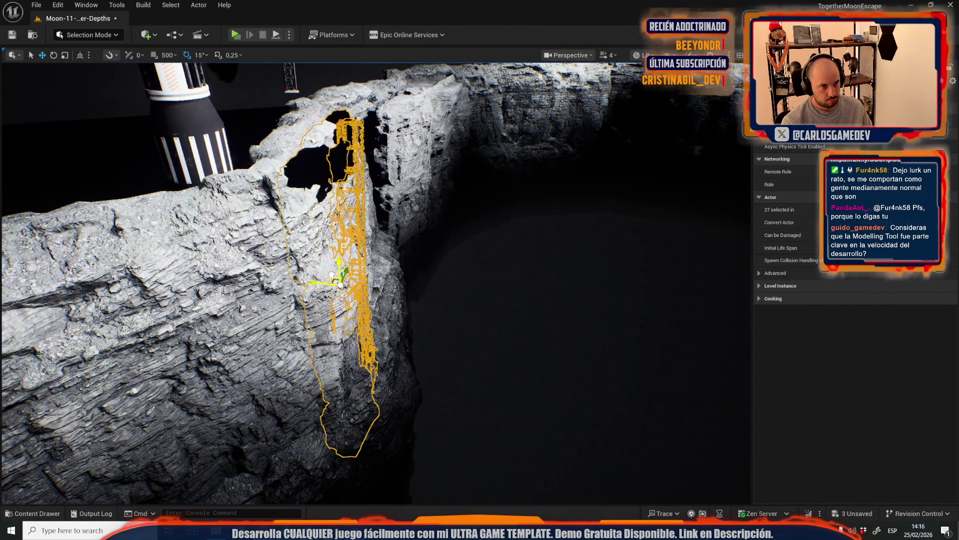
{"action": "scroll", "coordinate": [374, 280], "scroll_direction": "up", "scroll_amount": 1}
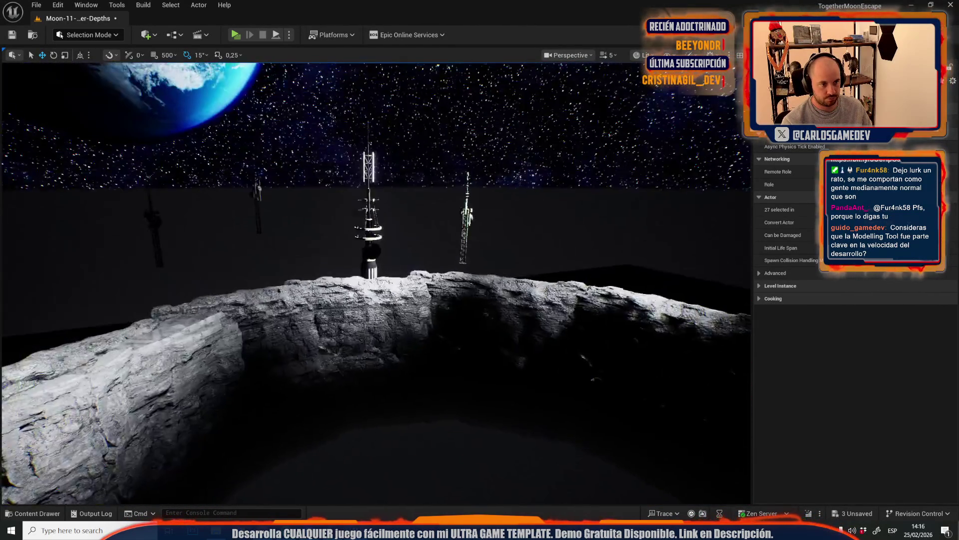
{"action": "key", "text": "w"}
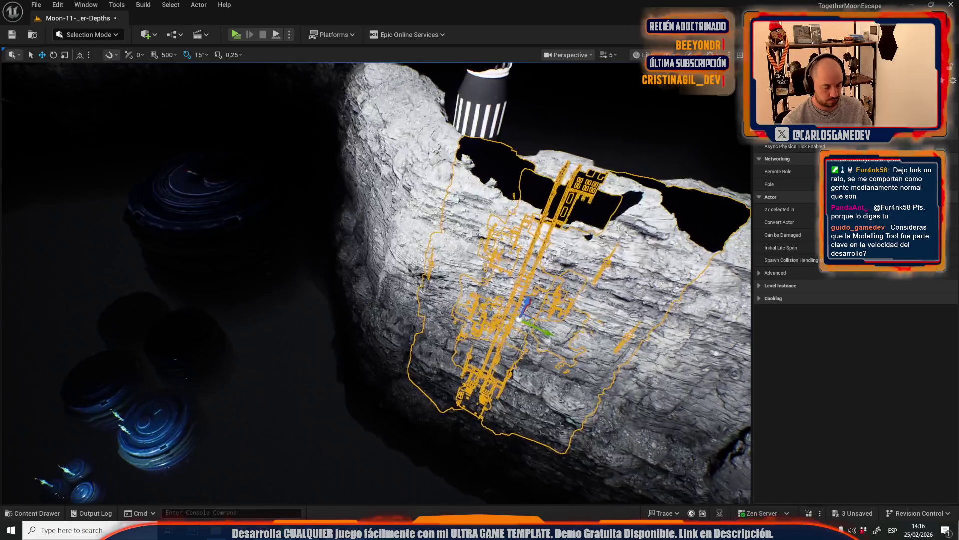
{"action": "key", "text": "w"}
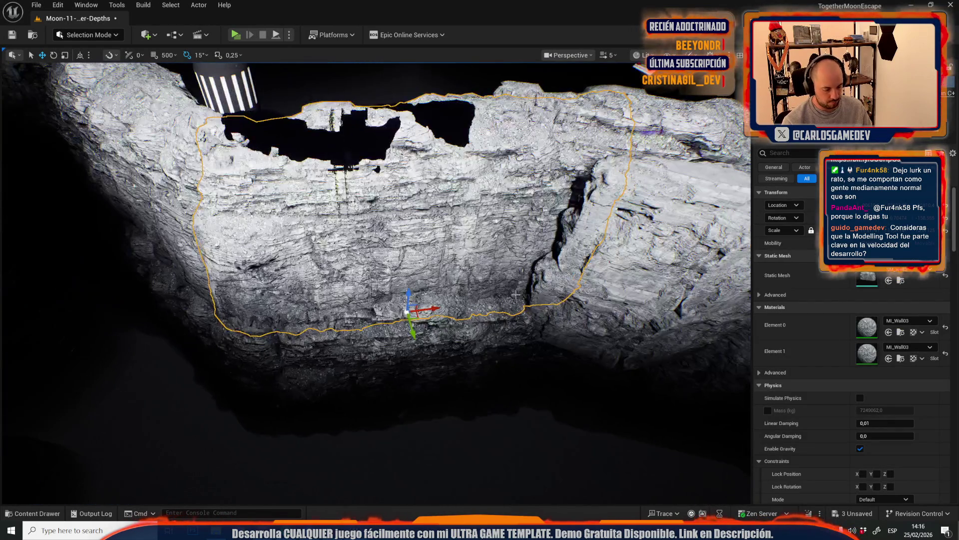
{"action": "key", "text": "f"}
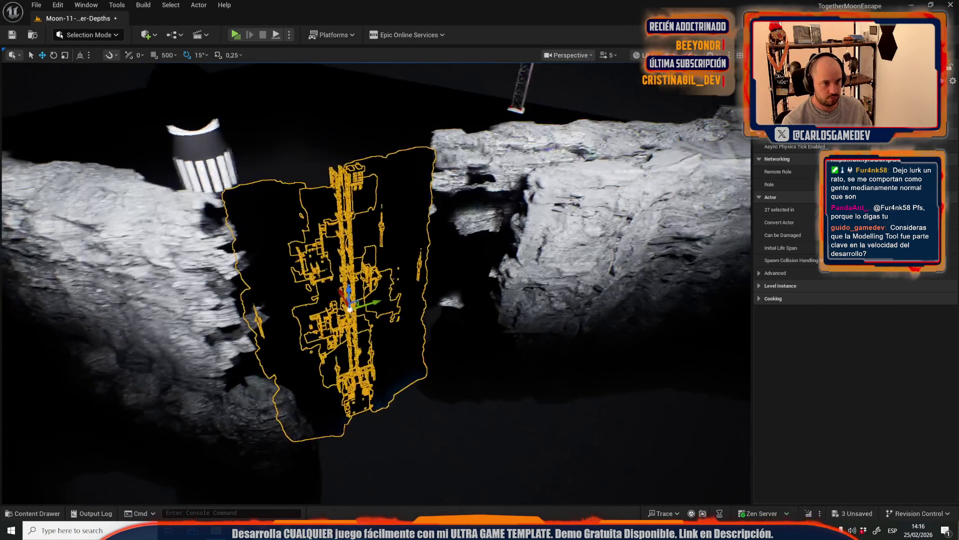
{"action": "key", "text": "alt+3"}
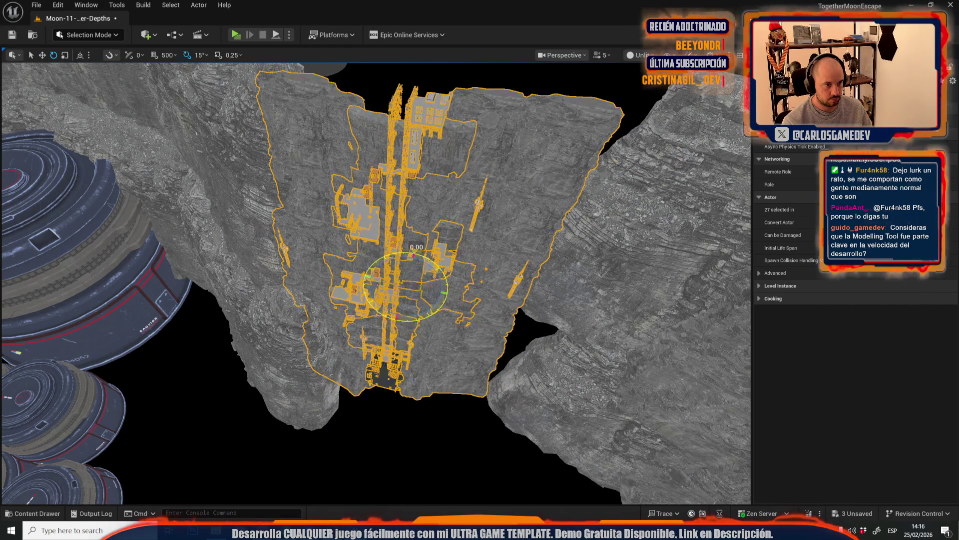
{"action": "key", "text": "e"}
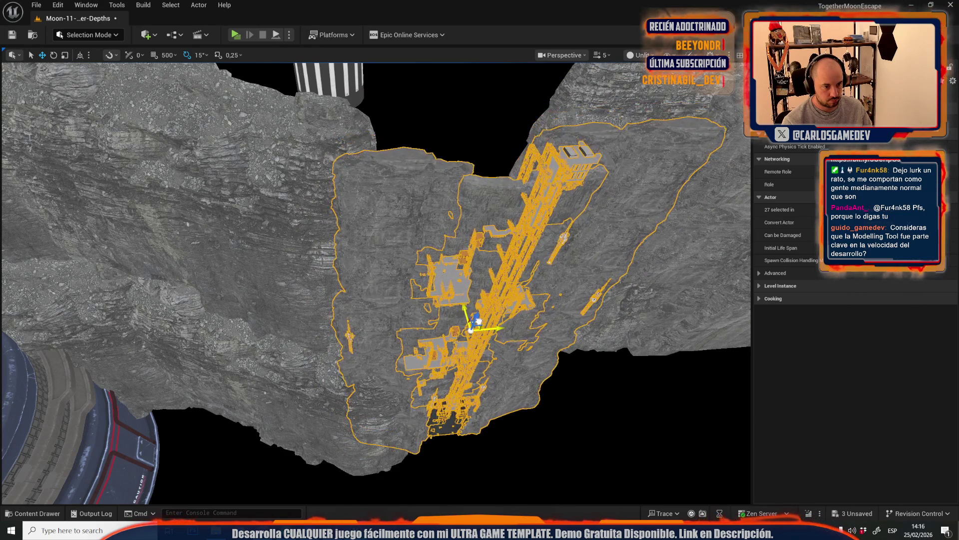
{"action": "left_click_drag", "start_coordinate": [471, 285], "coordinate": [471, 285]}
{"action": "mouse_move", "coordinate": [375, 280]}
{"action": "left_mouse_down"}
{"action": "mouse_move", "coordinate": [360, 300]}
{"action": "mouse_move", "coordinate": [325, 280]}
{"action": "mouse_move", "coordinate": [340, 295]}
{"action": "mouse_move", "coordinate": [352, 287]}
{"action": "left_mouse_up"}
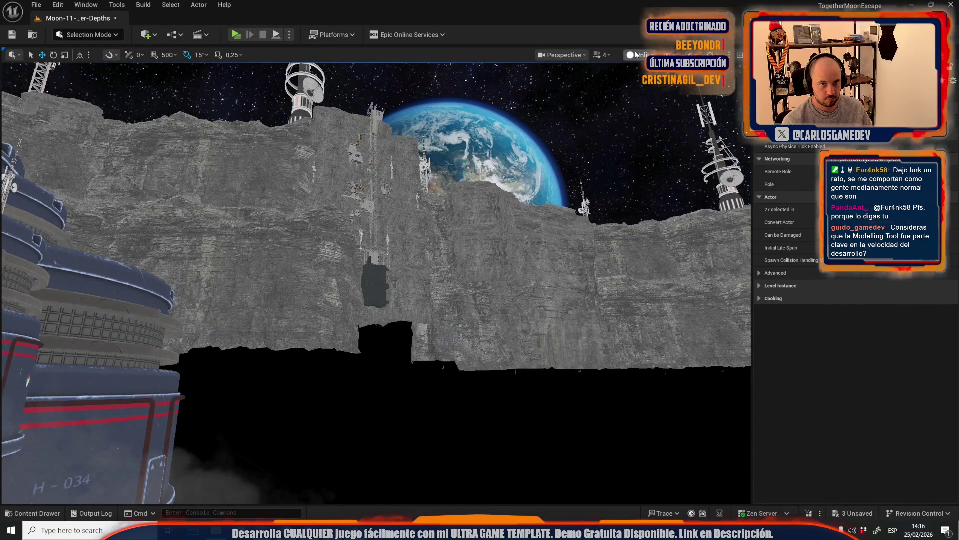
{"action": "left_click", "coordinate": [657, 93]}
Select the crater cliff rock mesh, switch to Lit shading and frame the rock
{"action": "left_click_drag", "start_coordinate": [480, 237], "coordinate": [467, 240]}
{"action": "scroll", "coordinate": [470, 243], "scroll_direction": "up", "scroll_amount": 1}
{"action": "left_click", "coordinate": [421, 418]}
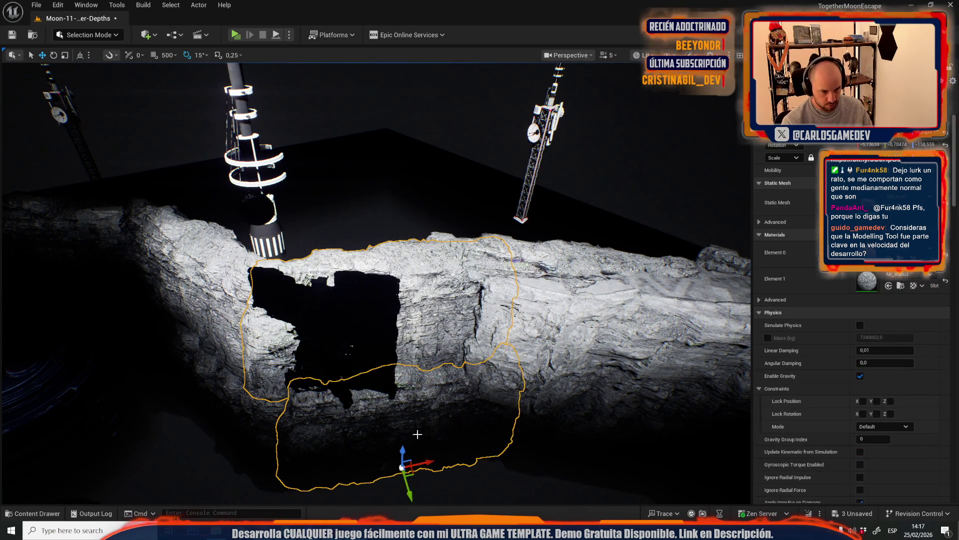
{"action": "mouse_move", "coordinate": [419, 463]}
{"action": "left_mouse_down"}
{"action": "mouse_move", "coordinate": [469, 443]}
{"action": "mouse_move", "coordinate": [484, 370]}
{"action": "mouse_move", "coordinate": [502, 405]}
{"action": "mouse_move", "coordinate": [462, 388]}
{"action": "mouse_move", "coordinate": [499, 419]}
{"action": "mouse_move", "coordinate": [474, 384]}
{"action": "mouse_move", "coordinate": [459, 396]}
{"action": "mouse_move", "coordinate": [477, 398]}
{"action": "mouse_move", "coordinate": [469, 389]}
{"action": "mouse_move", "coordinate": [499, 350]}
{"action": "mouse_move", "coordinate": [500, 322]}
{"action": "mouse_move", "coordinate": [476, 327]}
{"action": "mouse_move", "coordinate": [503, 342]}
{"action": "left_mouse_up"}
{"action": "scroll", "coordinate": [503, 342], "scroll_direction": "up", "scroll_amount": 1}
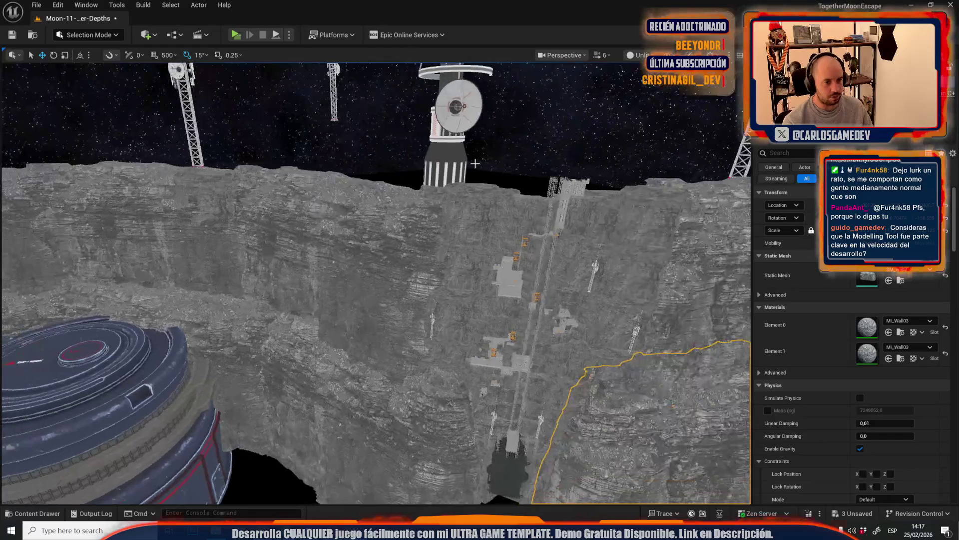
{"action": "left_click", "coordinate": [636, 55]}
{"action": "left_click", "coordinate": [659, 89]}
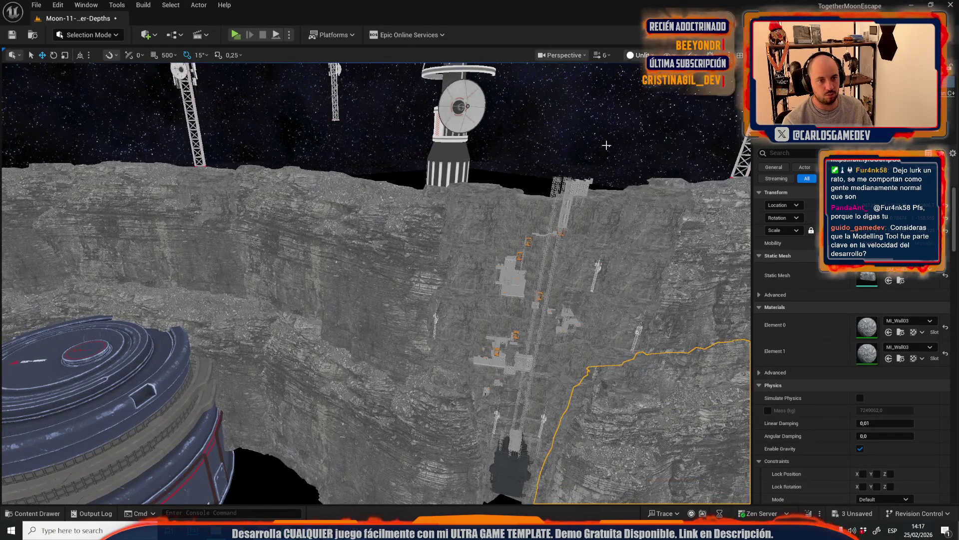
{"action": "key", "text": "f"}
{"action": "mouse_move", "coordinate": [437, 227]}
{"action": "left_mouse_down"}
{"action": "mouse_move", "coordinate": [505, 185]}
{"action": "mouse_move", "coordinate": [437, 231]}
{"action": "mouse_move", "coordinate": [495, 207]}
{"action": "mouse_move", "coordinate": [489, 267]}
{"action": "mouse_move", "coordinate": [485, 245]}
{"action": "left_mouse_up"}
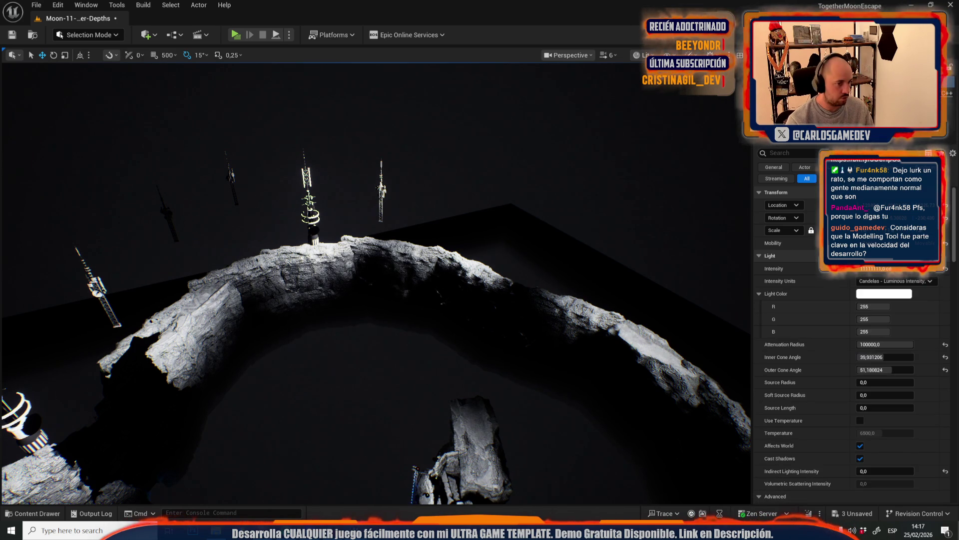
Move the spotlight along X, then undo it back to its original position
{"action": "key", "text": "f"}
{"action": "mouse_move", "coordinate": [419, 293]}
{"action": "left_mouse_down"}
{"action": "mouse_move", "coordinate": [418, 239]}
{"action": "mouse_move", "coordinate": [374, 209]}
{"action": "left_mouse_up"}
{"action": "scroll", "coordinate": [418, 265], "scroll_direction": "up", "scroll_amount": 2}
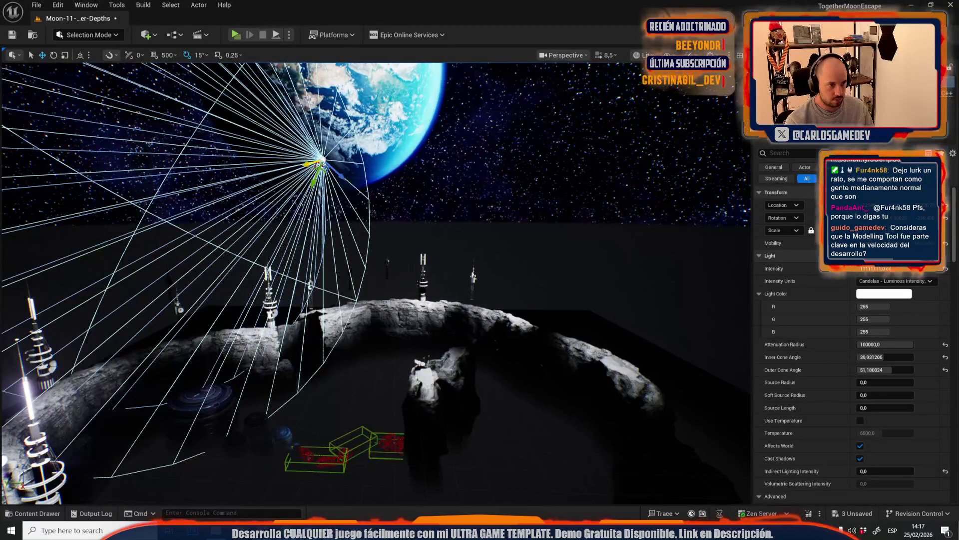
{"action": "mouse_move", "coordinate": [298, 158]}
{"action": "left_mouse_down"}
{"action": "mouse_move", "coordinate": [320, 160]}
{"action": "mouse_move", "coordinate": [270, 160]}
{"action": "mouse_move", "coordinate": [279, 160]}
{"action": "left_mouse_up"}
{"action": "key", "text": "ctrl+z"}
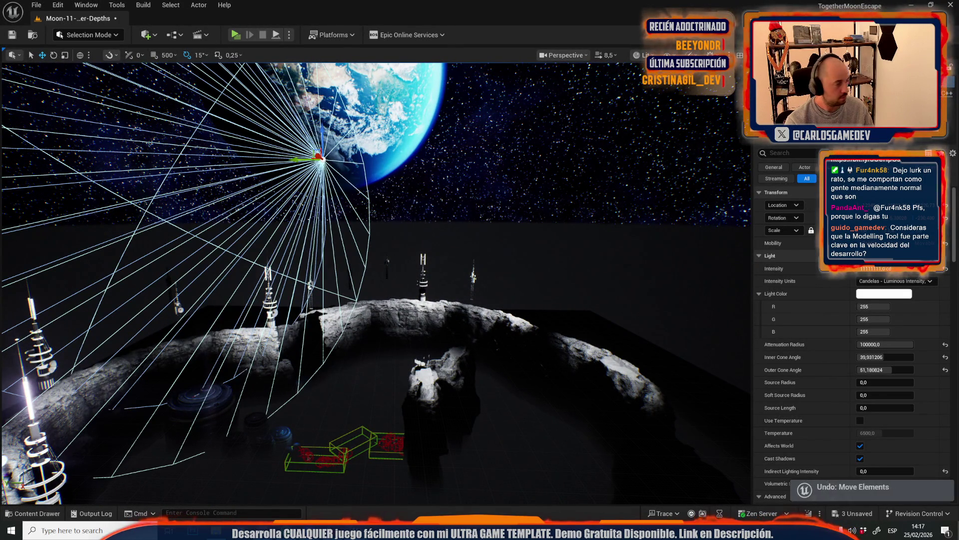
{"action": "key", "text": "f"}
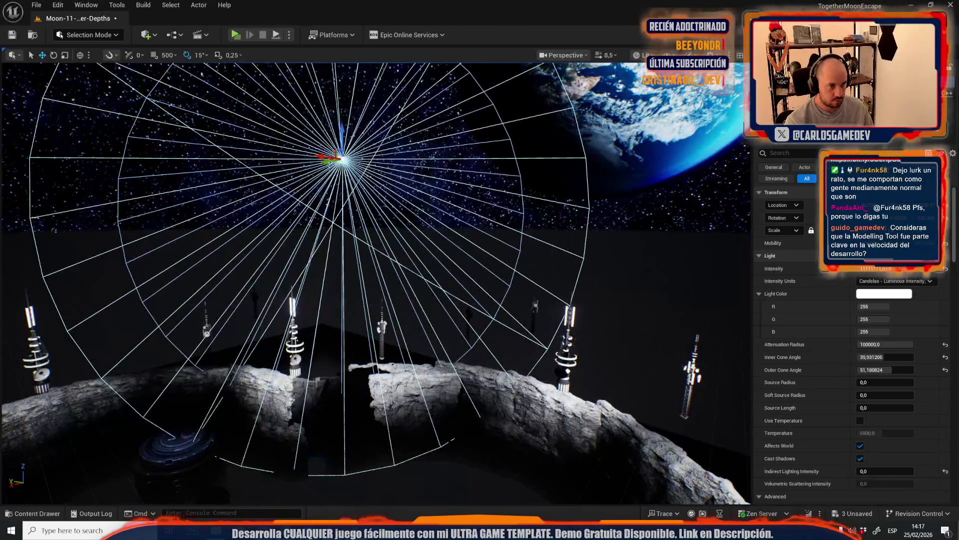
{"action": "key", "text": "ctrl+z"}
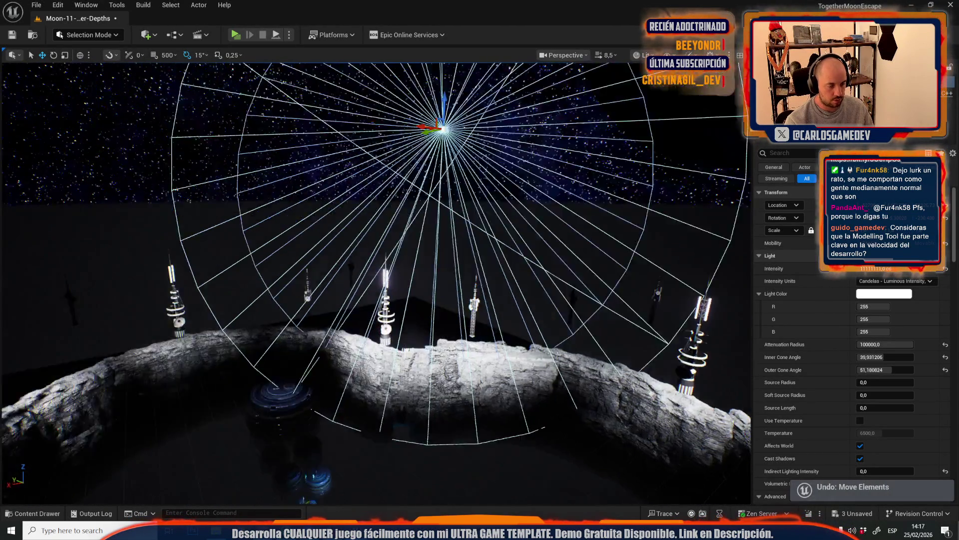
{"action": "scroll", "coordinate": [374, 280], "scroll_direction": "down", "scroll_amount": 2}
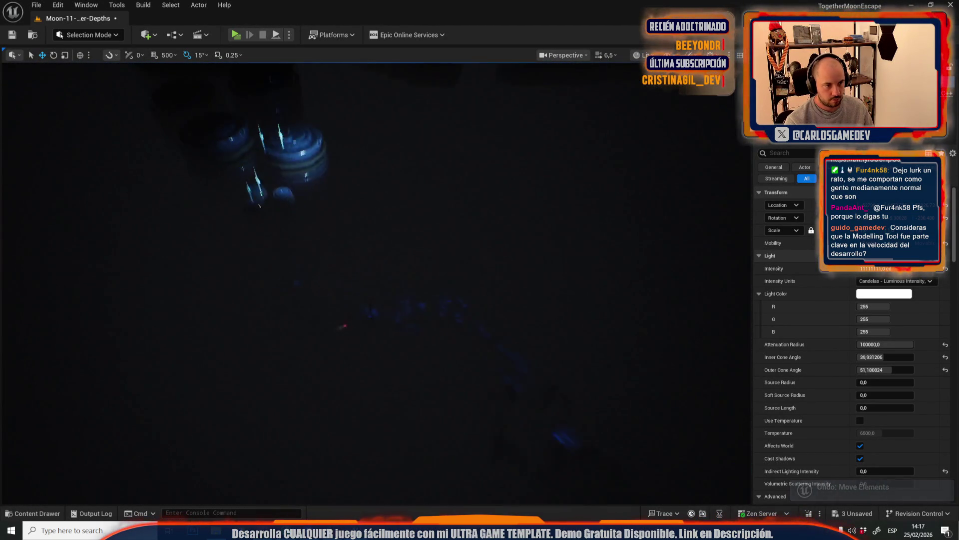
{"action": "scroll", "coordinate": [519, 310], "scroll_direction": "down", "scroll_amount": 1}
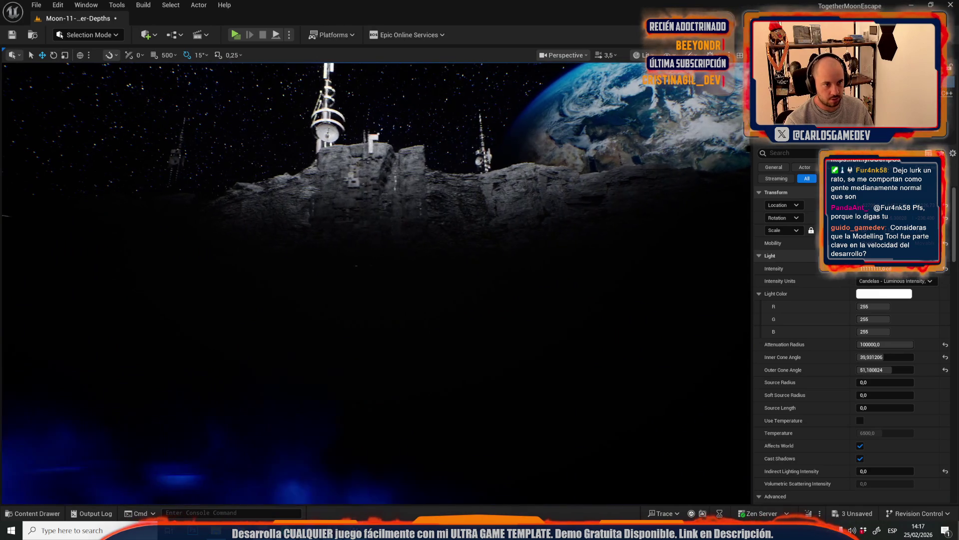
Toggle game view with G and select the 27-actor elevator level instance
{"action": "key", "text": "g"}
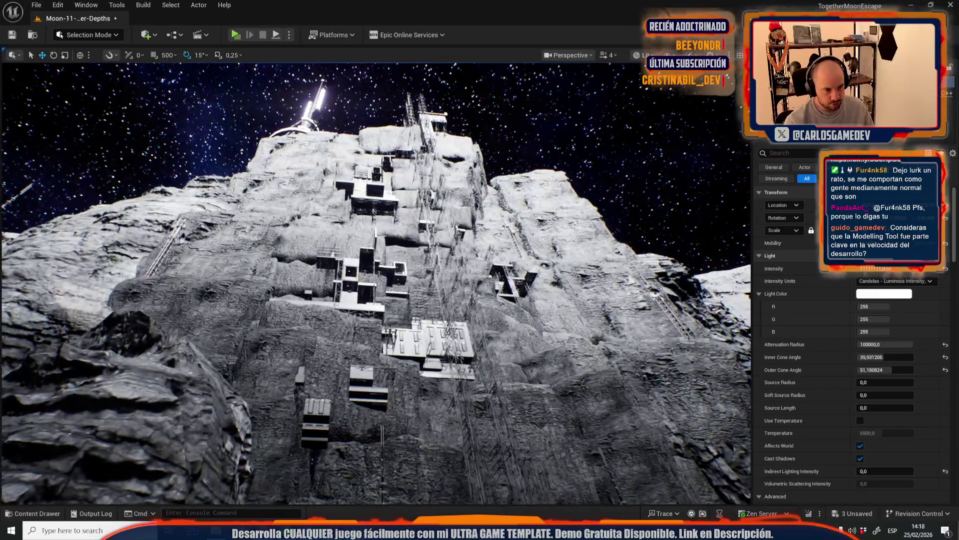
{"action": "scroll", "coordinate": [375, 282], "scroll_direction": "down", "scroll_amount": 2}
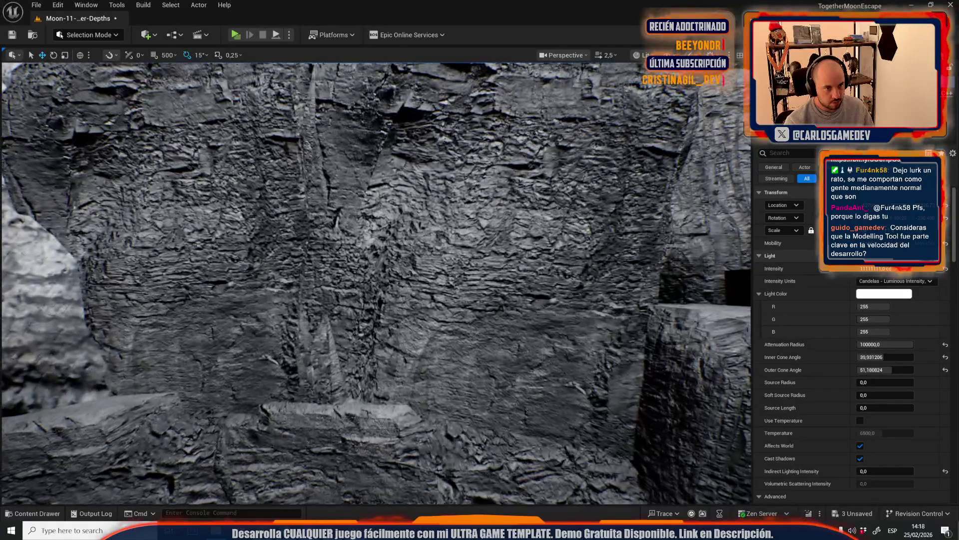
{"action": "key", "text": "s"}
{"action": "scroll", "coordinate": [375, 282], "scroll_direction": "up", "scroll_amount": 2}
{"action": "key", "text": "s"}
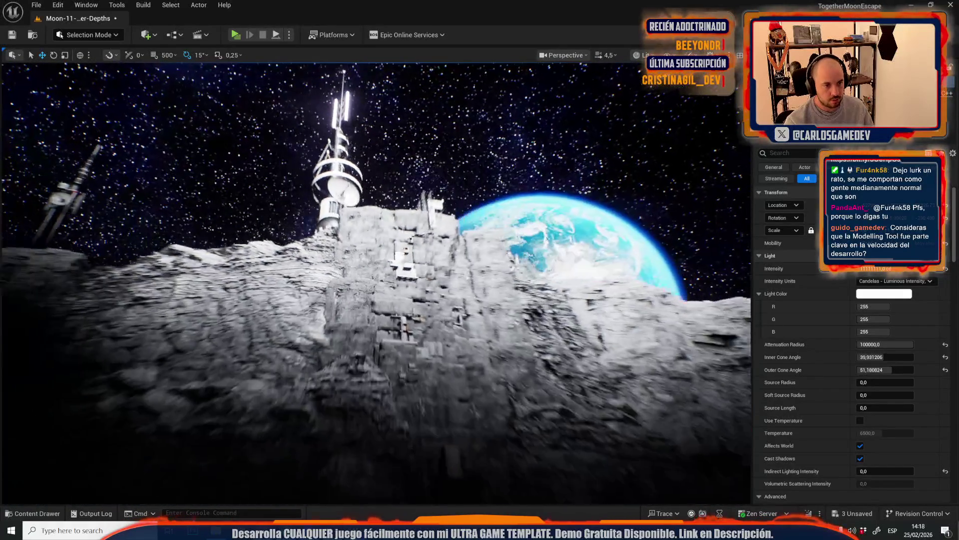
{"action": "key", "text": "w"}
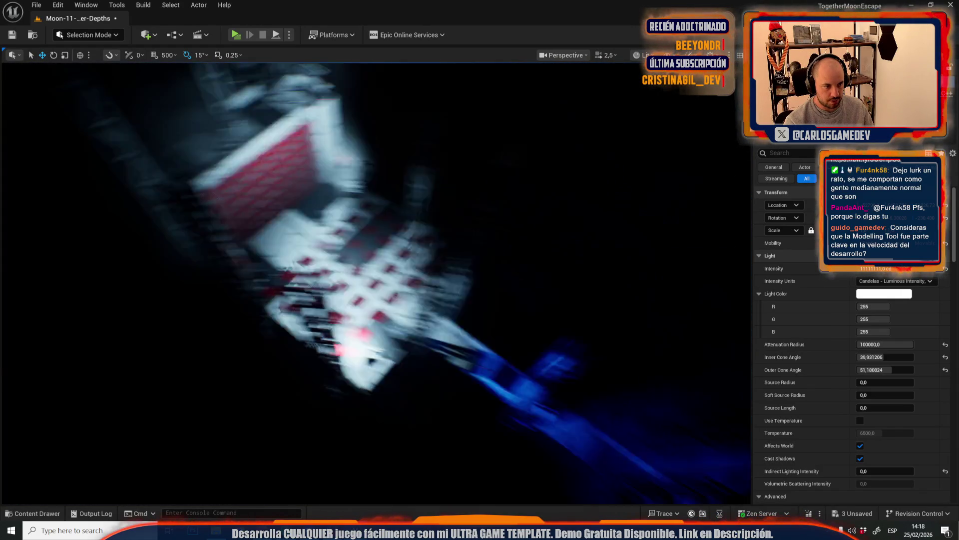
{"action": "key", "text": "s"}
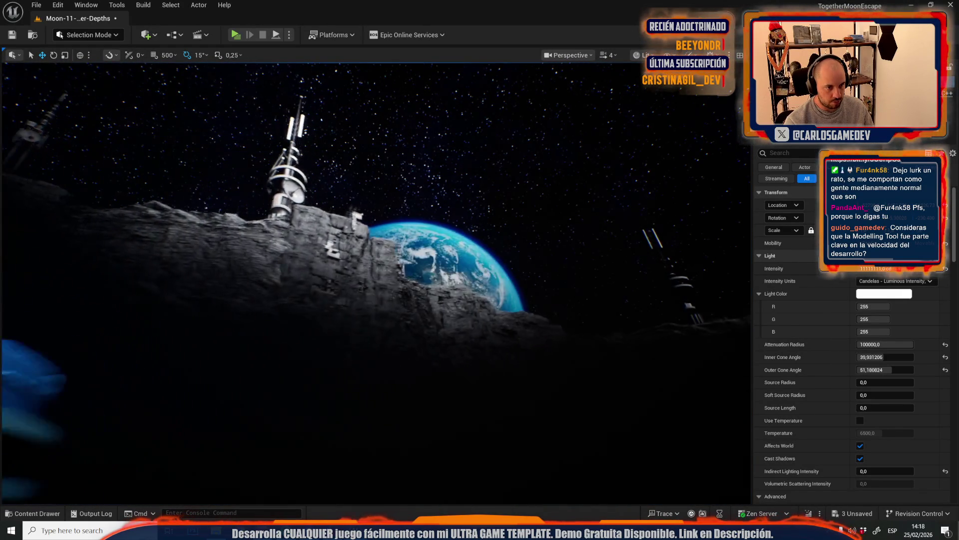
{"action": "left_click", "coordinate": [264, 325]}
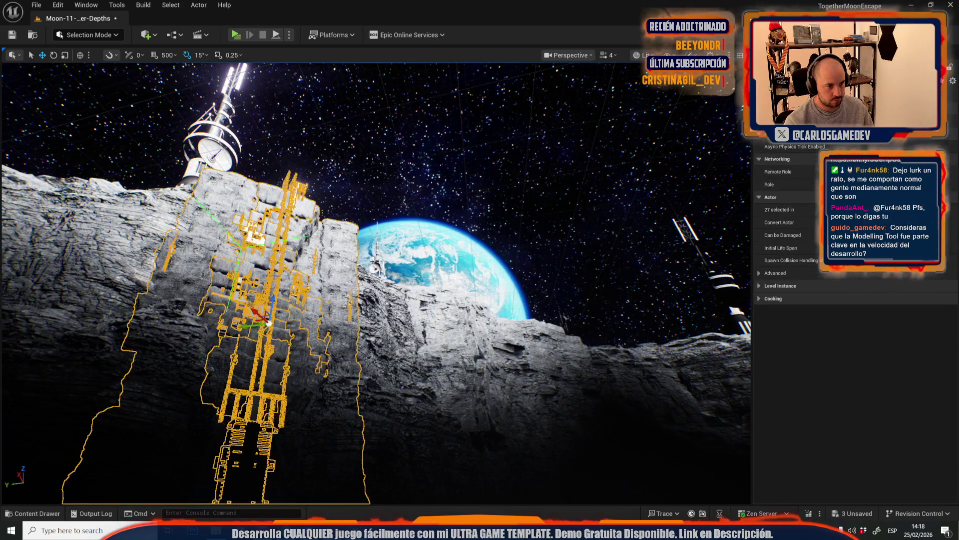
Frame the level instance, then choose Moon-10-Mega-Crater from Recent Levels and confirm saving
{"action": "key", "text": "f"}
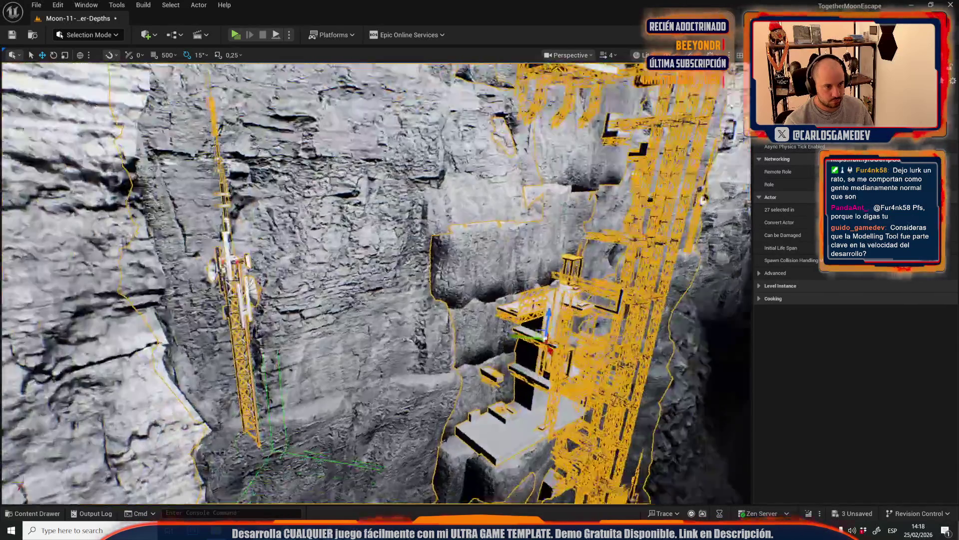
{"action": "scroll", "coordinate": [324, 292], "scroll_direction": "down", "scroll_amount": 10}
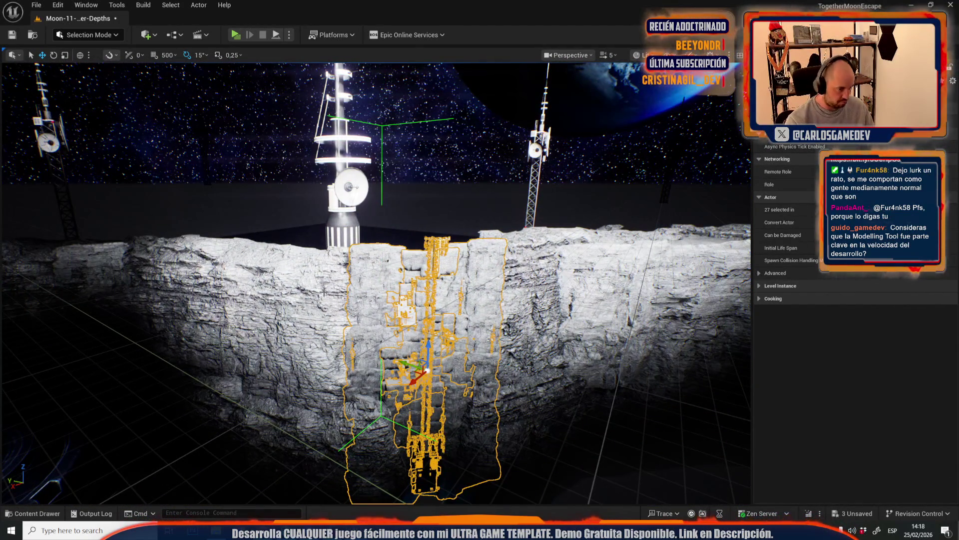
{"action": "left_click", "coordinate": [42, 6]}
{"action": "mouse_move", "coordinate": [76, 74]}
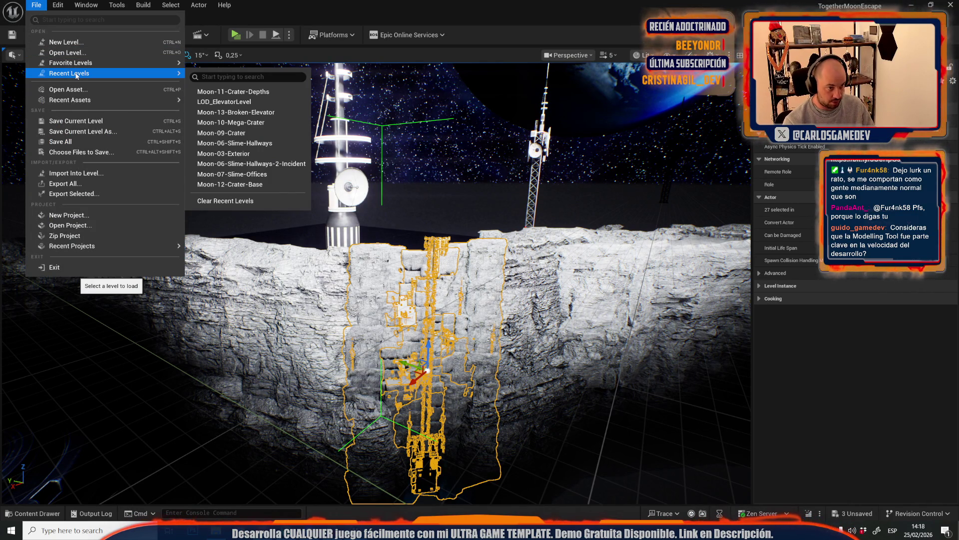
{"action": "left_click", "coordinate": [258, 123]}
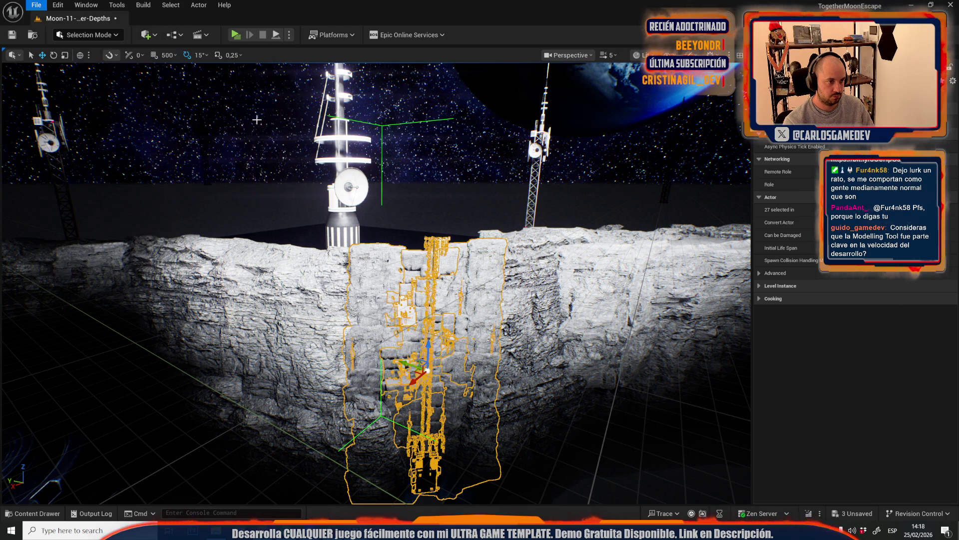
{"action": "left_click", "coordinate": [497, 372]}
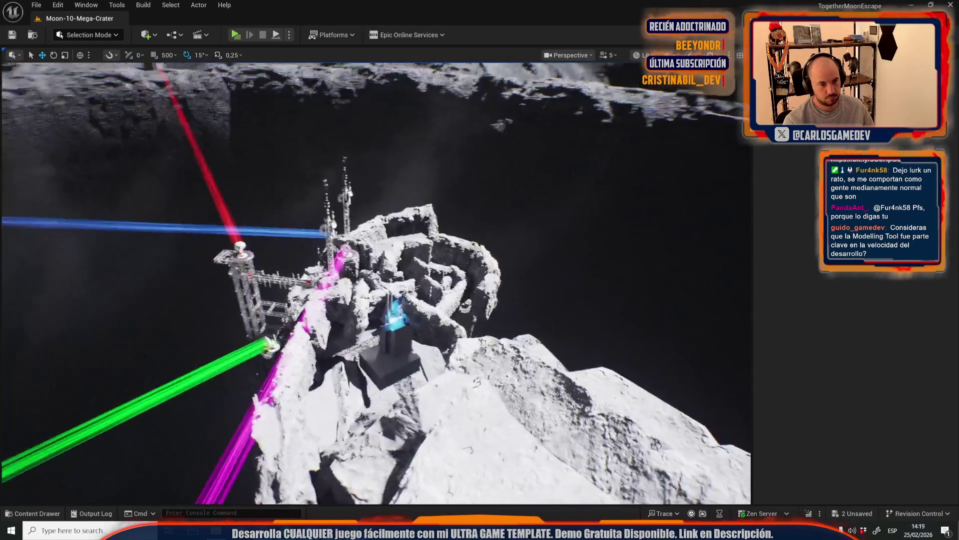
Survey the Mega-Crater level, then select and frame a crater-wall mesh in the cliff
{"action": "scroll", "coordinate": [376, 283], "scroll_direction": "down", "scroll_amount": 3}
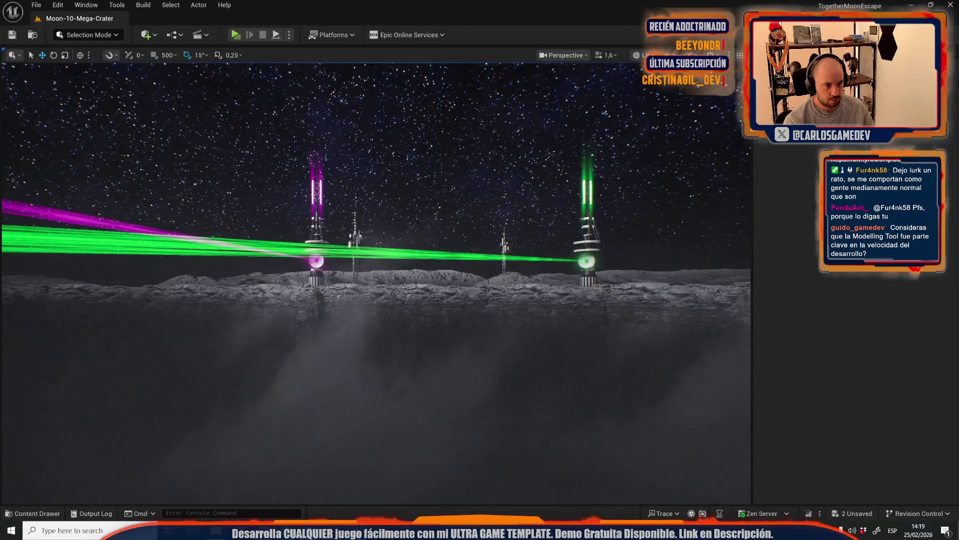
{"action": "scroll", "coordinate": [376, 283], "scroll_direction": "up", "scroll_amount": 2}
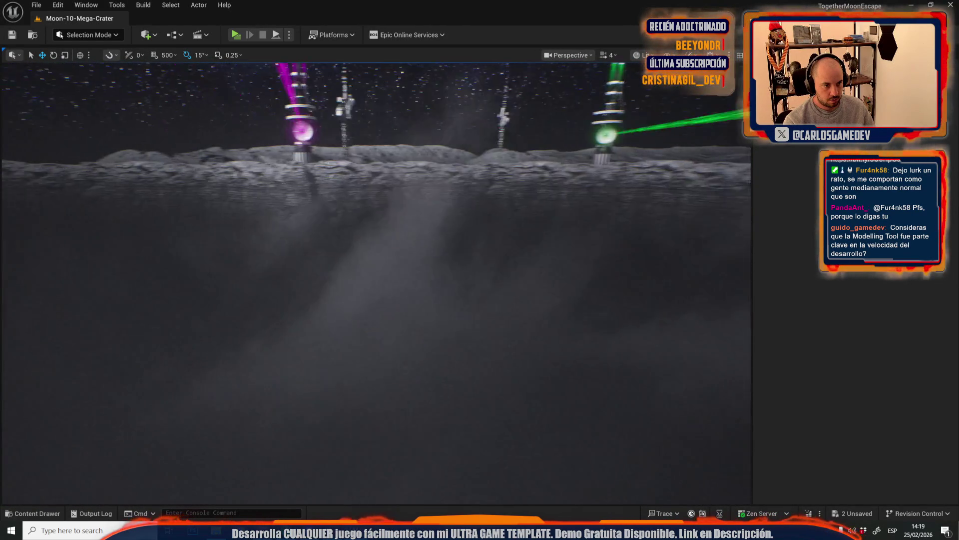
{"action": "scroll", "coordinate": [376, 283], "scroll_direction": "up", "scroll_amount": 1}
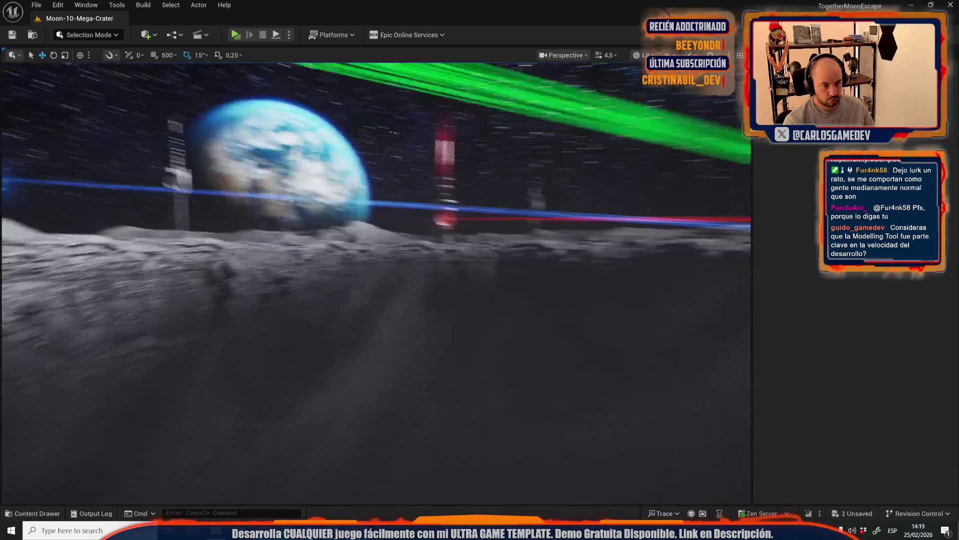
{"action": "scroll", "coordinate": [376, 283], "scroll_direction": "down", "scroll_amount": 3}
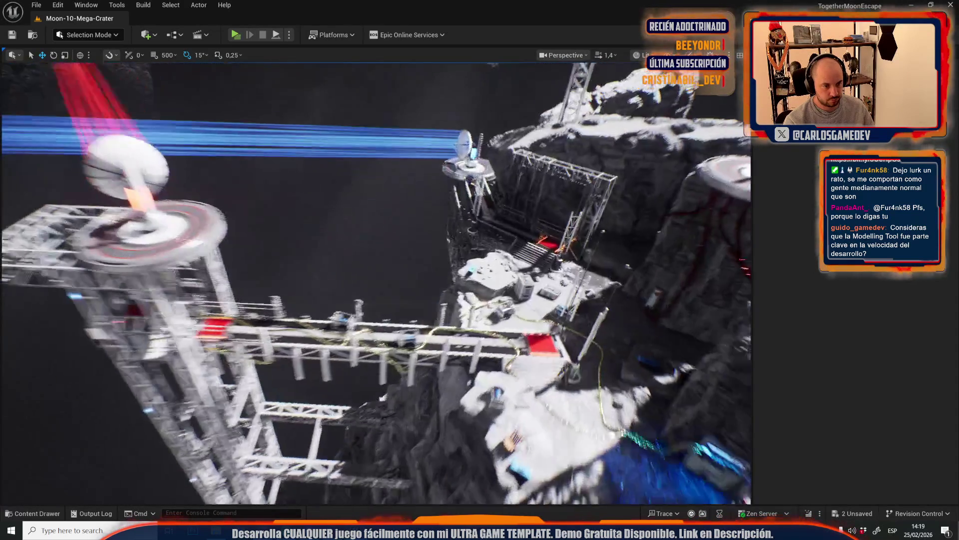
{"action": "scroll", "coordinate": [376, 283], "scroll_direction": "down", "scroll_amount": 2}
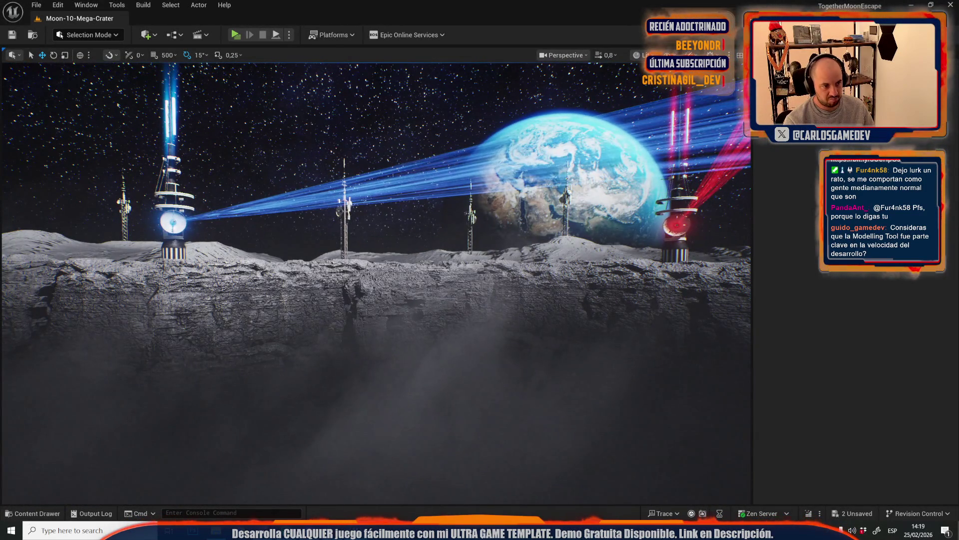
{"action": "left_click", "coordinate": [415, 340]}
{"action": "key", "text": "f"}
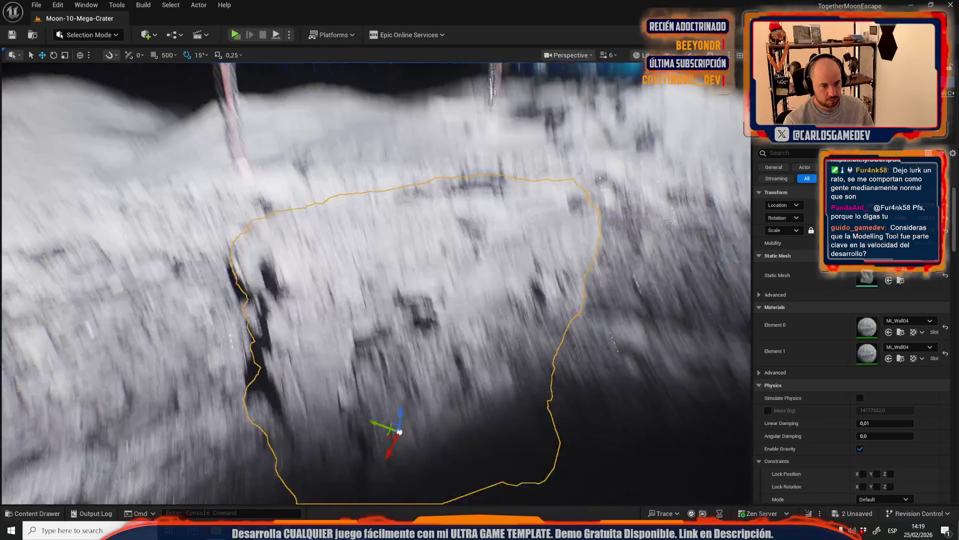
Restore the 27-actor elevator group selection and frame it in the view
{"action": "key", "text": "ctrl+z"}
{"action": "key", "text": "f"}
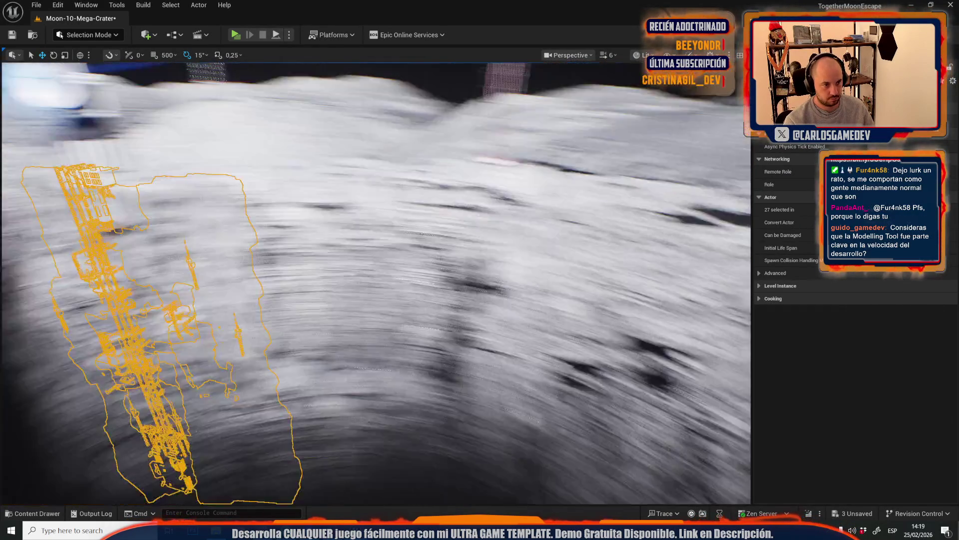
{"action": "scroll", "coordinate": [276, 249], "scroll_direction": "up", "scroll_amount": 2}
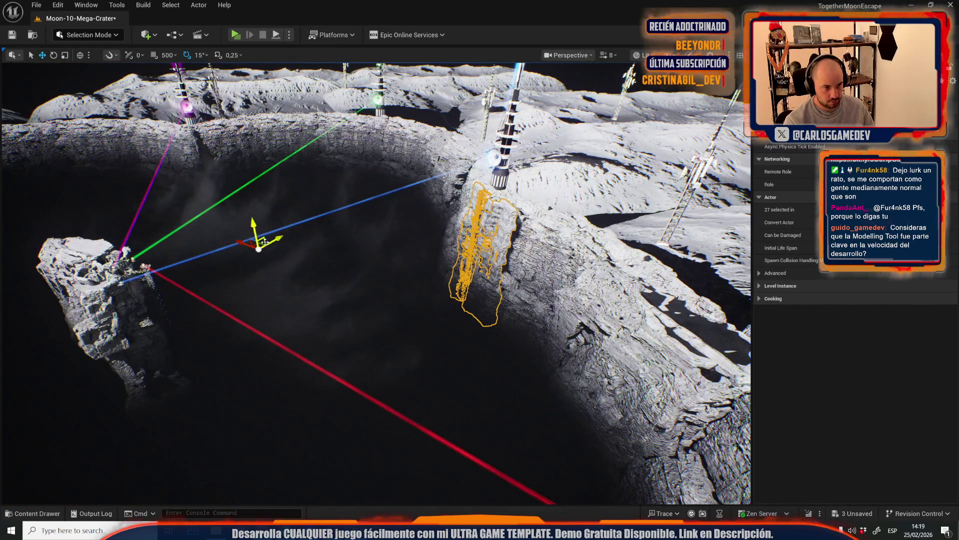
{"action": "key", "text": "w"}
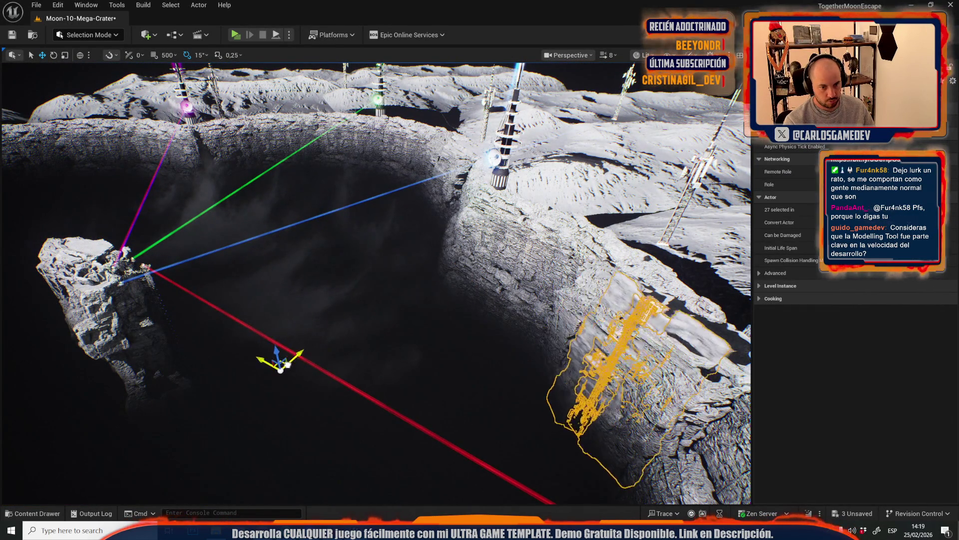
{"action": "key", "text": "w"}
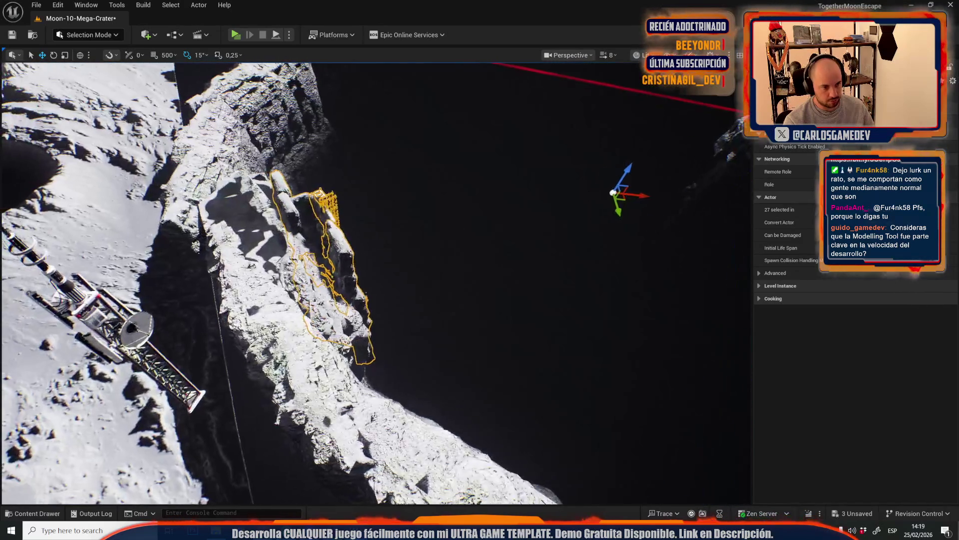
{"action": "scroll", "coordinate": [377, 282], "scroll_direction": "down", "scroll_amount": 1}
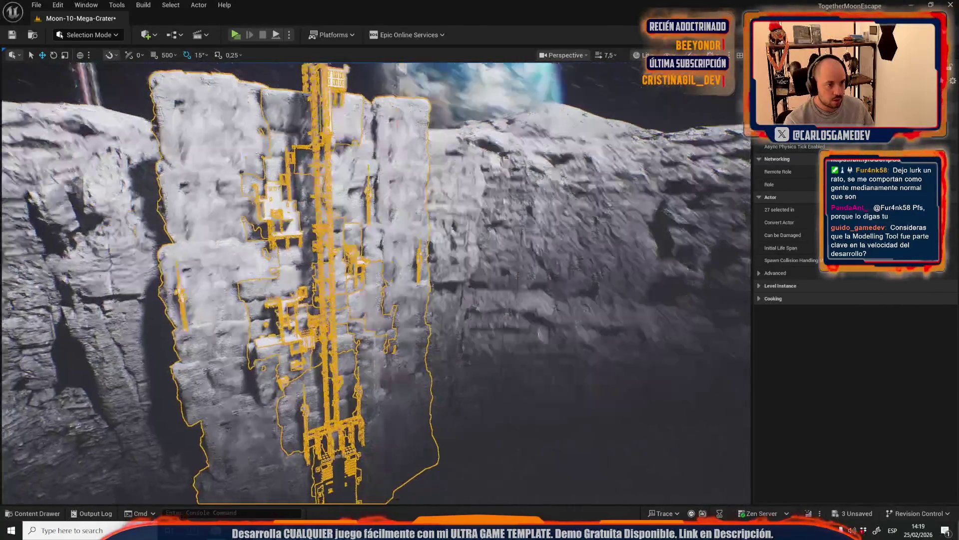
{"action": "key", "text": "e"}
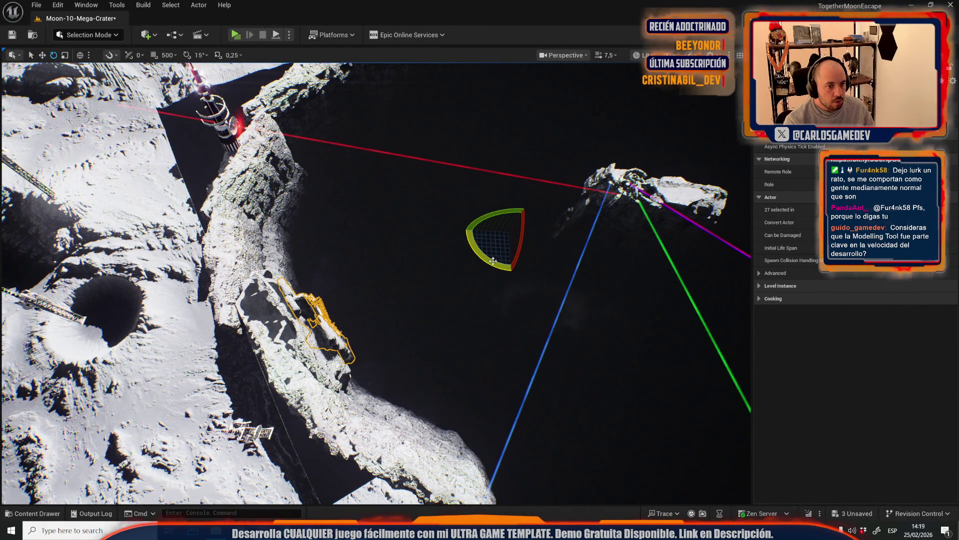
{"action": "key", "text": "f"}
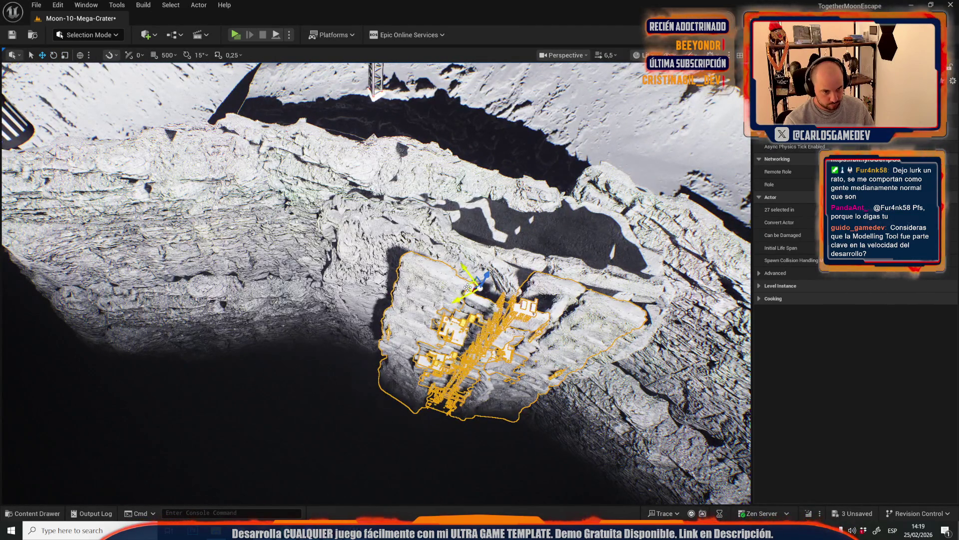
Slide the elevator group along the cliff wall and lower it slightly into the rock
{"action": "left_click_drag", "start_coordinate": [468, 287], "coordinate": [270, 215]}
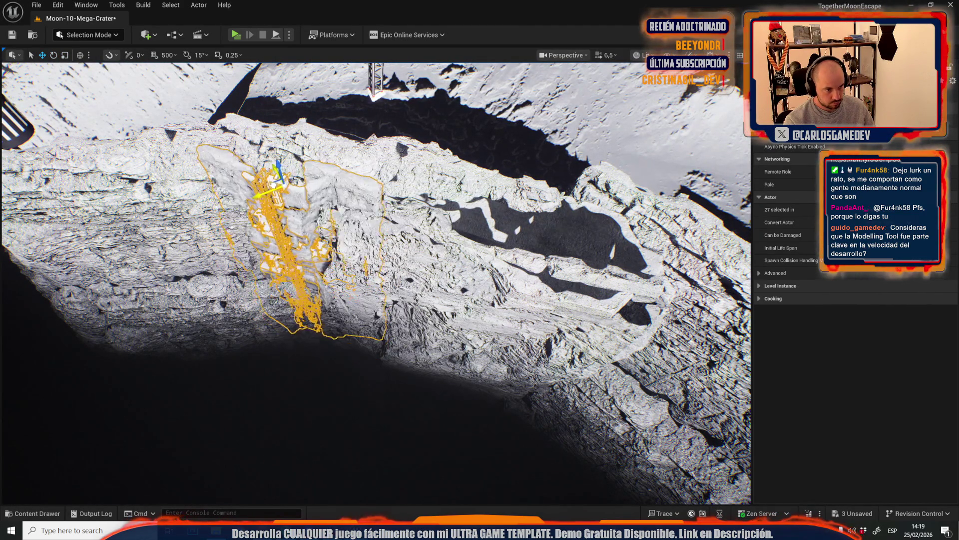
{"action": "key", "text": "f"}
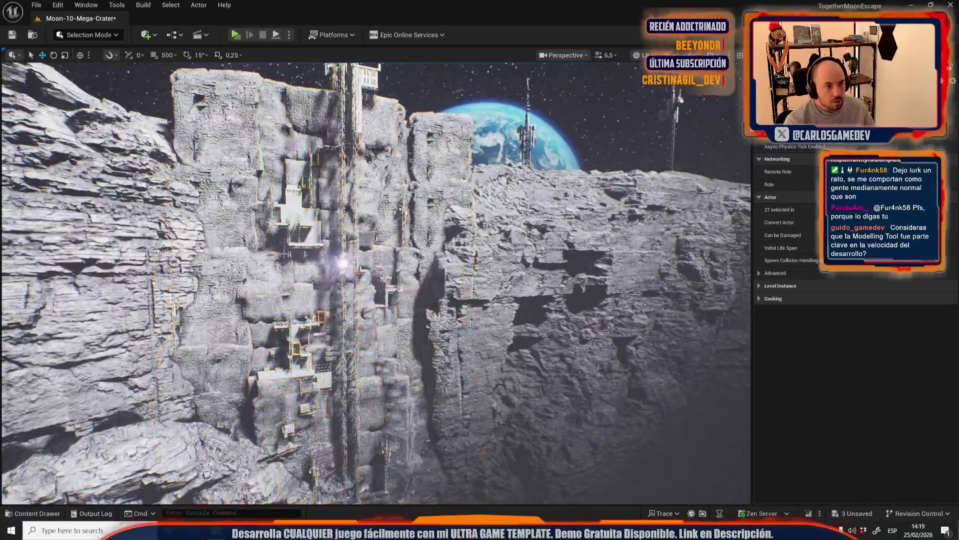
{"action": "mouse_move", "coordinate": [250, 199]}
{"action": "left_mouse_down"}
{"action": "mouse_move", "coordinate": [400, 167]}
{"action": "mouse_move", "coordinate": [379, 172]}
{"action": "mouse_move", "coordinate": [315, 254]}
{"action": "left_mouse_up"}
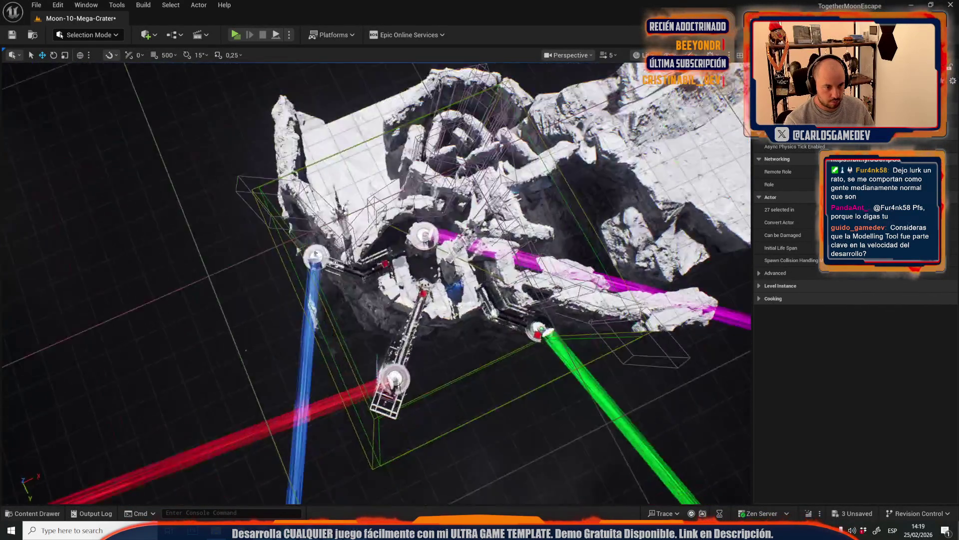
{"action": "key", "text": "f"}
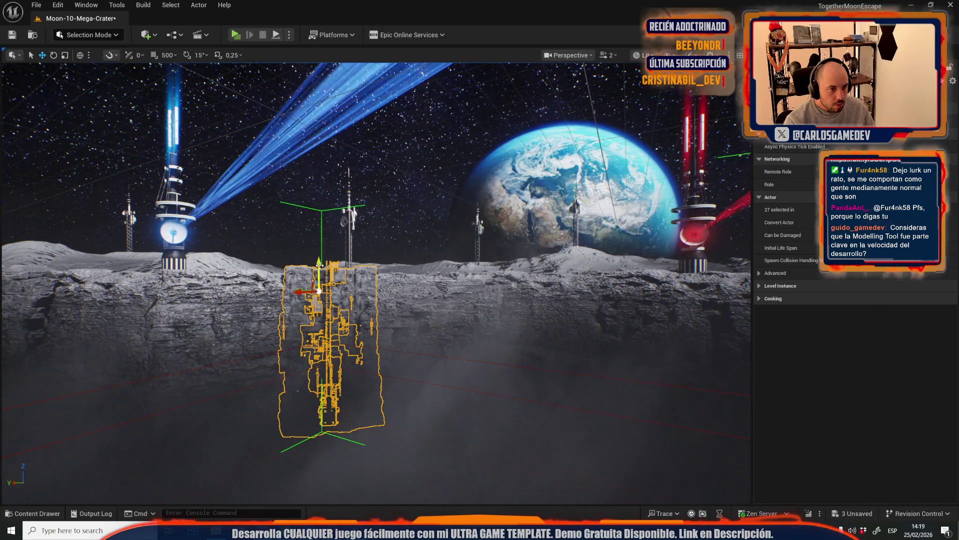
{"action": "left_click_drag", "start_coordinate": [319, 265], "coordinate": [325, 269]}
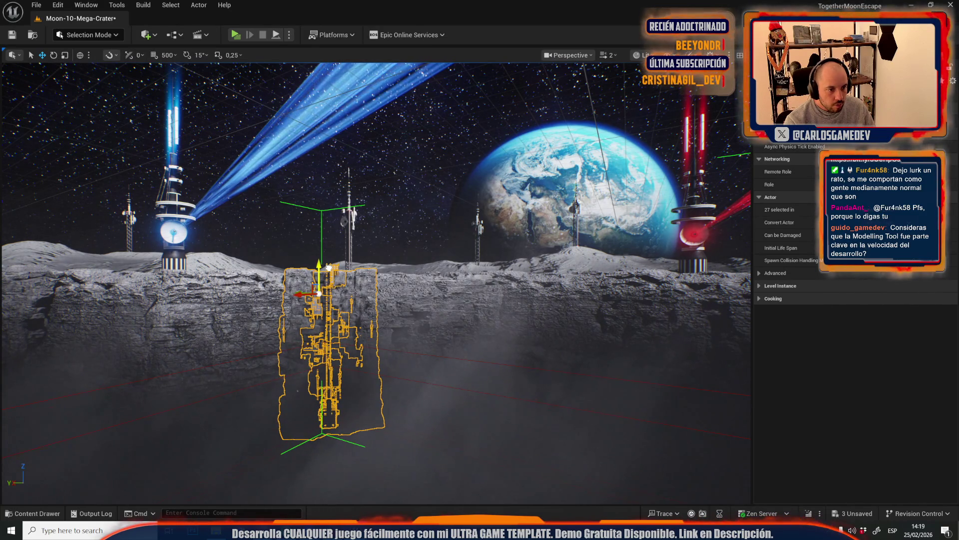
{"action": "key", "text": "Escape"}
{"action": "scroll", "coordinate": [375, 280], "scroll_direction": "up", "scroll_amount": 5}
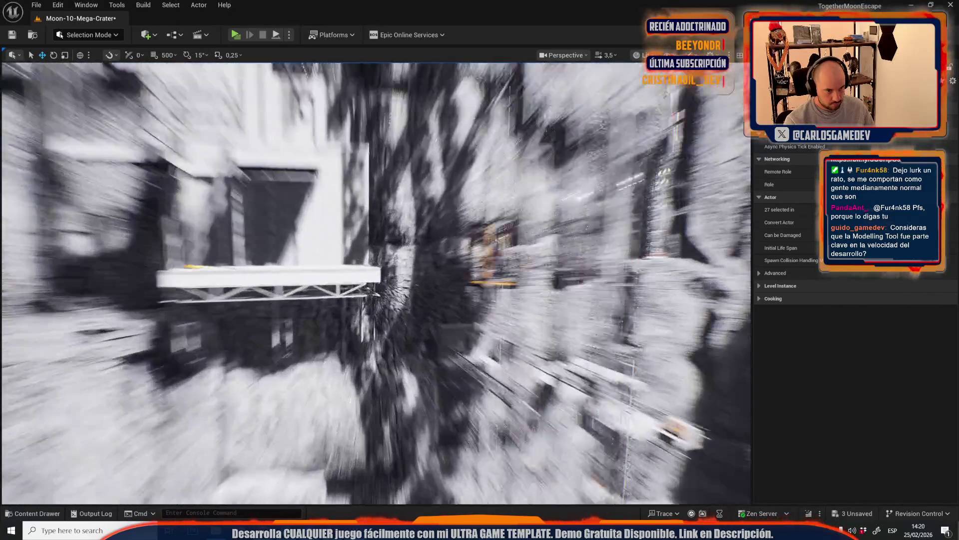
{"action": "scroll", "coordinate": [375, 280], "scroll_direction": "down", "scroll_amount": 2}
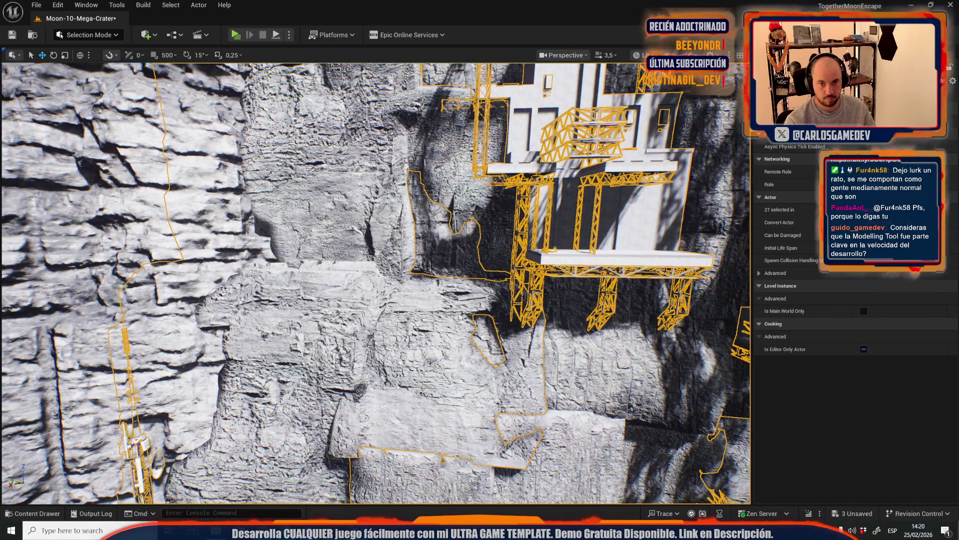
{"action": "scroll", "coordinate": [374, 283], "scroll_direction": "down", "scroll_amount": 5}
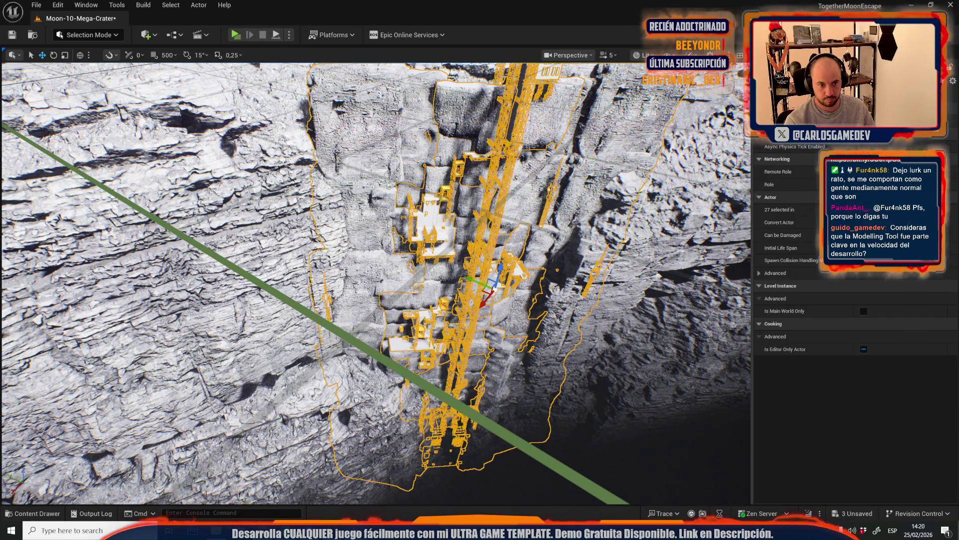
{"action": "scroll", "coordinate": [424, 310], "scroll_direction": "down", "scroll_amount": 5}
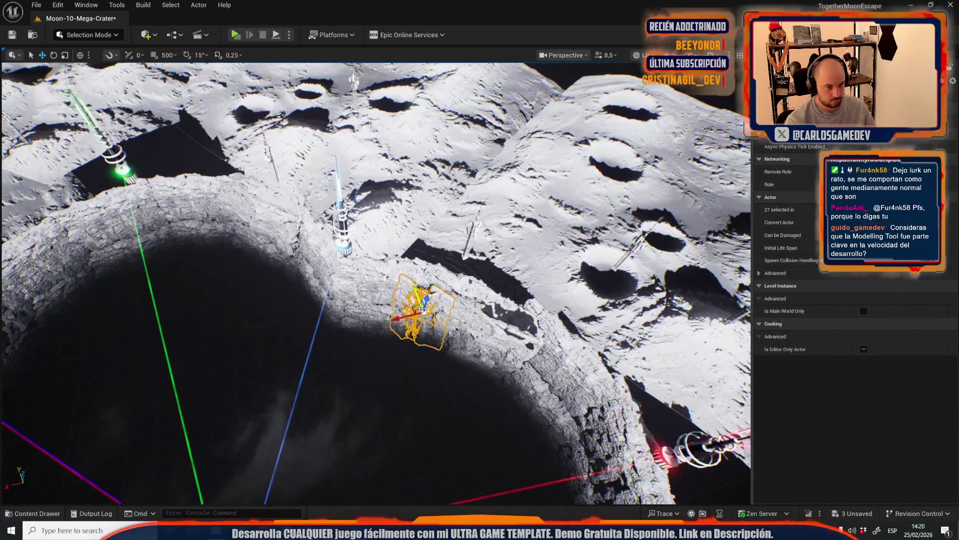
{"action": "scroll", "coordinate": [424, 310], "scroll_direction": "up", "scroll_amount": 5}
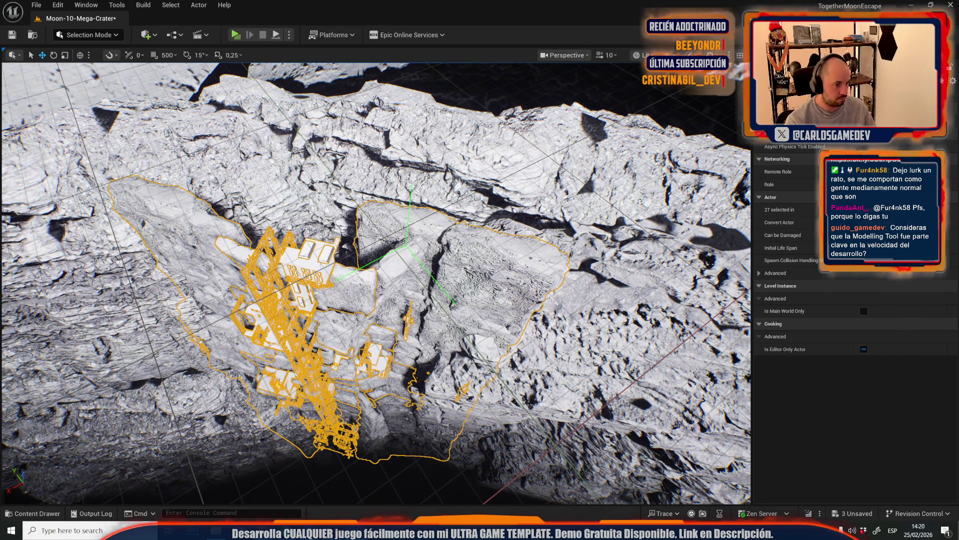
{"action": "scroll", "coordinate": [376, 283], "scroll_direction": "down", "scroll_amount": 1}
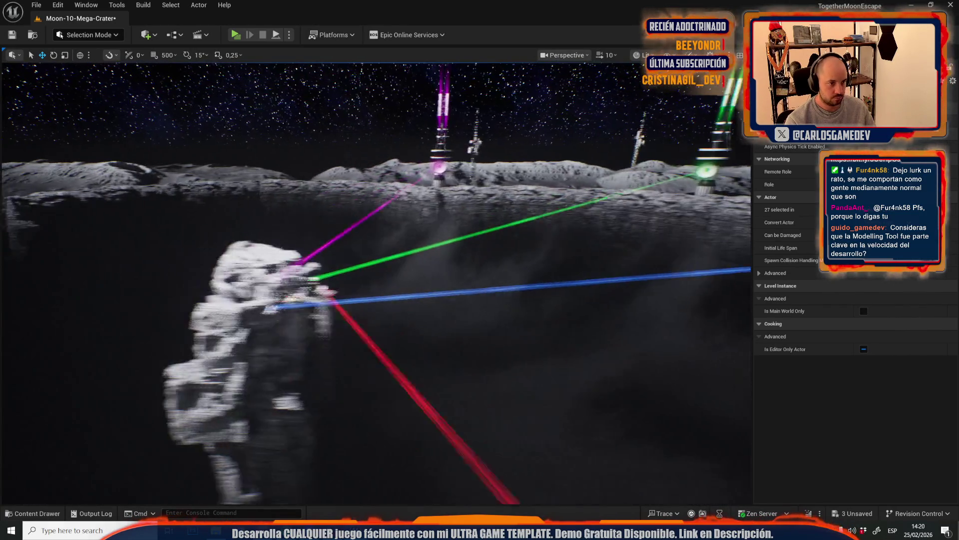
{"action": "scroll", "coordinate": [375, 283], "scroll_direction": "down", "scroll_amount": 2}
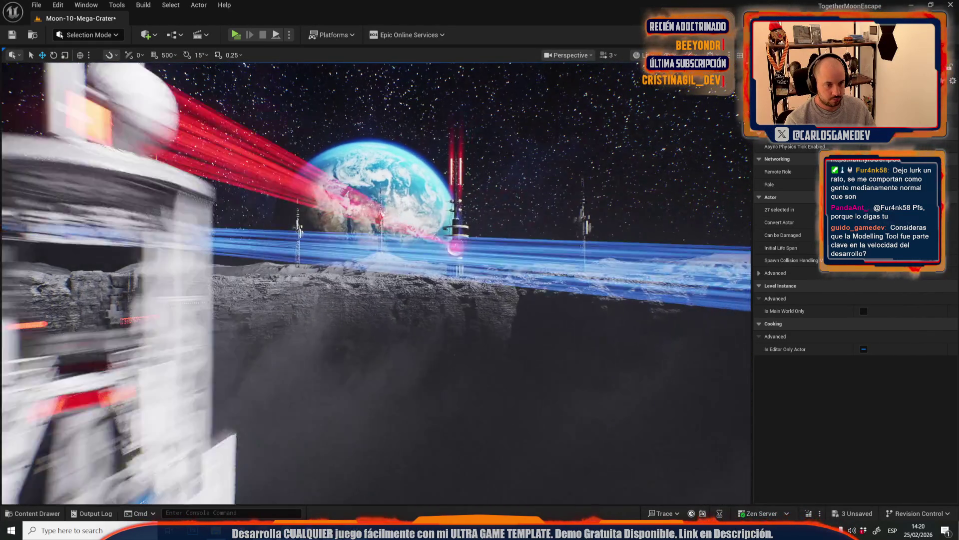
{"action": "mouse_move", "coordinate": [375, 283]}
{"action": "left_mouse_down"}
{"action": "mouse_move", "coordinate": [370, 339]}
{"action": "mouse_move", "coordinate": [373, 305]}
{"action": "mouse_move", "coordinate": [367, 319]}
{"action": "left_mouse_up"}
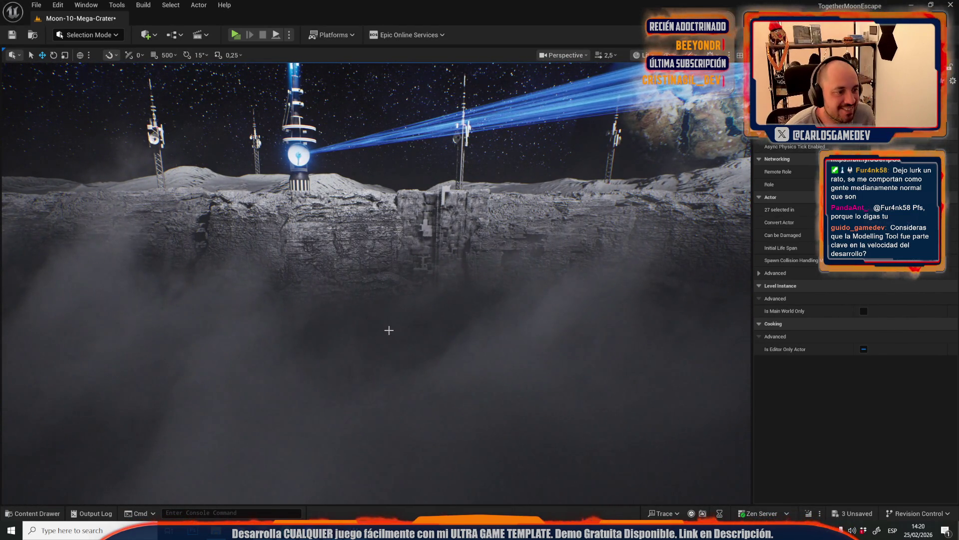
Fly toward the elevator in the cliff and deselect the group
{"action": "scroll", "coordinate": [375, 282], "scroll_direction": "up", "scroll_amount": 2}
{"action": "key", "text": "w"}
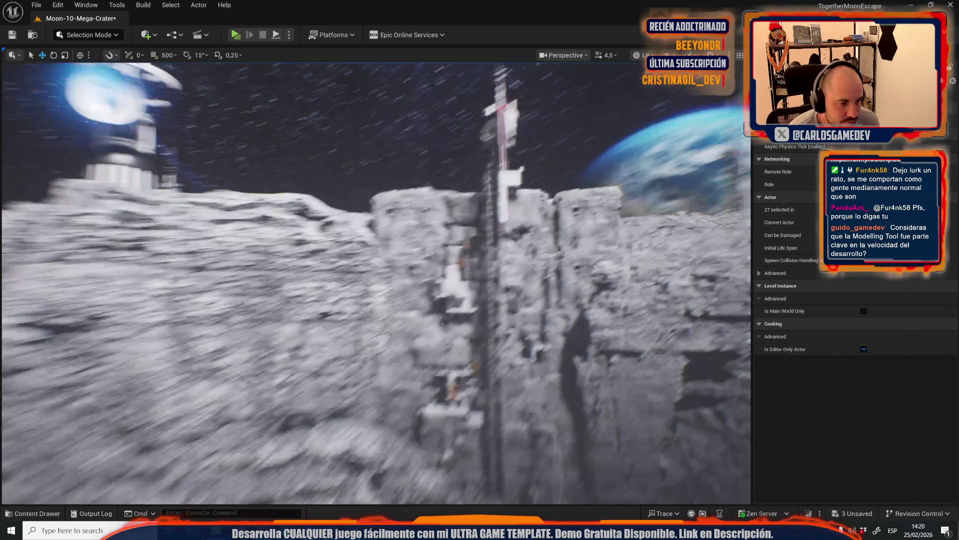
{"action": "scroll", "coordinate": [375, 282], "scroll_direction": "down", "scroll_amount": 1}
{"action": "scroll", "coordinate": [375, 282], "scroll_direction": "up", "scroll_amount": 1}
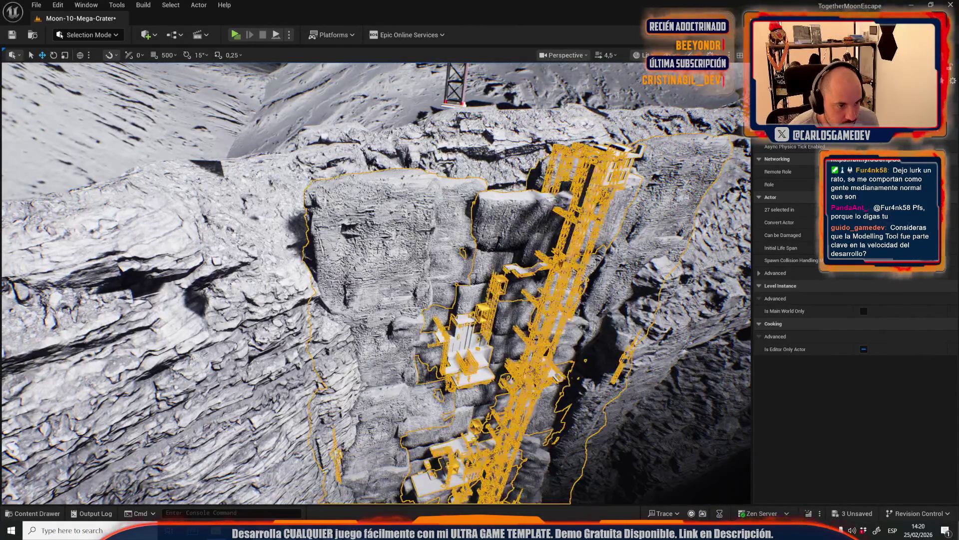
{"action": "scroll", "coordinate": [374, 283], "scroll_direction": "down", "scroll_amount": 2}
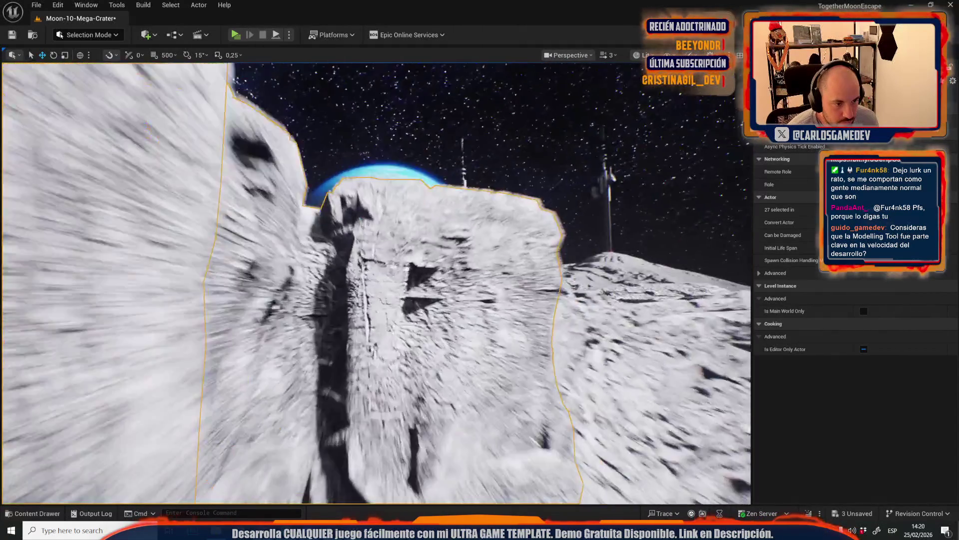
{"action": "scroll", "coordinate": [375, 282], "scroll_direction": "down", "scroll_amount": 2}
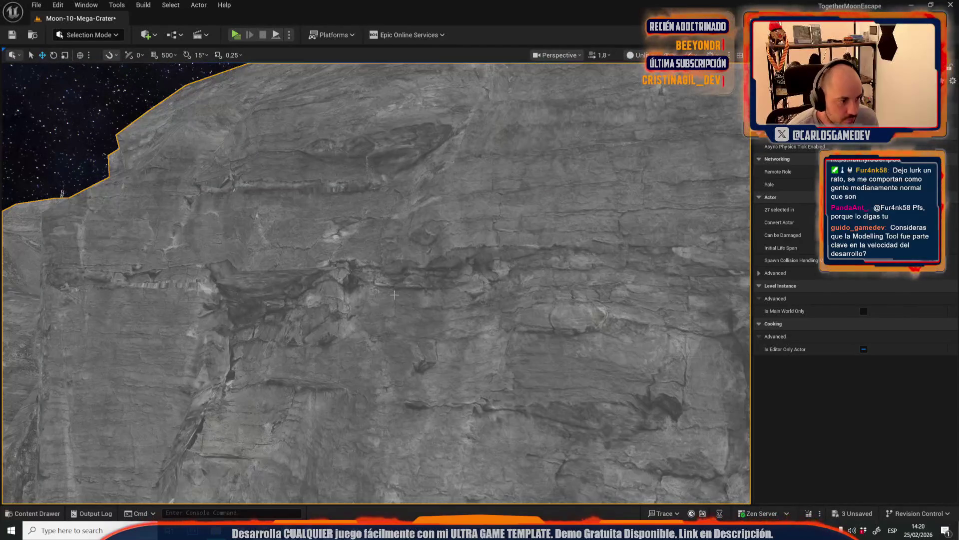
{"action": "scroll", "coordinate": [451, 303], "scroll_direction": "up", "scroll_amount": 3}
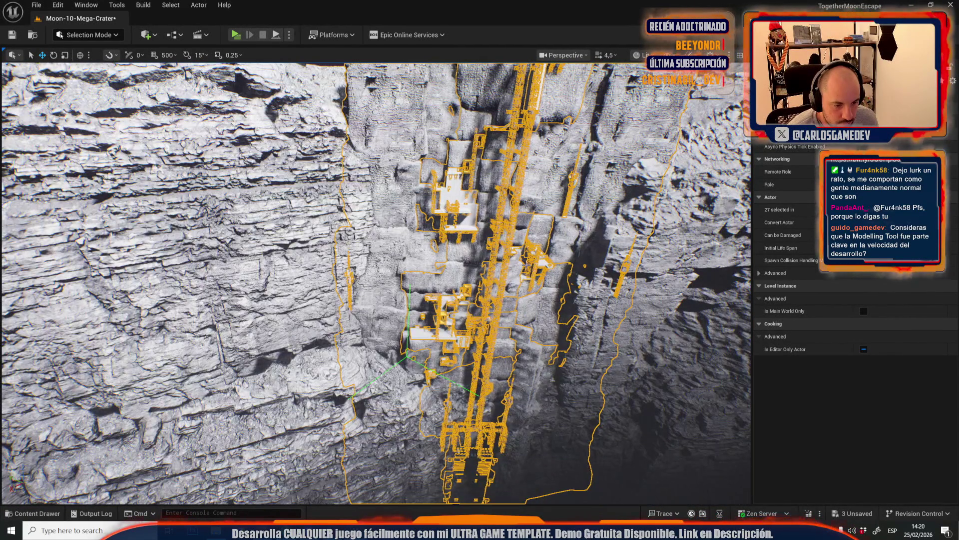
{"action": "key", "text": "Escape"}
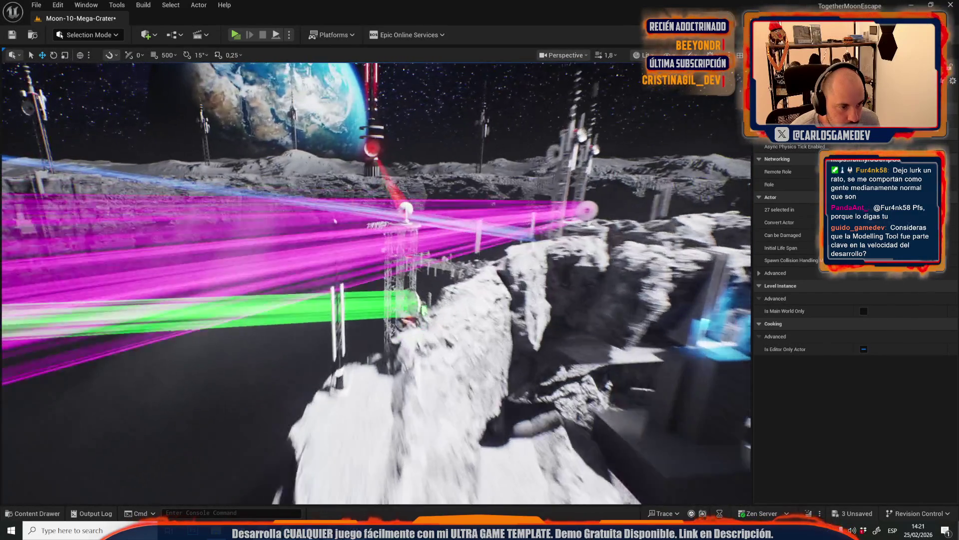
Zoom in and out to inspect the elevator group in the crater cliff
{"action": "scroll", "coordinate": [376, 282], "scroll_direction": "down", "scroll_amount": 2}
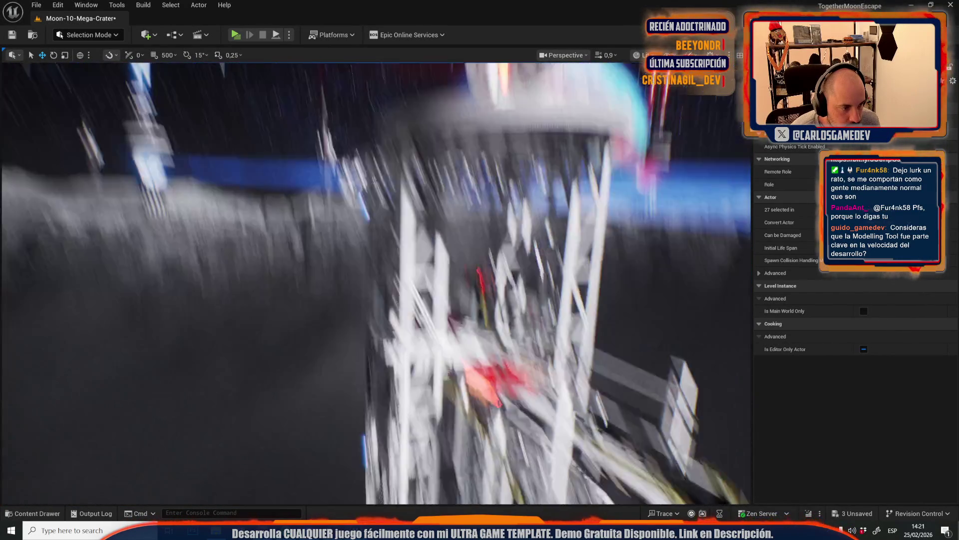
{"action": "scroll", "coordinate": [375, 283], "scroll_direction": "up", "scroll_amount": 3}
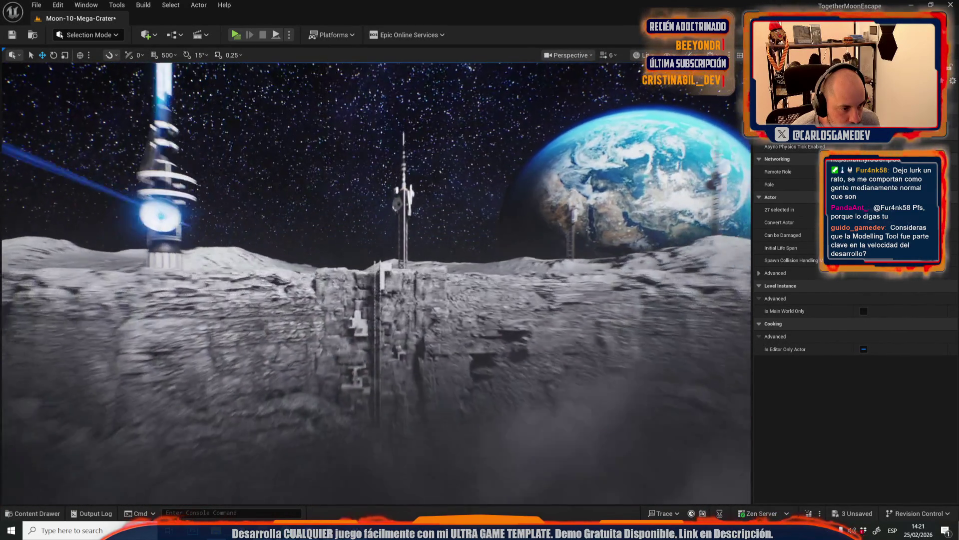
{"action": "scroll", "coordinate": [376, 283], "scroll_direction": "down", "scroll_amount": 2}
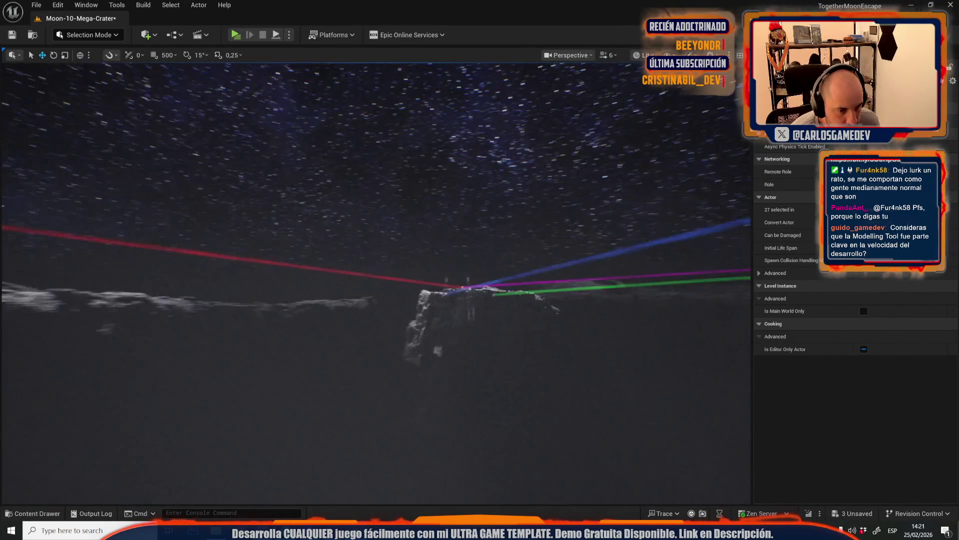
{"action": "scroll", "coordinate": [376, 283], "scroll_direction": "down", "scroll_amount": 3}
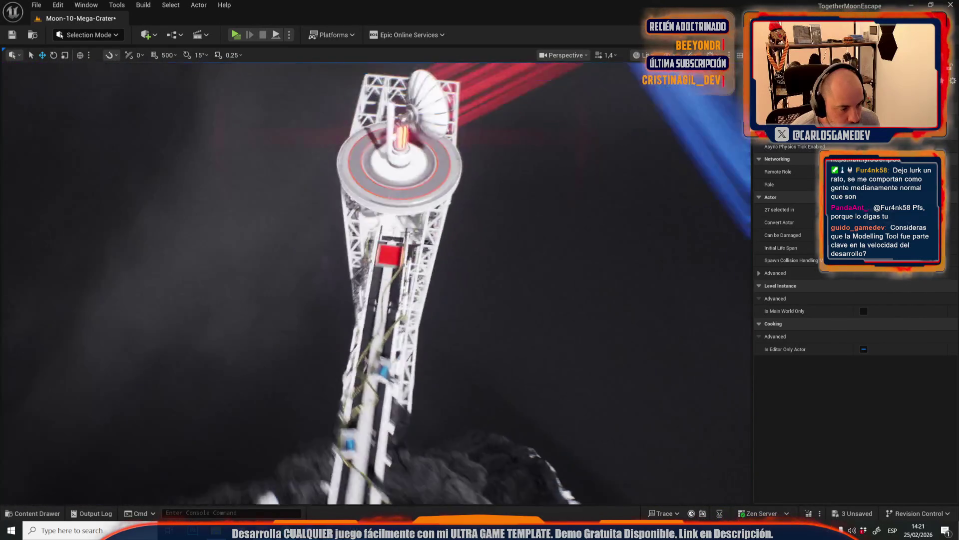
{"action": "scroll", "coordinate": [376, 282], "scroll_direction": "up", "scroll_amount": 3}
{"action": "scroll", "coordinate": [375, 282], "scroll_direction": "up", "scroll_amount": 2}
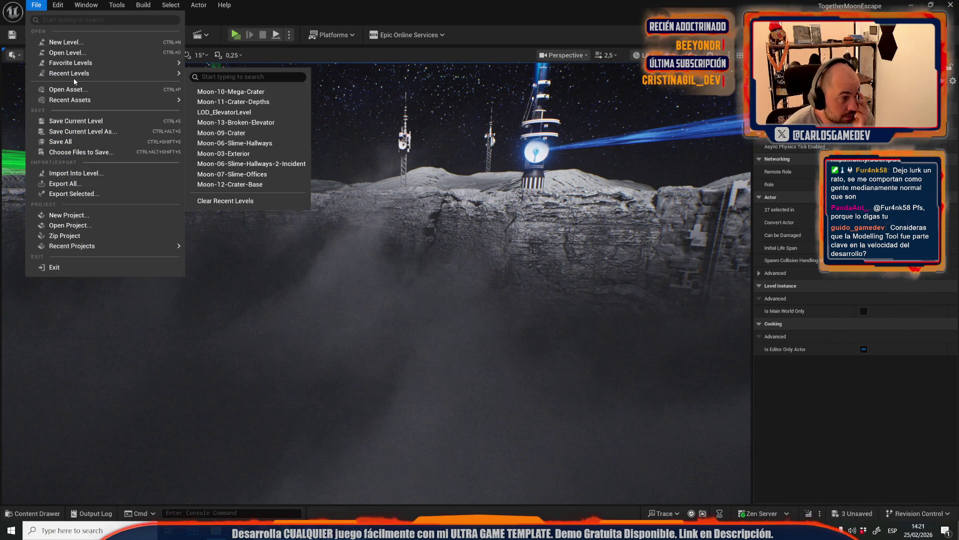
Begin opening Moon-11-Crater-Depths from Recent Levels, but cancel the save prompt and stay in Moon-10
{"action": "left_click", "coordinate": [253, 102]}
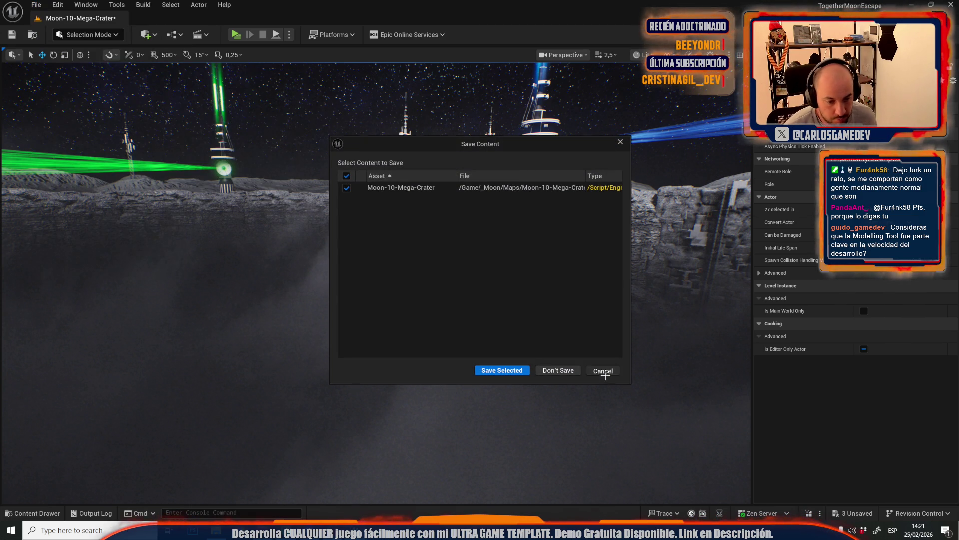
{"action": "left_click", "coordinate": [603, 370]}
{"action": "scroll", "coordinate": [376, 283], "scroll_direction": "up", "scroll_amount": 3}
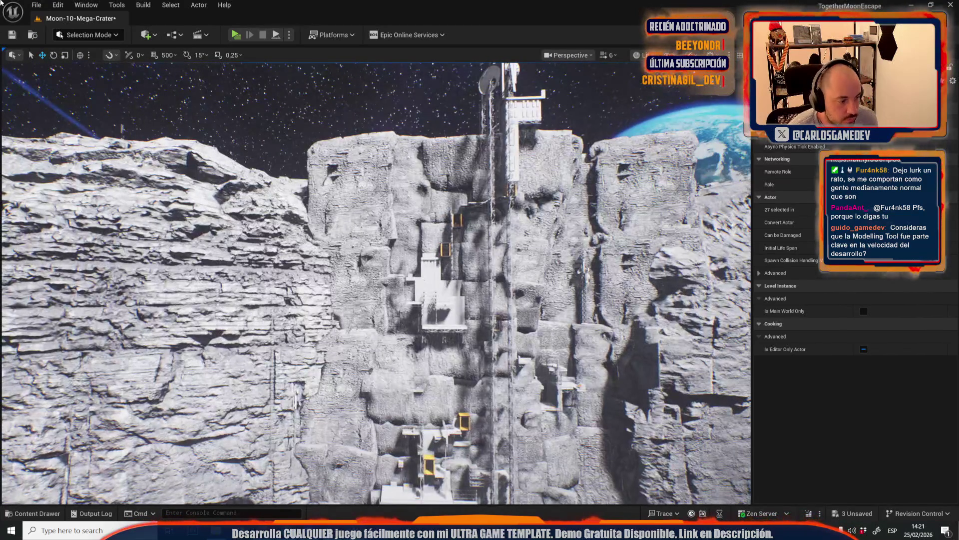
Open Moon-13-Broken-Elevator from File > Recent Levels, saving Moon-10-Mega-Crater when prompted
{"action": "left_click", "coordinate": [36, 5]}
{"action": "mouse_move", "coordinate": [125, 73]}
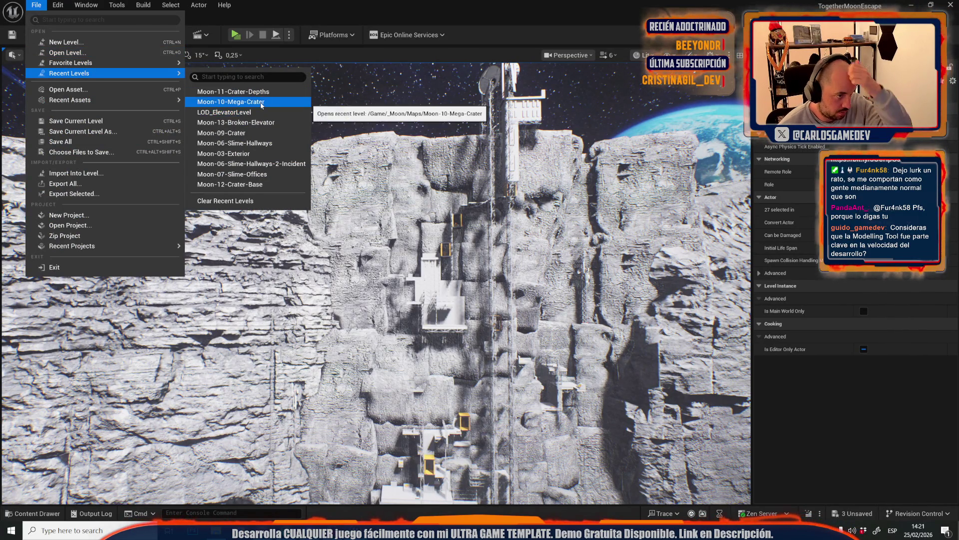
{"action": "left_click", "coordinate": [257, 123]}
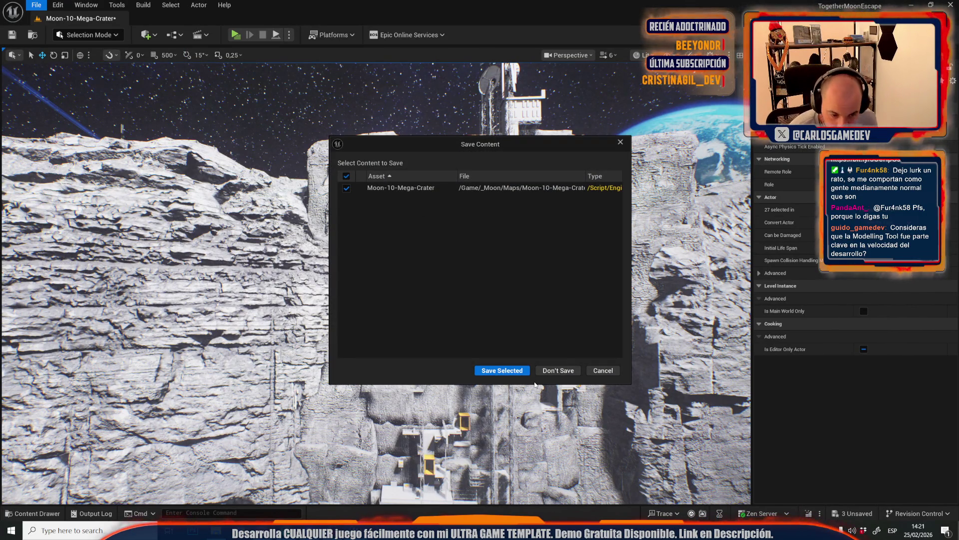
{"action": "left_click", "coordinate": [514, 372]}
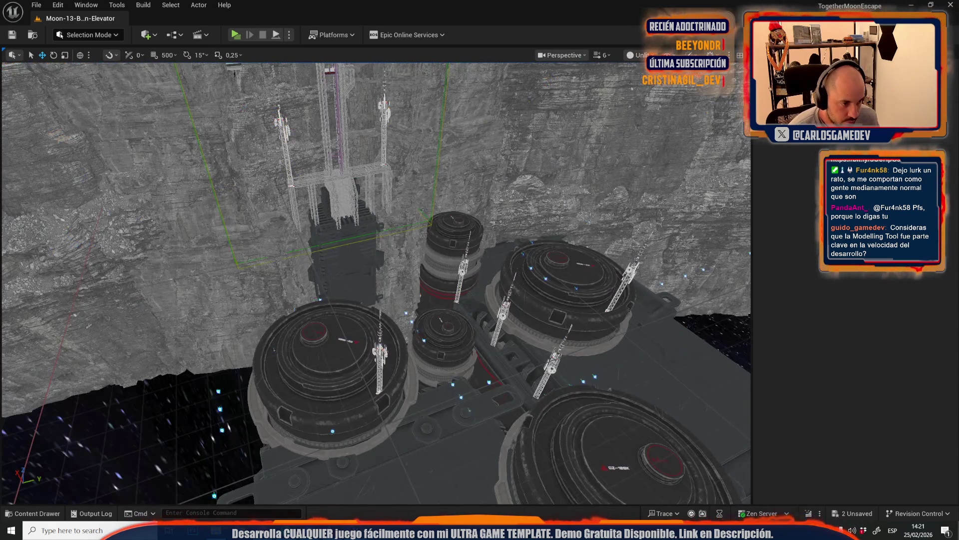
Ctrl-select the elevator panel blocks, the five base cylinders and their antennas
{"action": "left_click", "coordinate": [355, 275]}
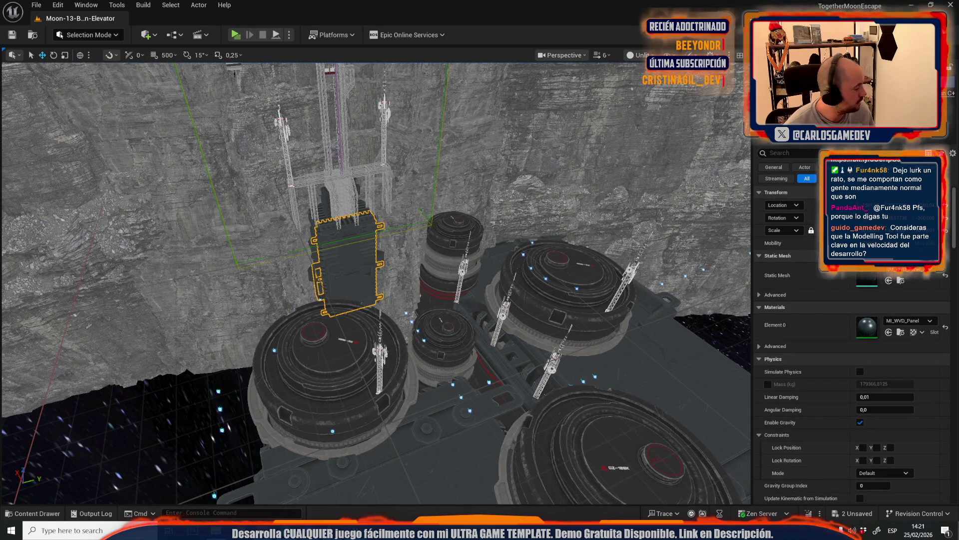
{"action": "left_click", "coordinate": [327, 210], "text": "ctrl"}
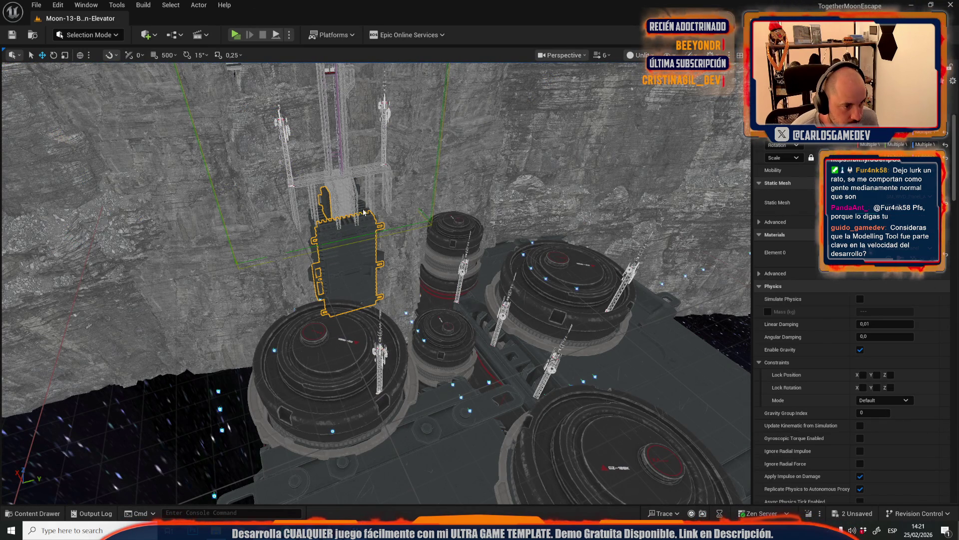
{"action": "left_click", "coordinate": [325, 232], "text": "ctrl"}
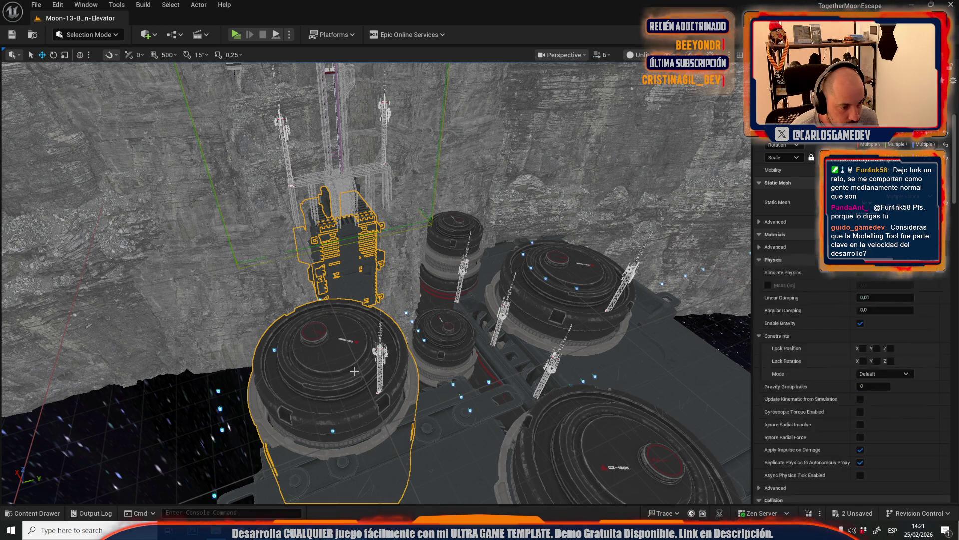
{"action": "left_click", "coordinate": [355, 367], "text": "ctrl"}
{"action": "left_click", "coordinate": [440, 358], "text": "ctrl"}
{"action": "left_click", "coordinate": [444, 256], "text": "ctrl"}
{"action": "left_click", "coordinate": [554, 299], "text": "ctrl"}
{"action": "left_click", "coordinate": [600, 440], "text": "ctrl"}
{"action": "left_click", "coordinate": [378, 354], "text": "ctrl"}
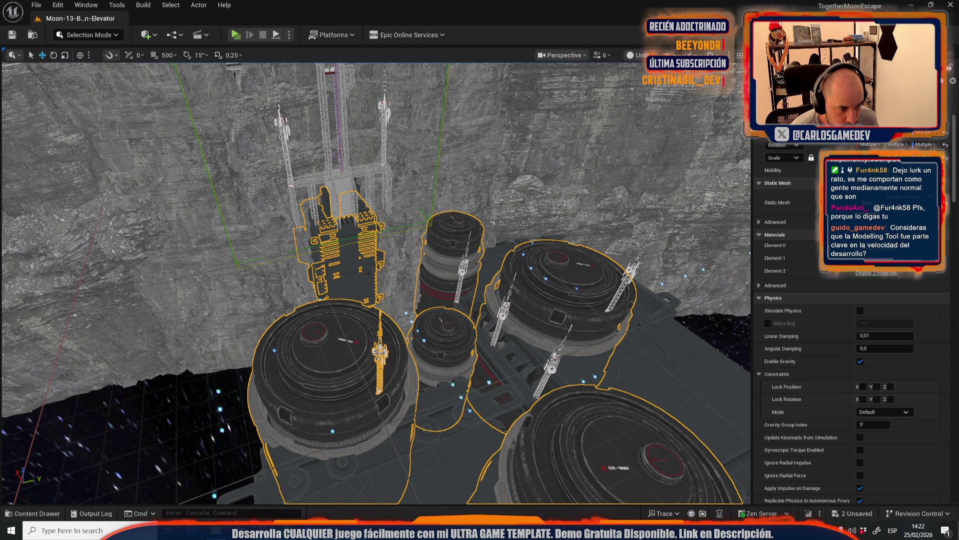
{"action": "left_click", "coordinate": [492, 321], "text": "ctrl"}
{"action": "left_click", "coordinate": [462, 267], "text": "ctrl"}
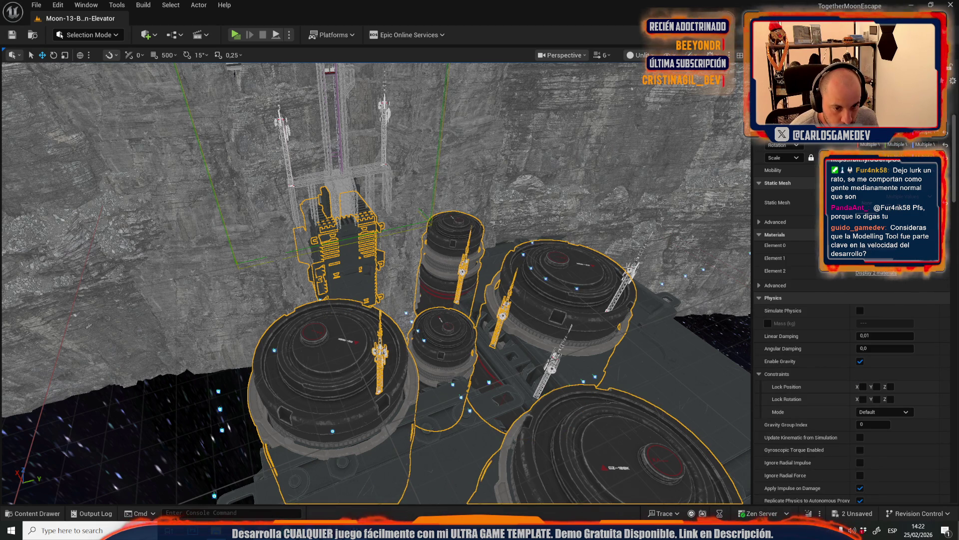
Undo the last antenna pick, delete the selected base meshes, then select the leftover floating antenna
{"action": "key", "text": "ctrl+z"}
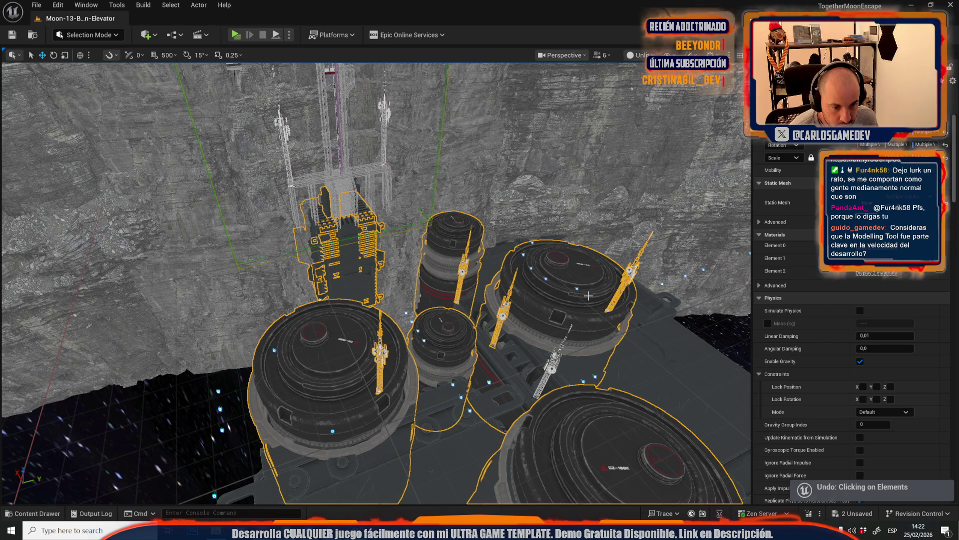
{"action": "scroll", "coordinate": [589, 296], "scroll_direction": "down", "scroll_amount": 5}
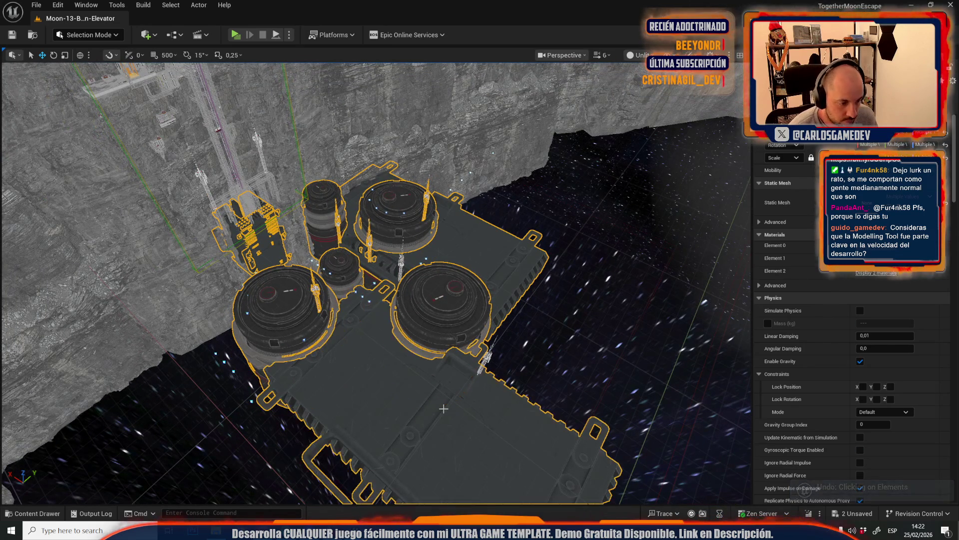
{"action": "key", "text": "Delete"}
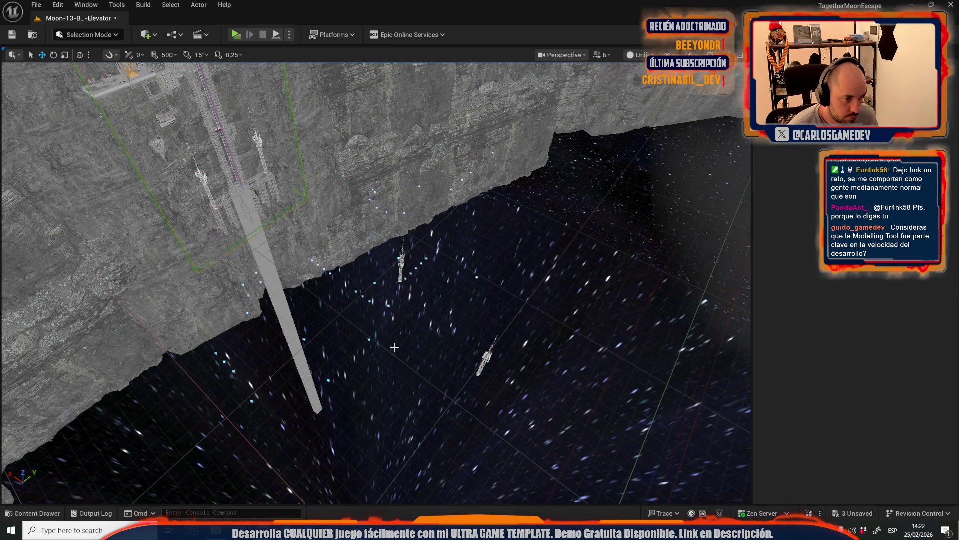
{"action": "scroll", "coordinate": [442, 328], "scroll_direction": "up", "scroll_amount": 5}
{"action": "left_click", "coordinate": [471, 257]}
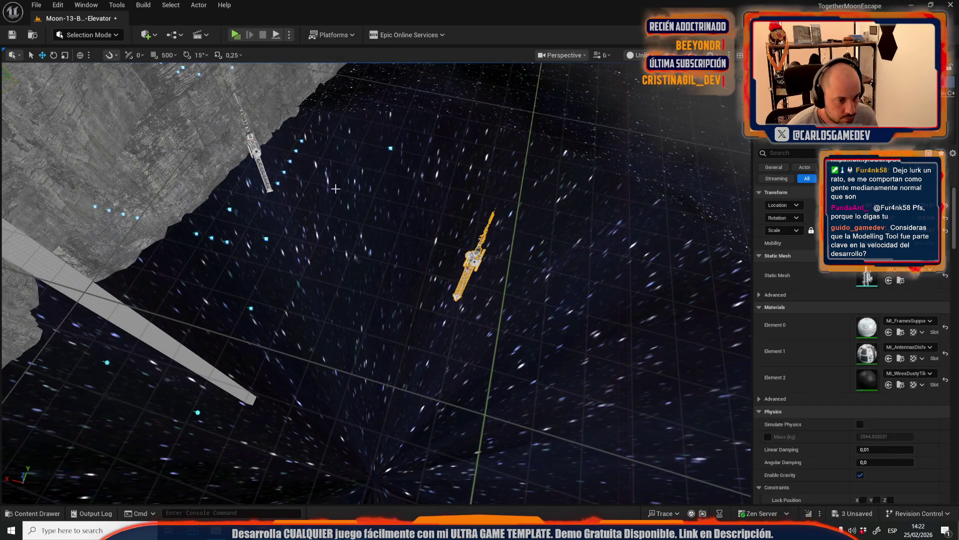